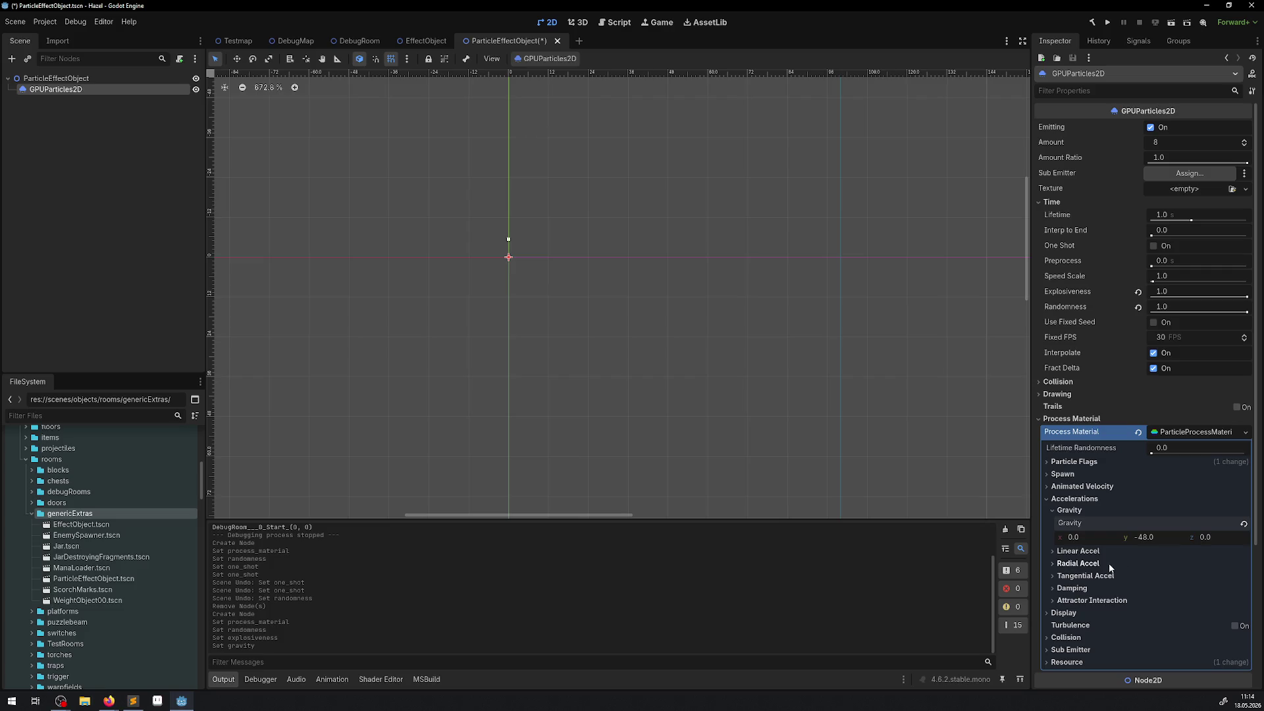
# Set the process material's Spawn > Position Emission Shape to Box
pyautogui.click(1048, 475)
pyautogui.click(1073, 487)
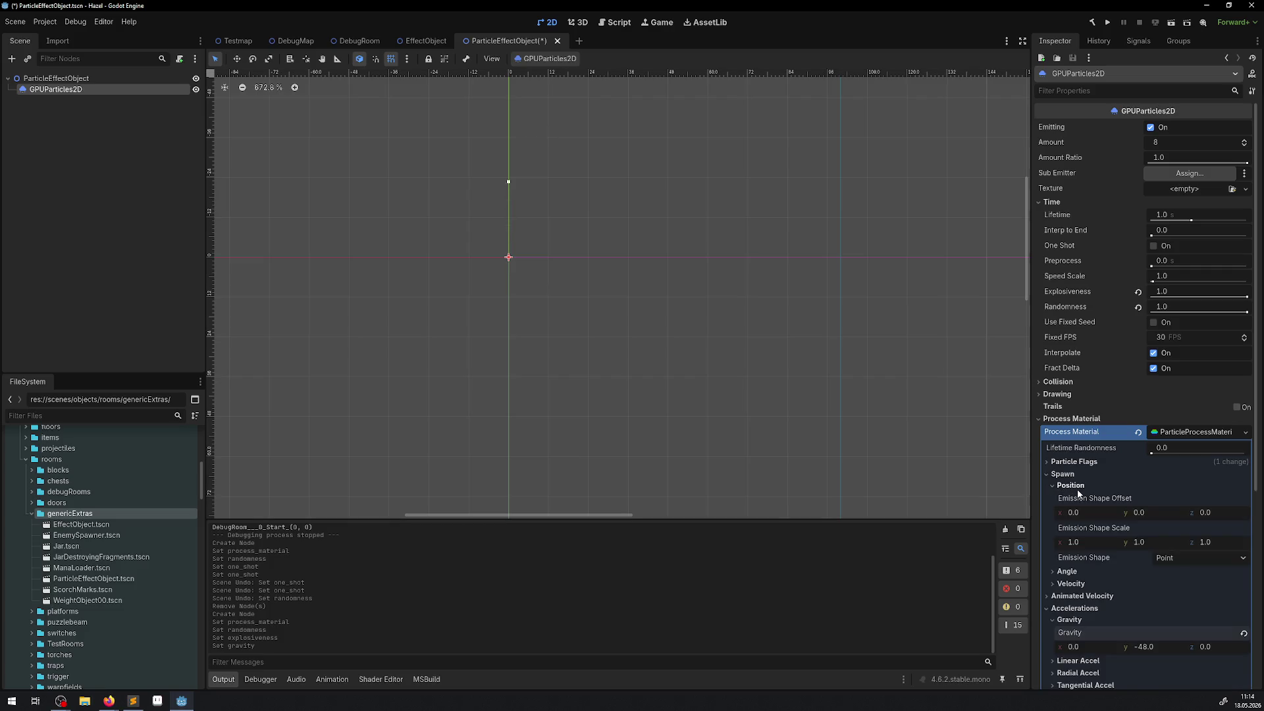
pyautogui.click(1183, 559)
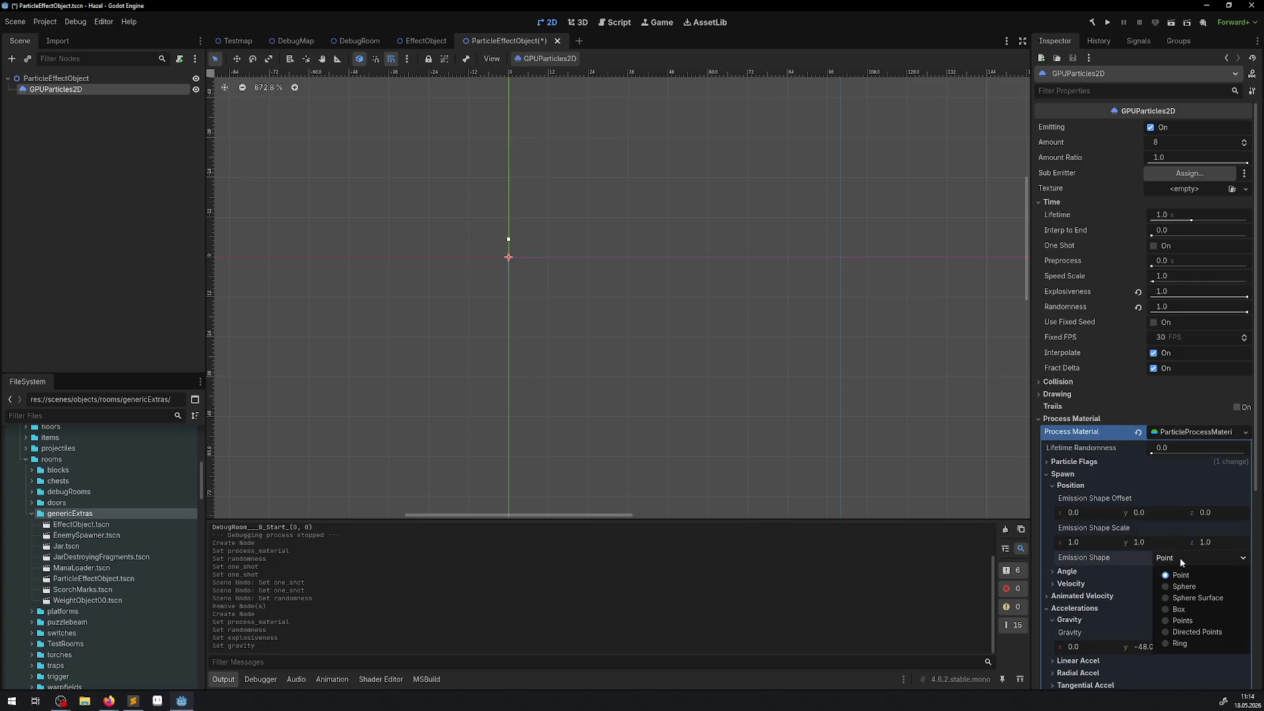
pyautogui.click(1176, 608)
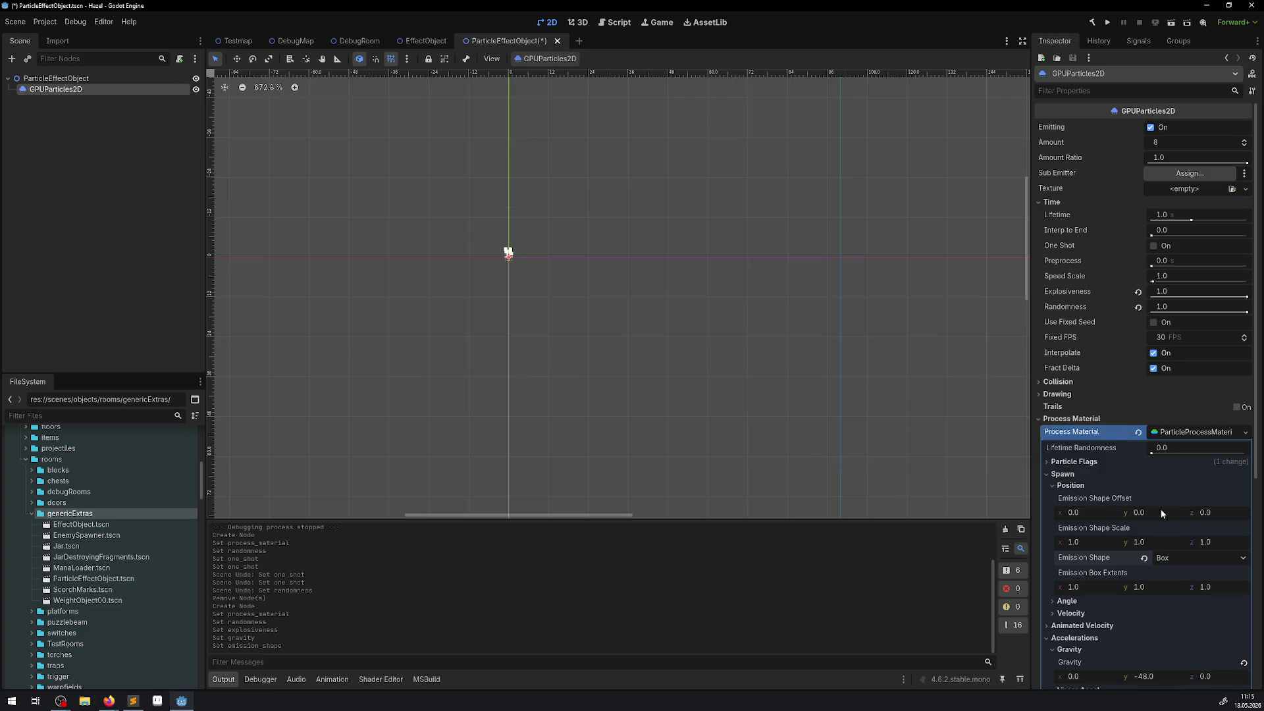
# Set the particles' Lifetime Randomness to 0.3
pyautogui.moveTo(1159, 454); pyautogui.dragTo(1231, 453)
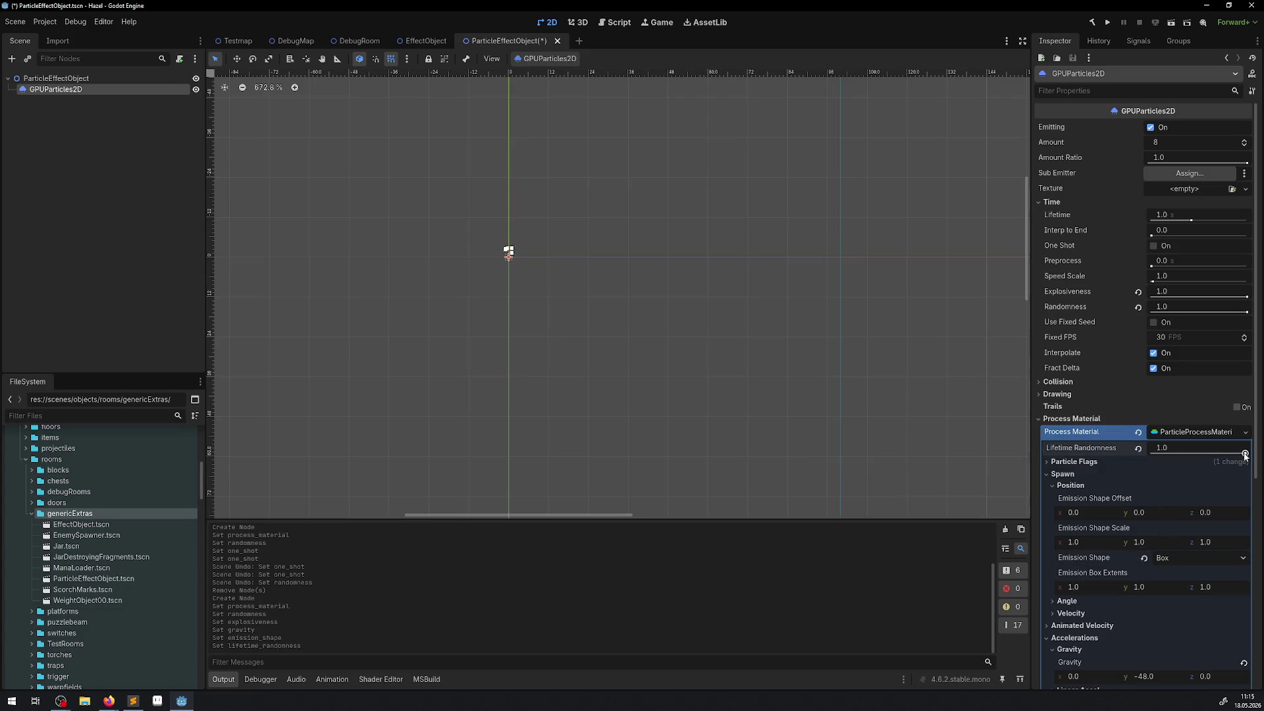
pyautogui.click(1206, 449)
pyautogui.write('.3')
pyautogui.press('Return')
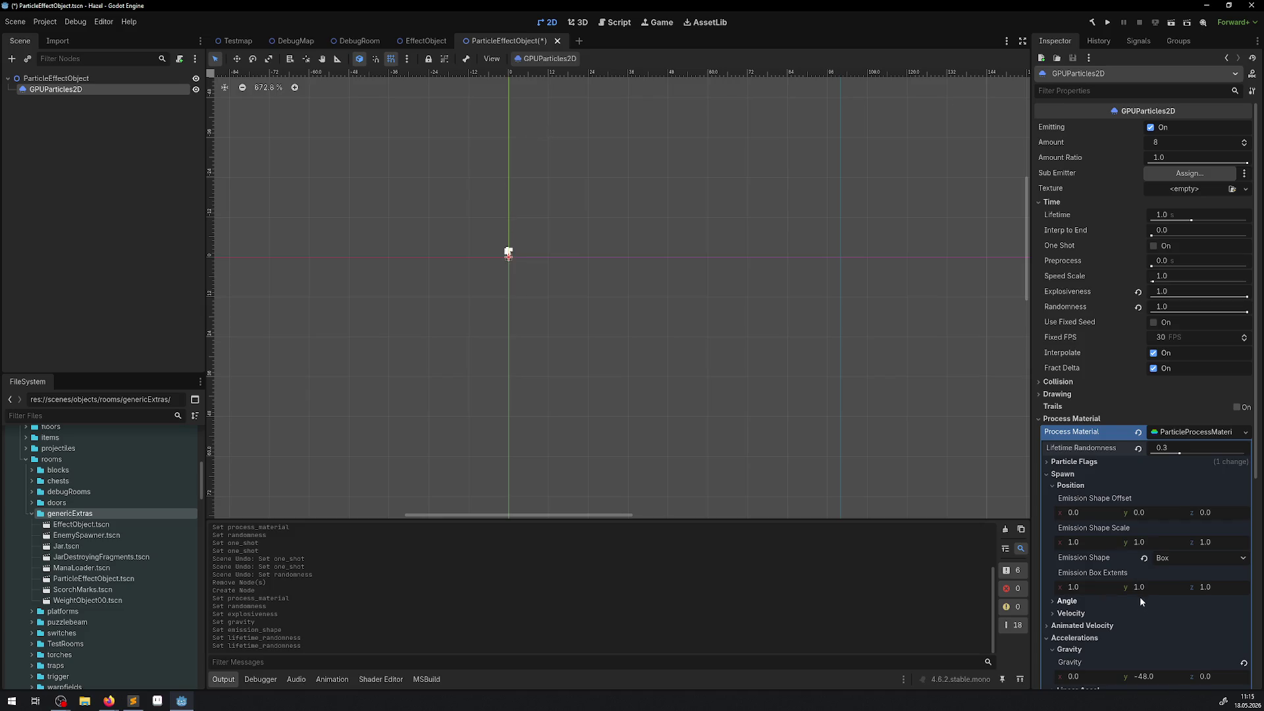
# Set the Accelerations > Damping range to min 10 and max 45
pyautogui.click(1082, 598)
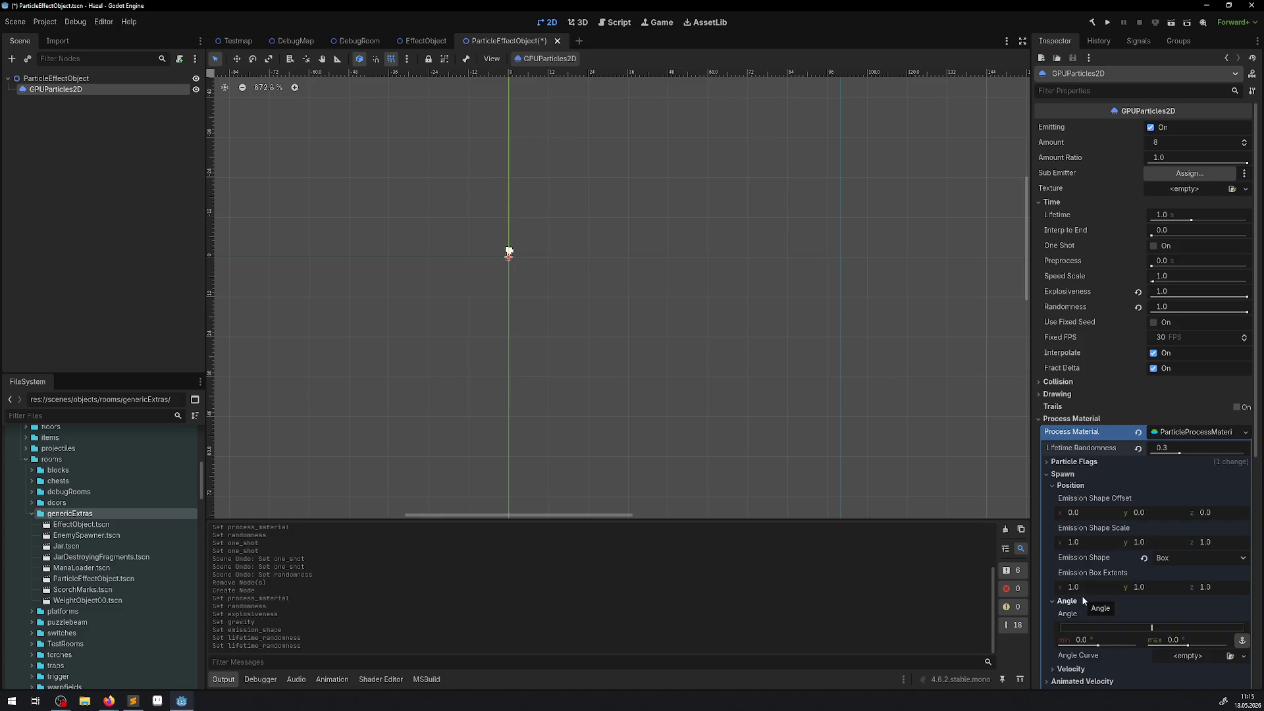
pyautogui.click(1081, 599)
pyautogui.scroll(-3, 1046, 632)
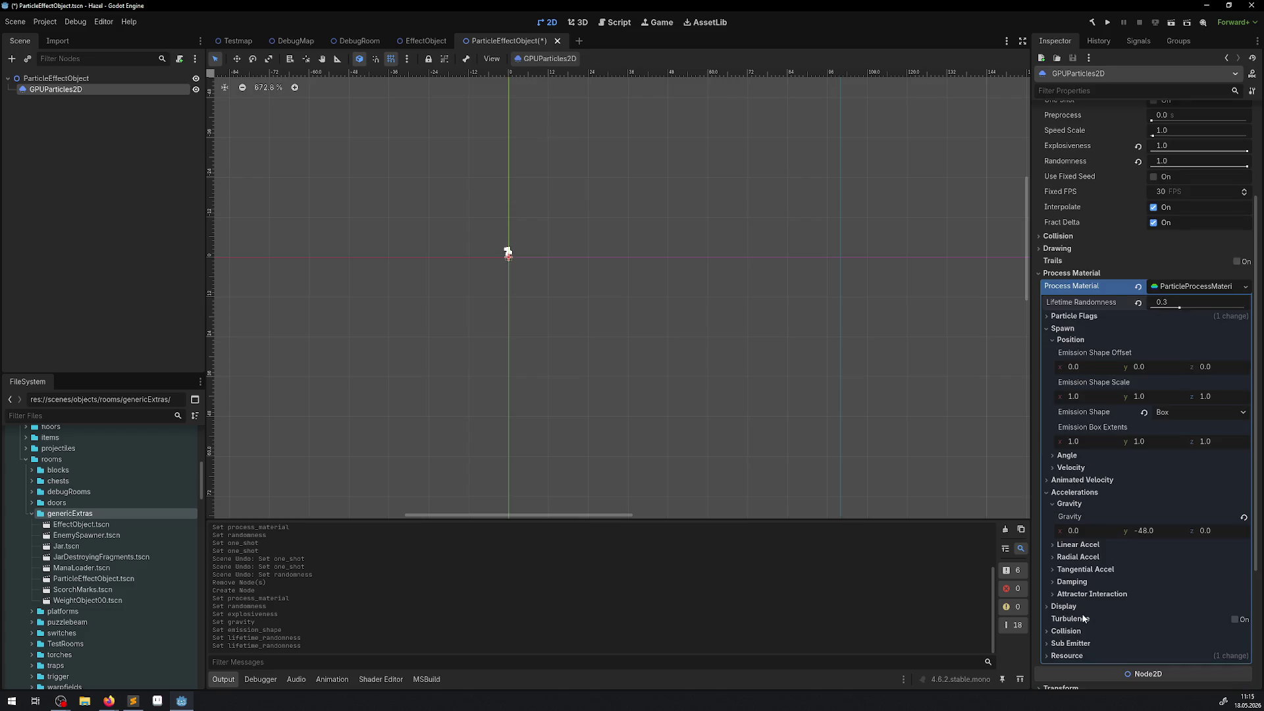
pyautogui.click(1051, 582)
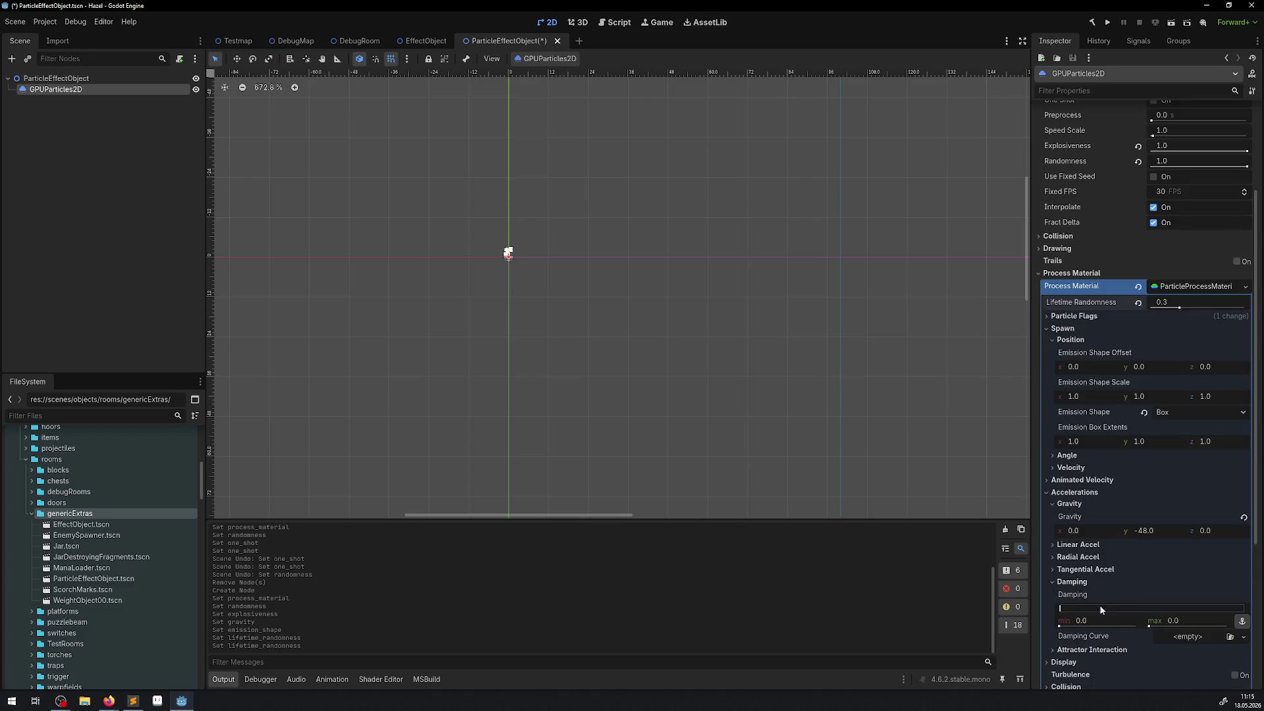
pyautogui.moveTo(1162, 626)
pyautogui.mouseDown()
pyautogui.moveTo(1197, 627)
pyautogui.moveTo(1177, 626)
pyautogui.mouseUp()
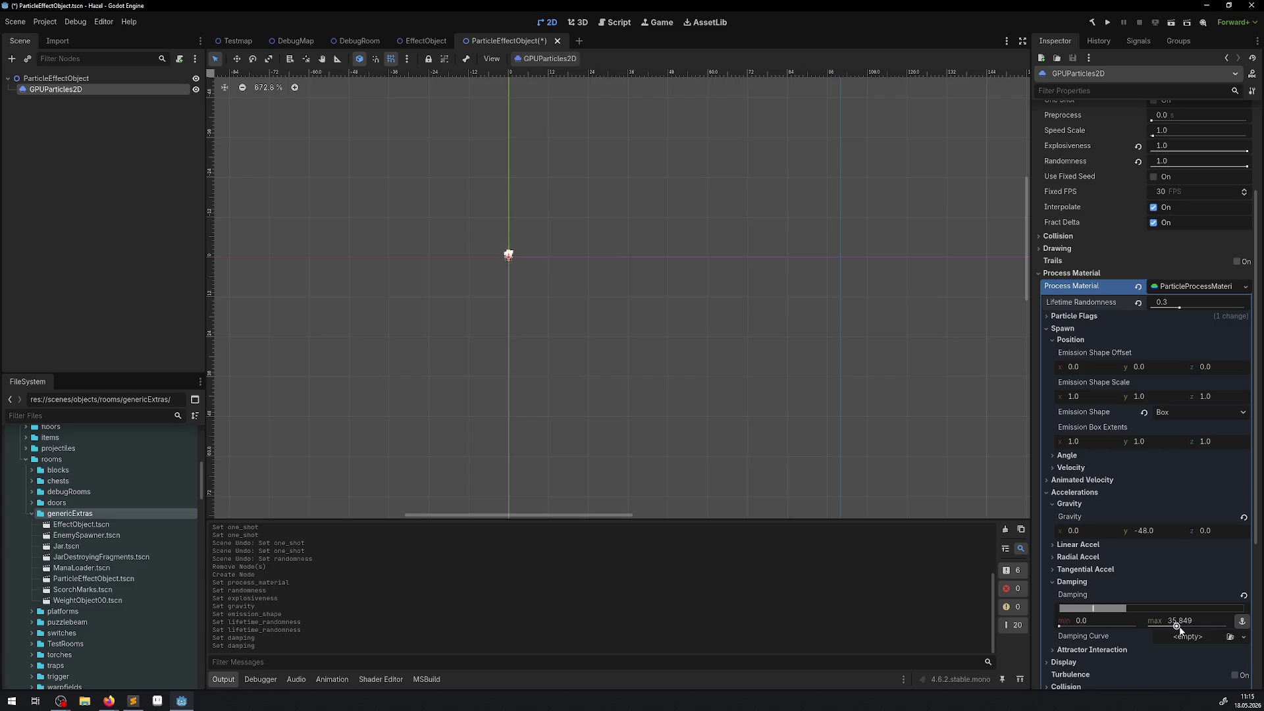
pyautogui.click(1088, 614)
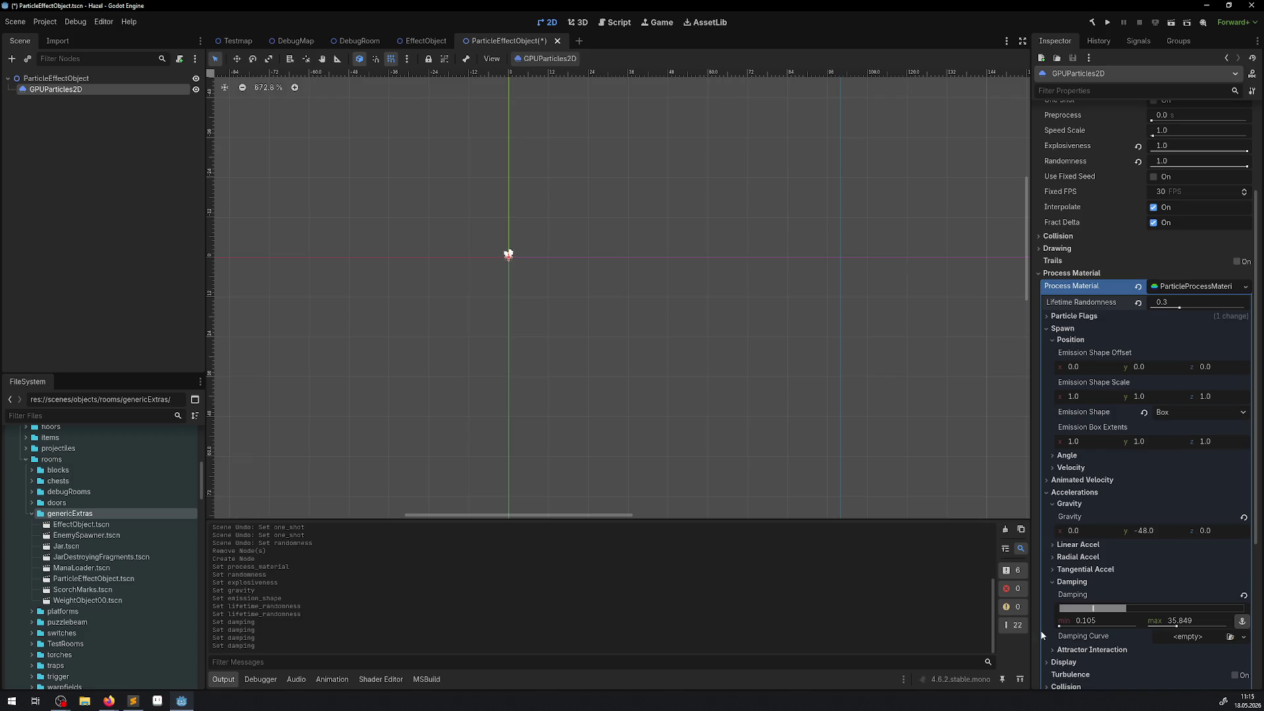
pyautogui.moveTo(1062, 626)
pyautogui.mouseDown()
pyautogui.moveTo(1086, 625)
pyautogui.moveTo(925, 637)
pyautogui.mouseUp()
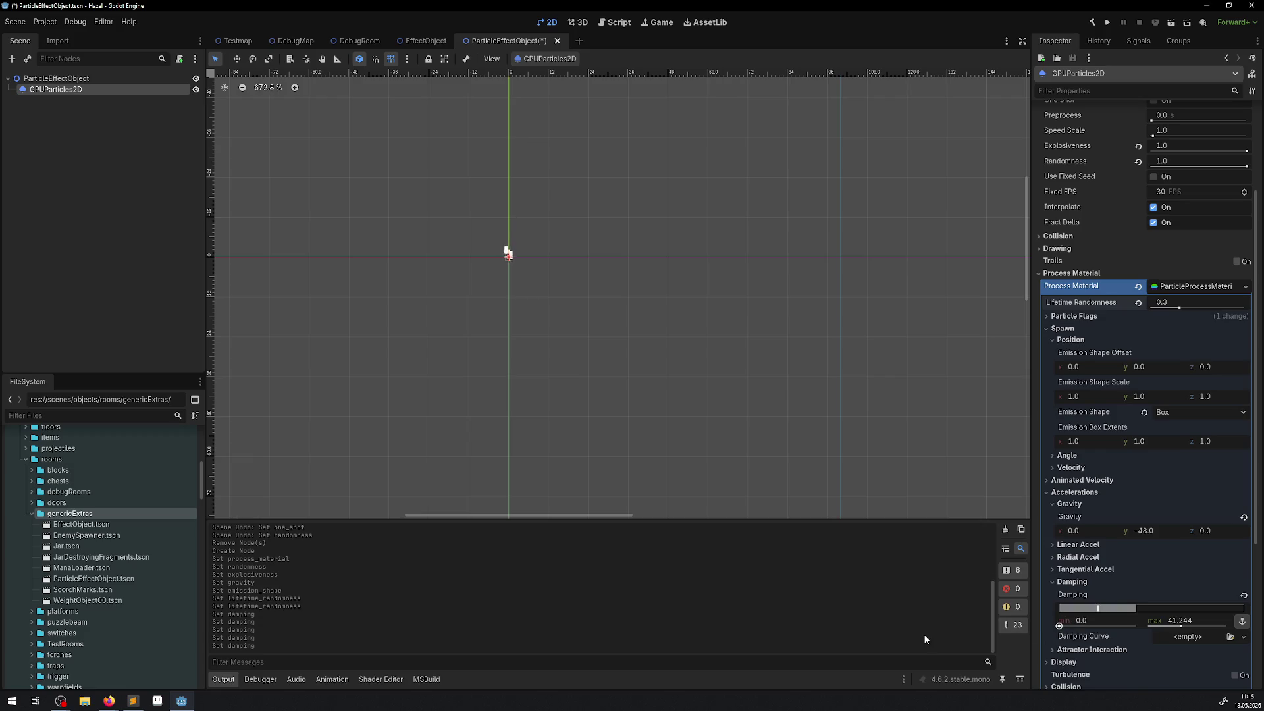
pyautogui.moveTo(1058, 625); pyautogui.dragTo(1063, 627)
pyautogui.click(1085, 623)
pyautogui.write('10')
pyautogui.press('Return')
pyautogui.click(1196, 621)
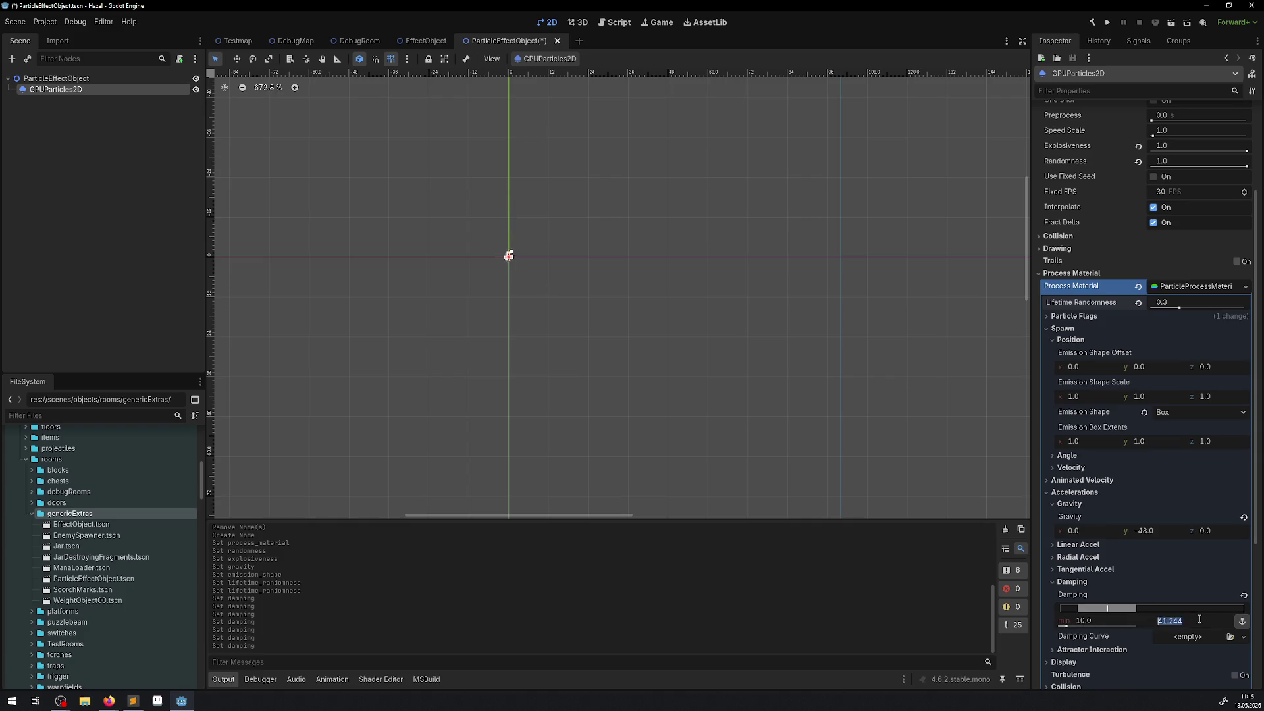
pyautogui.write('45')
pyautogui.press('Return')
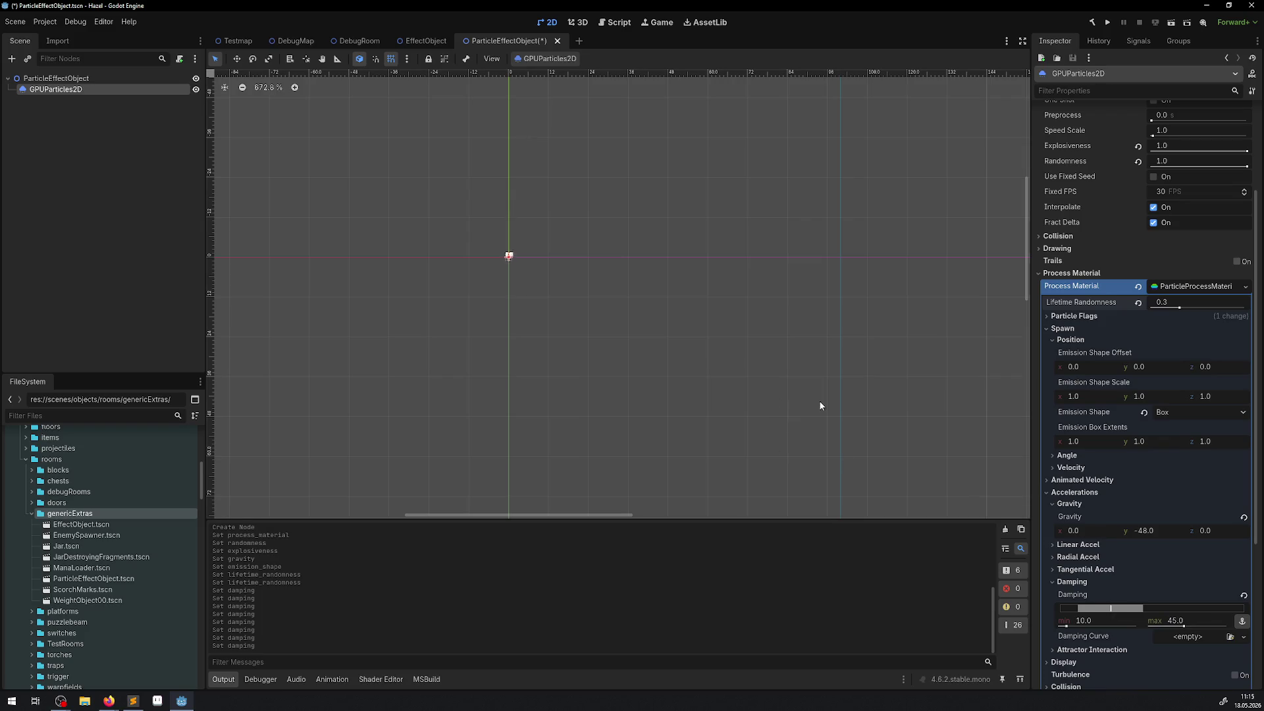
# Set Tangential Accel to a min of -15 and a max of 15
pyautogui.click(1055, 582)
pyautogui.click(1052, 569)
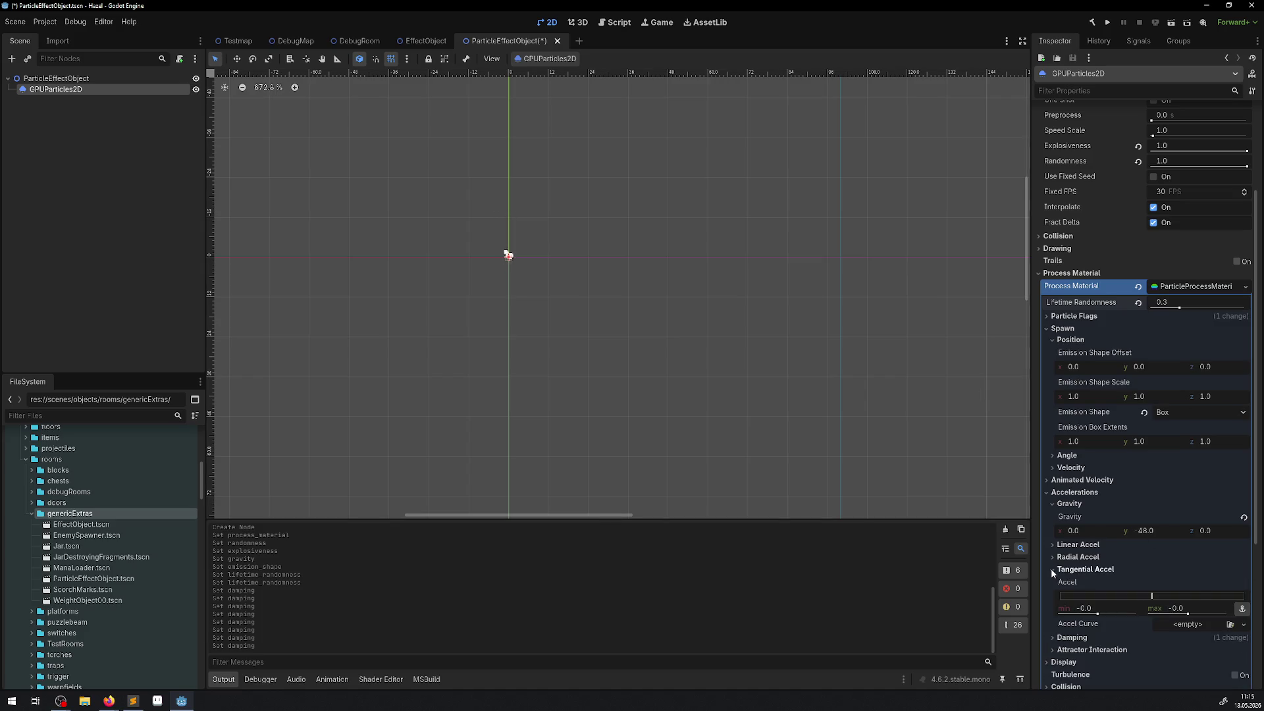
pyautogui.moveTo(1188, 614); pyautogui.dragTo(1202, 615)
pyautogui.moveTo(1097, 614); pyautogui.dragTo(1092, 614)
pyautogui.write('-12')
pyautogui.press('BackSpace')
pyautogui.write('5')
pyautogui.press('Return')
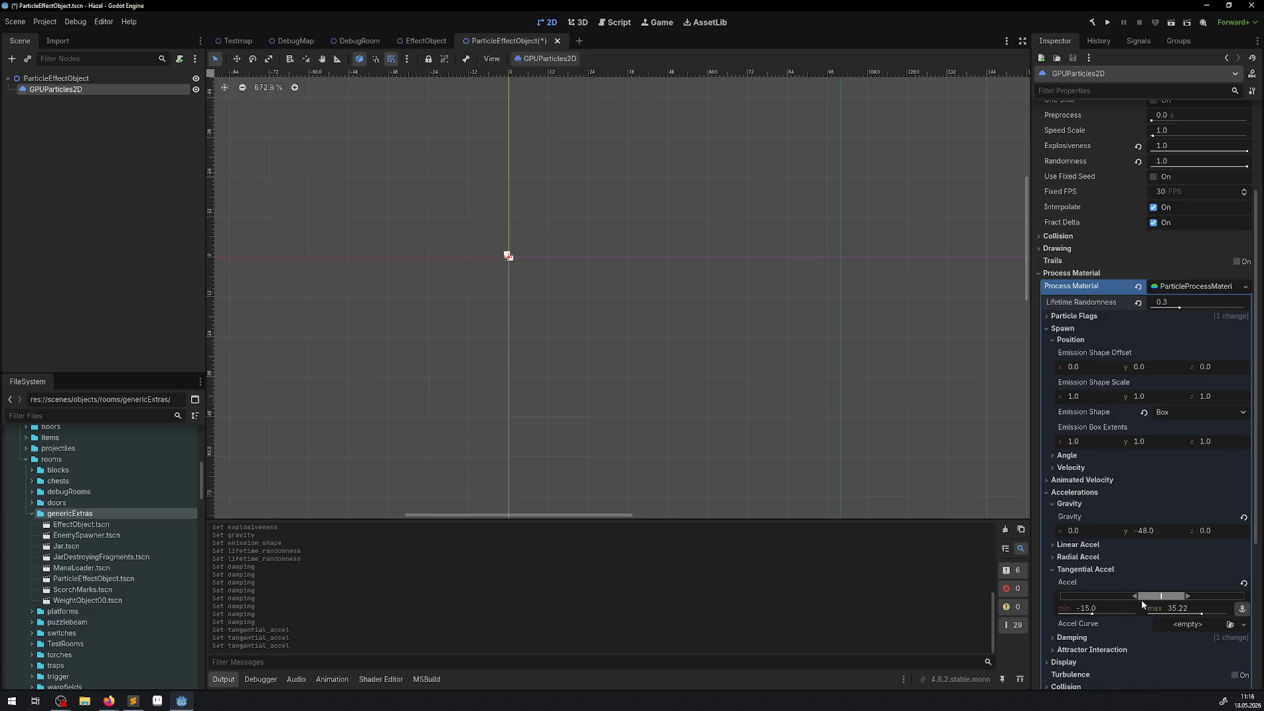
pyautogui.click(1179, 610)
pyautogui.write('15')
pyautogui.press('Return')
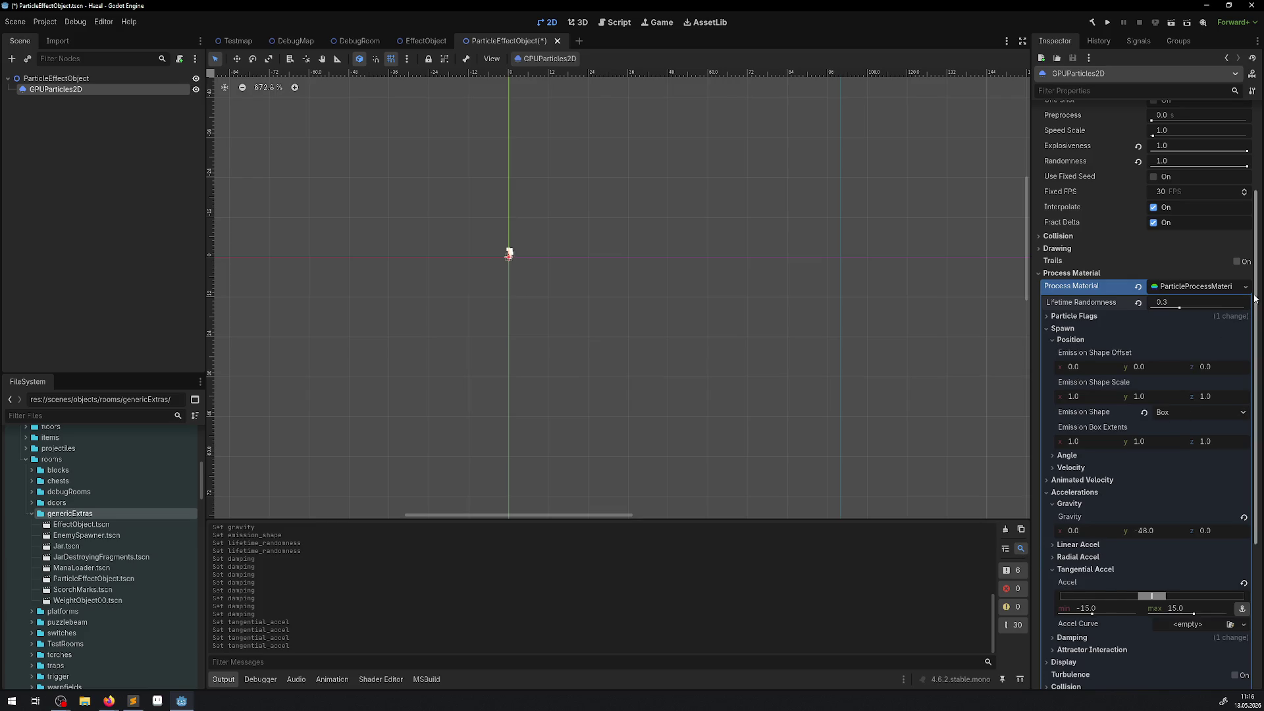
# Lower Lifetime Randomness to 0.1
pyautogui.click(1154, 302)
pyautogui.write('.1')
pyautogui.press('Return')
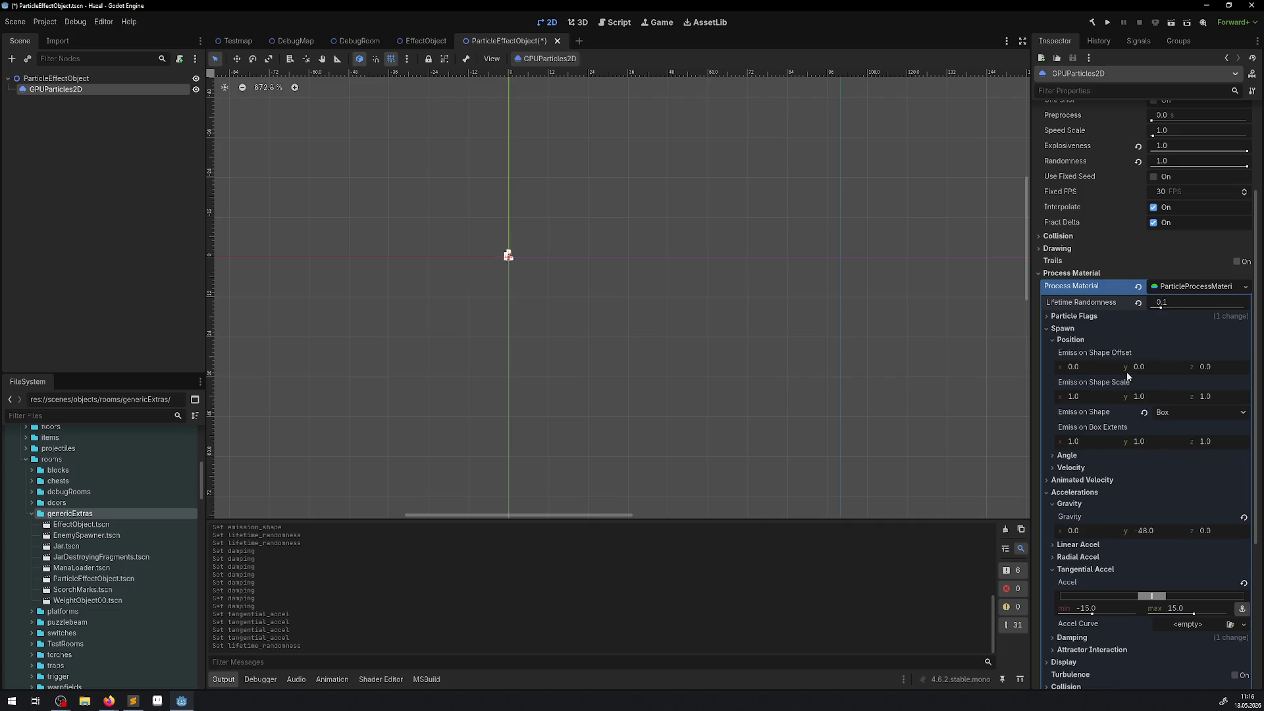
# Collapse the velocity and acceleration sections and save the ParticleEffectObject scene
pyautogui.click(1041, 480)
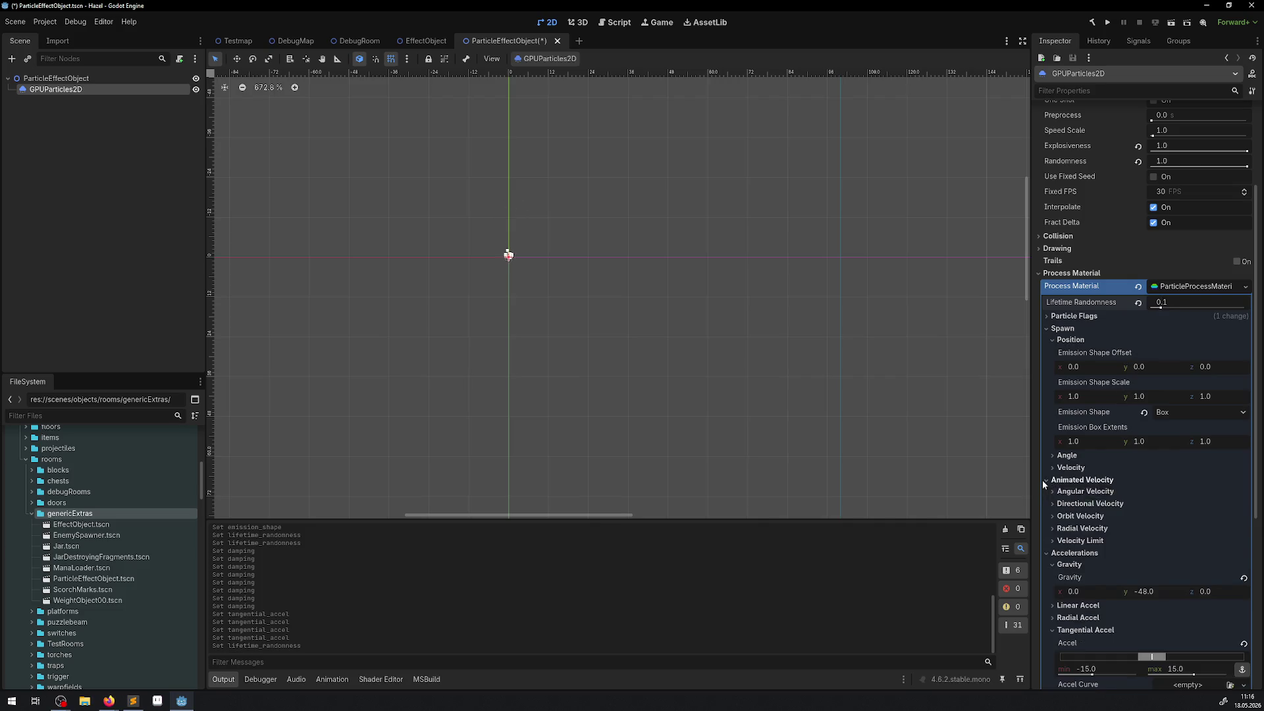
pyautogui.click(1042, 479)
pyautogui.click(1045, 492)
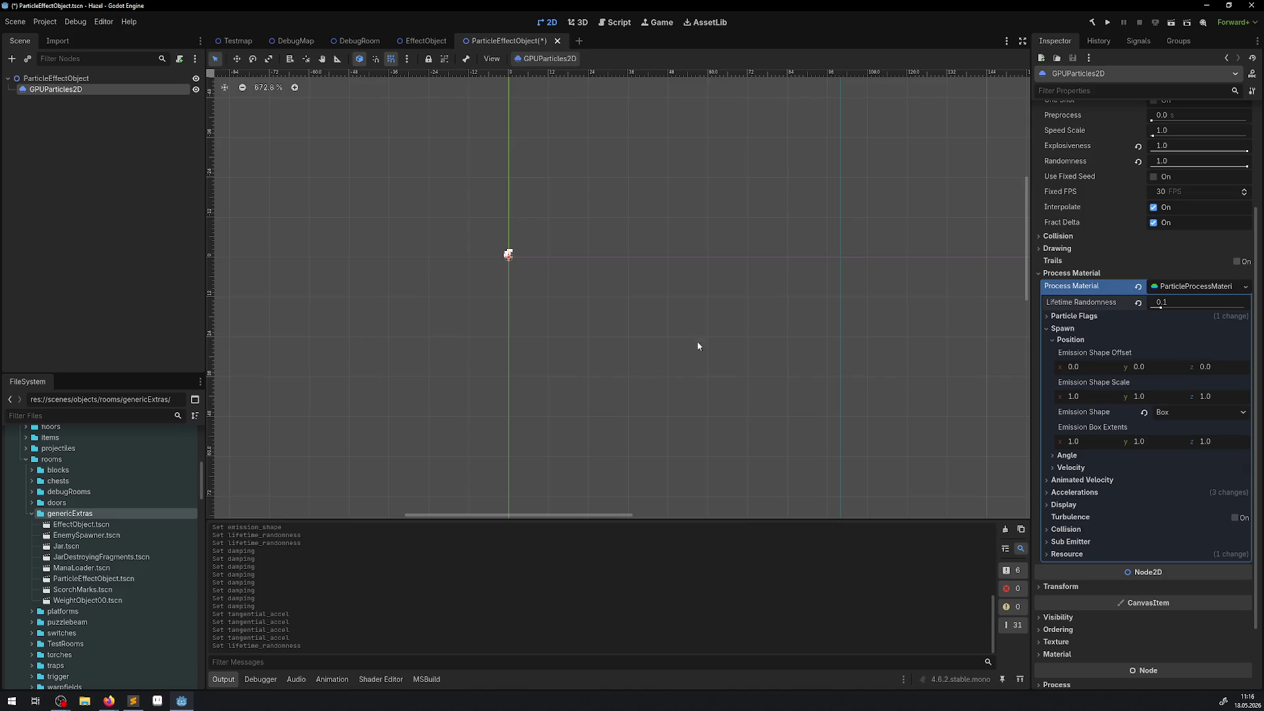
pyautogui.hotkey('ctrl', 's')
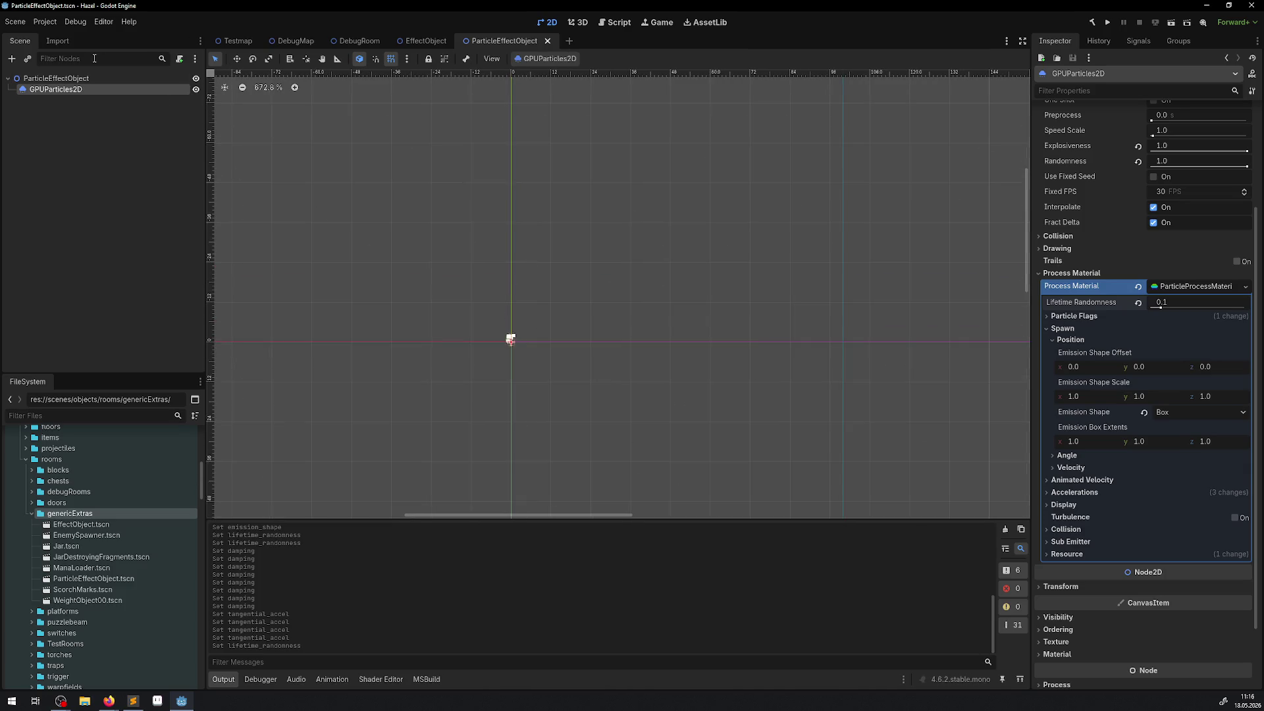
# Switch to the DebugRoom scene and run the project
pyautogui.click(88, 79)
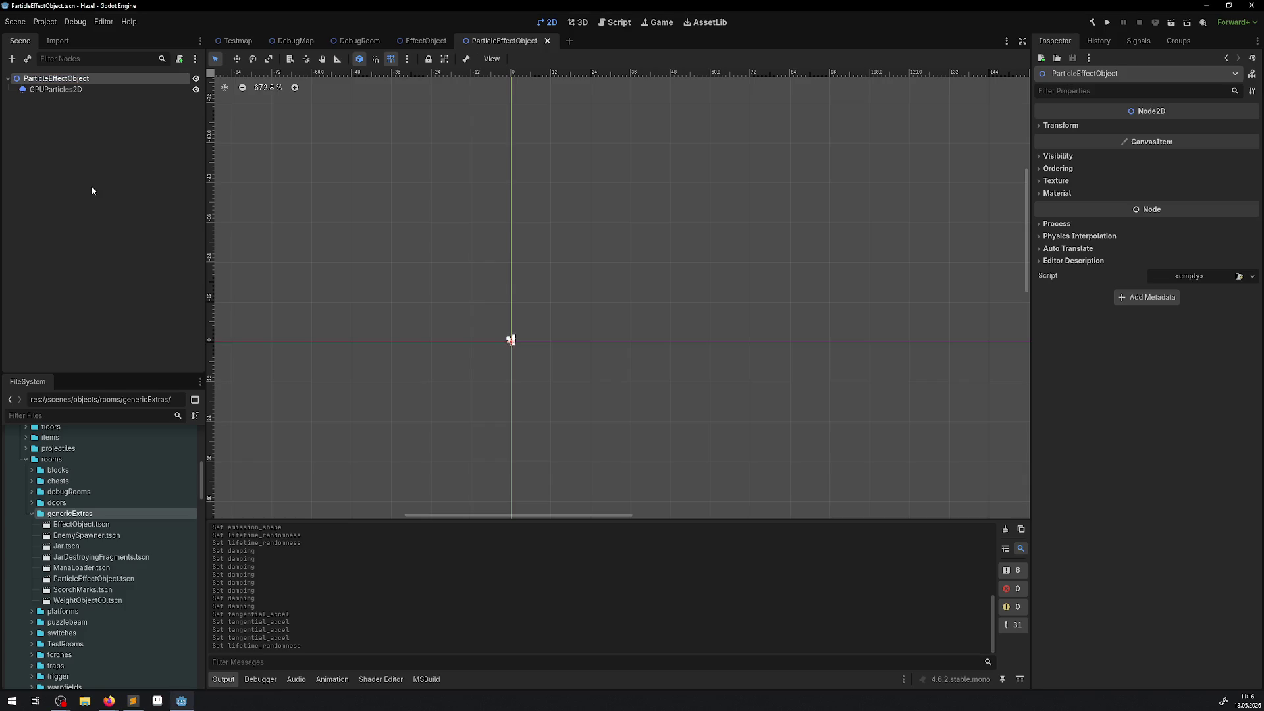
pyautogui.click(358, 41)
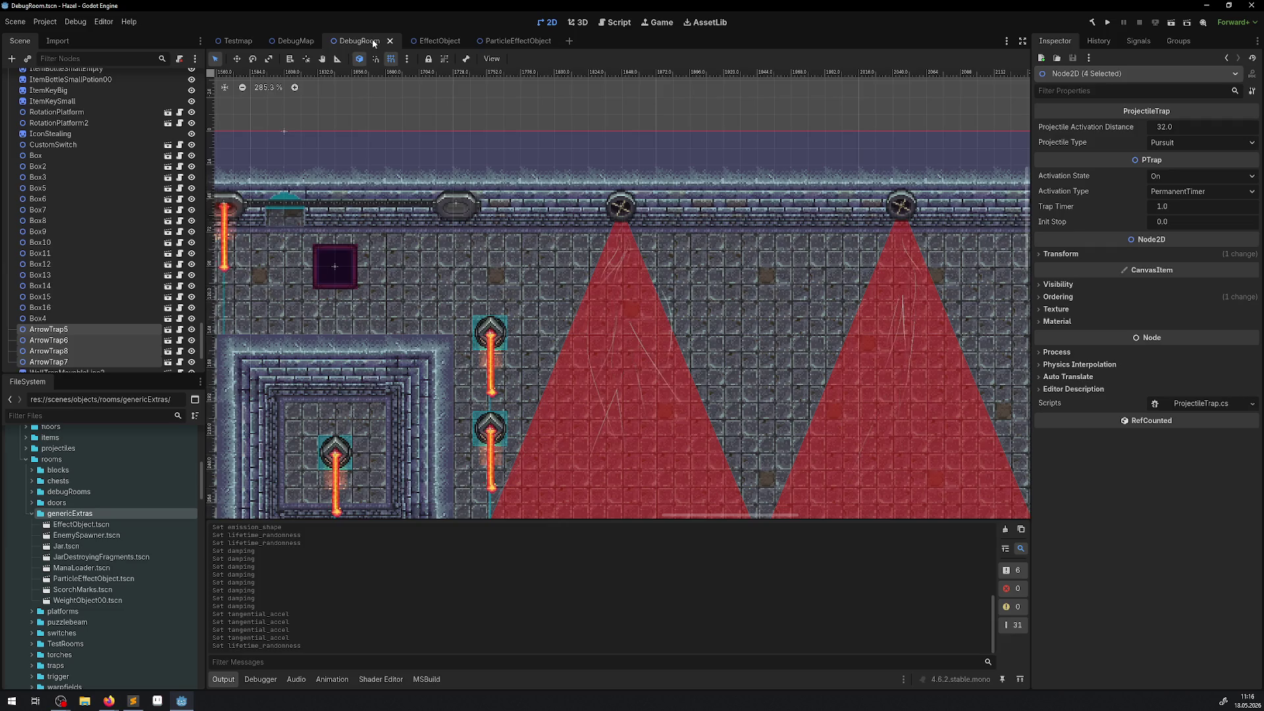
pyautogui.click(1107, 24)
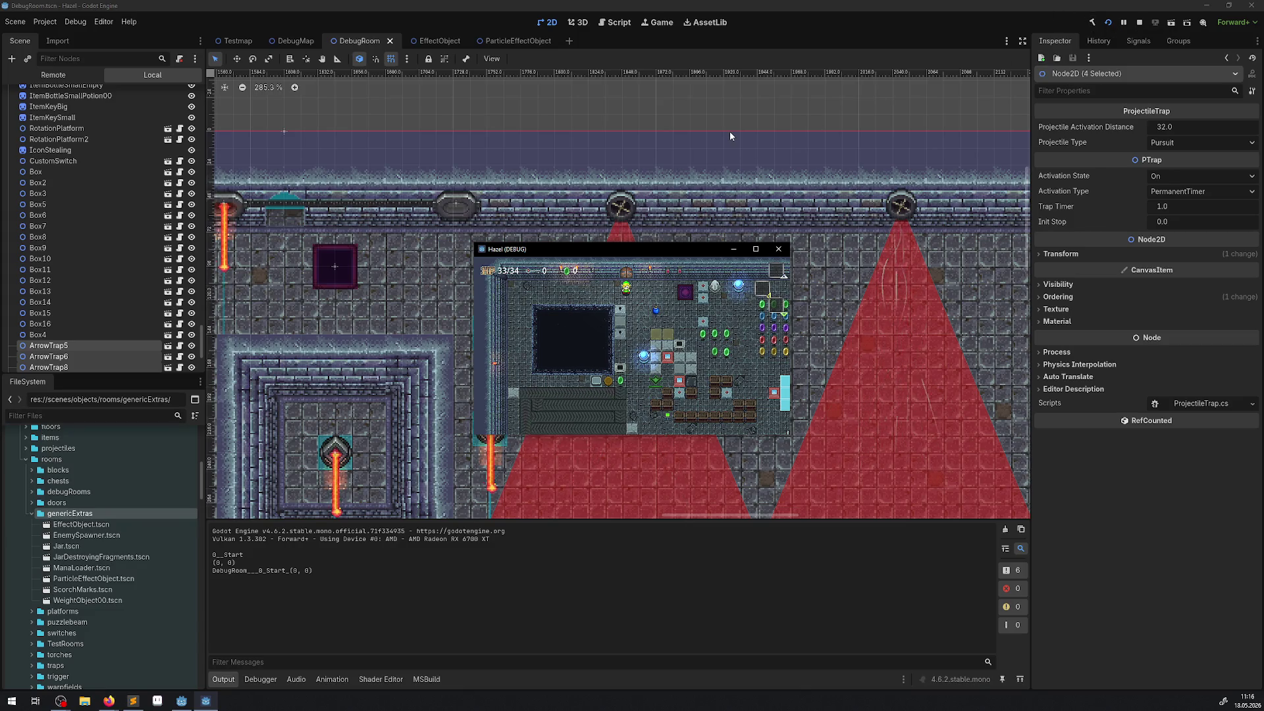
# Maximize the Hazel (DEBUG) game window and walk the player down into the room
pyautogui.click(756, 250)
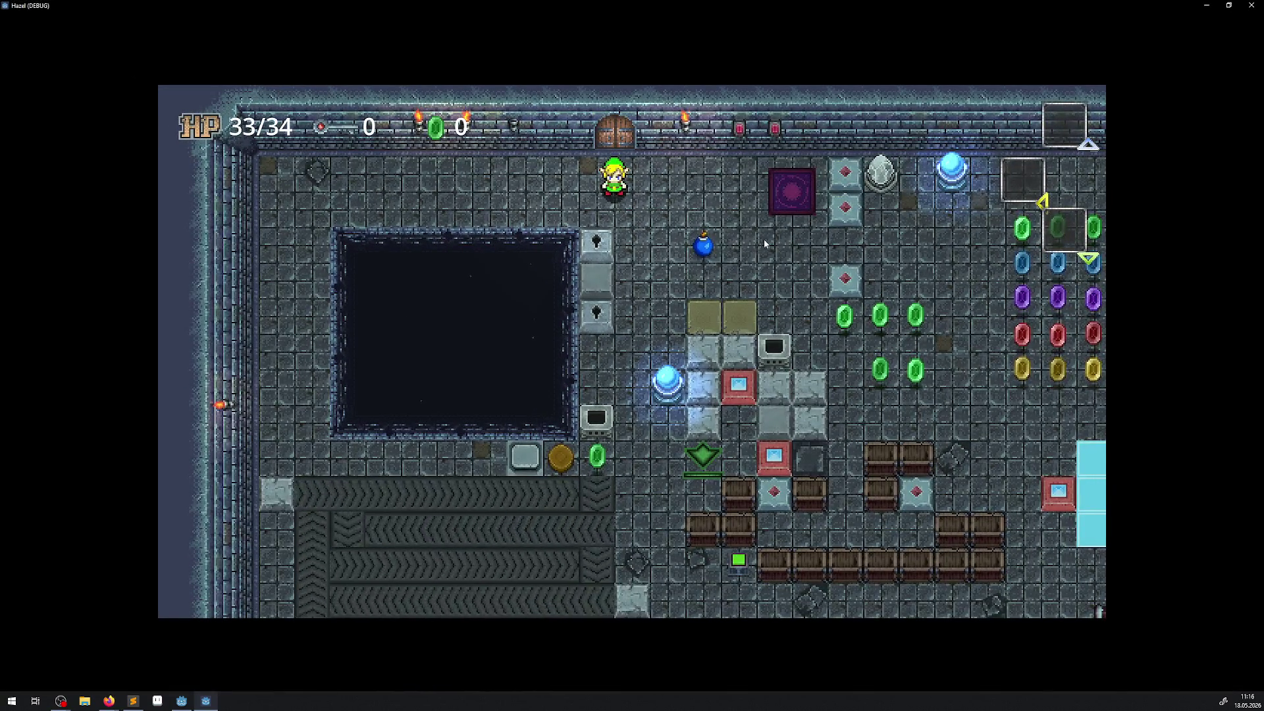
pyautogui.press('Right')
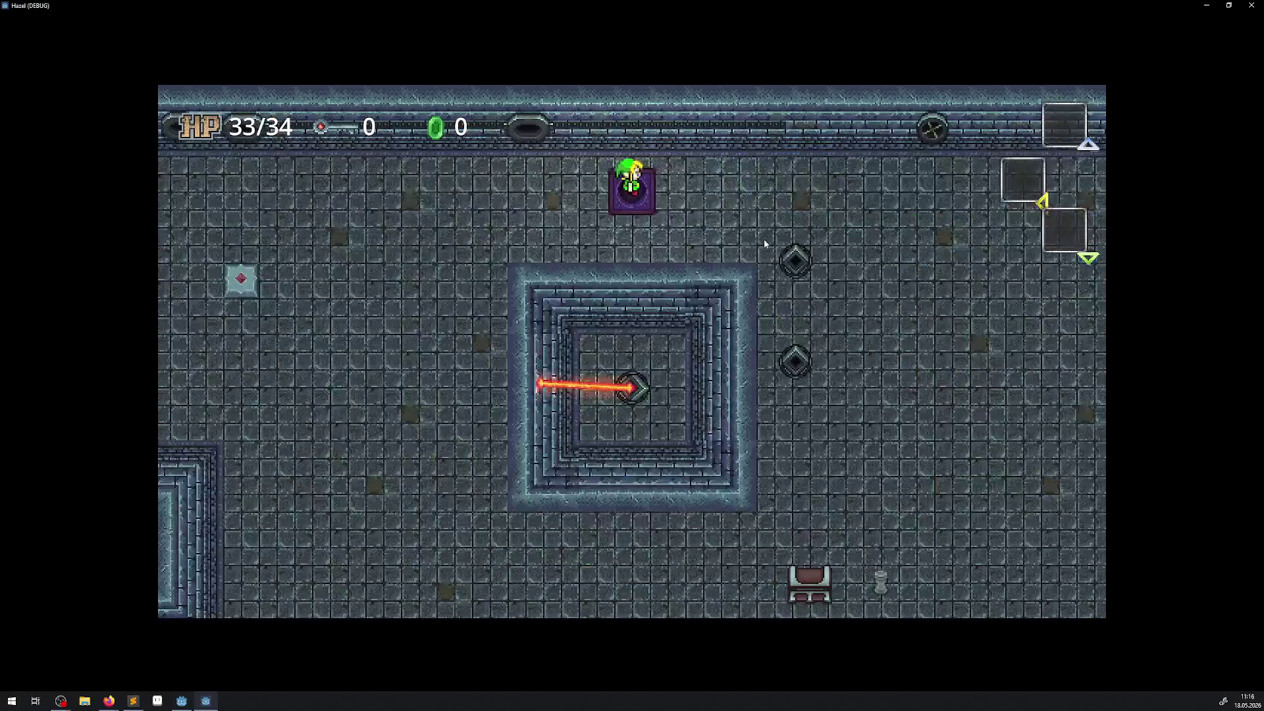
pyautogui.press('Right')
pyautogui.press('Down')
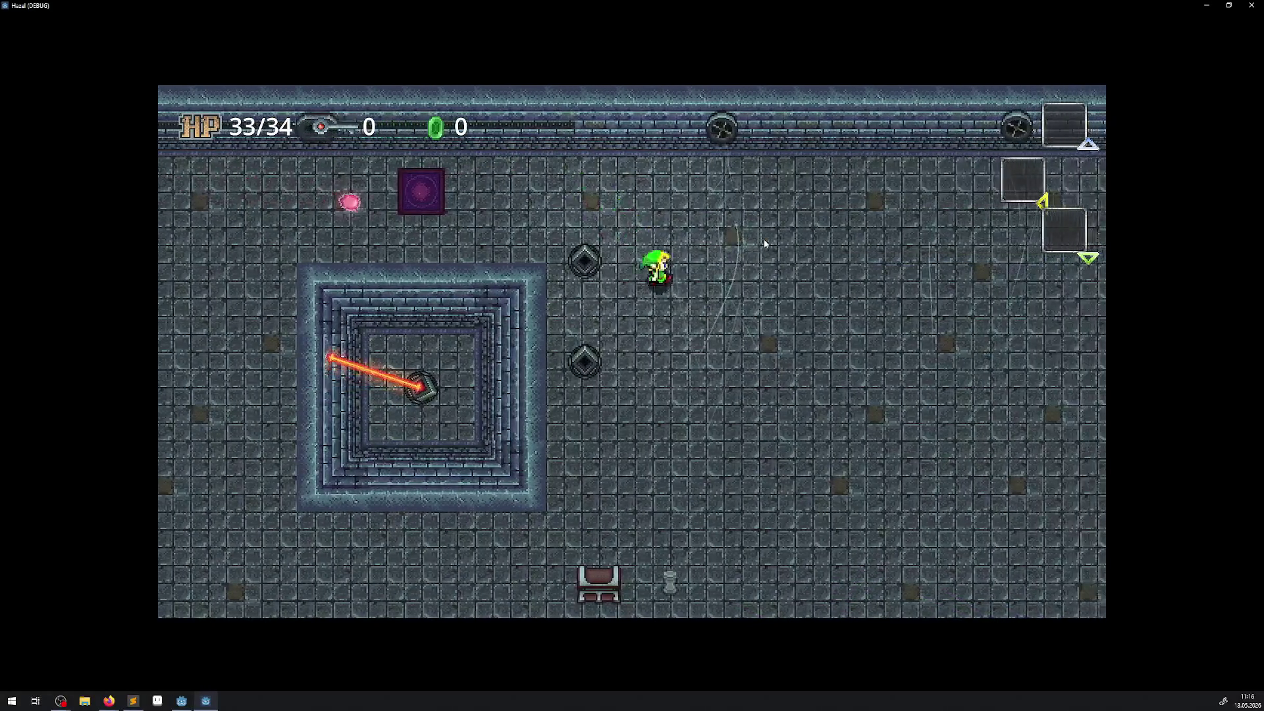
pyautogui.press('Down')
# Walk the player up the room and back down between the pedestals to trigger them
pyautogui.press('Right')
pyautogui.press('Up')
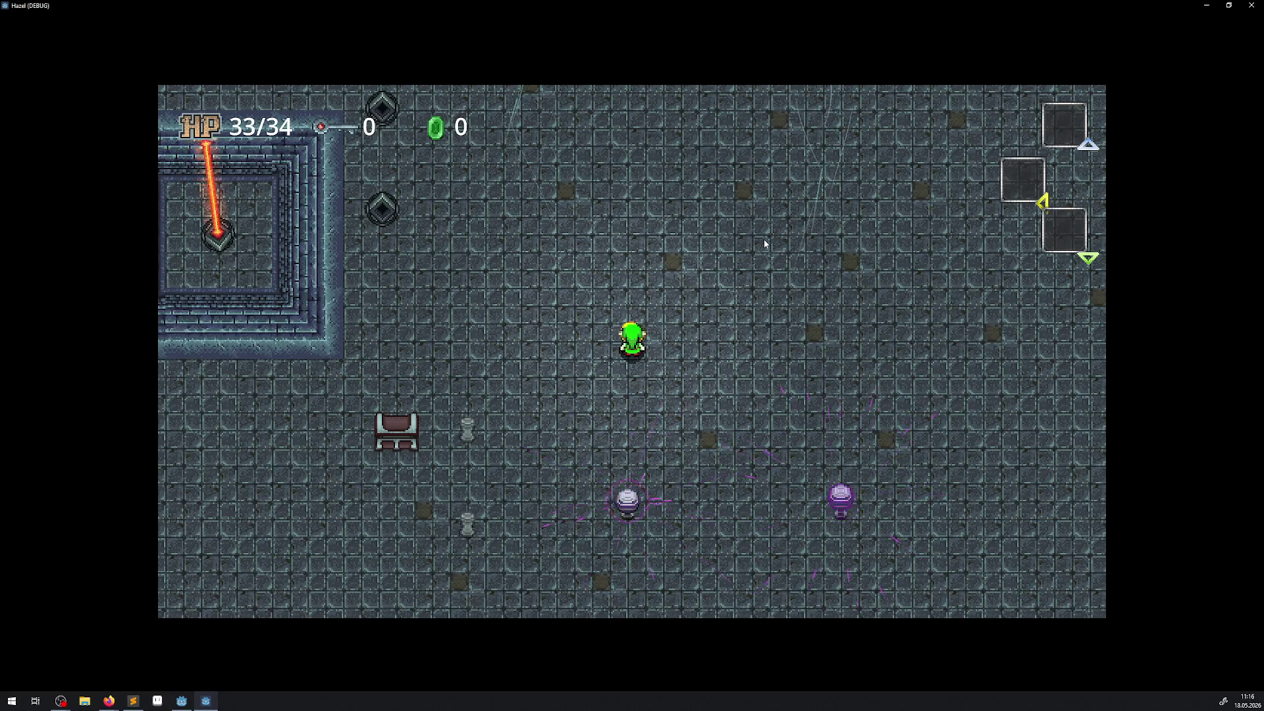
pyautogui.press('Up')
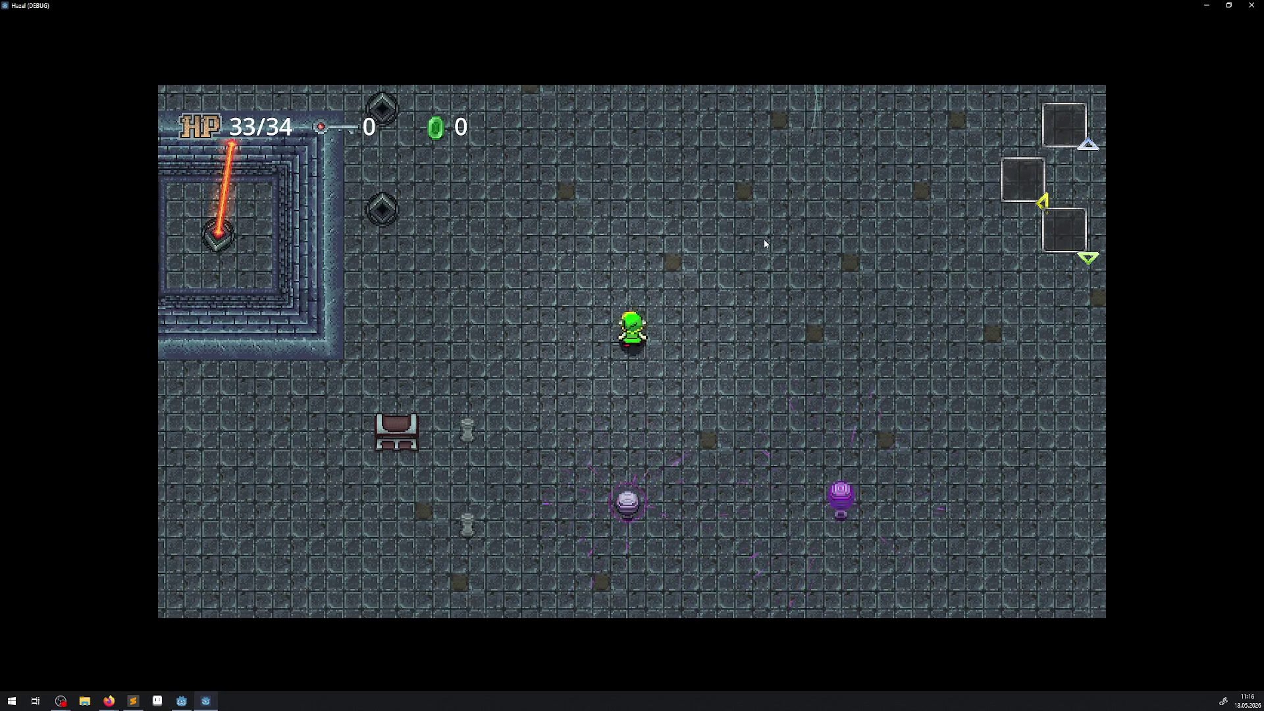
pyautogui.press('Up')
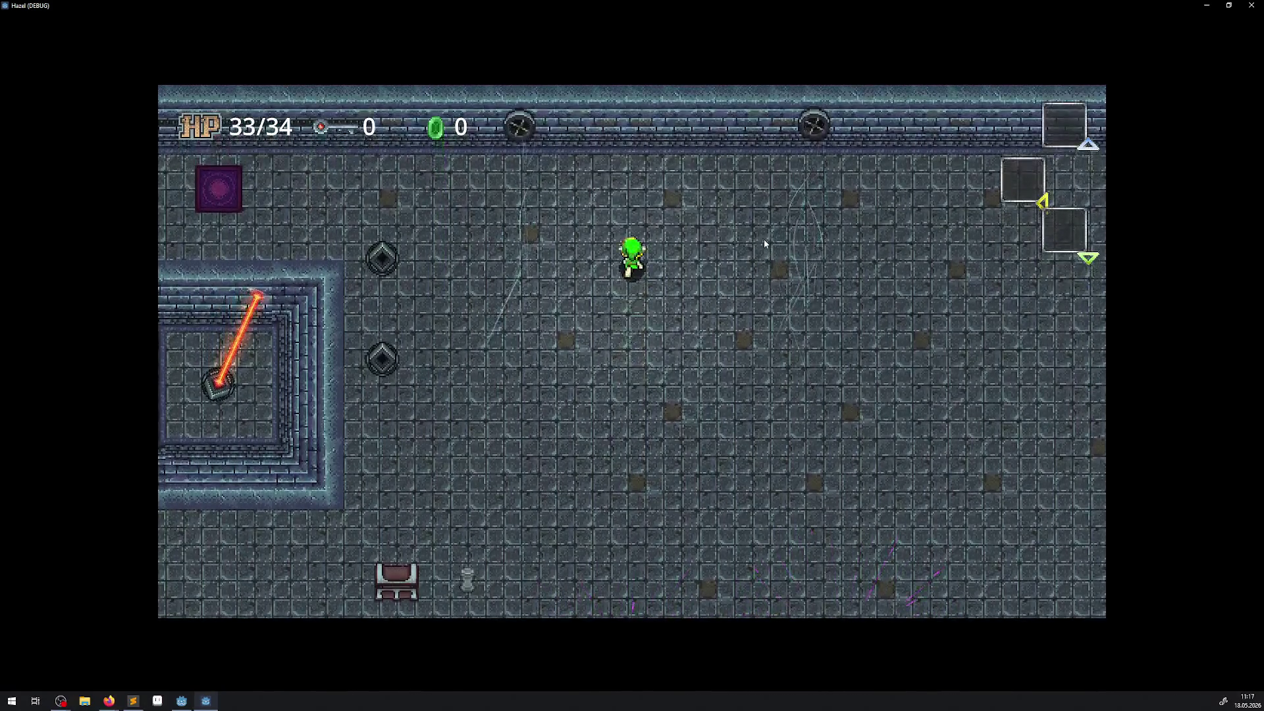
pyautogui.press('Up')
pyautogui.press('Right')
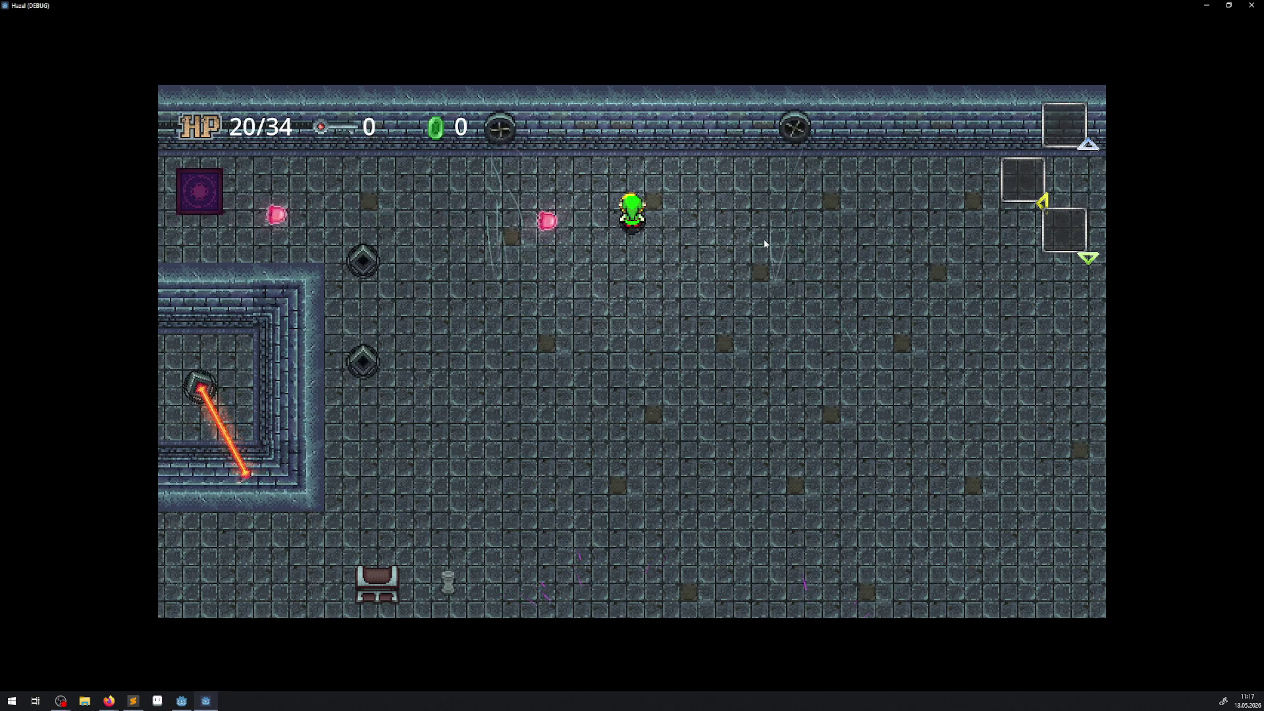
pyautogui.press('Down')
pyautogui.press('Down')
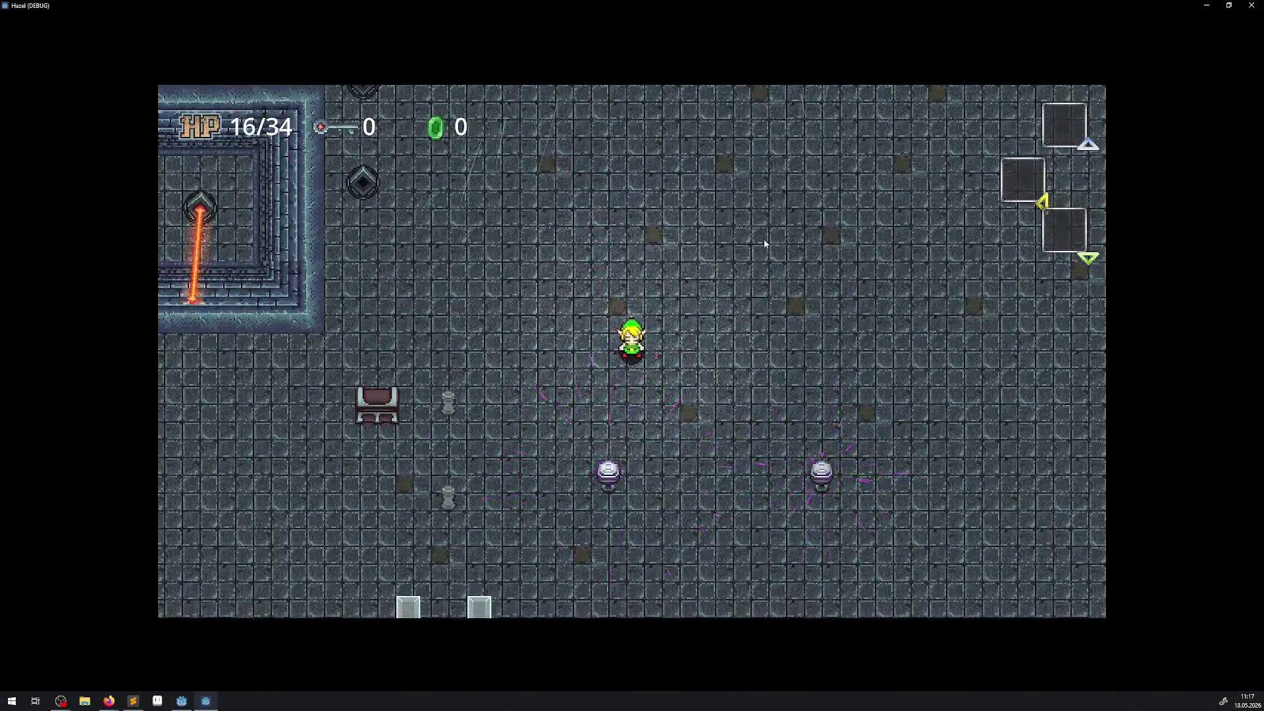
pyautogui.press('Right')
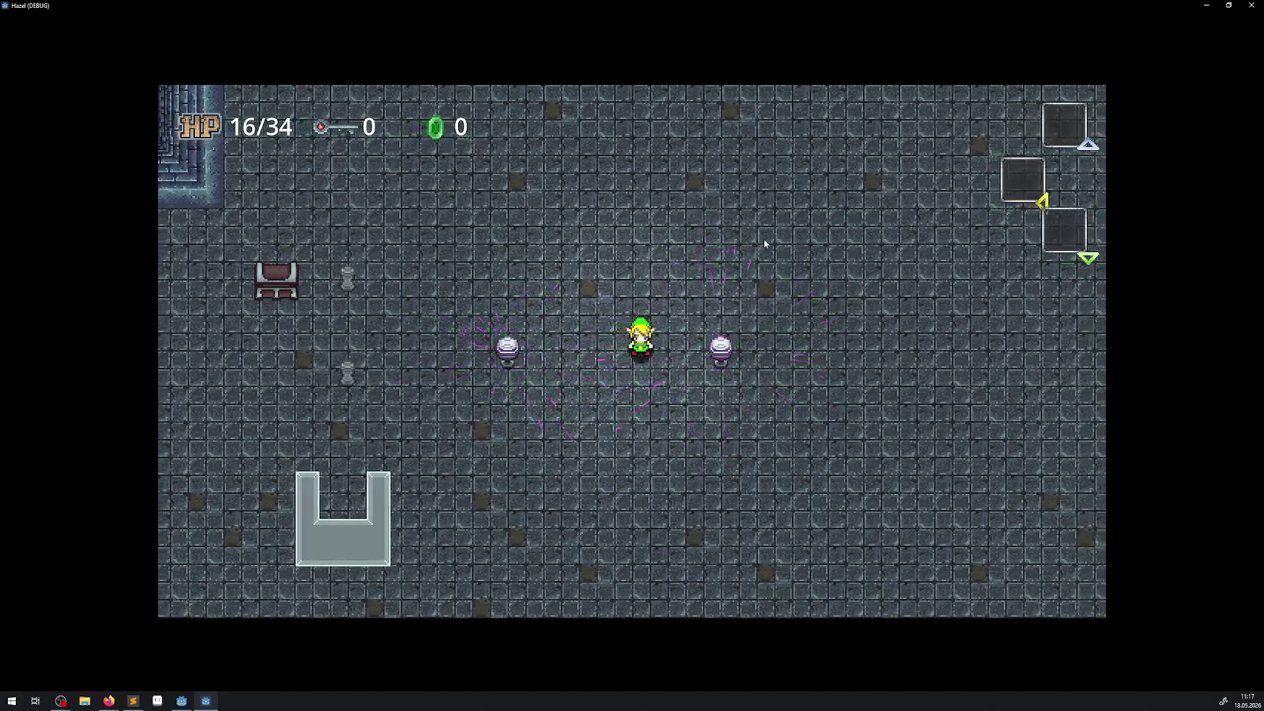
# Walk the player around the room toward the sparking purple orbs
pyautogui.press('Up')
pyautogui.press('Left')
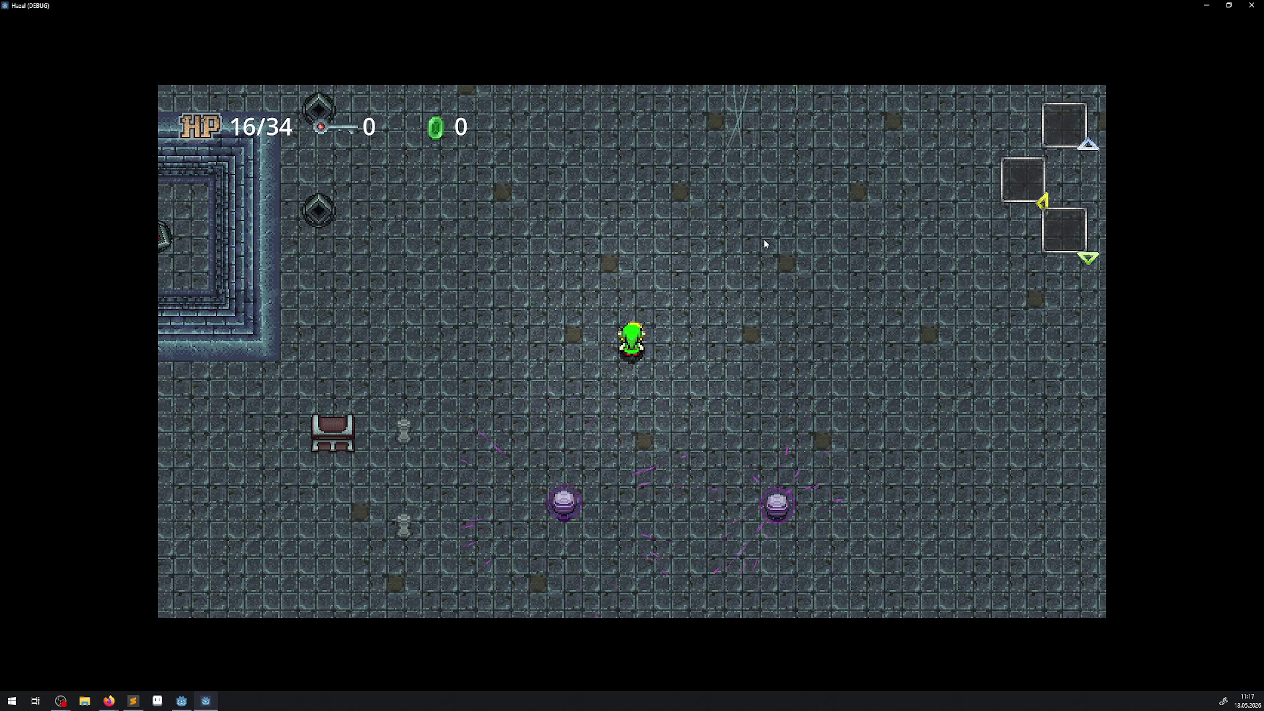
pyautogui.press('w')
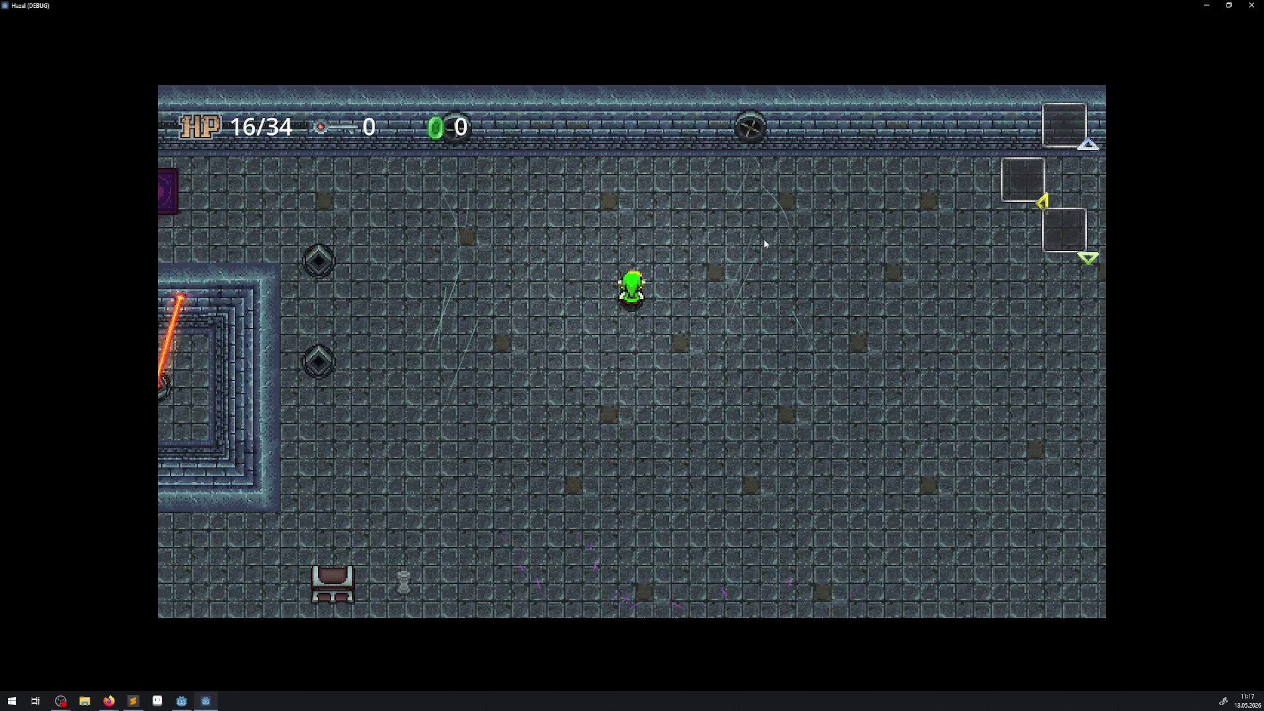
pyautogui.press('w')
pyautogui.press('a')
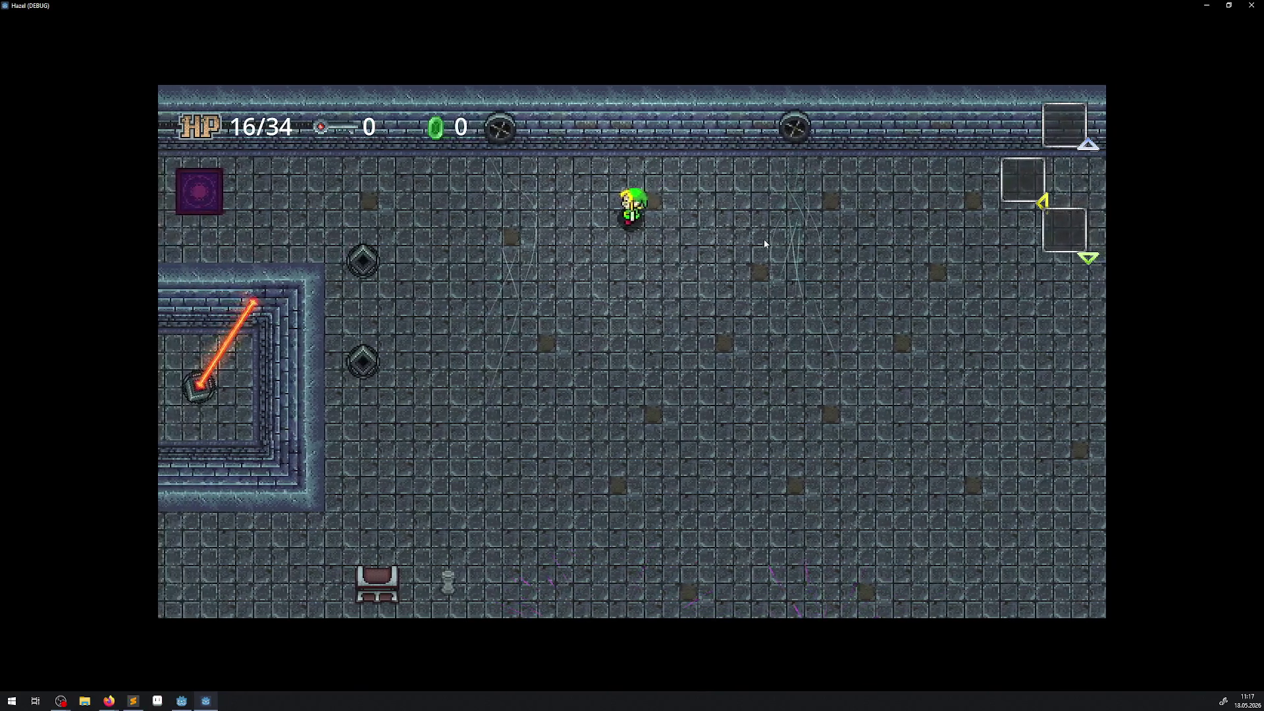
pyautogui.press('a')
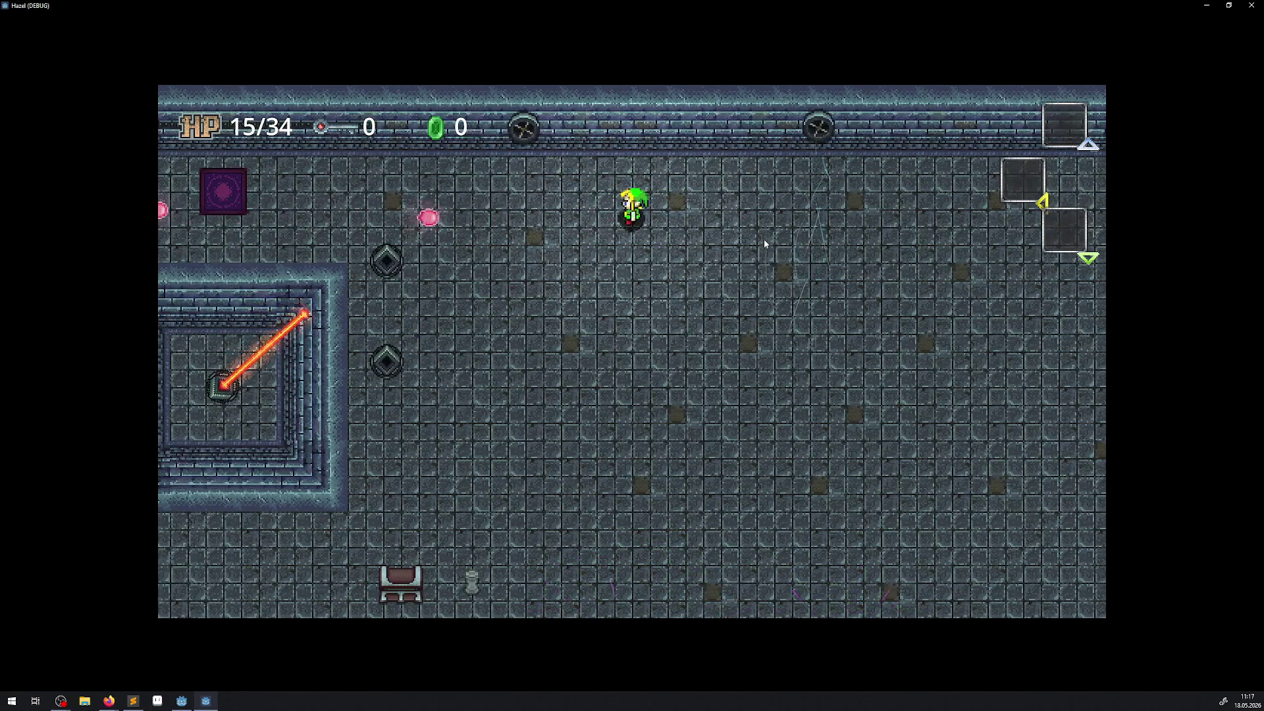
pyautogui.press('a')
pyautogui.press('s')
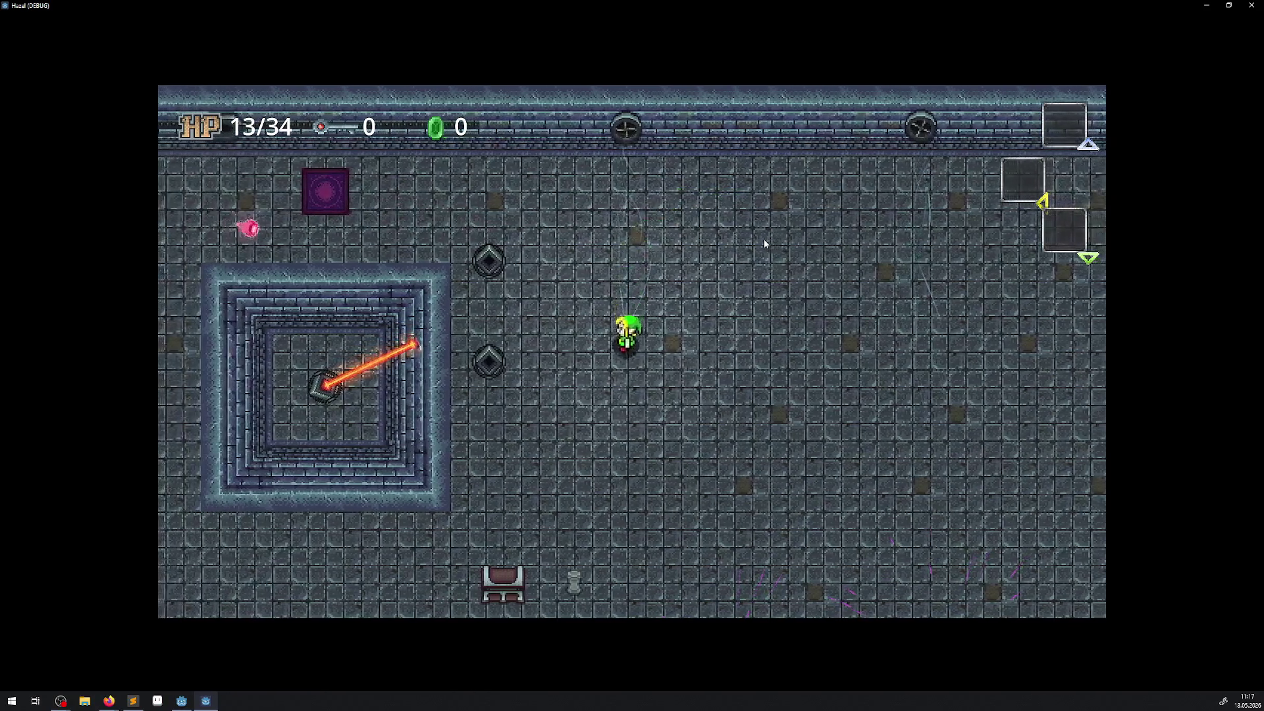
pyautogui.press('s')
pyautogui.press('w')
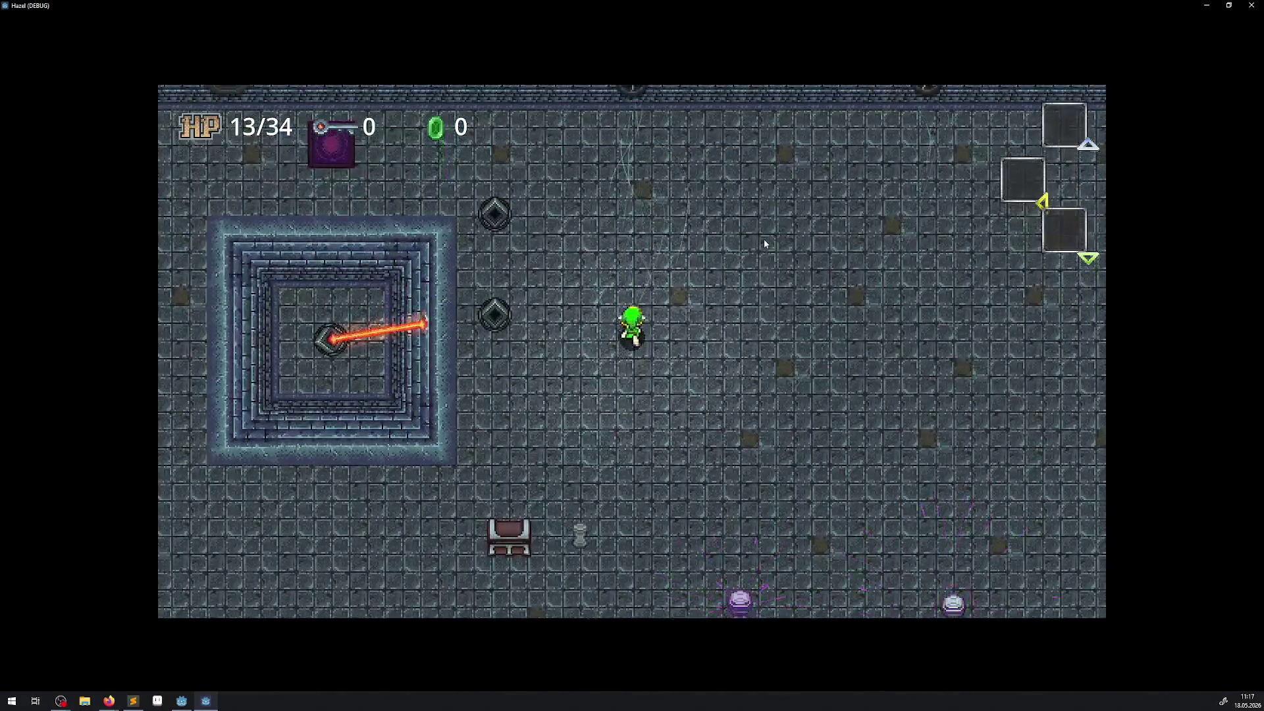
pyautogui.press('w')
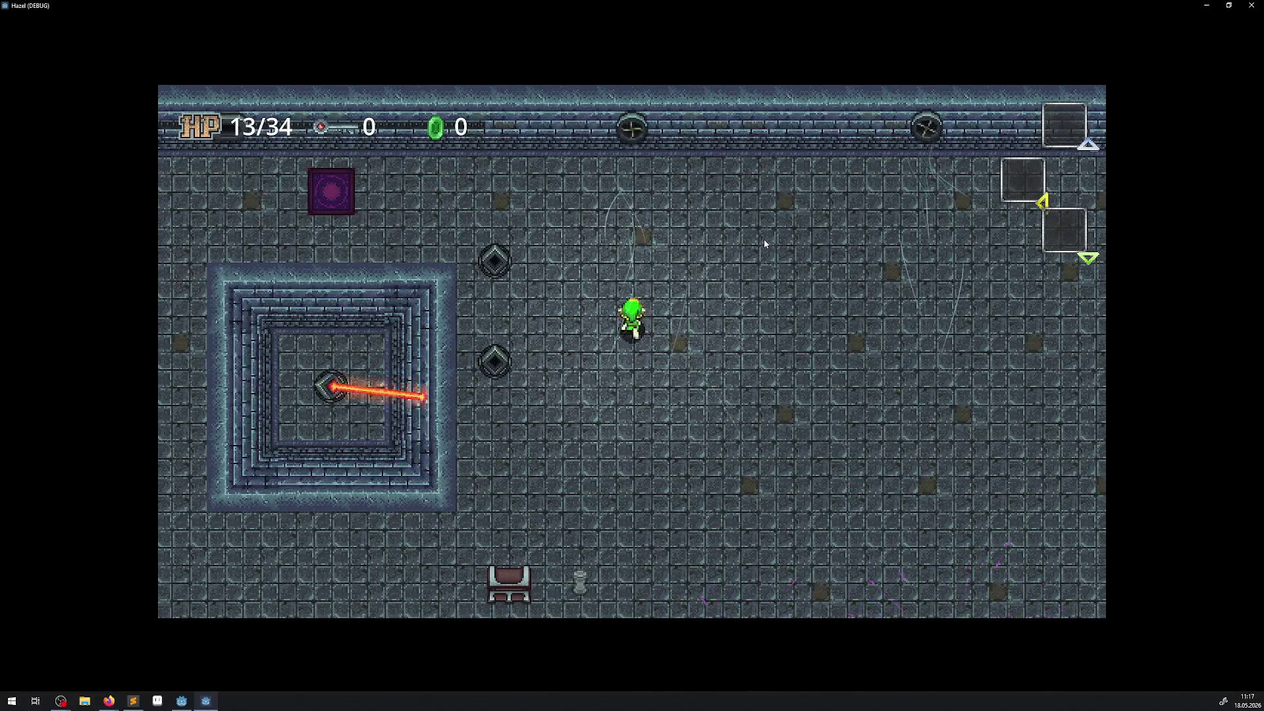
pyautogui.press('s')
pyautogui.press('d')
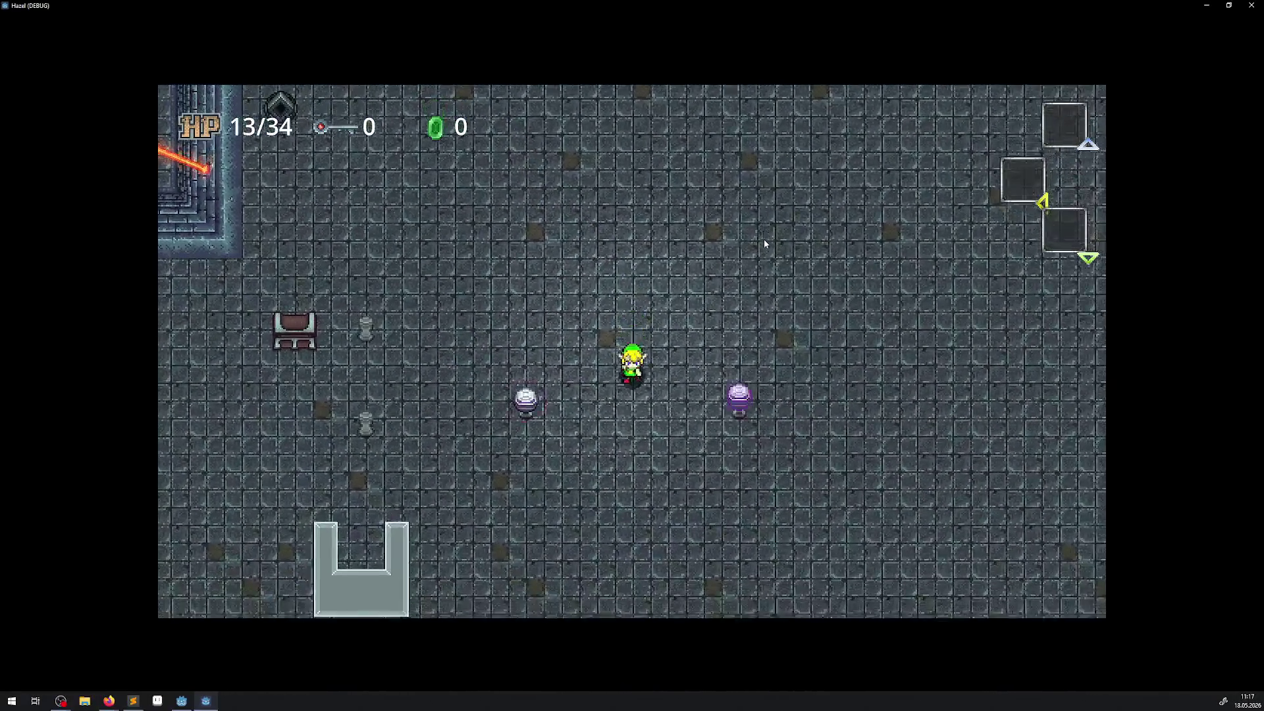
pyautogui.press('s')
pyautogui.press('a')
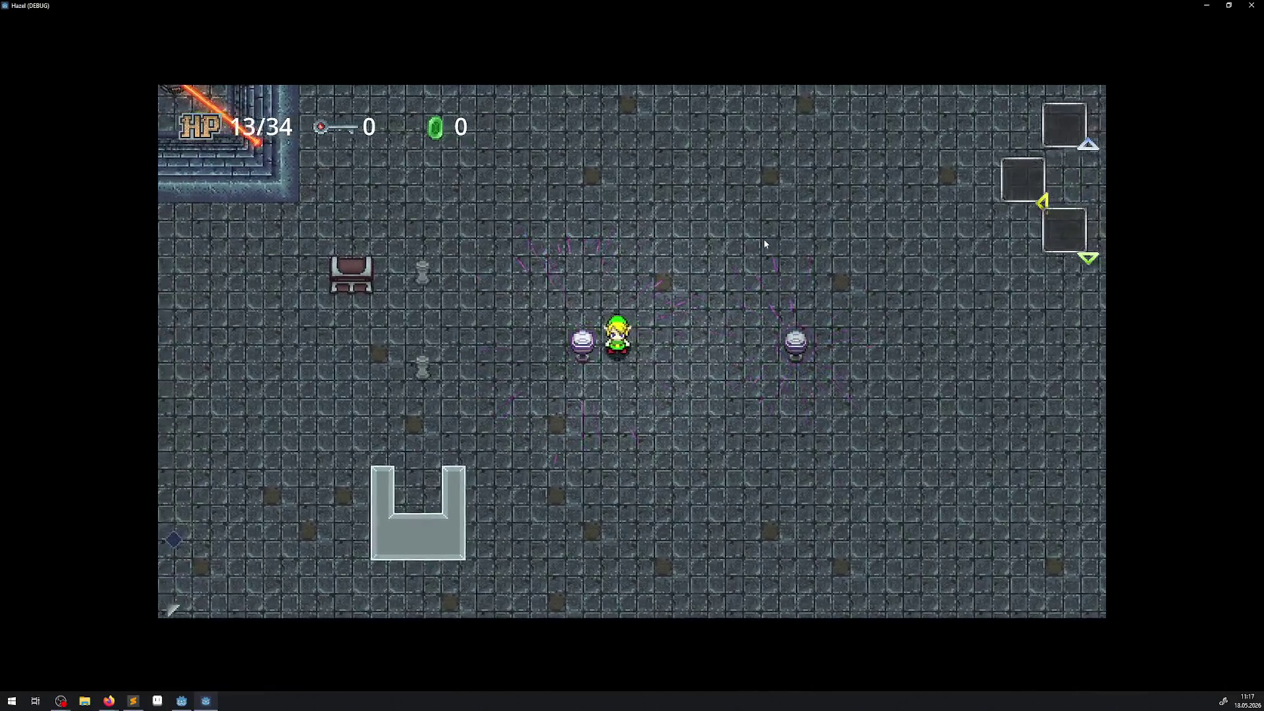
# Walk back and forth past the orbs to trigger sparks, then head up into the laser room
pyautogui.press('d')
pyautogui.press('a')
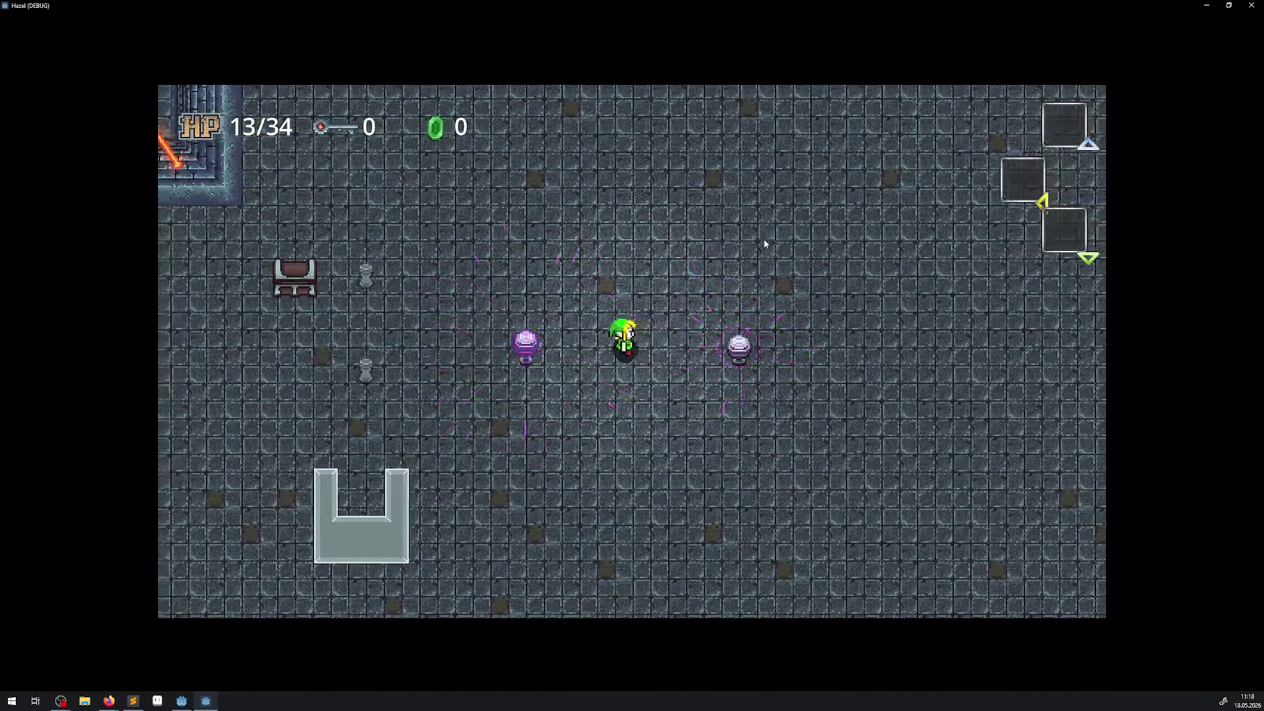
pyautogui.press('a')
pyautogui.press('d')
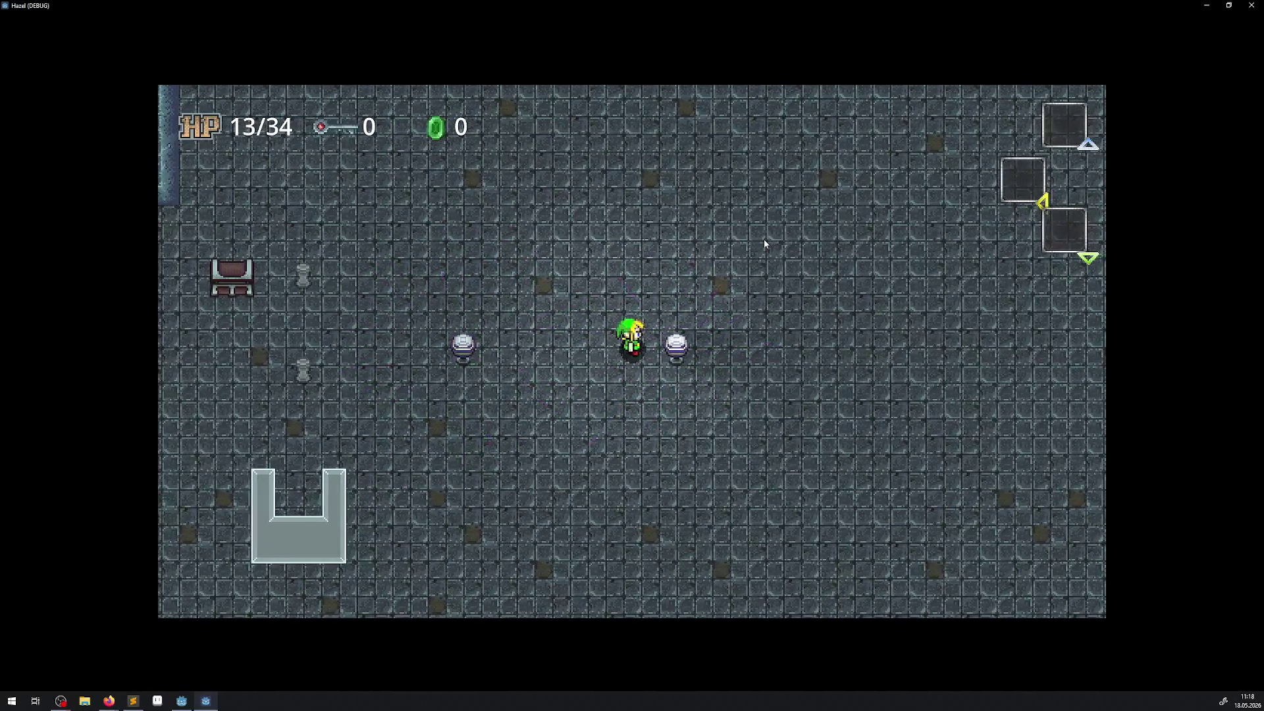
pyautogui.press('d')
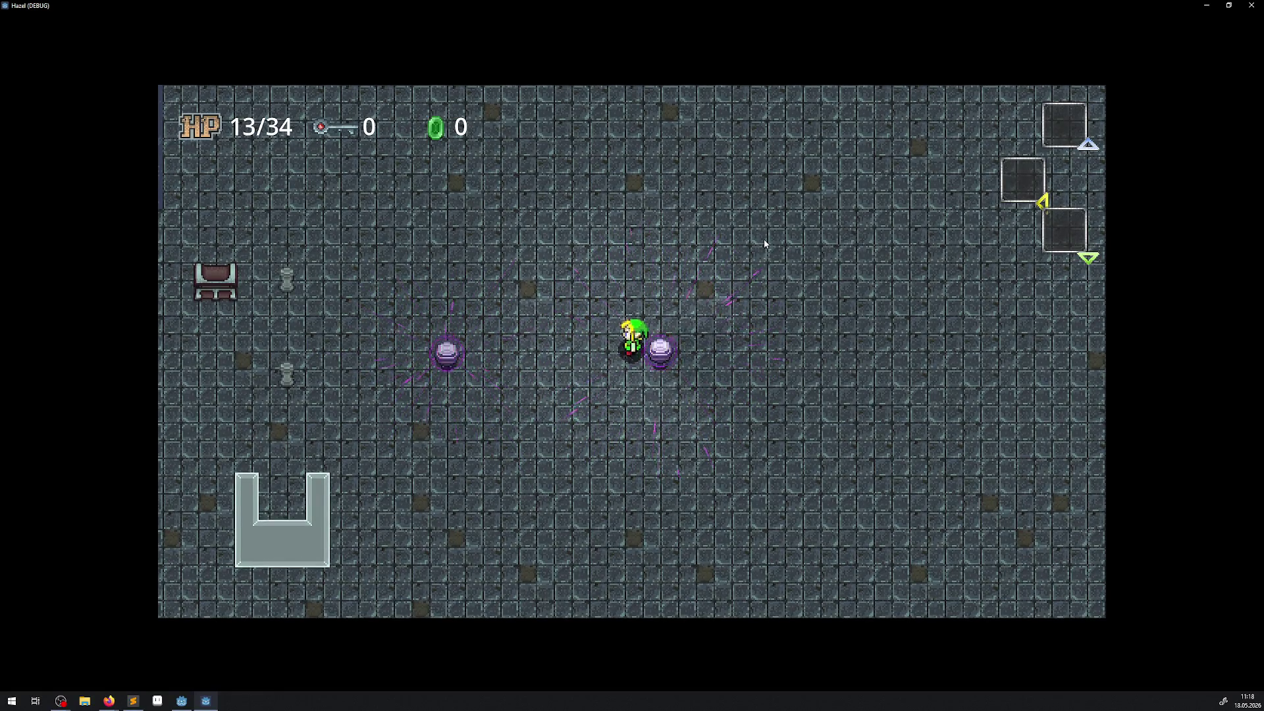
pyautogui.press('a')
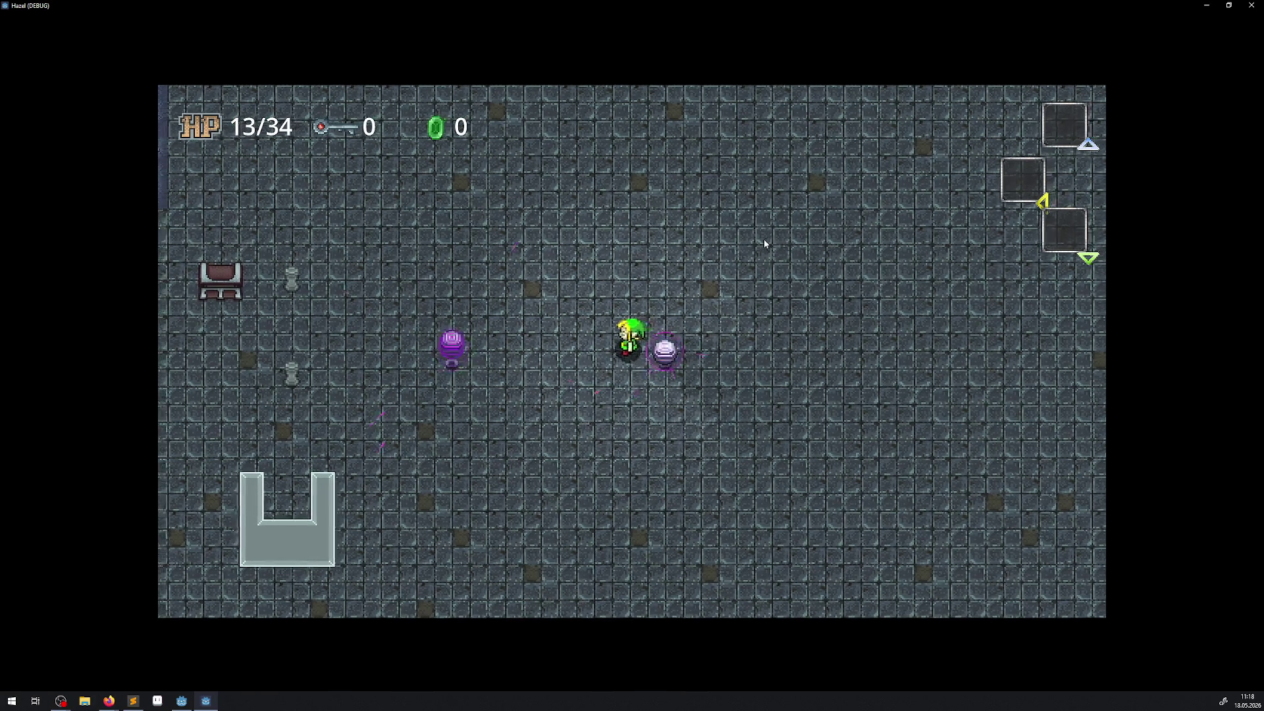
pyautogui.press('a')
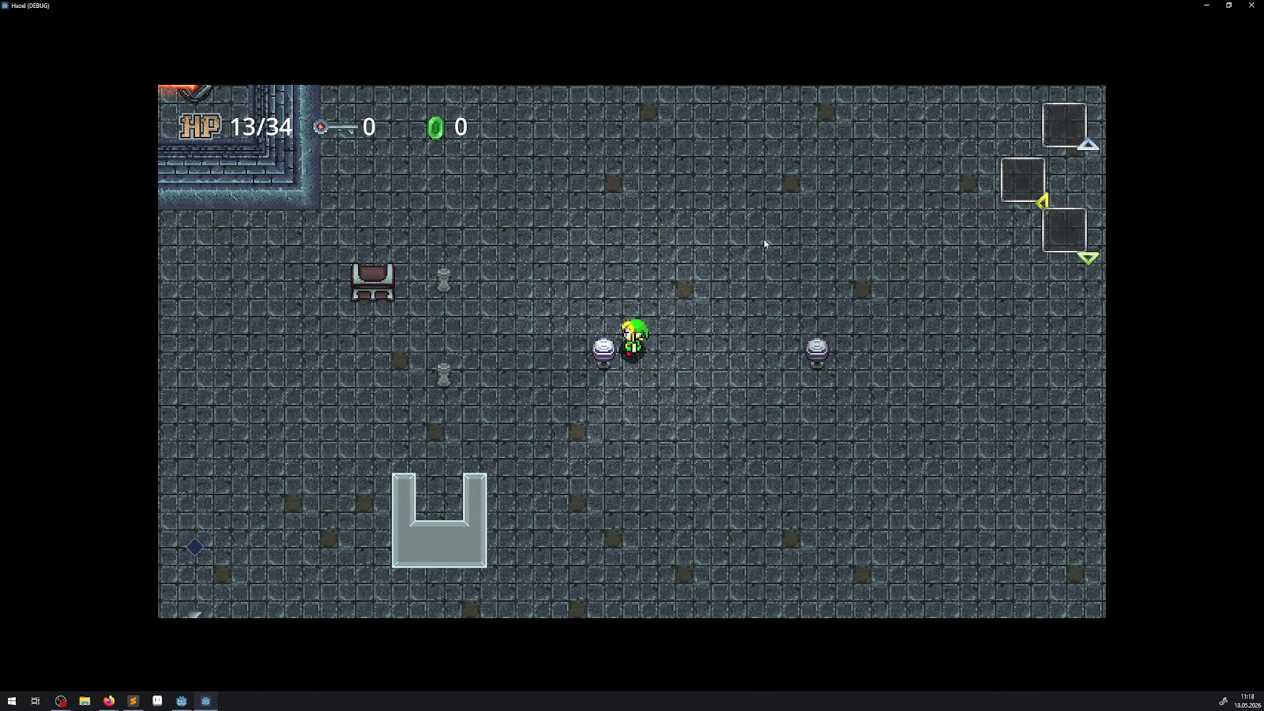
pyautogui.press('d')
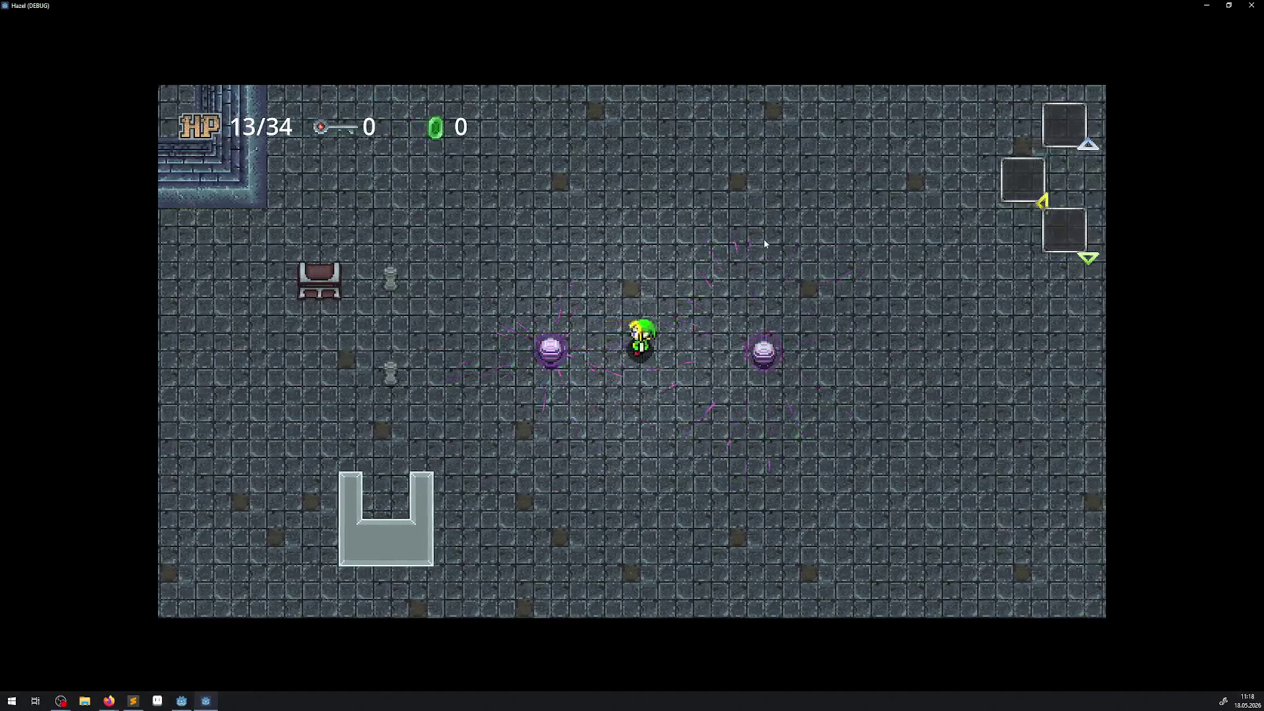
pyautogui.press('d')
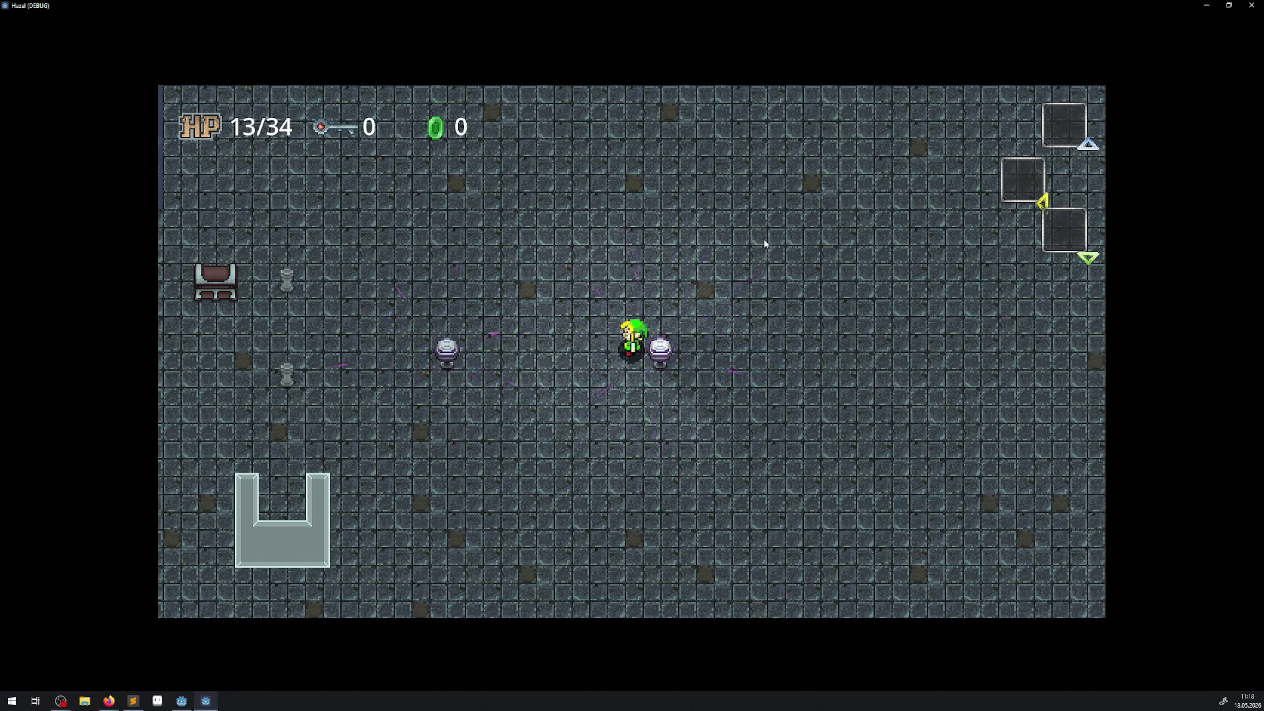
pyautogui.press('a')
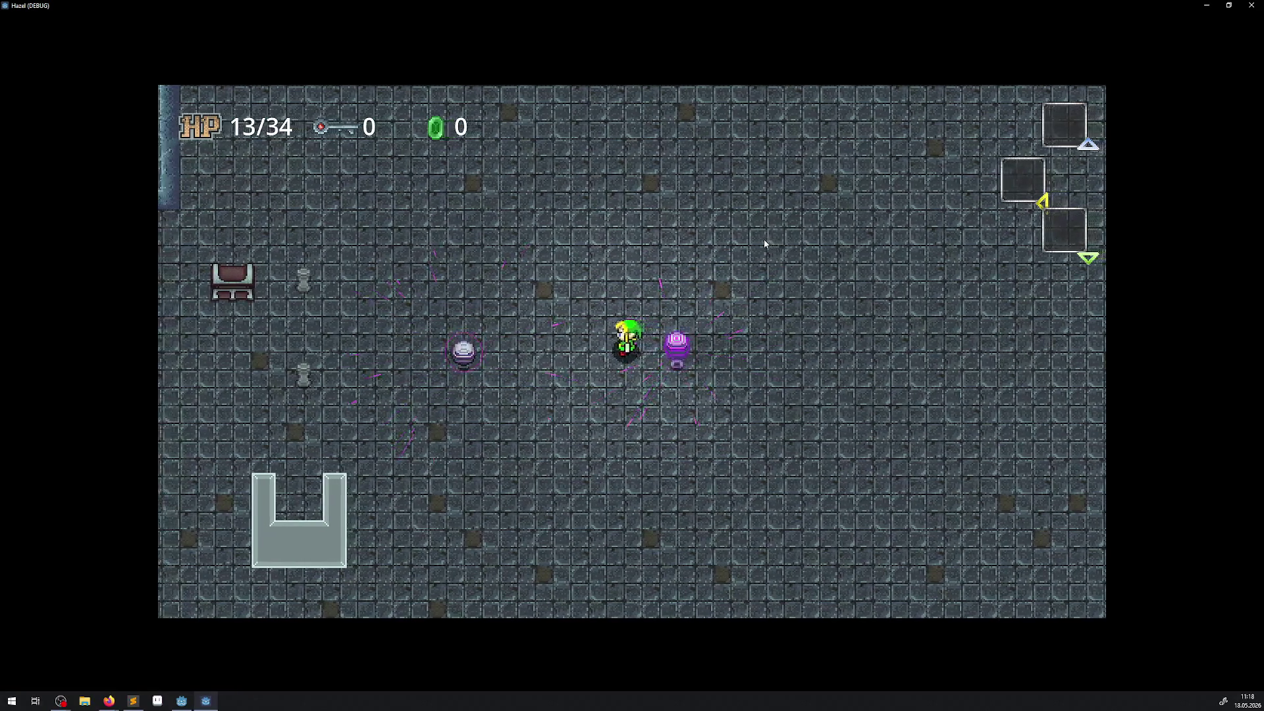
pyautogui.press('a')
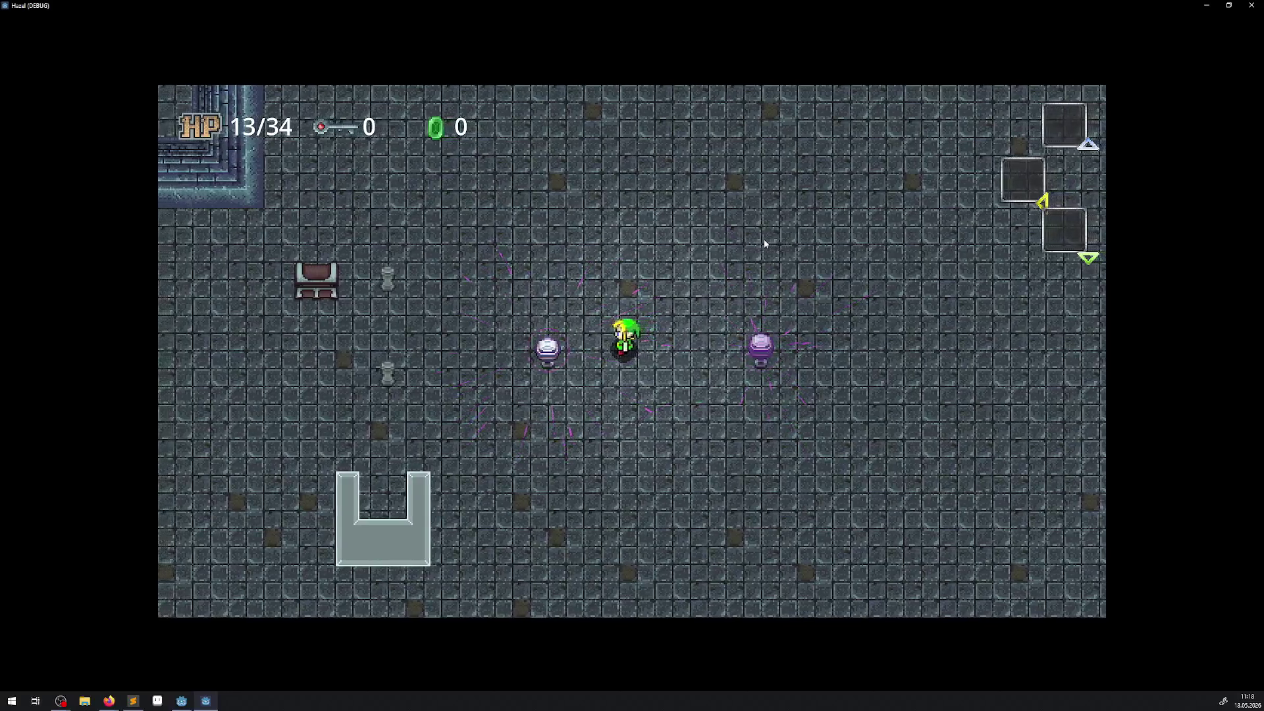
pyautogui.press('d')
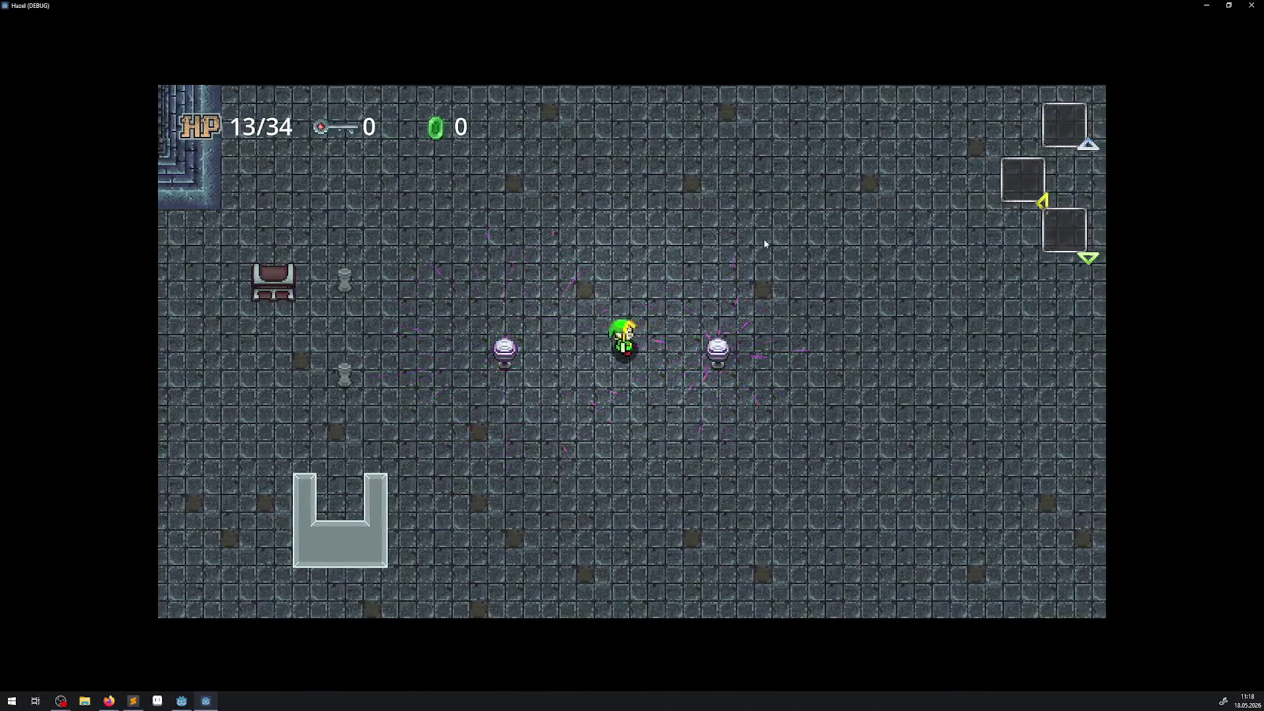
pyautogui.press('d')
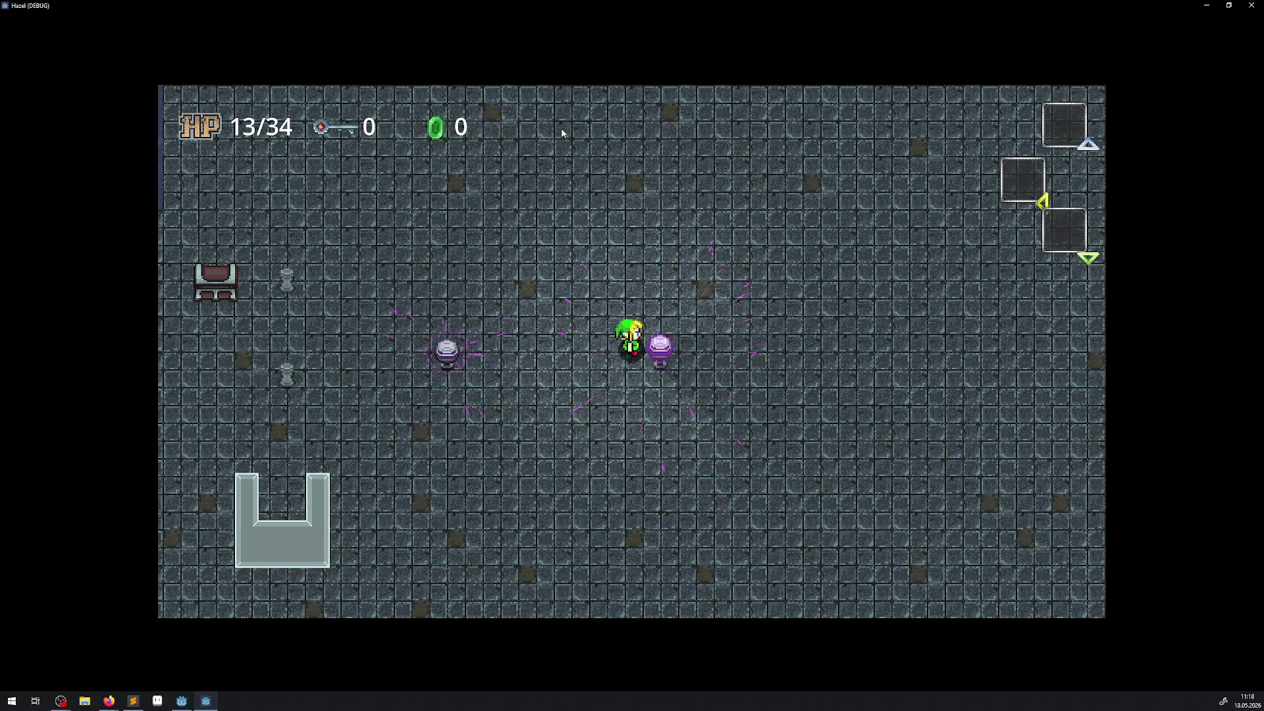
pyautogui.press('a')
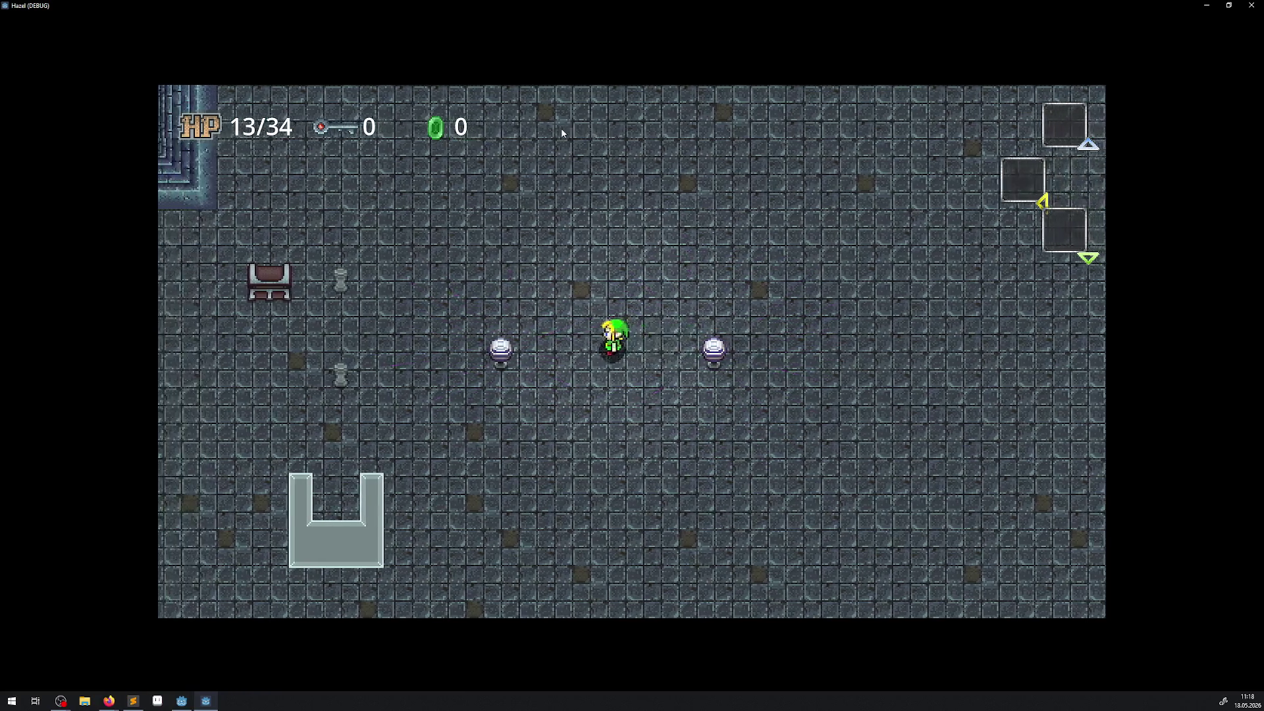
pyautogui.press('w')
pyautogui.press('w')
pyautogui.press('a')
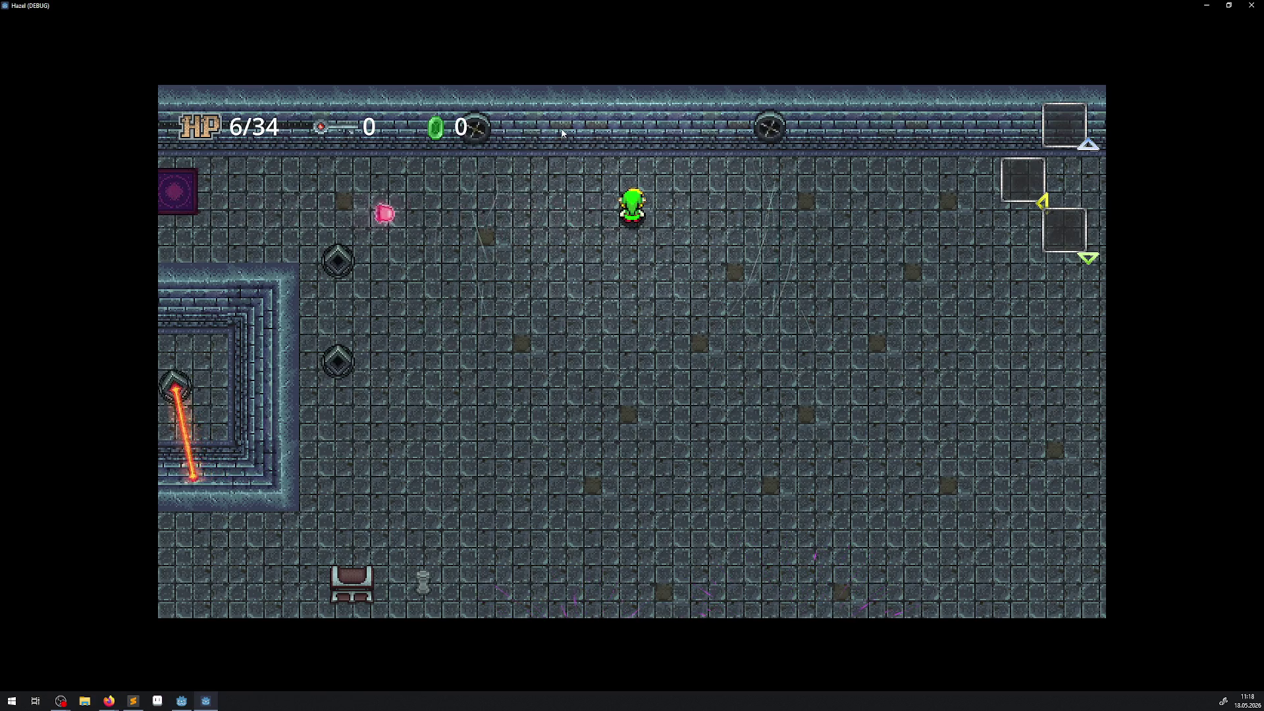
# Walk the player left until HP drops to 0/34, then close the game with Alt+F4
pyautogui.press('Left')
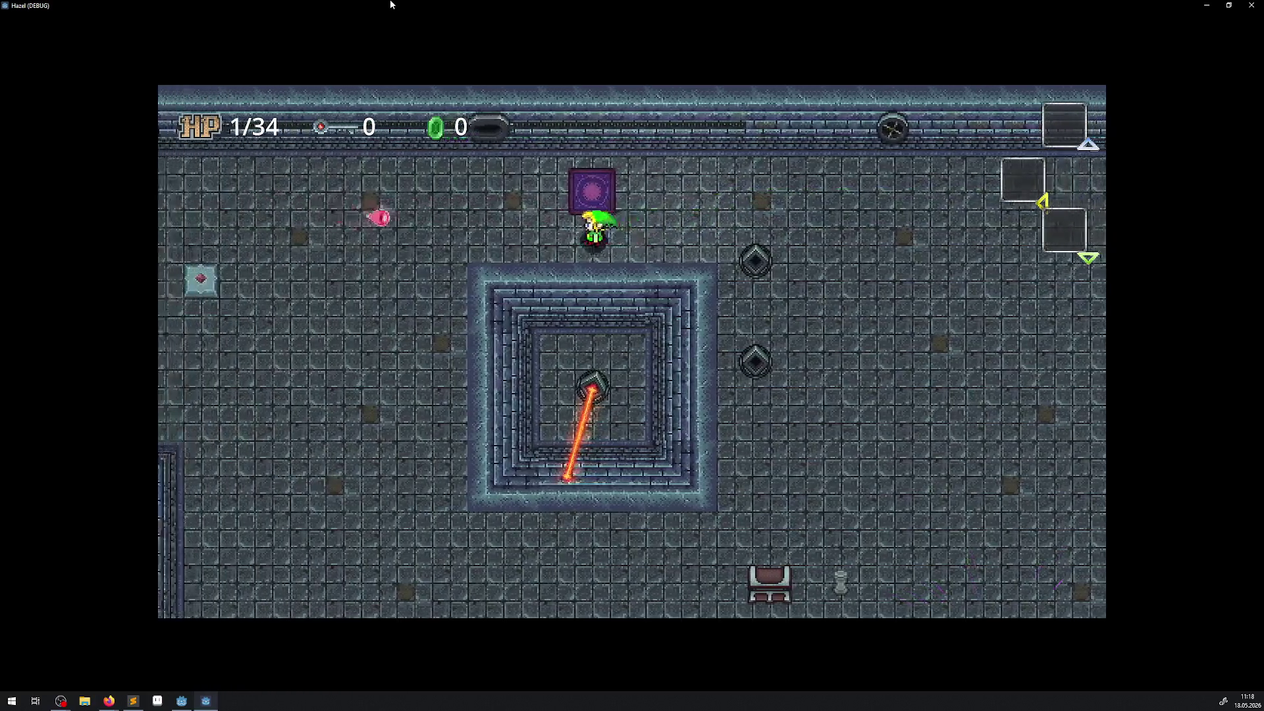
pyautogui.press('Left')
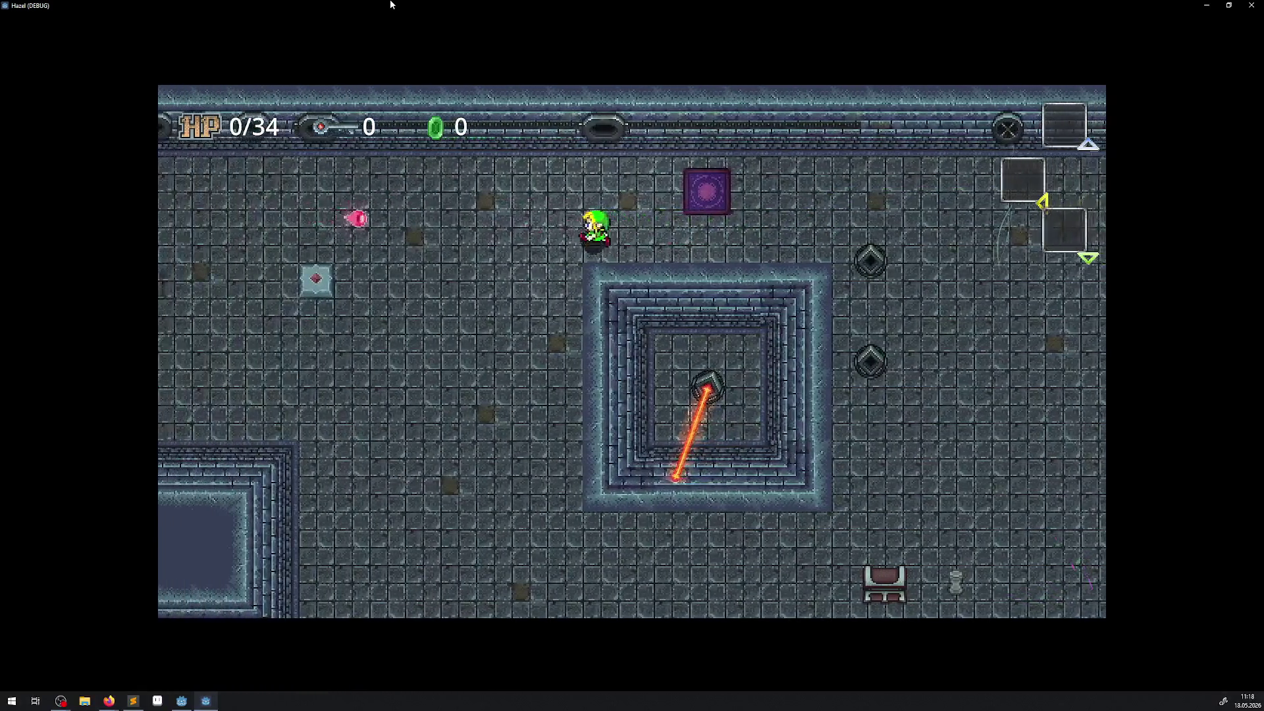
pyautogui.press('Up')
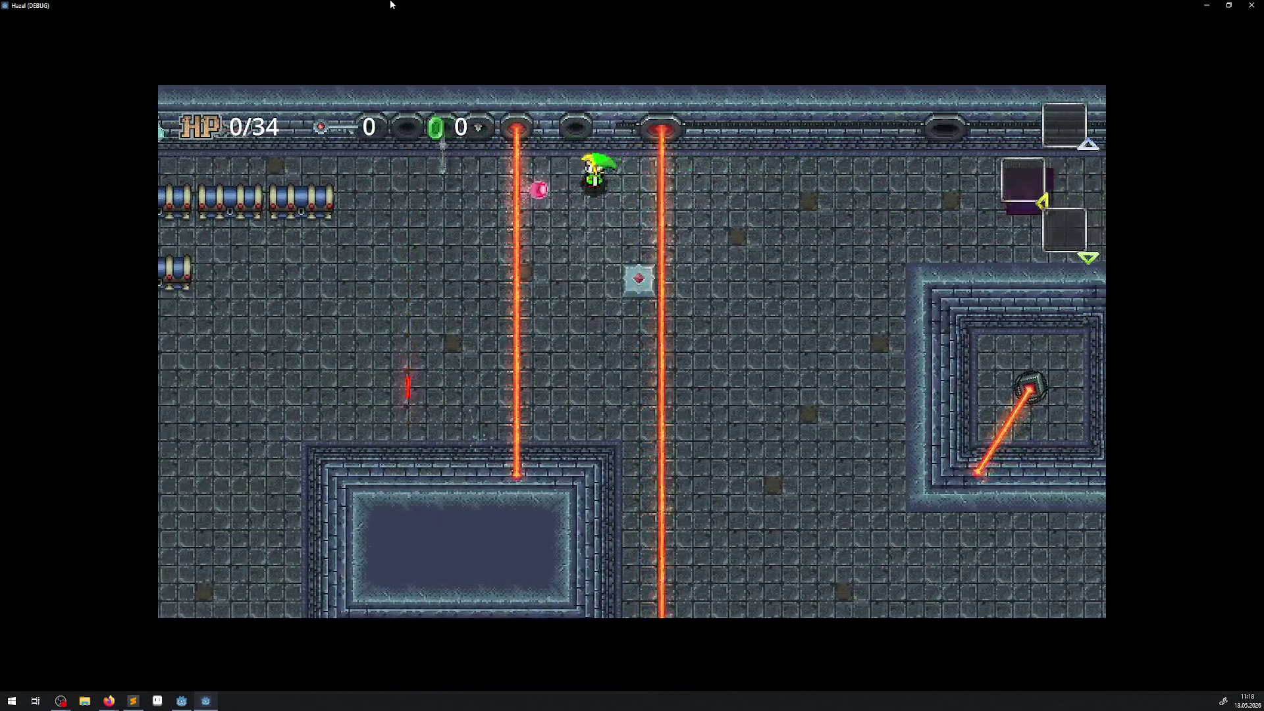
pyautogui.press('Left')
pyautogui.press('Down')
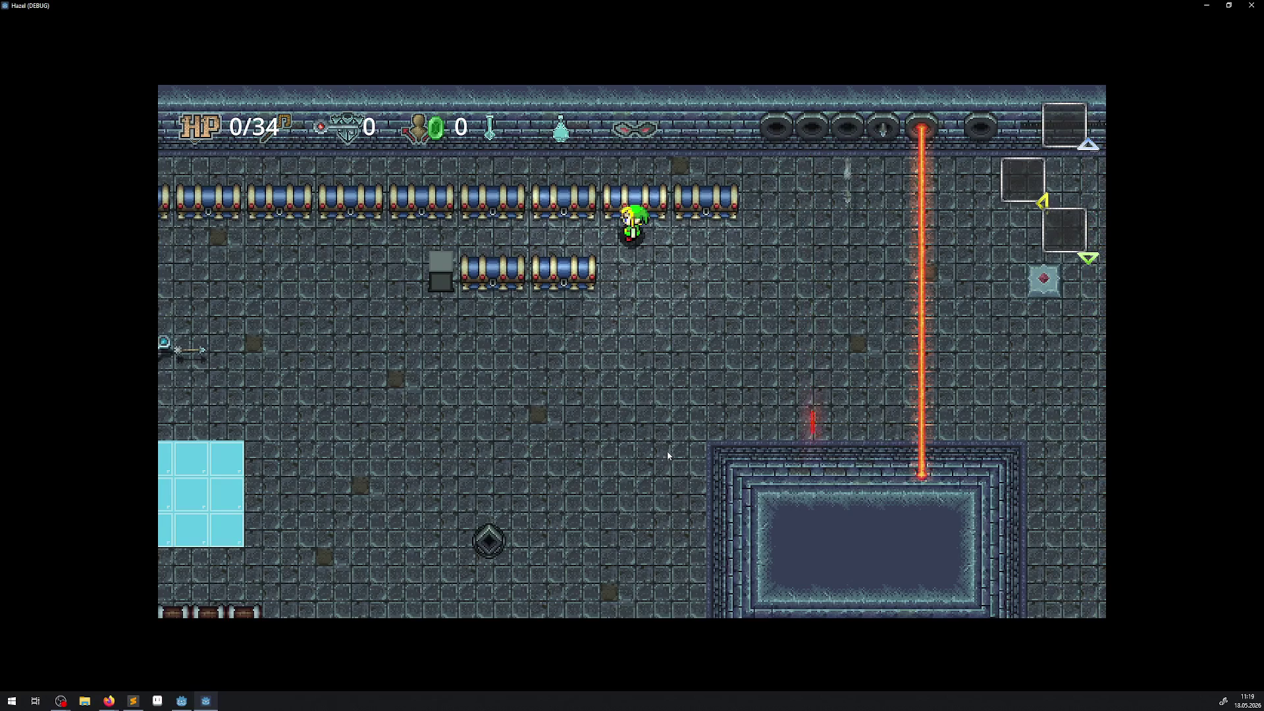
pyautogui.hotkey('alt', 'F4')
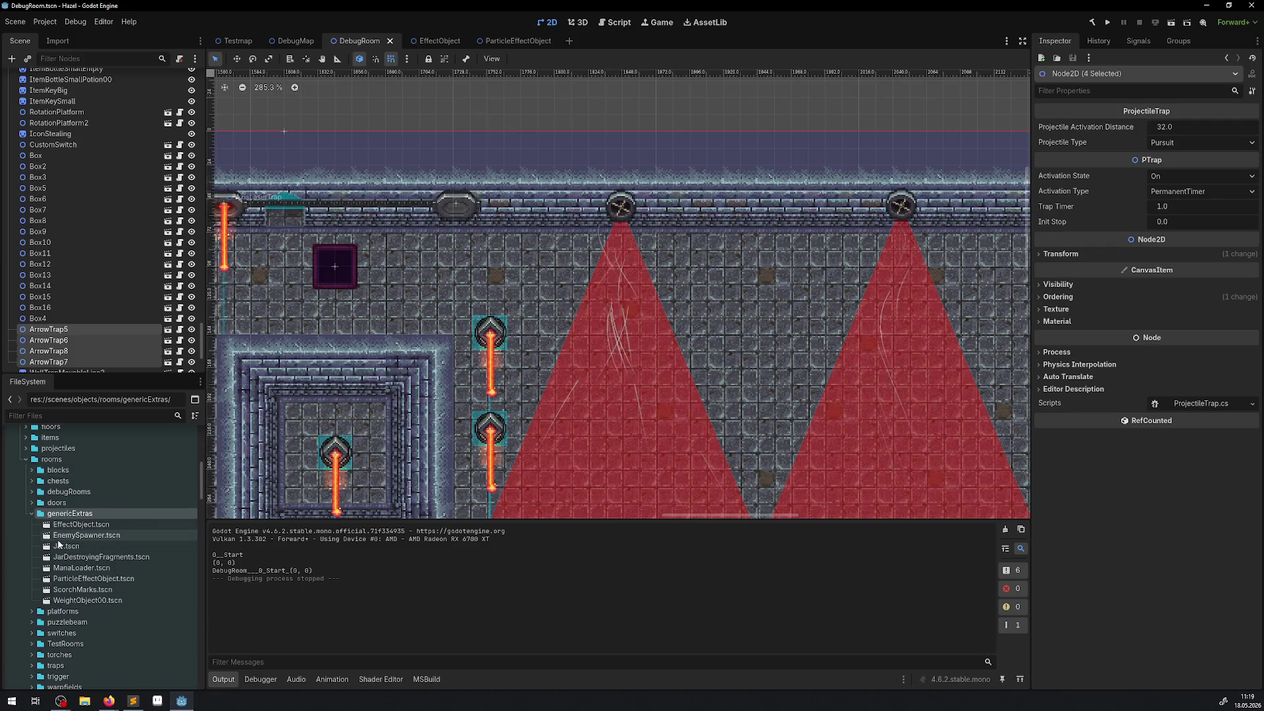
# In the FileSystem dock, expand scripts > rooms > genericExtras, collapsing the sprite folders
pyautogui.scroll(-10, 64, 539)
pyautogui.scroll(5, 64, 538)
pyautogui.click(25, 532)
pyautogui.scroll(2, 26, 547)
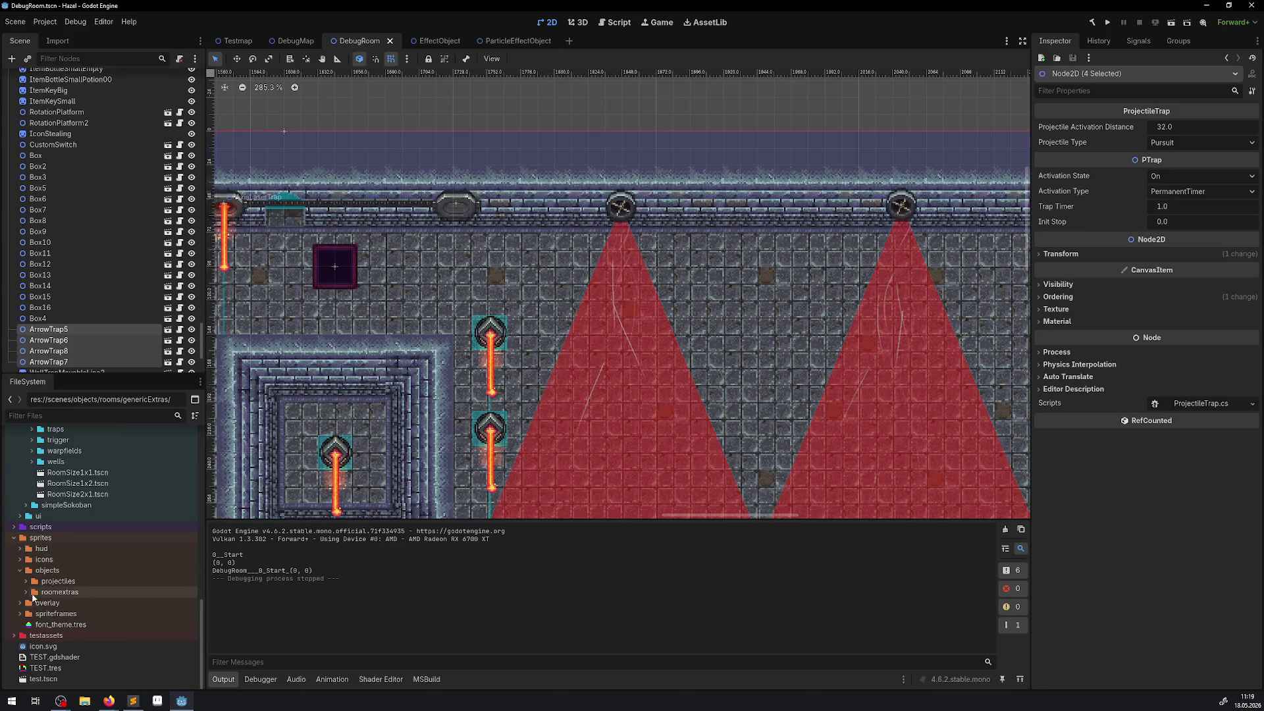
pyautogui.click(14, 537)
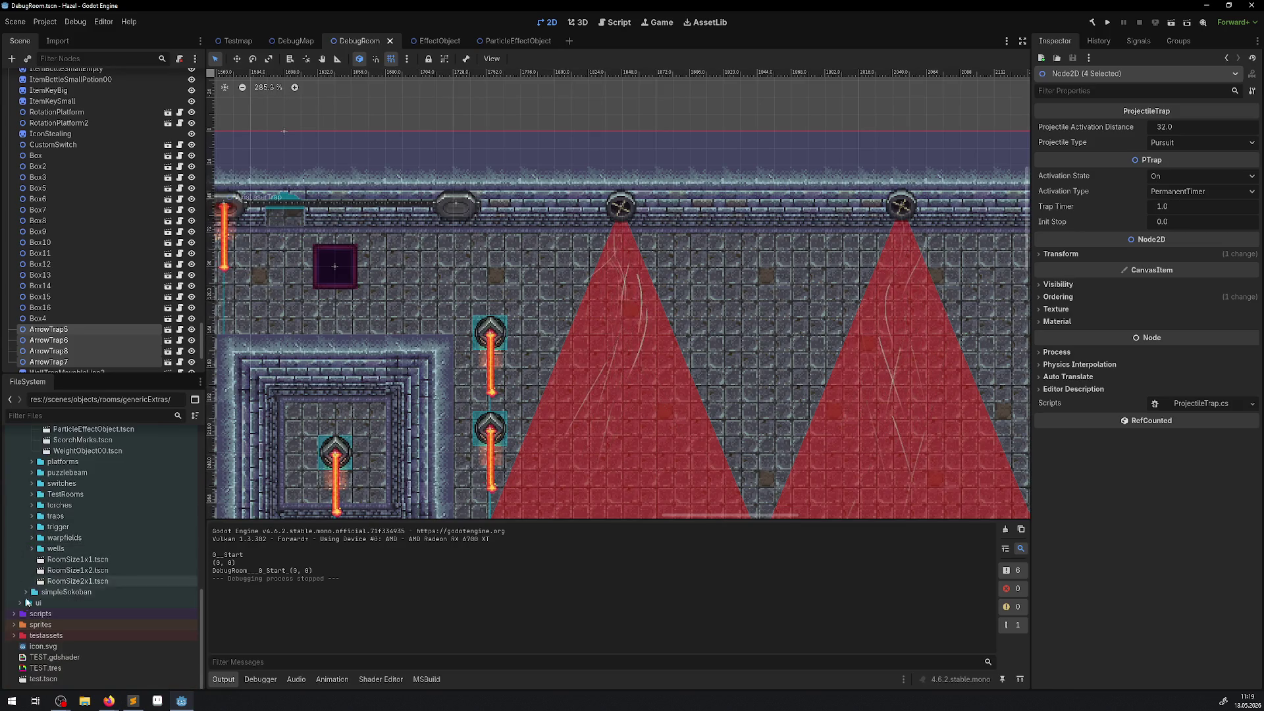
pyautogui.click(14, 614)
pyautogui.scroll(-5, 70, 546)
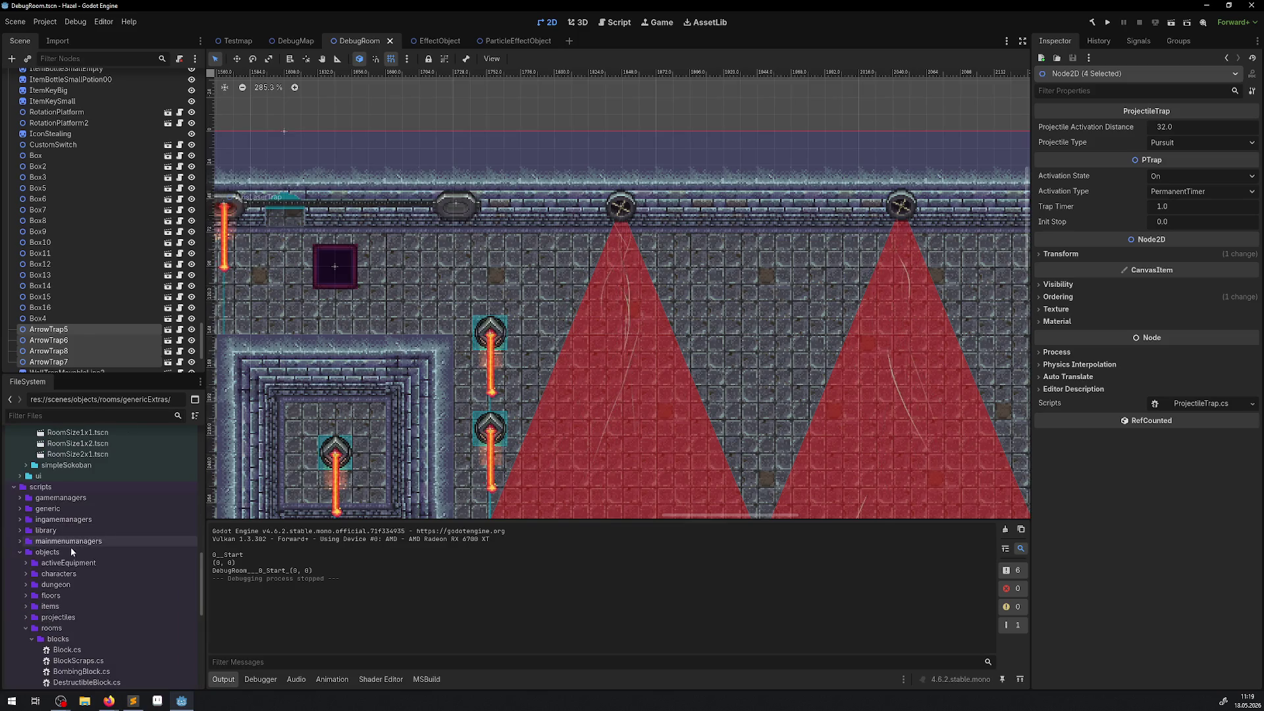
pyautogui.click(23, 628)
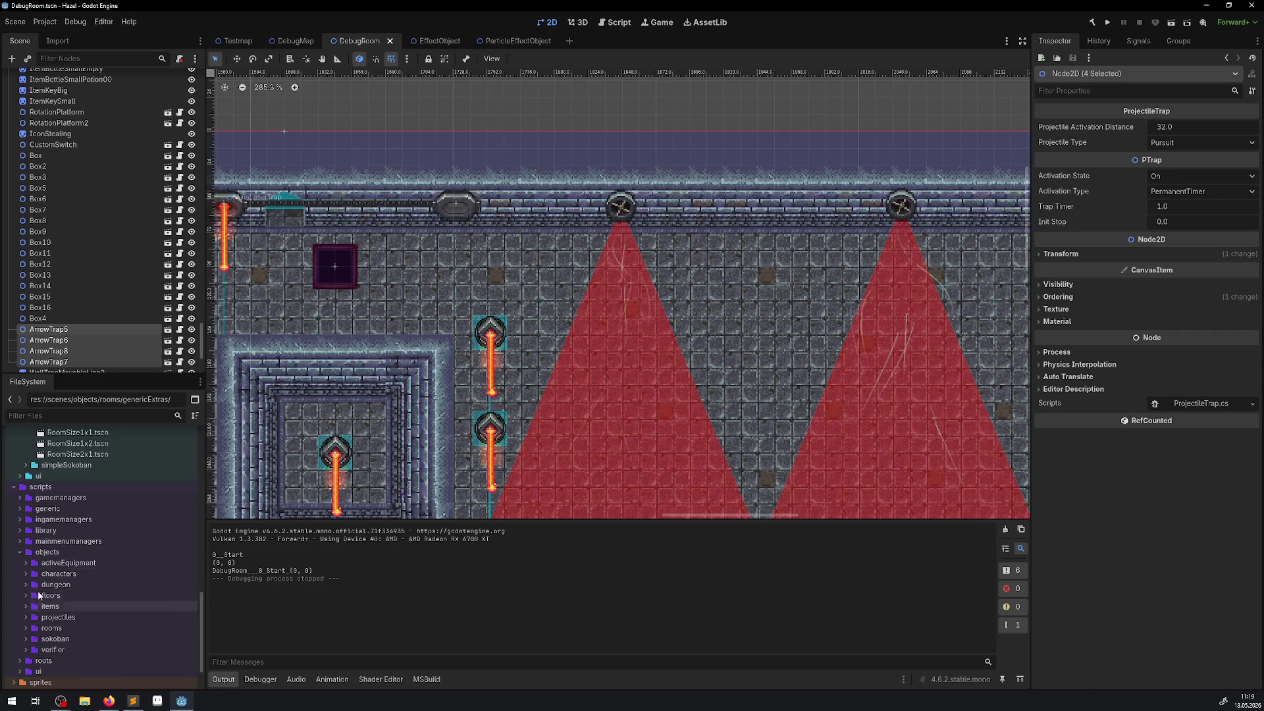
pyautogui.scroll(-2, 44, 591)
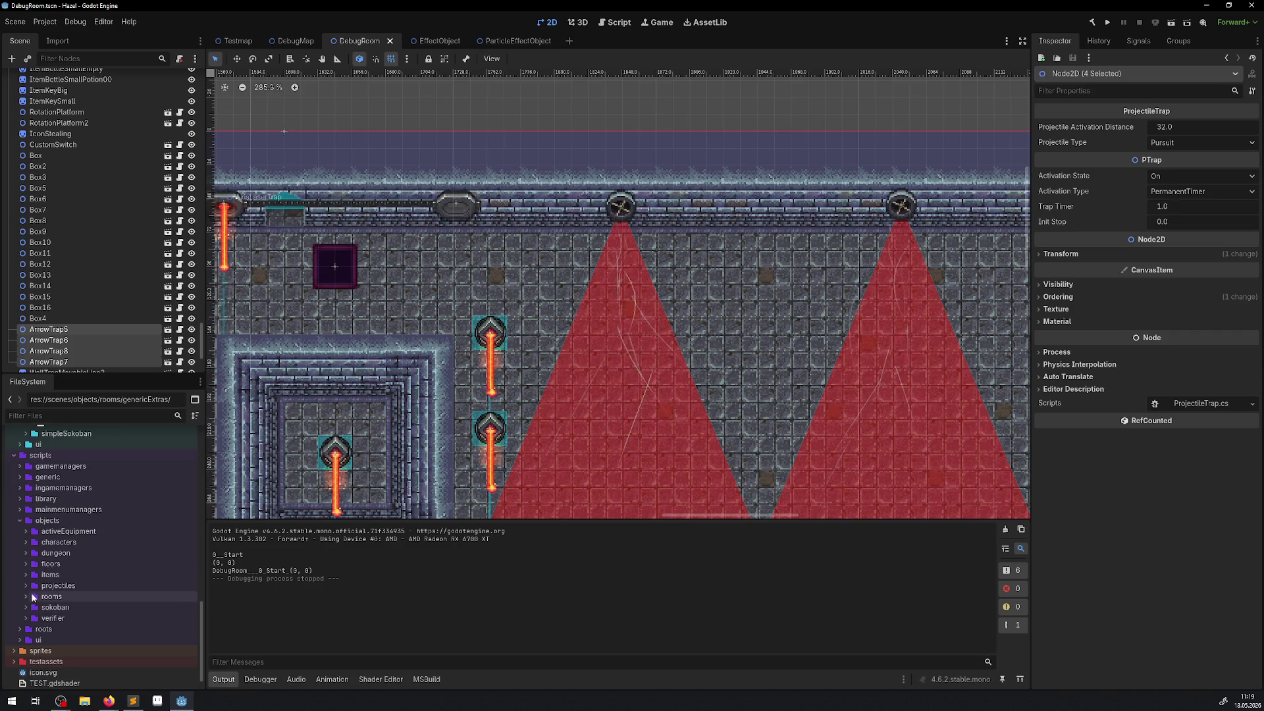
pyautogui.click(27, 596)
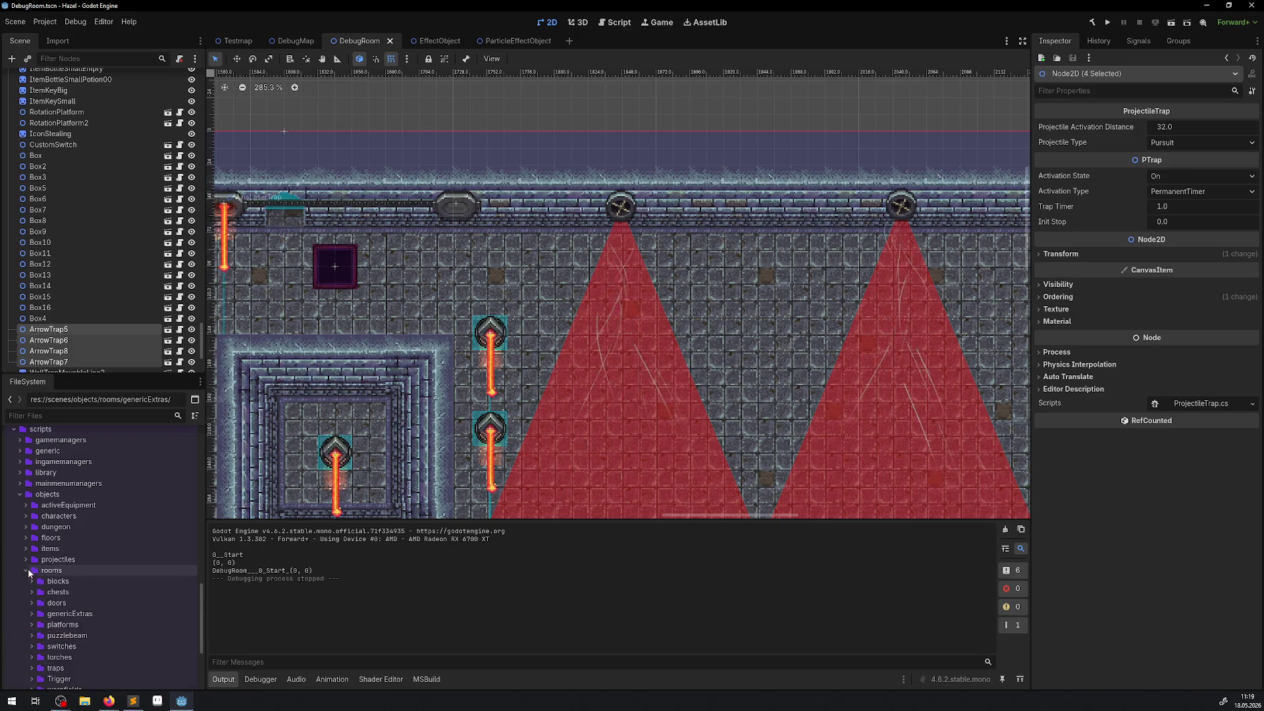
pyautogui.click(31, 614)
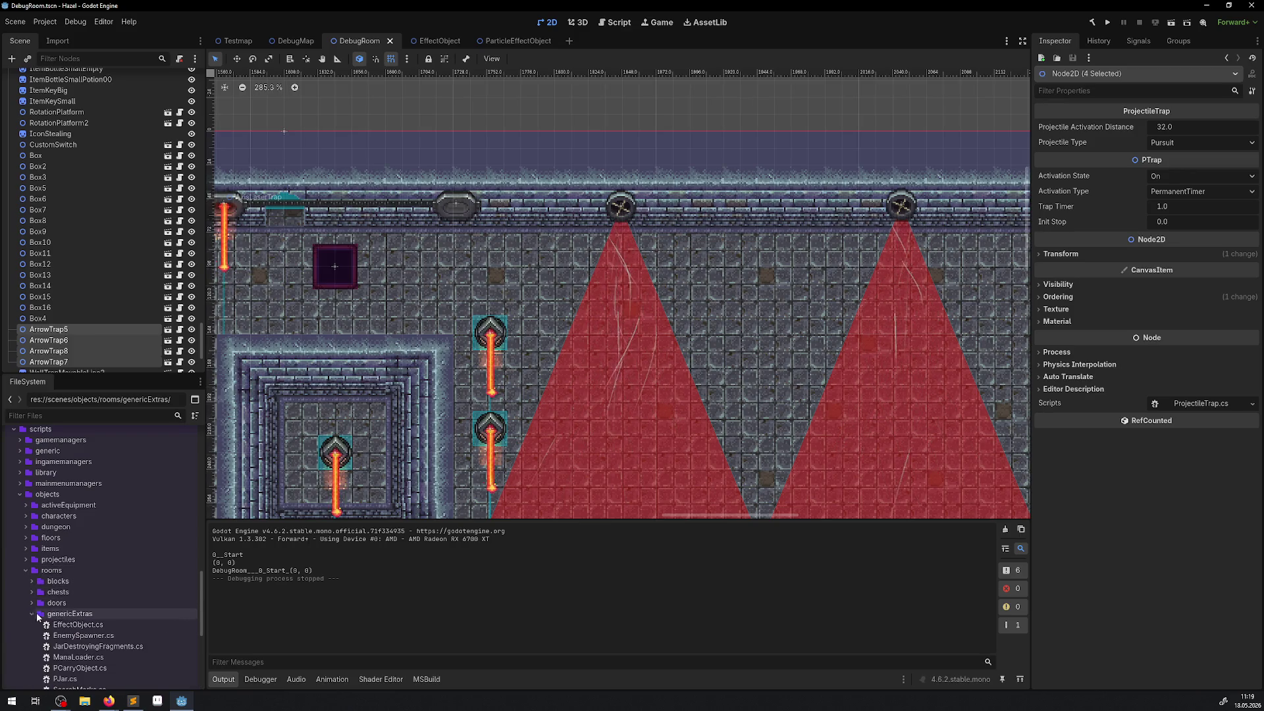
# Create ParticleEffectObject.cs in genericExtras, inheriting Node2D
pyautogui.rightClick(77, 616)
pyautogui.moveTo(133, 520)
pyautogui.click(280, 539)
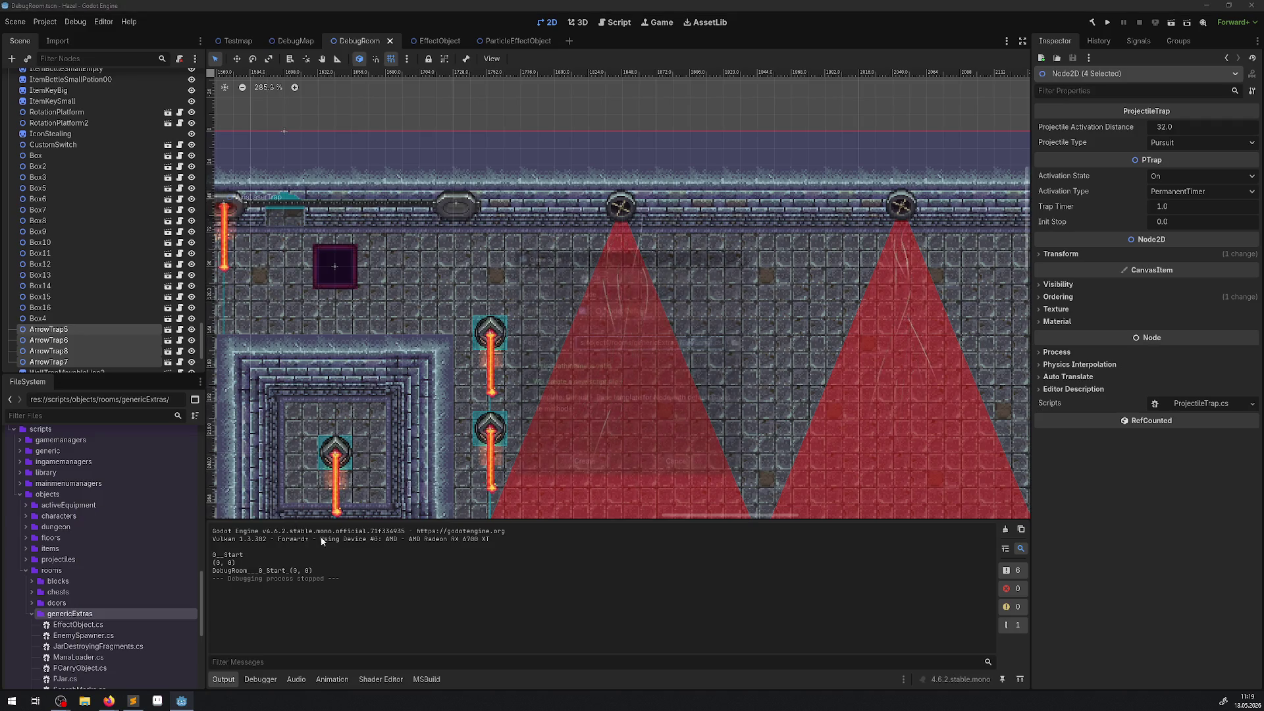
pyautogui.click(721, 293)
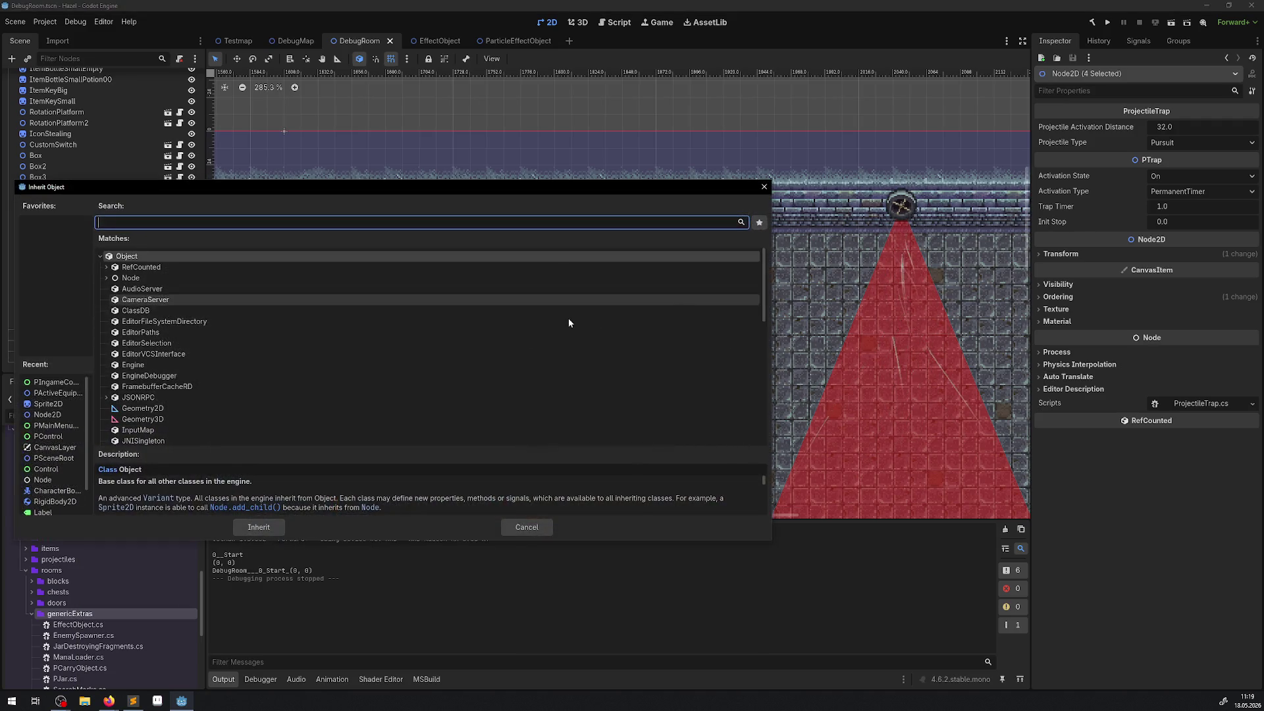
pyautogui.scroll(-3, 370, 317)
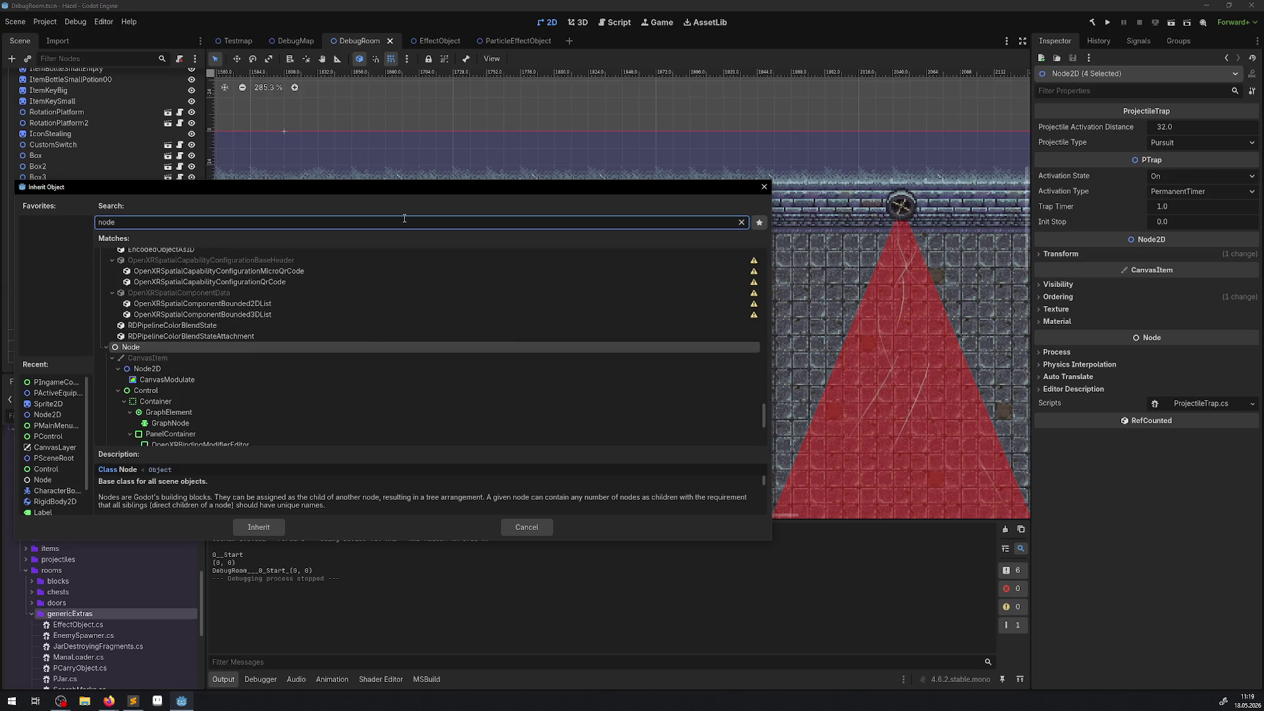
pyautogui.write('2')
pyautogui.click(160, 438)
pyautogui.doubleClick(161, 438)
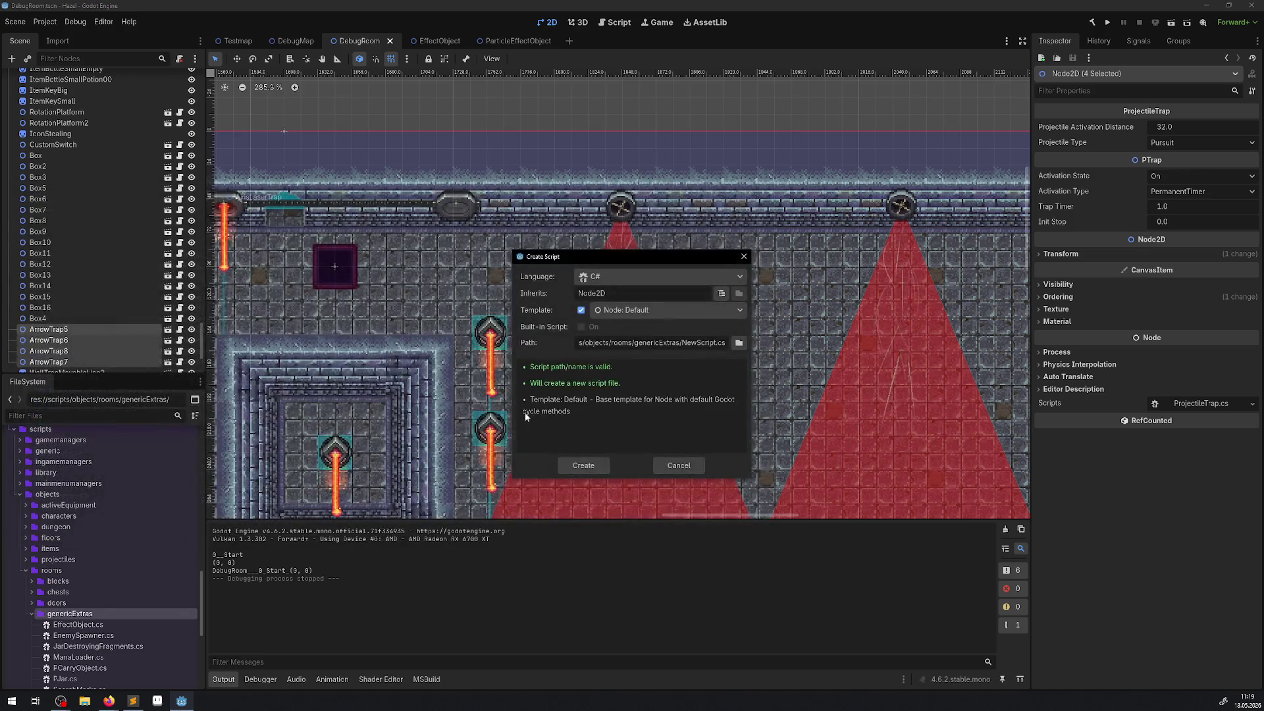
pyautogui.write('ParticleEffectObject')
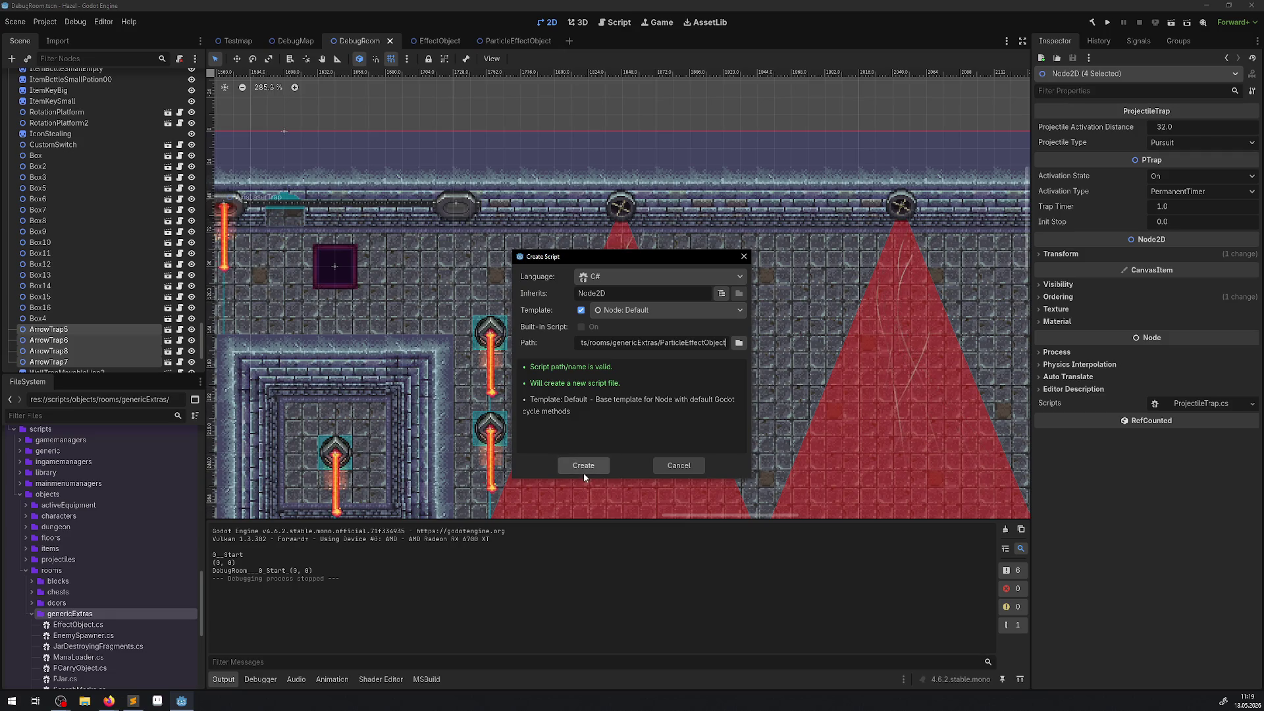
pyautogui.click(584, 466)
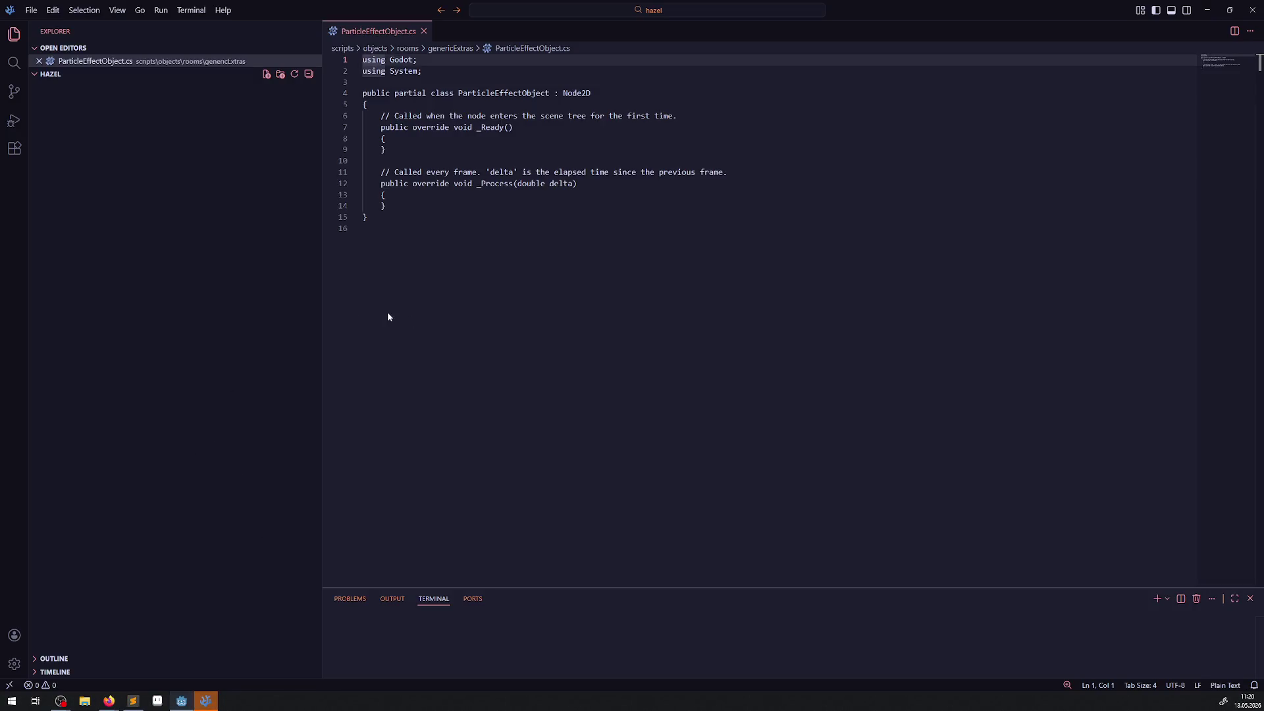
# Delete the template comments above _Process and _Ready, then switch back to Godot
pyautogui.click(673, 156)
pyautogui.keyDown('shift'); pyautogui.click(739, 173); pyautogui.keyUp('shift')
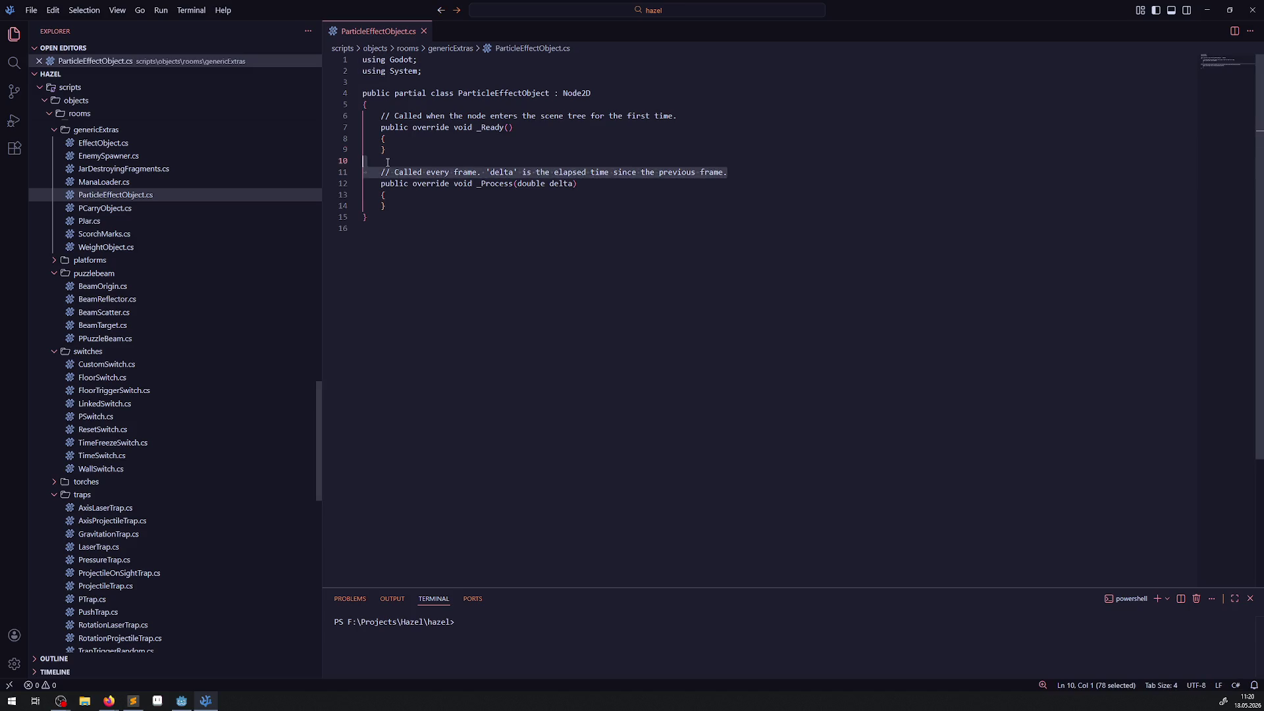
pyautogui.press('BackSpace')
pyautogui.moveTo(709, 118); pyautogui.dragTo(365, 118)
pyautogui.press('BackSpace')
pyautogui.press('BackSpace')
pyautogui.click(543, 185)
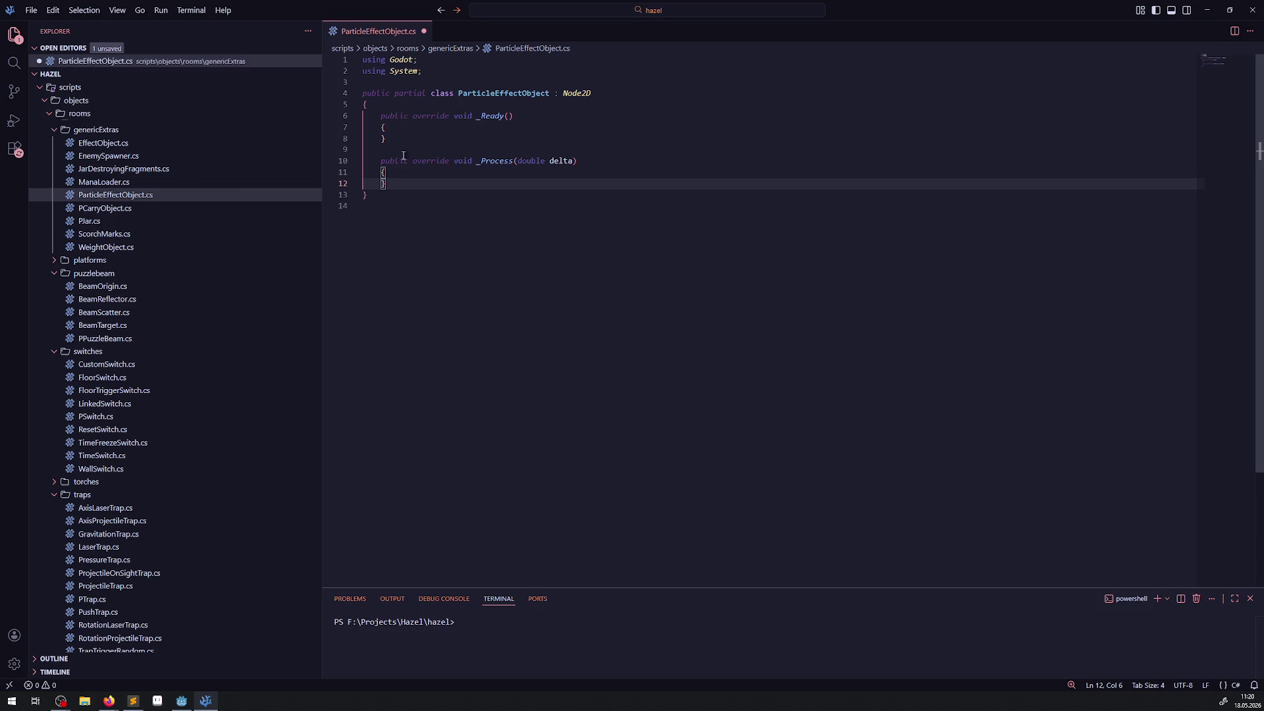
pyautogui.click(182, 700)
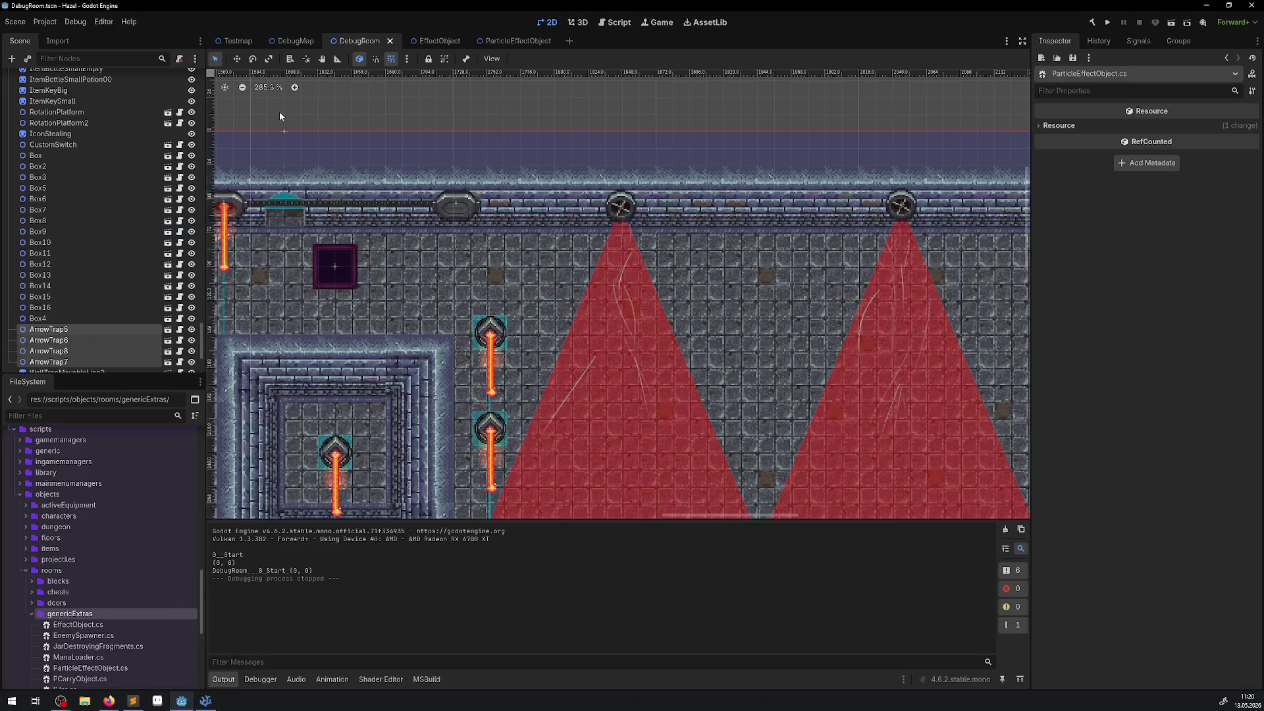
# Attach ParticleEffectObject.cs to the ParticleEffectObject root node and save the scene
pyautogui.click(475, 41)
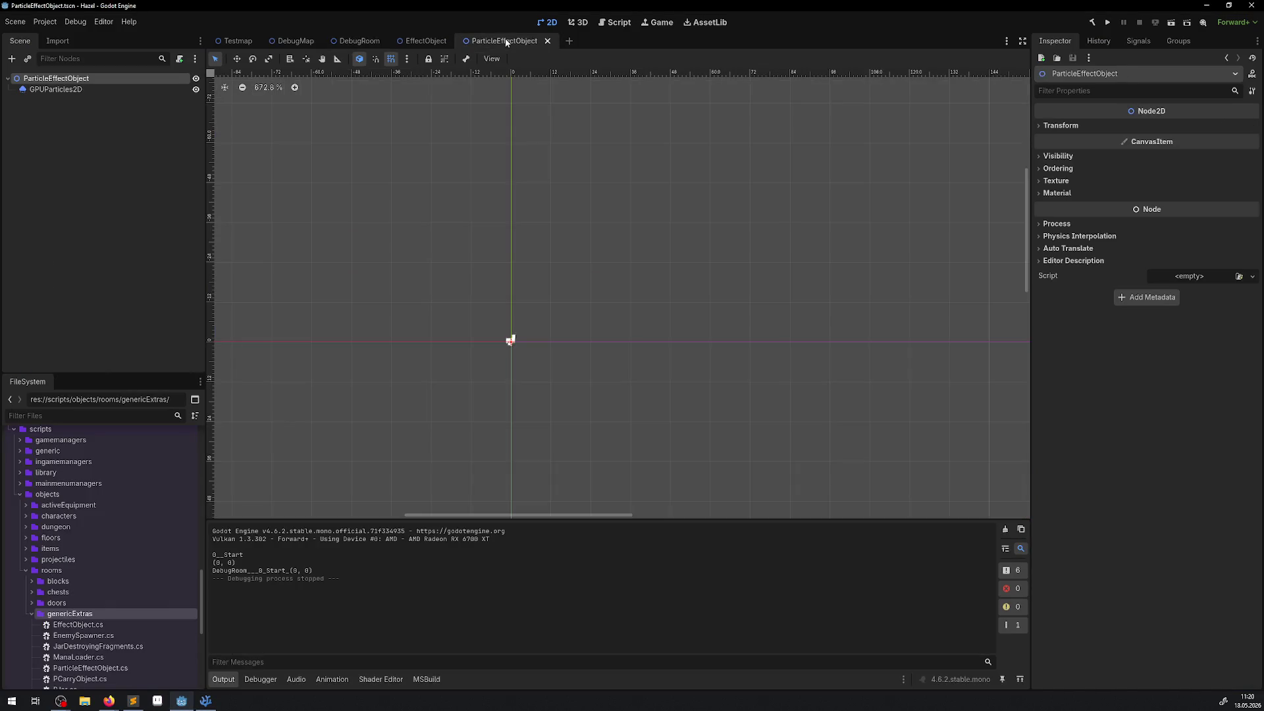
pyautogui.click(1251, 277)
pyautogui.click(1223, 309)
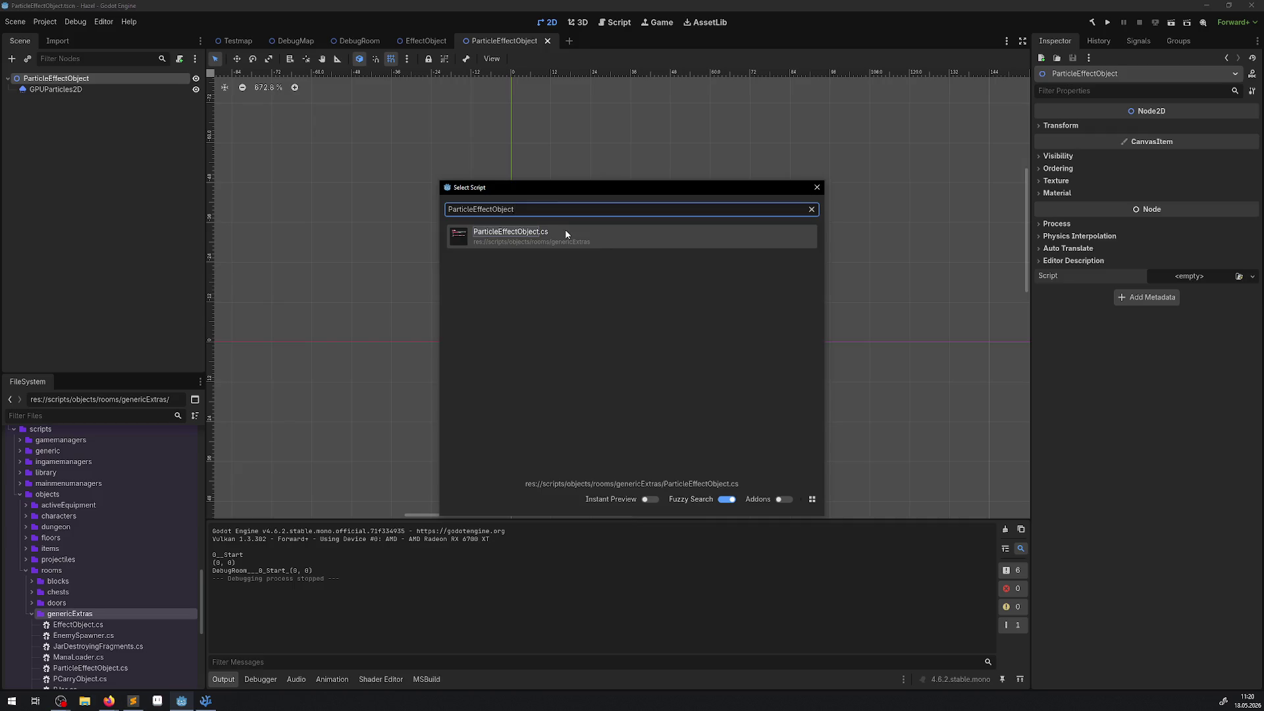
pyautogui.doubleClick(565, 231)
pyautogui.hotkey('ctrl', 's')
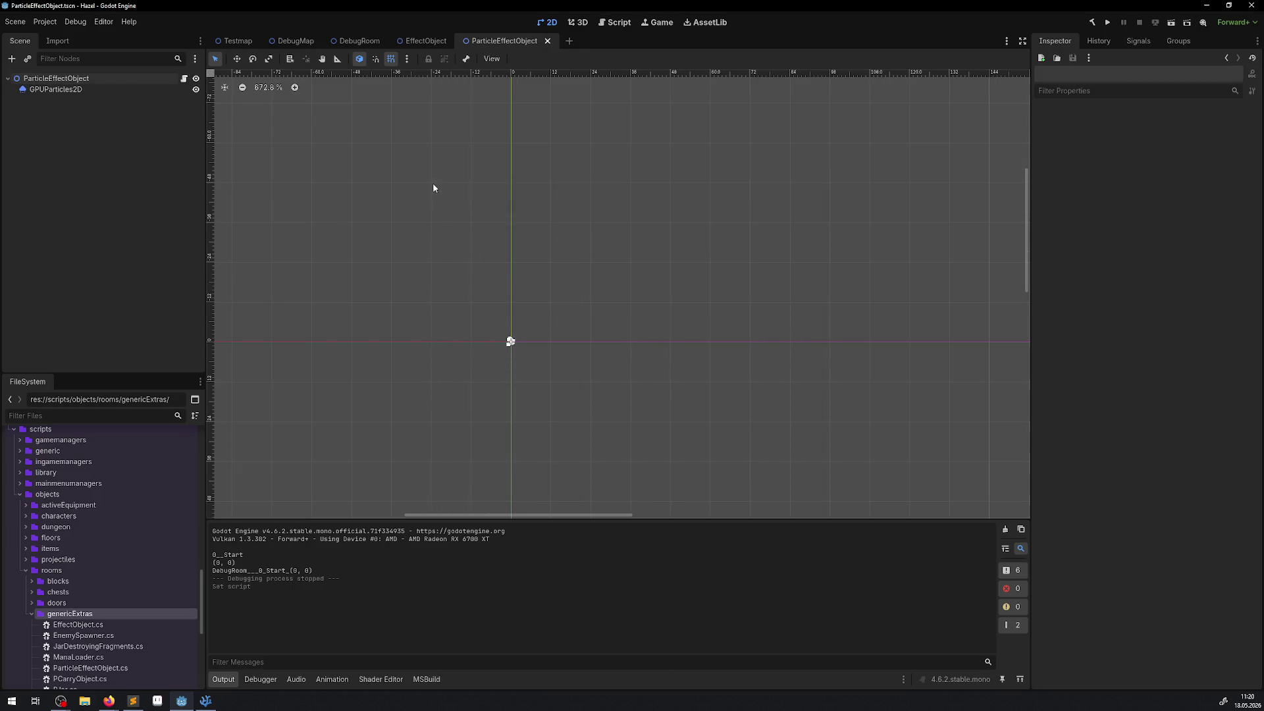
# Turn on One Shot for the GPUParticles2D node
pyautogui.doubleClick(79, 92)
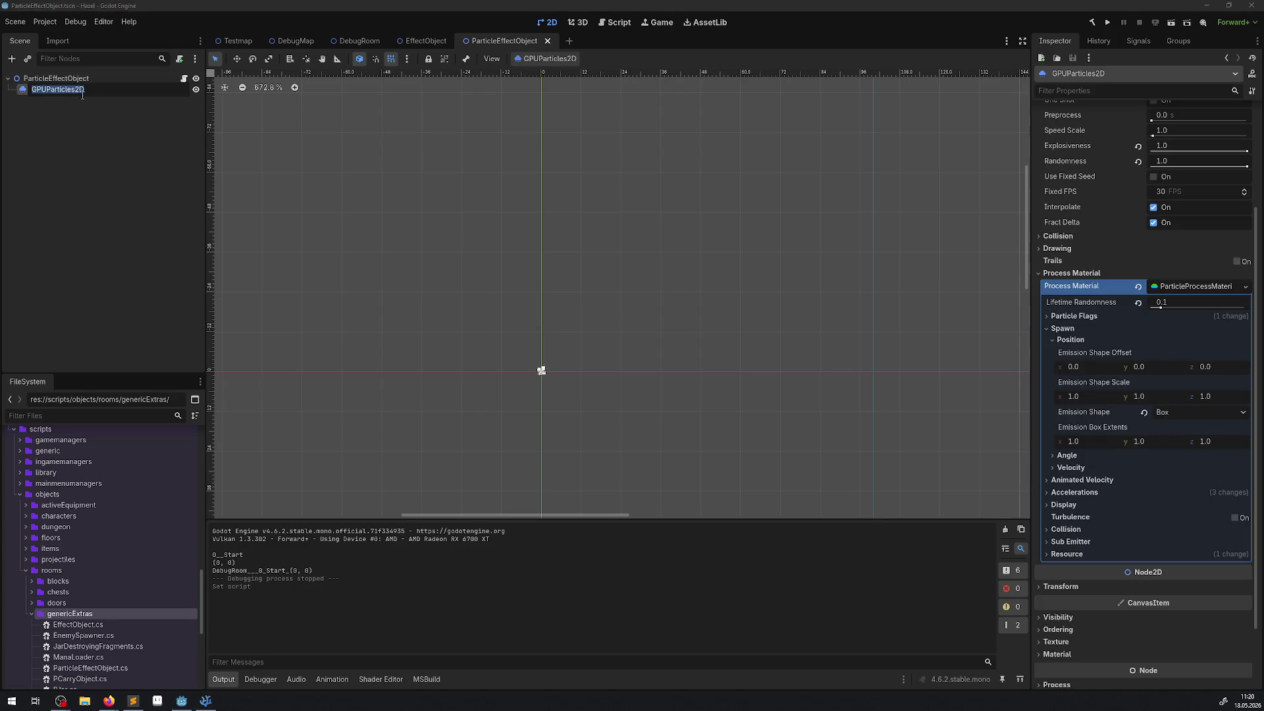
pyautogui.click(118, 129)
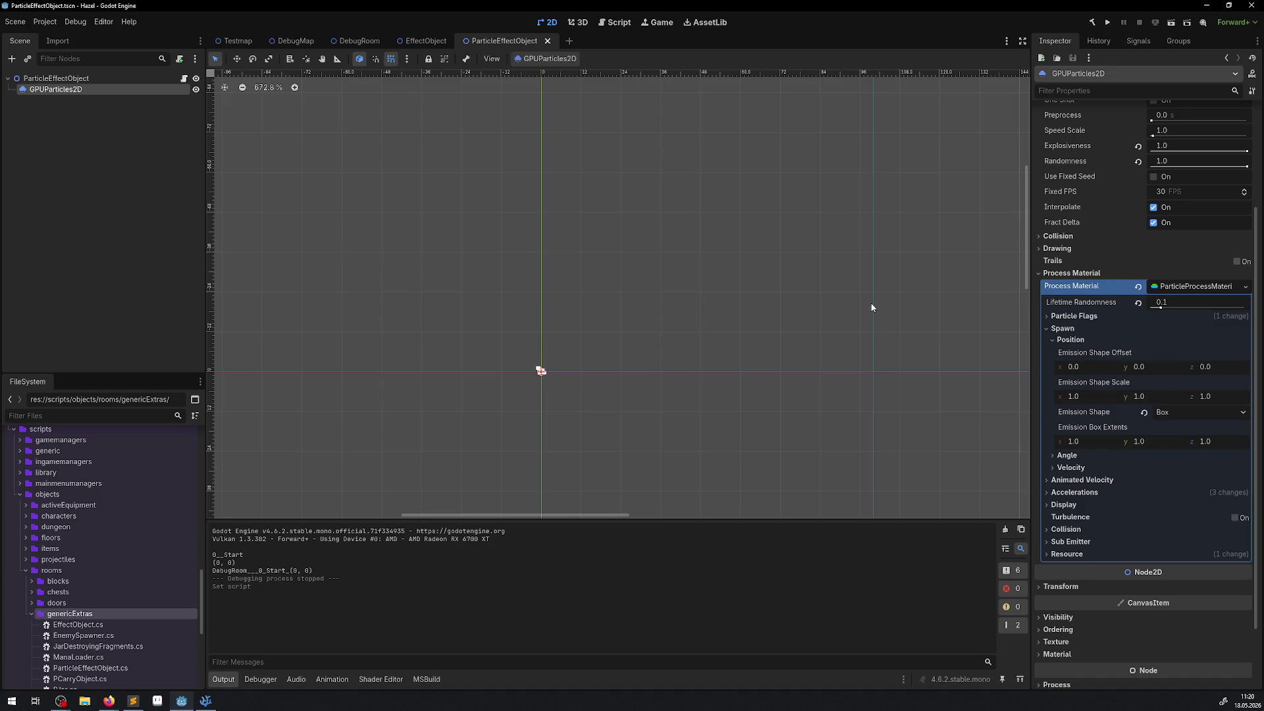
pyautogui.scroll(3, 1135, 245)
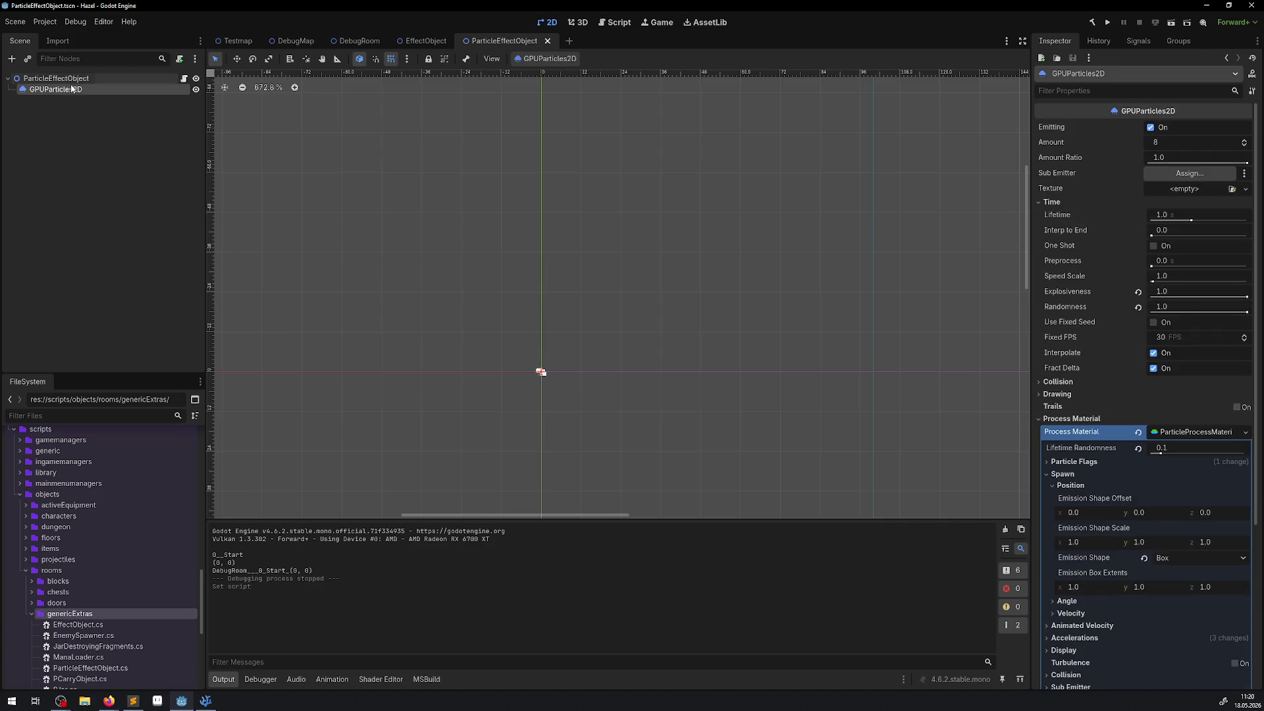
pyautogui.scroll(5, 535, 393)
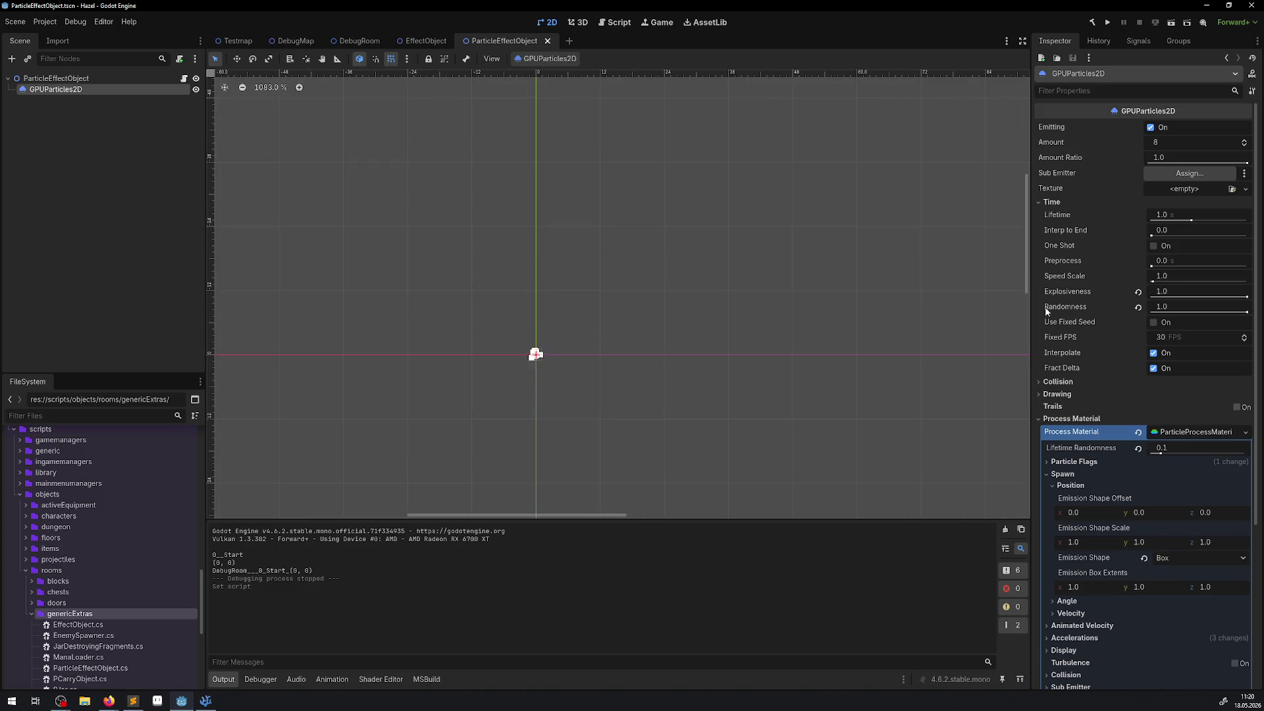
pyautogui.click(1153, 246)
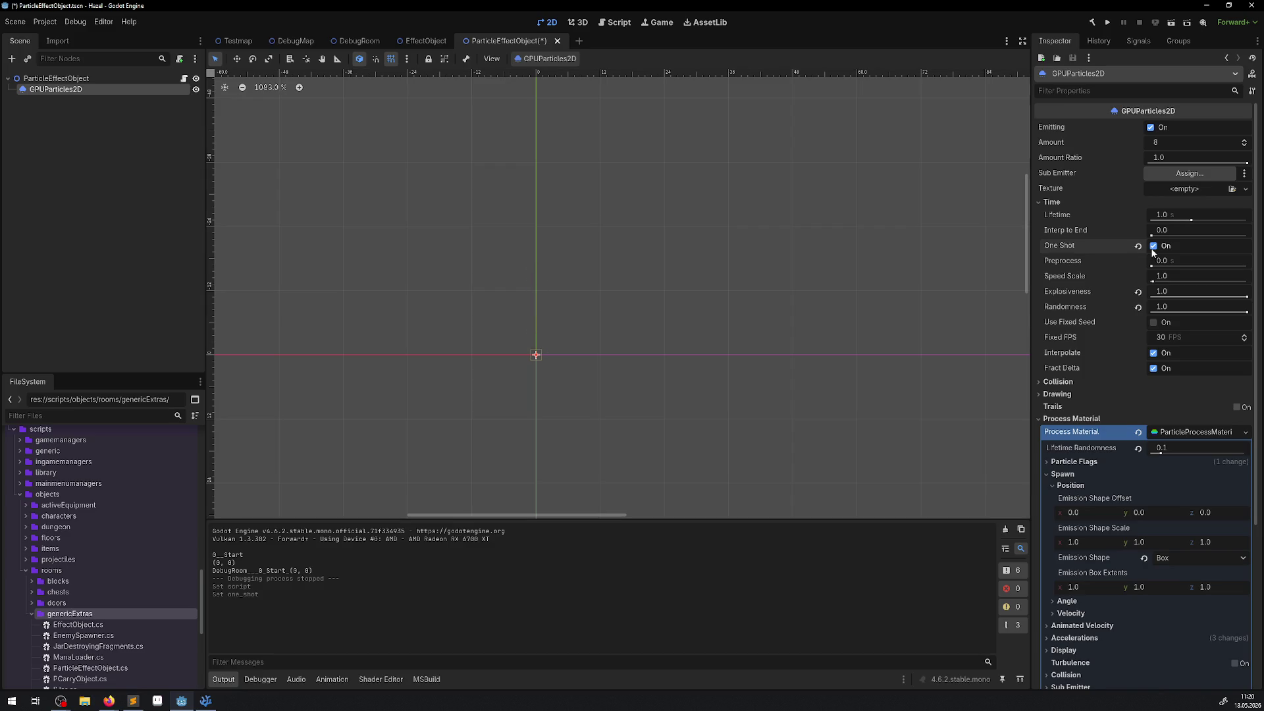
# Toggle One Shot and Emitting repeatedly to preview the particles, ending with One Shot enabled
pyautogui.scroll(-4, 579, 392)
pyautogui.hotkey('ctrl', 's')
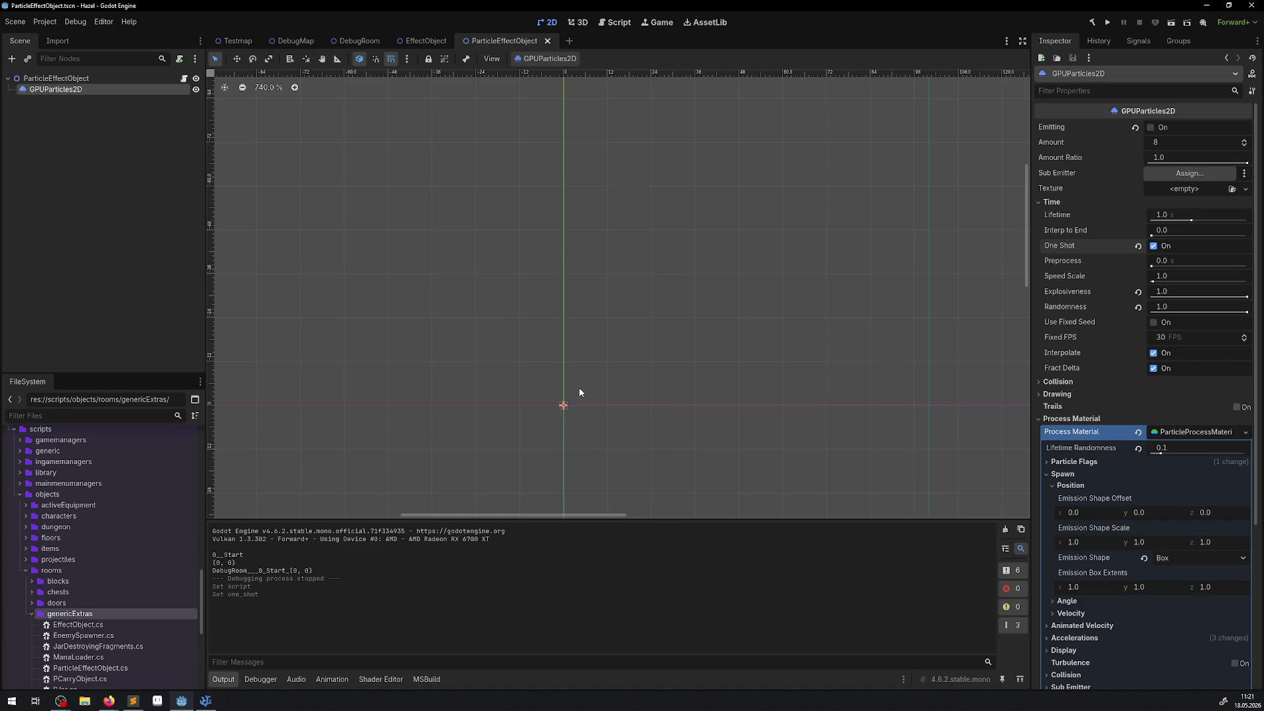
pyautogui.click(1153, 245)
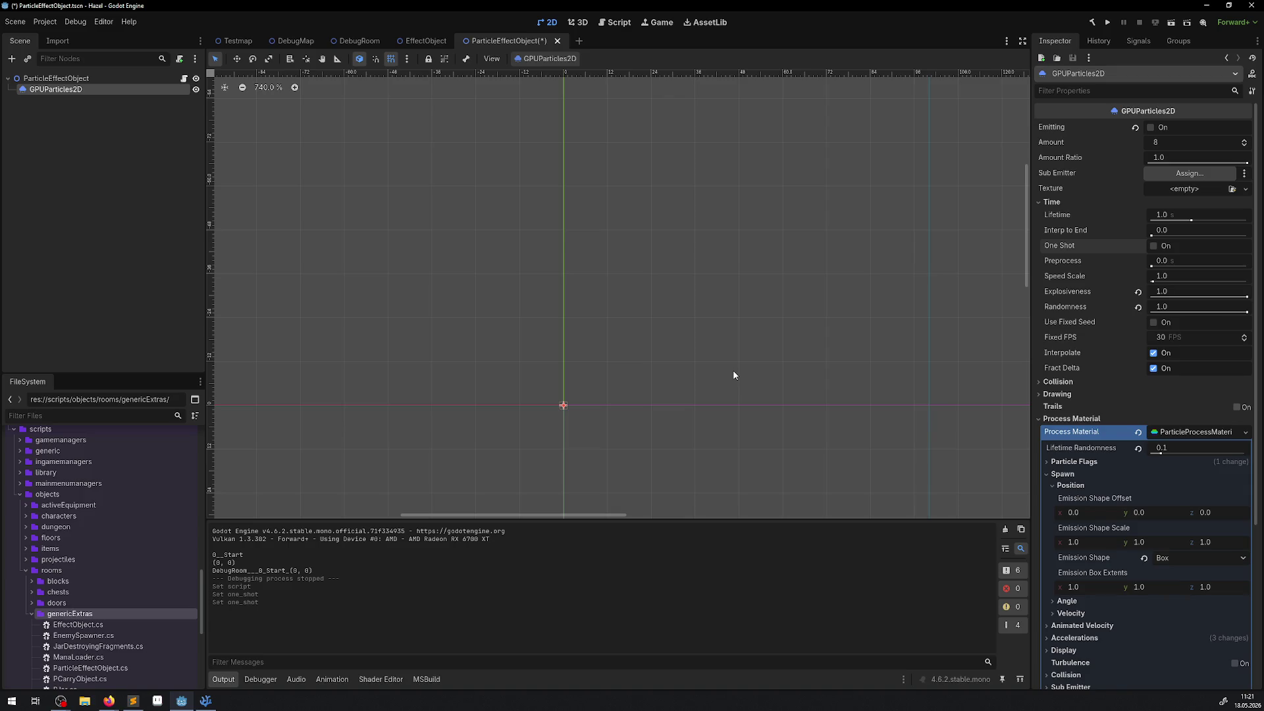
pyautogui.click(1152, 128)
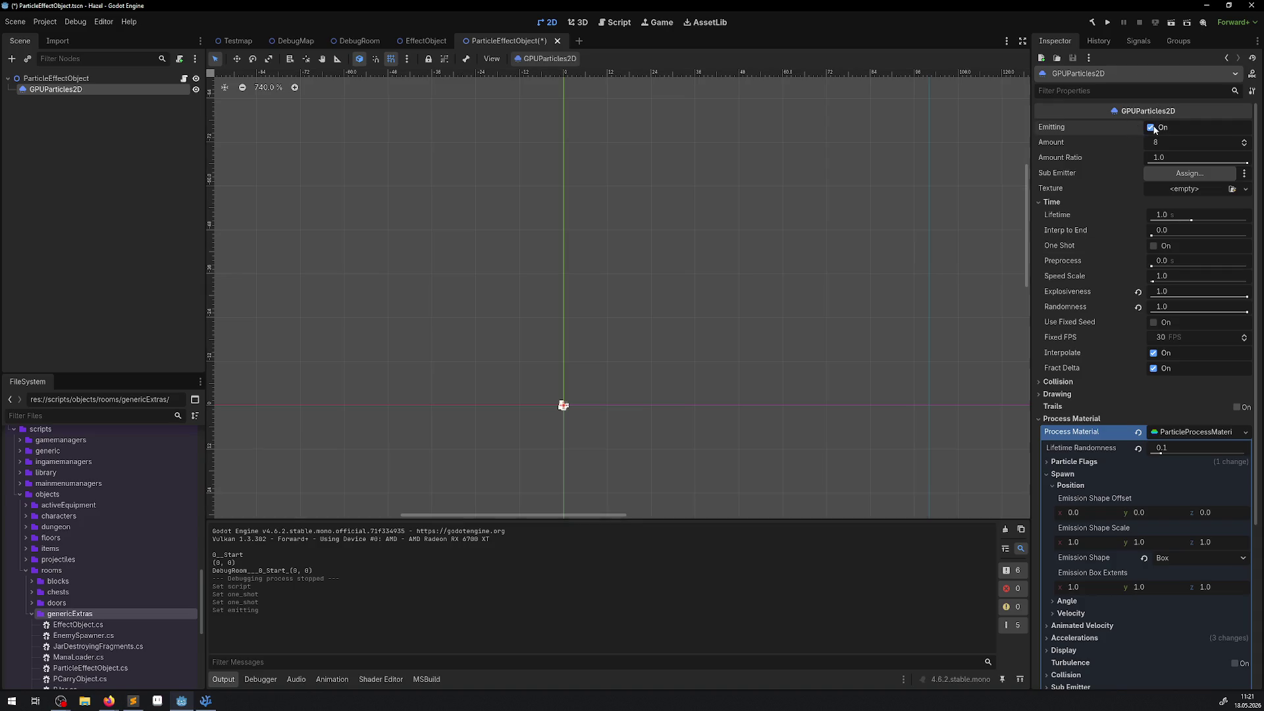
pyautogui.click(1165, 248)
pyautogui.click(1165, 247)
pyautogui.click(1165, 247)
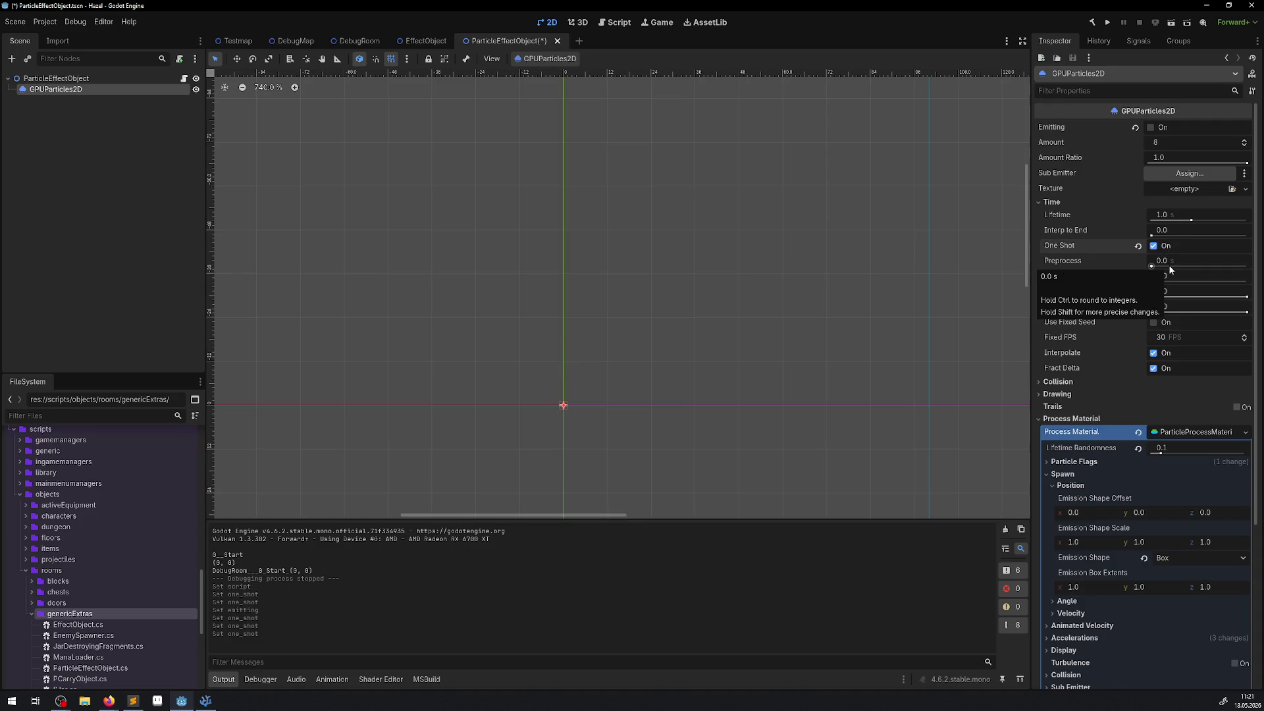
pyautogui.click(1164, 246)
pyautogui.click(1161, 127)
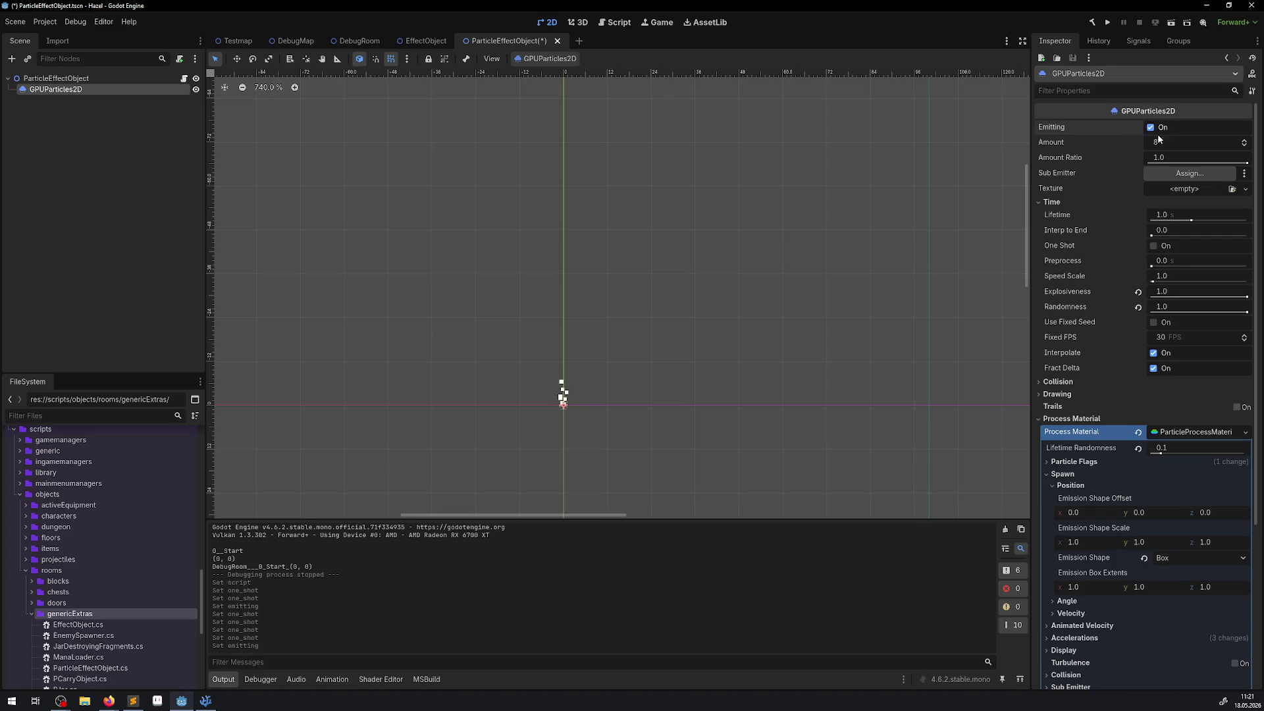
pyautogui.click(1163, 247)
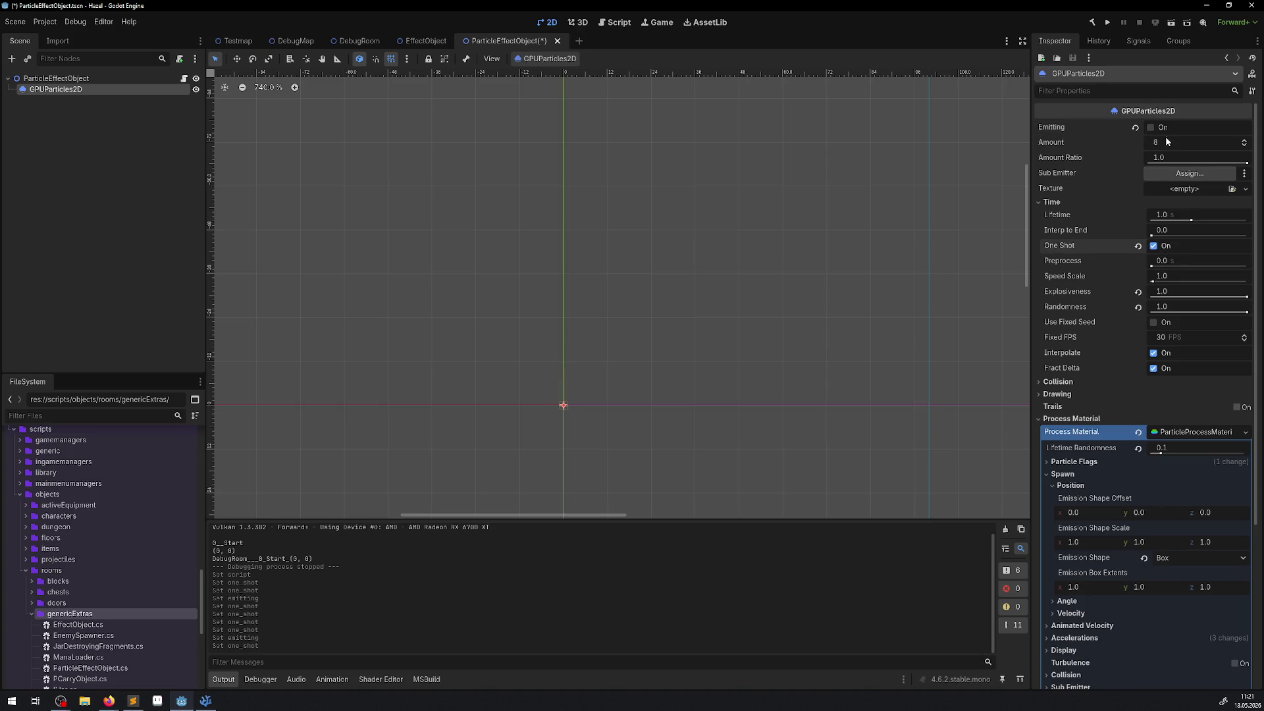
# Fire the one-shot burst three times via Emitting, then save the scene
pyautogui.moveTo(1057, 129)
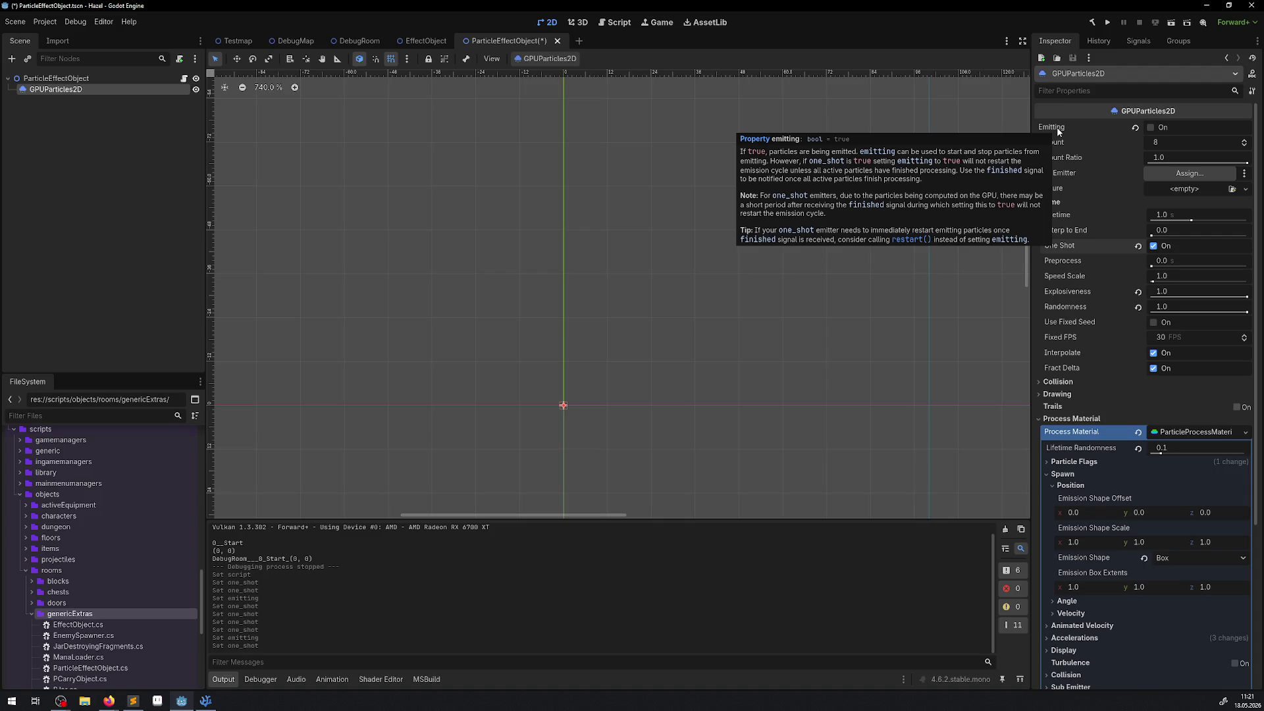
pyautogui.click(1151, 127)
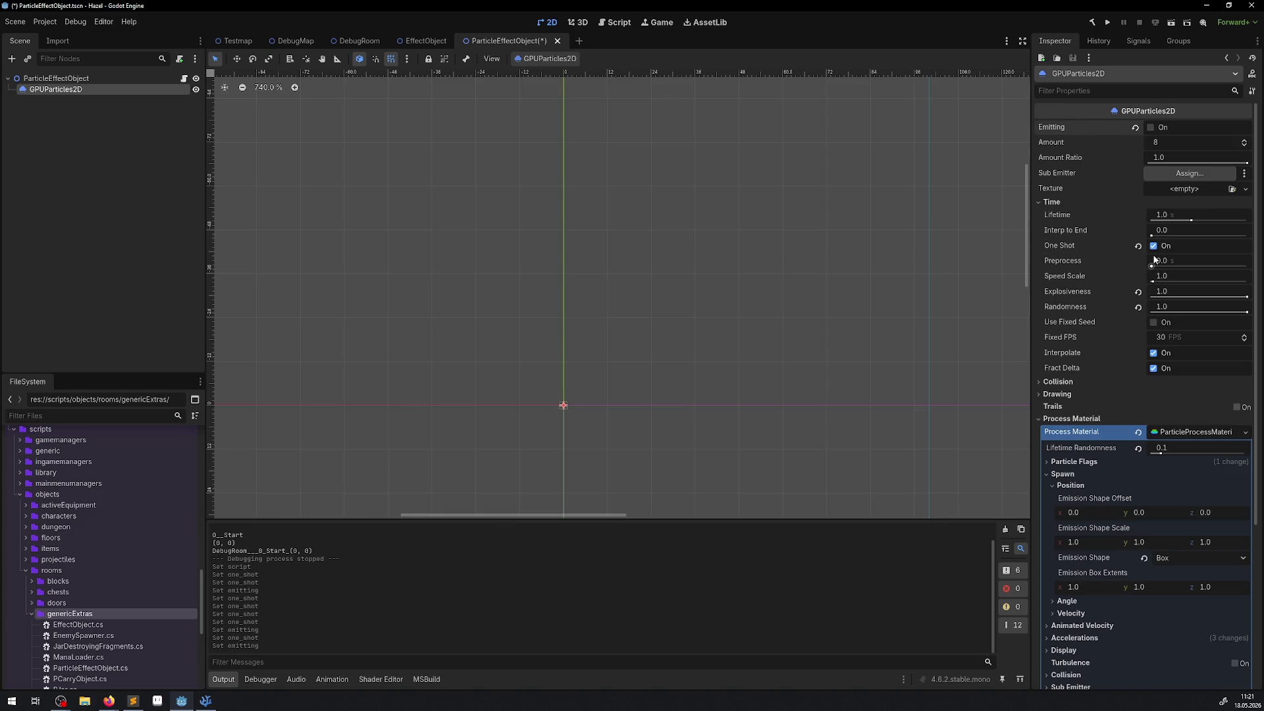
pyautogui.click(1151, 128)
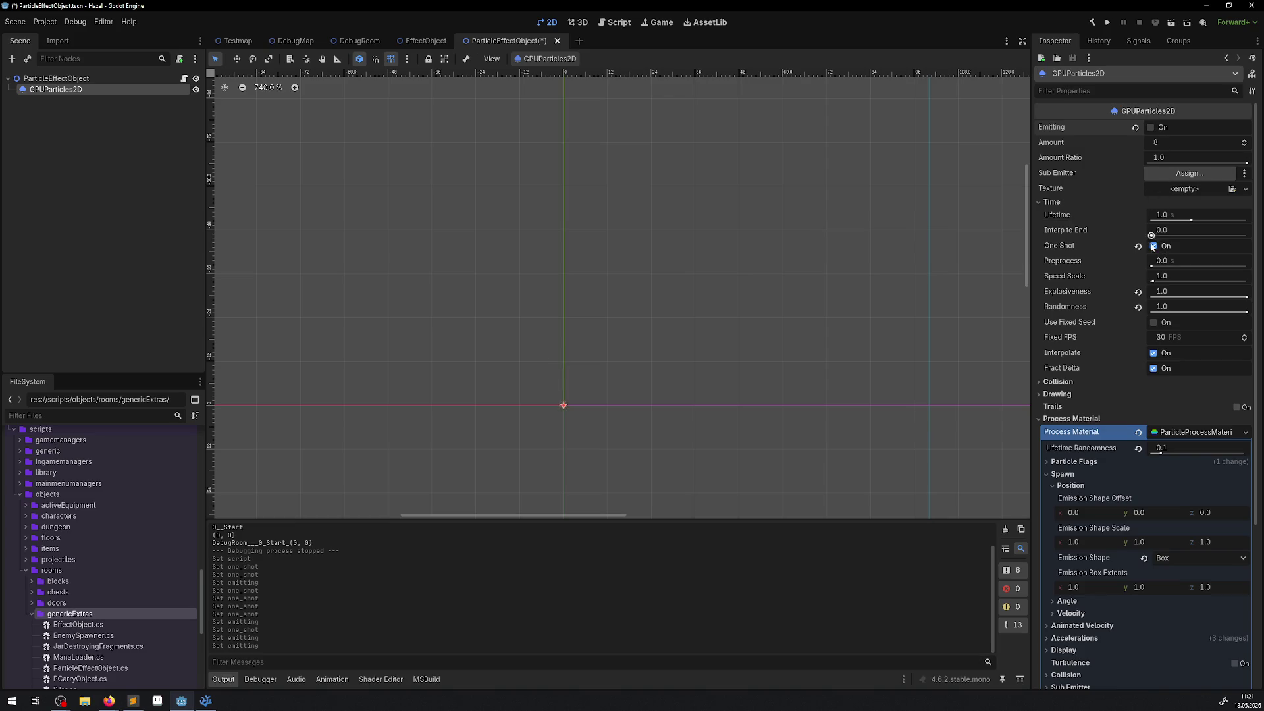
pyautogui.click(1156, 132)
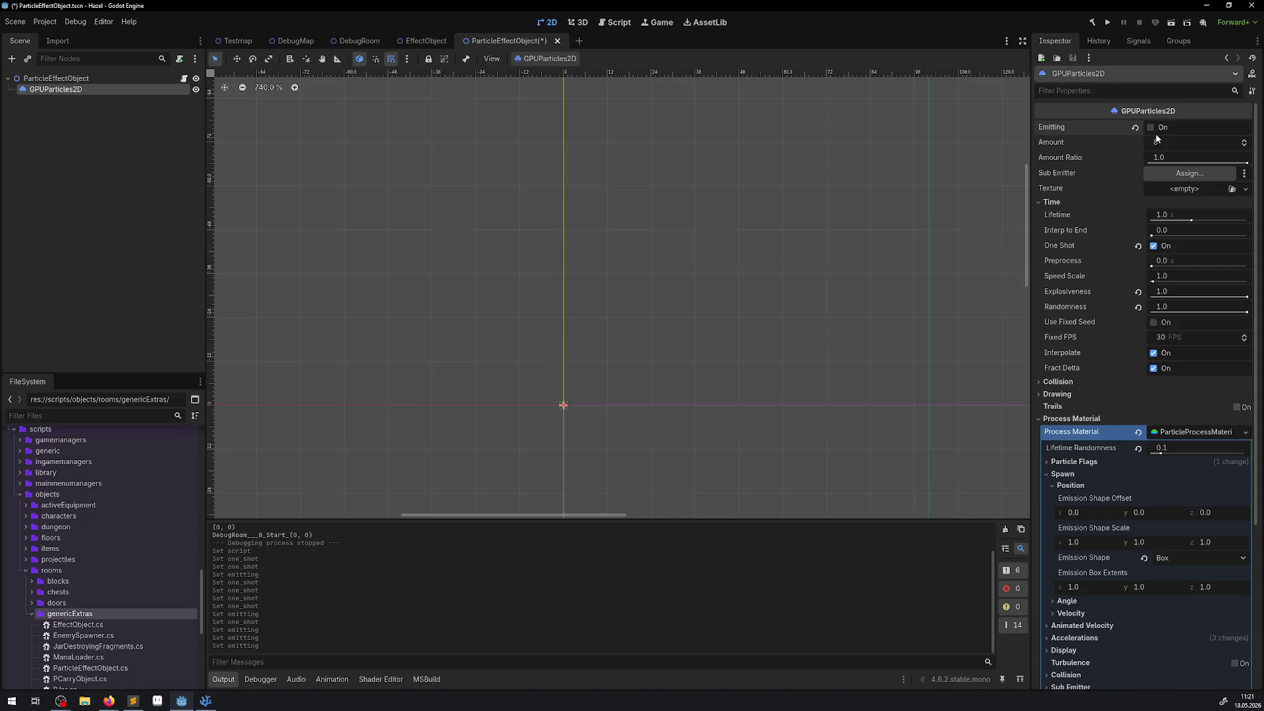
pyautogui.hotkey('ctrl', 's')
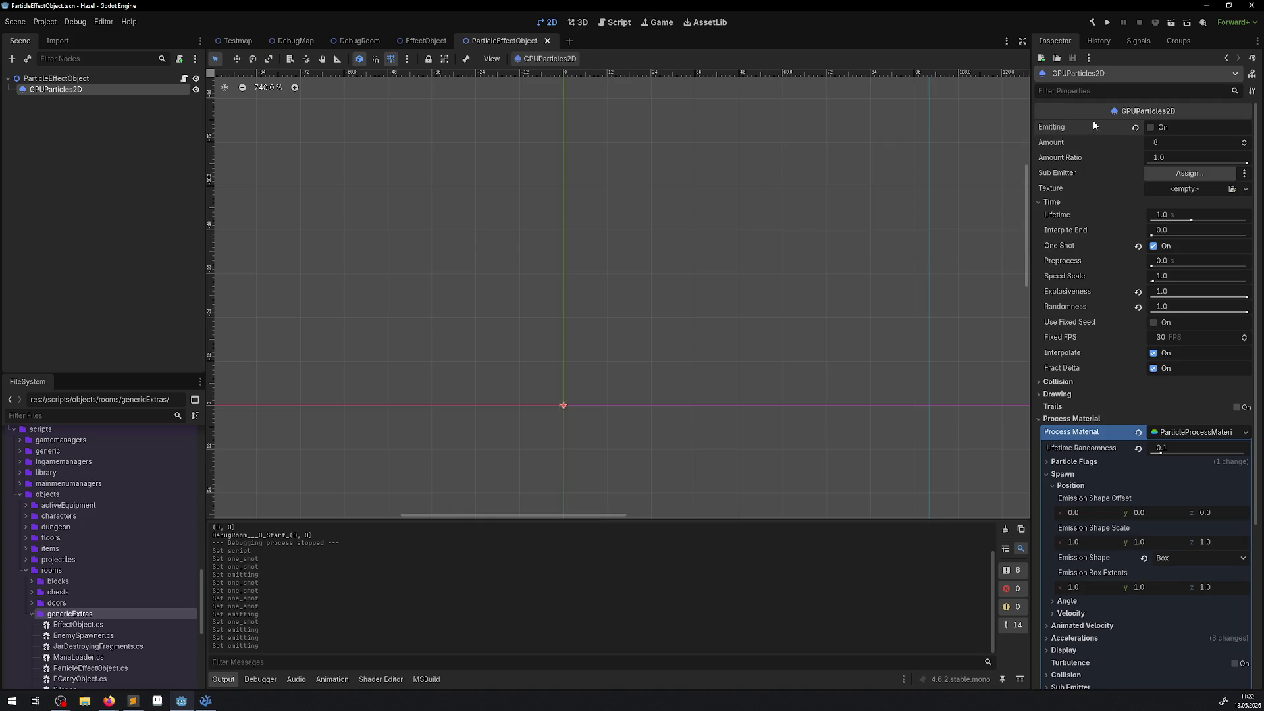
pyautogui.scroll(-2, 714, 307)
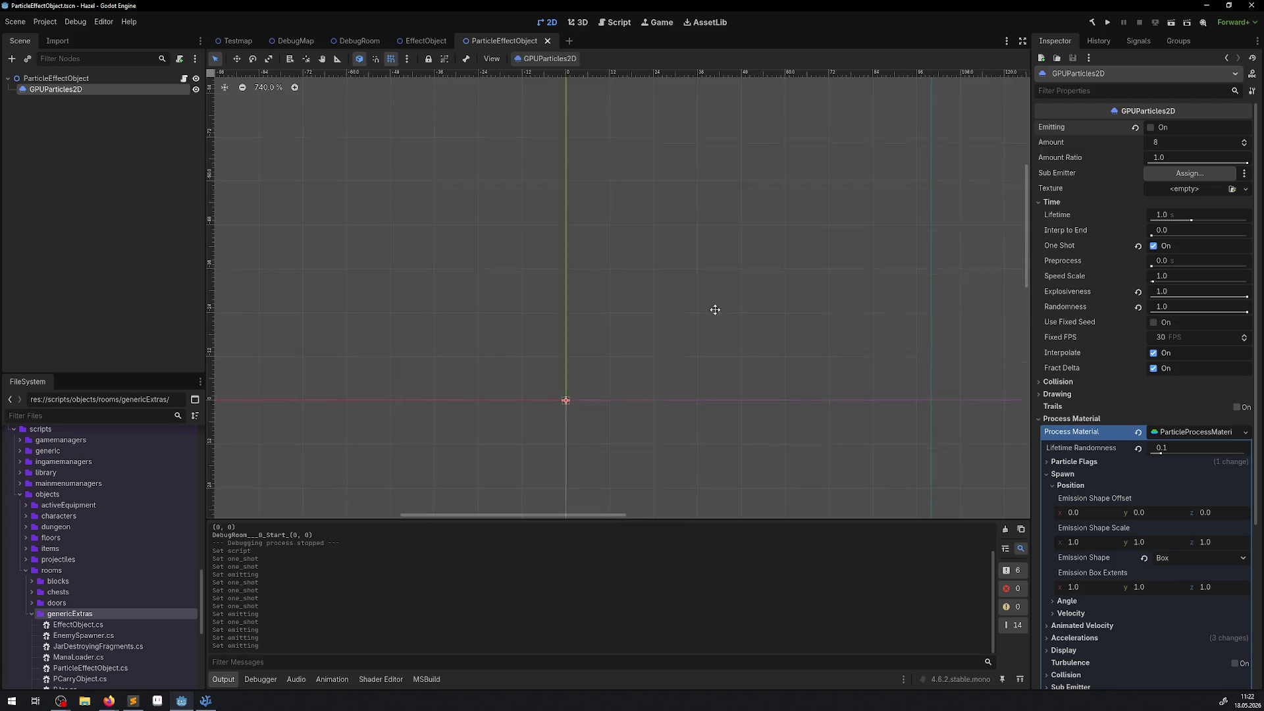
# Select the ParticleEffectObject root node, leaving its name unchanged
pyautogui.doubleClick(65, 79)
pyautogui.hotkey('ctrl', 'c')
pyautogui.click(118, 233)
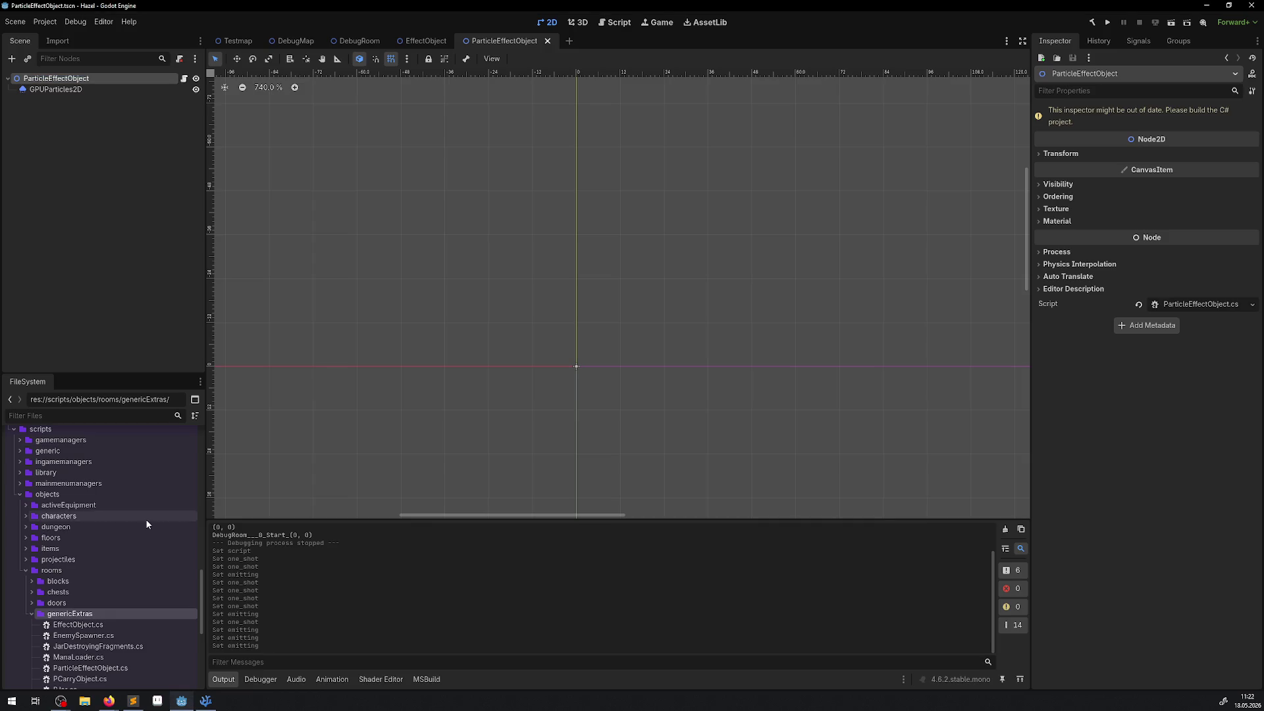
pyautogui.scroll(-5, 83, 600)
pyautogui.scroll(5, 82, 600)
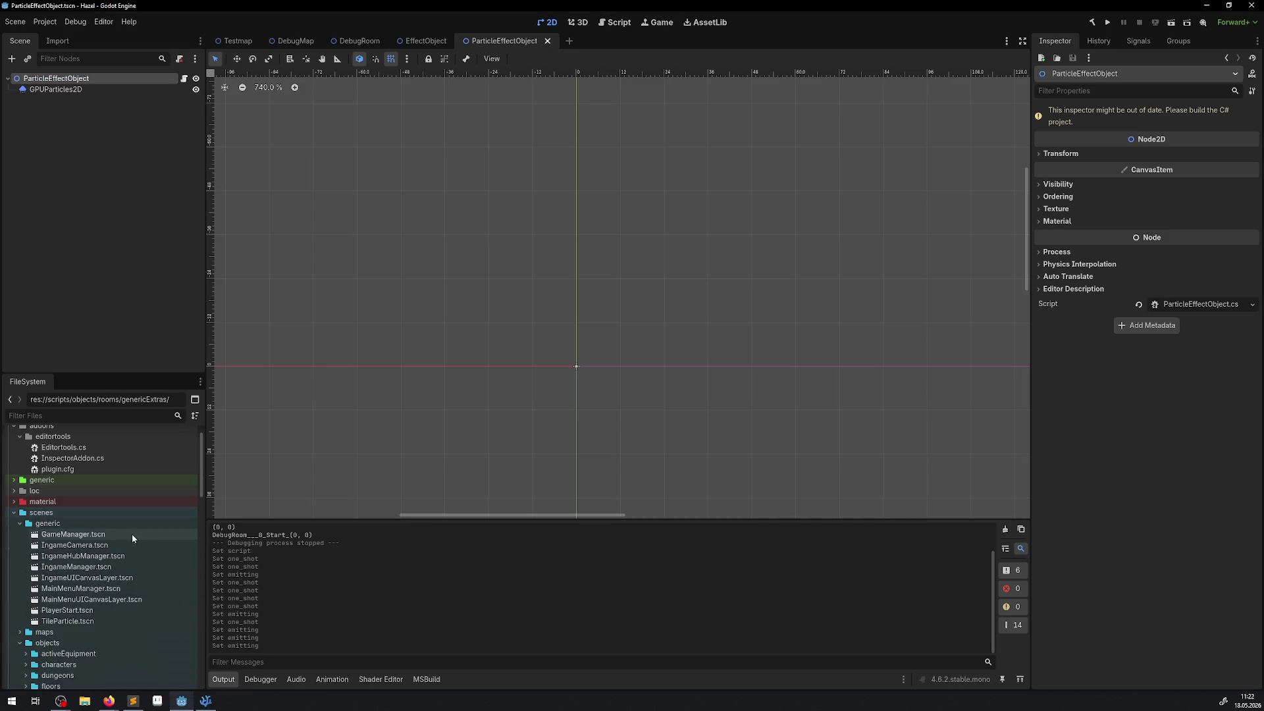
pyautogui.scroll(2, 109, 572)
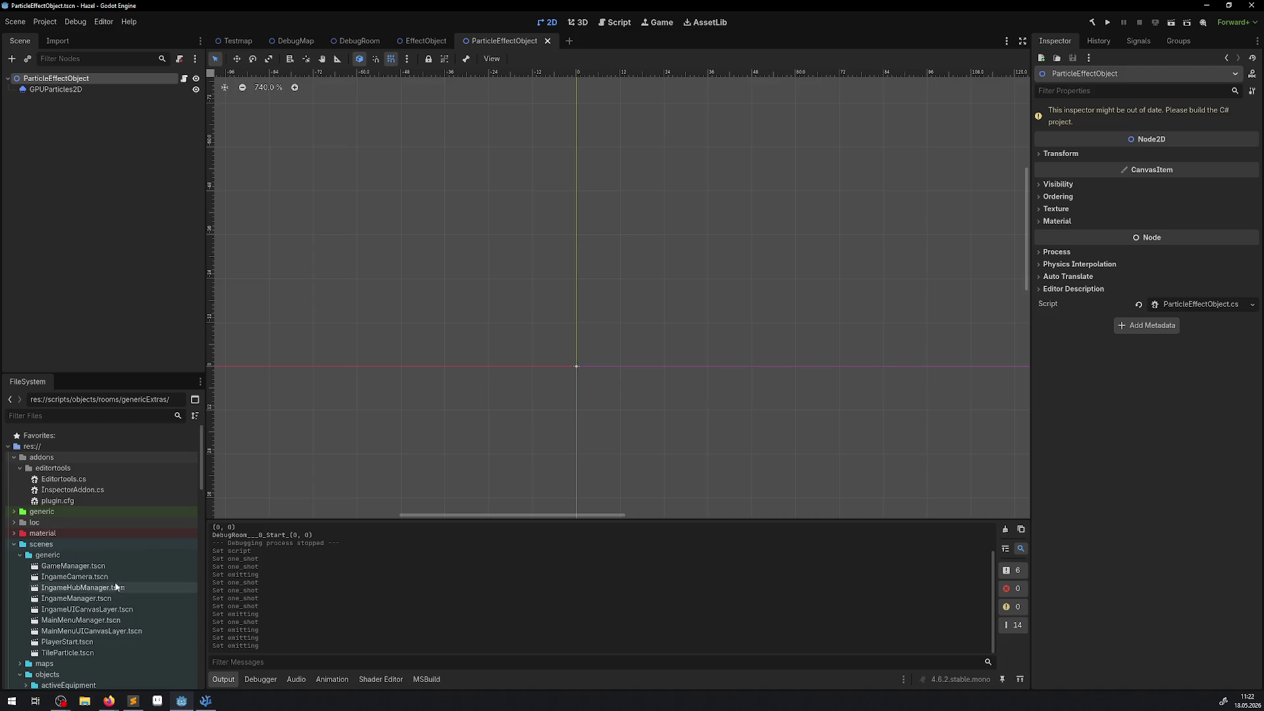
# Open GameManager.tscn and its SceneLoaderManager script in Visual Studio Code
pyautogui.doubleClick(73, 566)
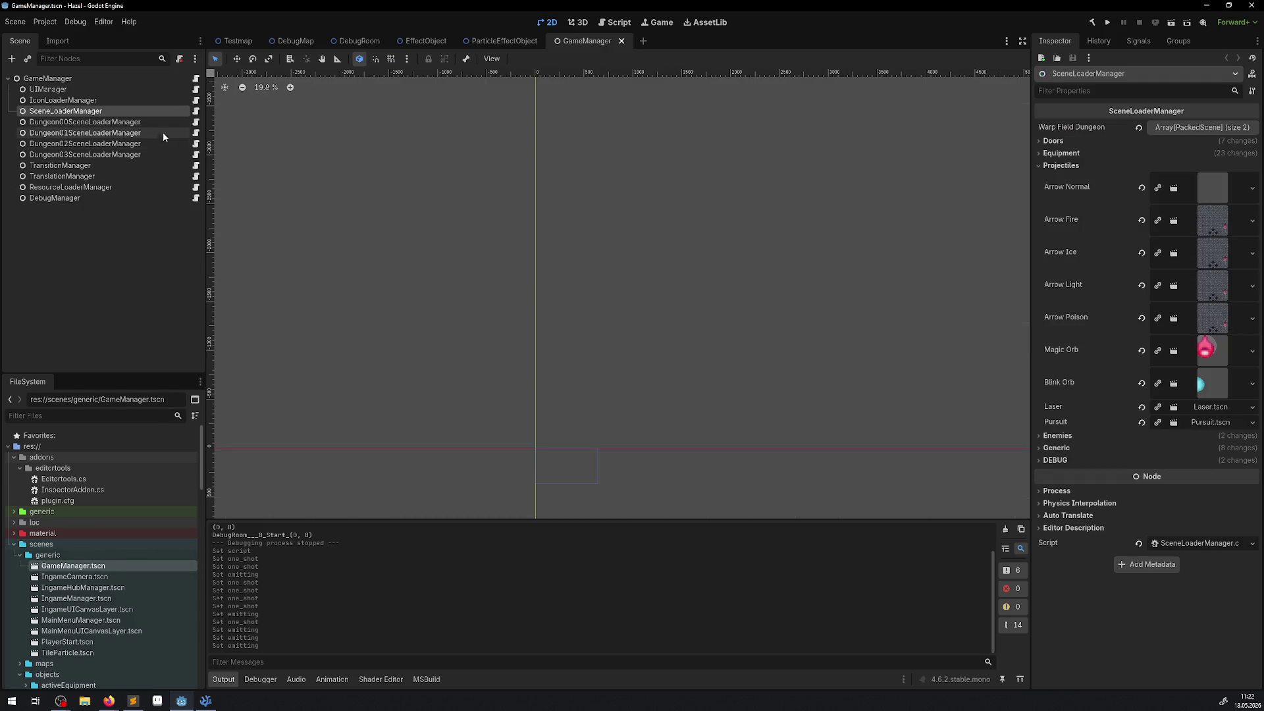
pyautogui.click(198, 110)
pyautogui.scroll(-20, 534, 364)
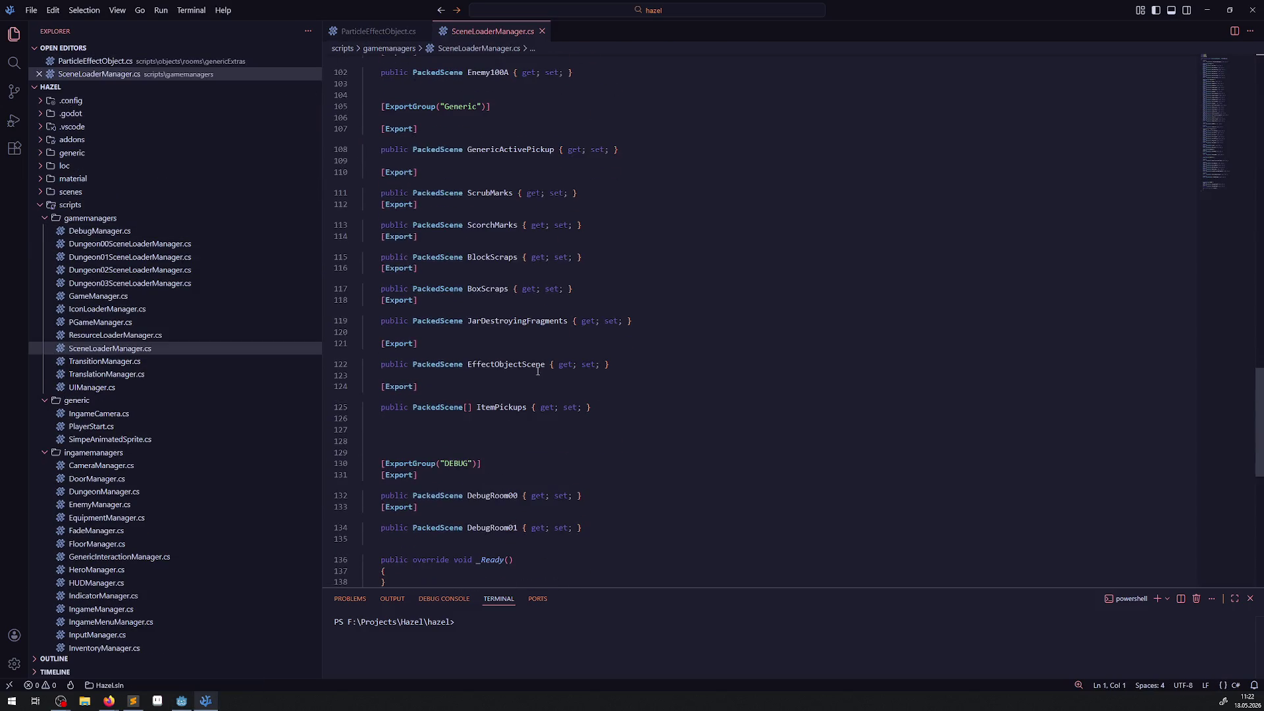
# Duplicate the [Export] ItemPickups property below itself and save SceneLoaderManager.cs
pyautogui.scroll(3, 568, 394)
pyautogui.click(621, 388)
pyautogui.press('Return')
pyautogui.press('Return')
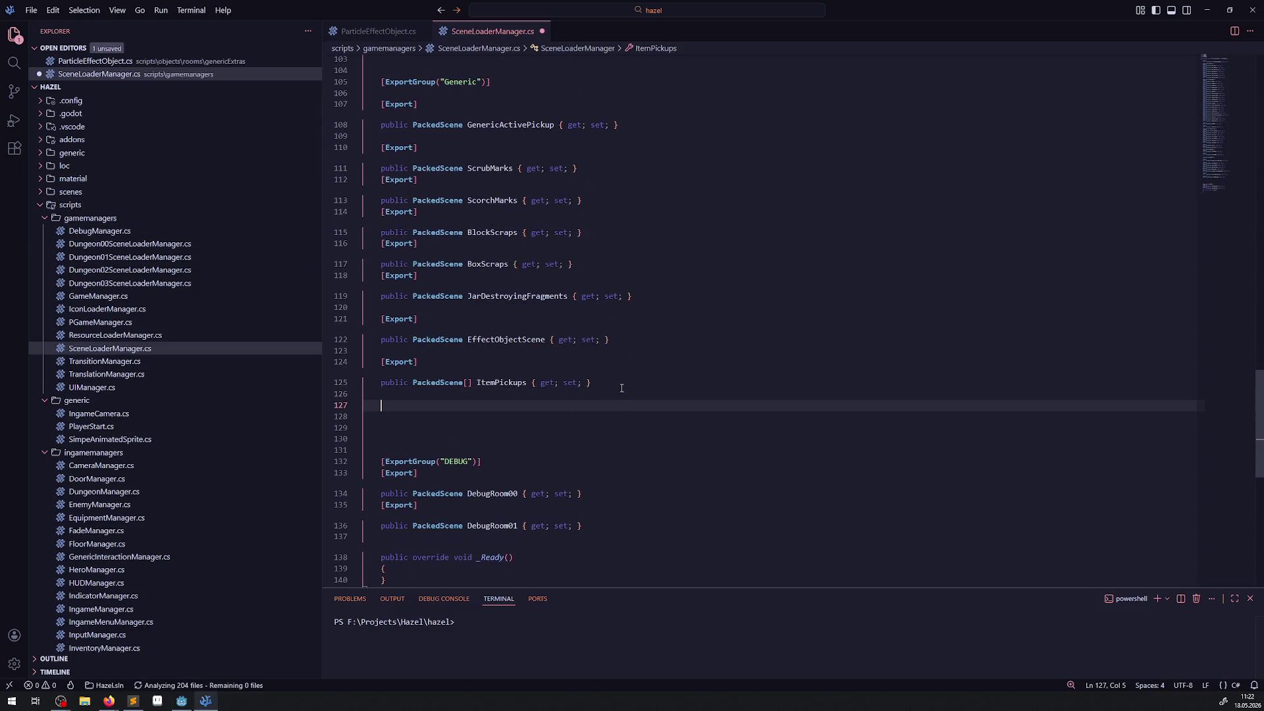
pyautogui.hotkey('ctrl', 'v')
pyautogui.moveTo(621, 388); pyautogui.dragTo(376, 361)
pyautogui.hotkey('ctrl', 'c')
pyautogui.click(411, 394)
pyautogui.hotkey('ctrl', 'v')
pyautogui.hotkey('ctrl', 's')
# Rename the copied property to ParticleEffectObject and return to Godot
pyautogui.doubleClick(434, 426)
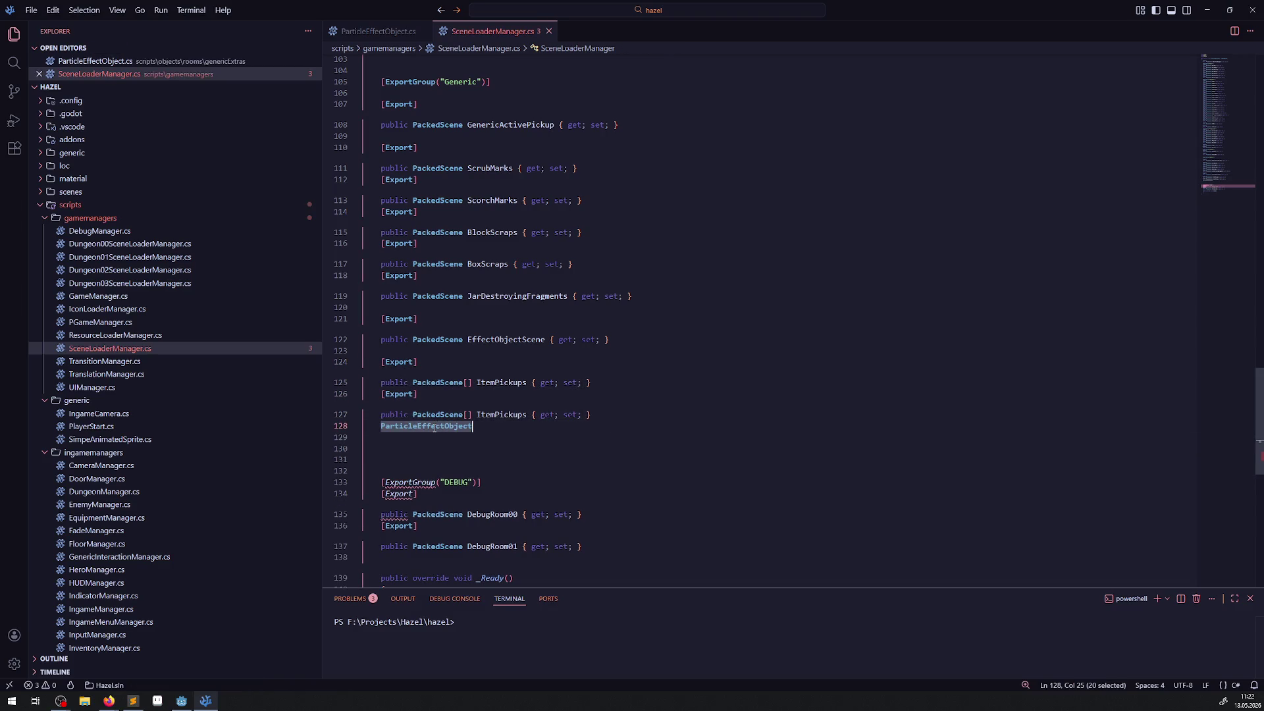
pyautogui.hotkey('ctrl', 'x')
pyautogui.doubleClick(501, 415)
pyautogui.hotkey('ctrl', 'v')
pyautogui.click(543, 448)
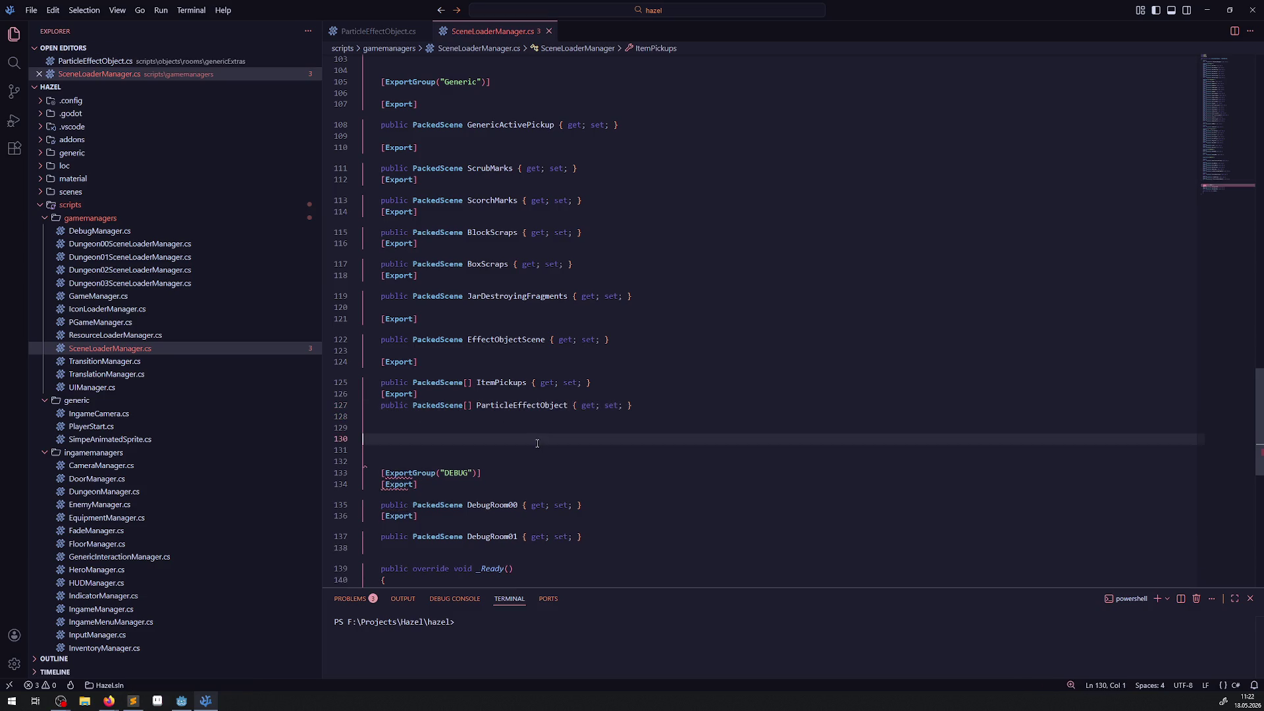
pyautogui.click(181, 701)
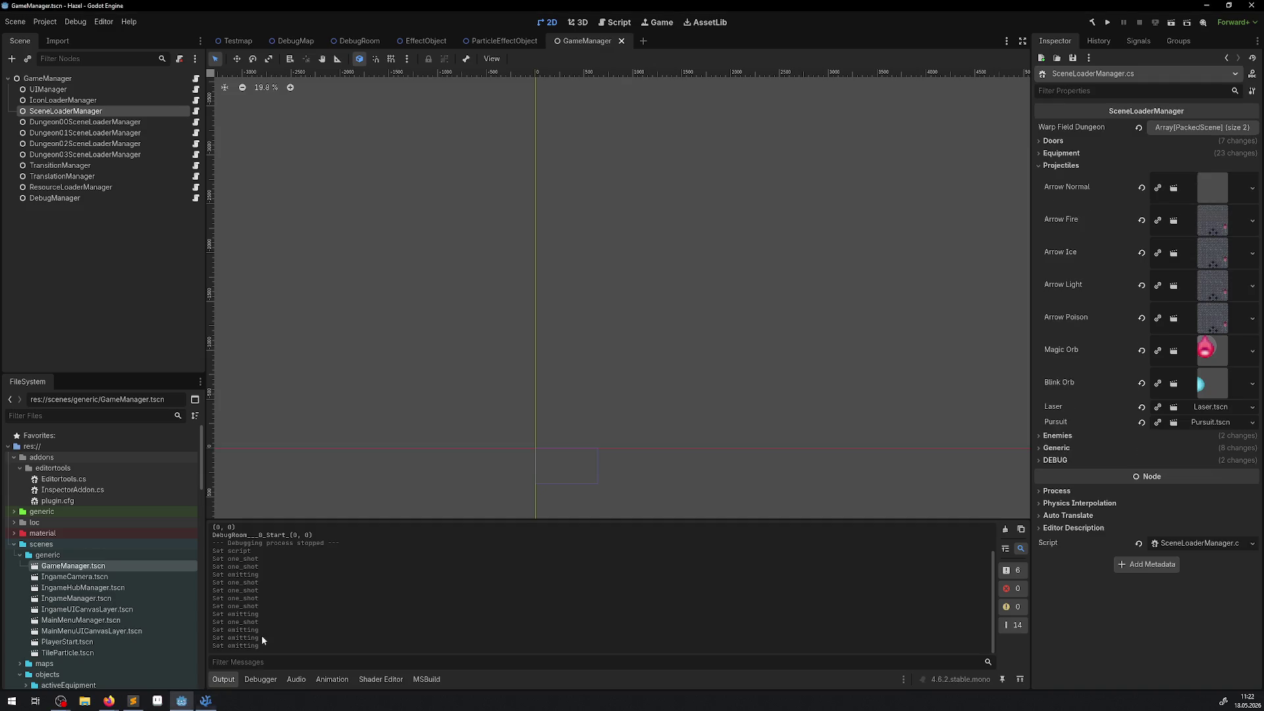
# Build the C# project and expand Generic to reveal the empty Particle Effect Object array
pyautogui.click(1095, 24)
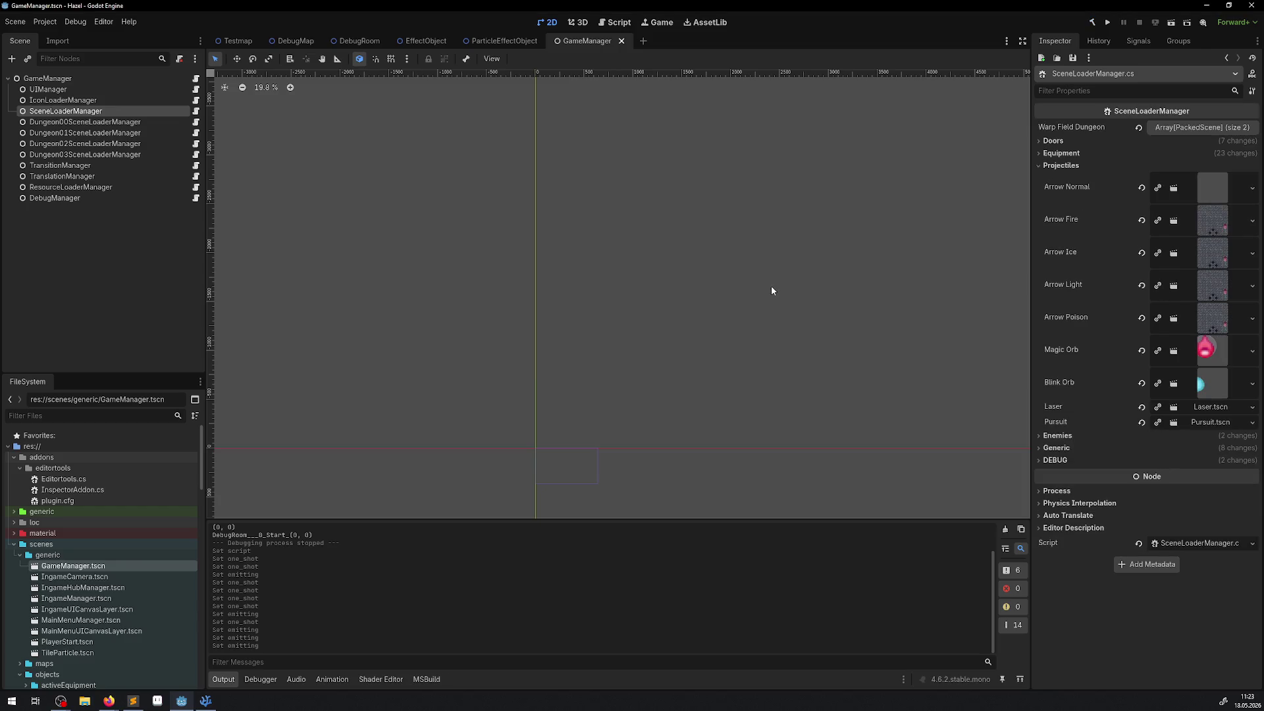
pyautogui.click(1057, 165)
pyautogui.click(1047, 189)
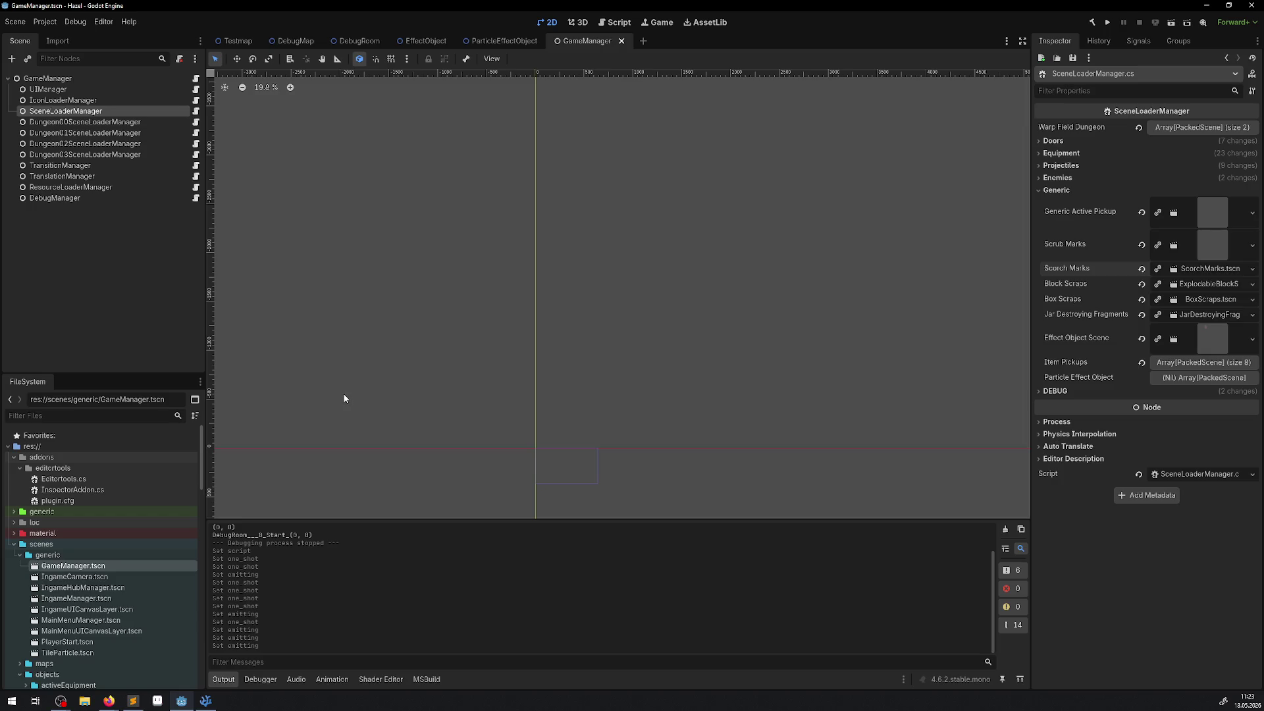
pyautogui.click(206, 700)
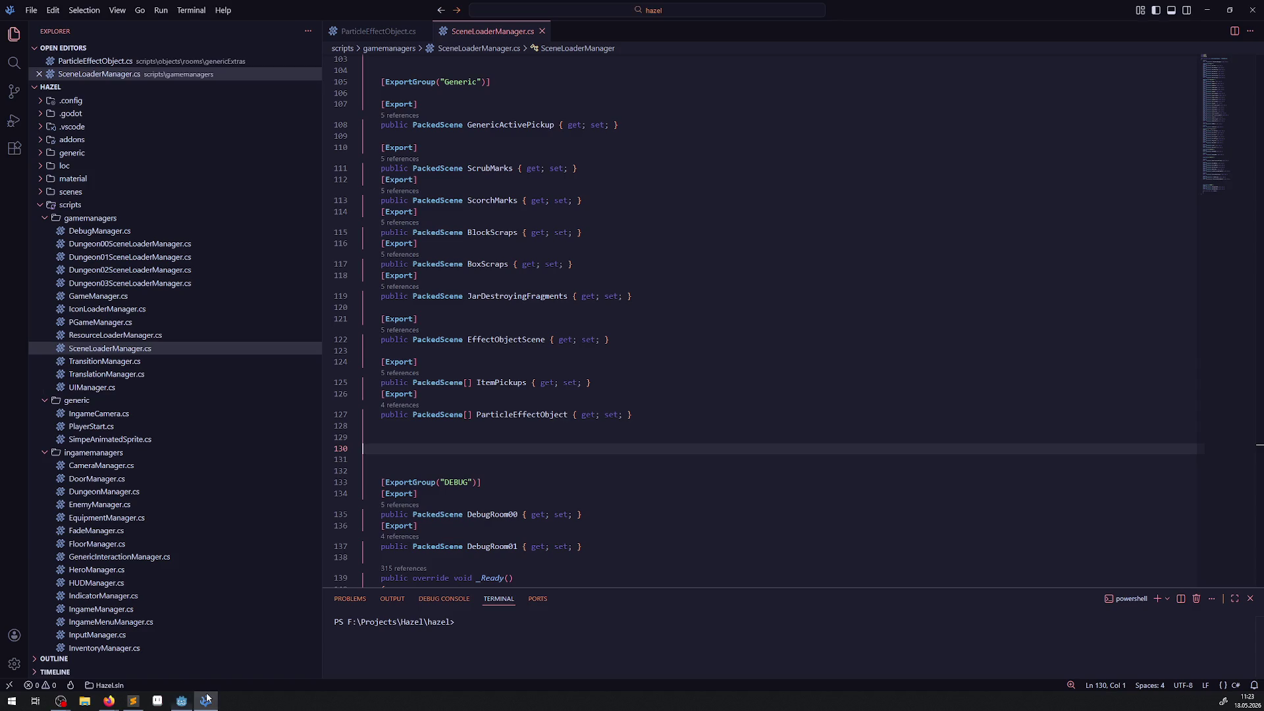
# Change ParticleEffectObject's type from PackedScene[] to a single PackedScene and save the script
pyautogui.click(206, 701)
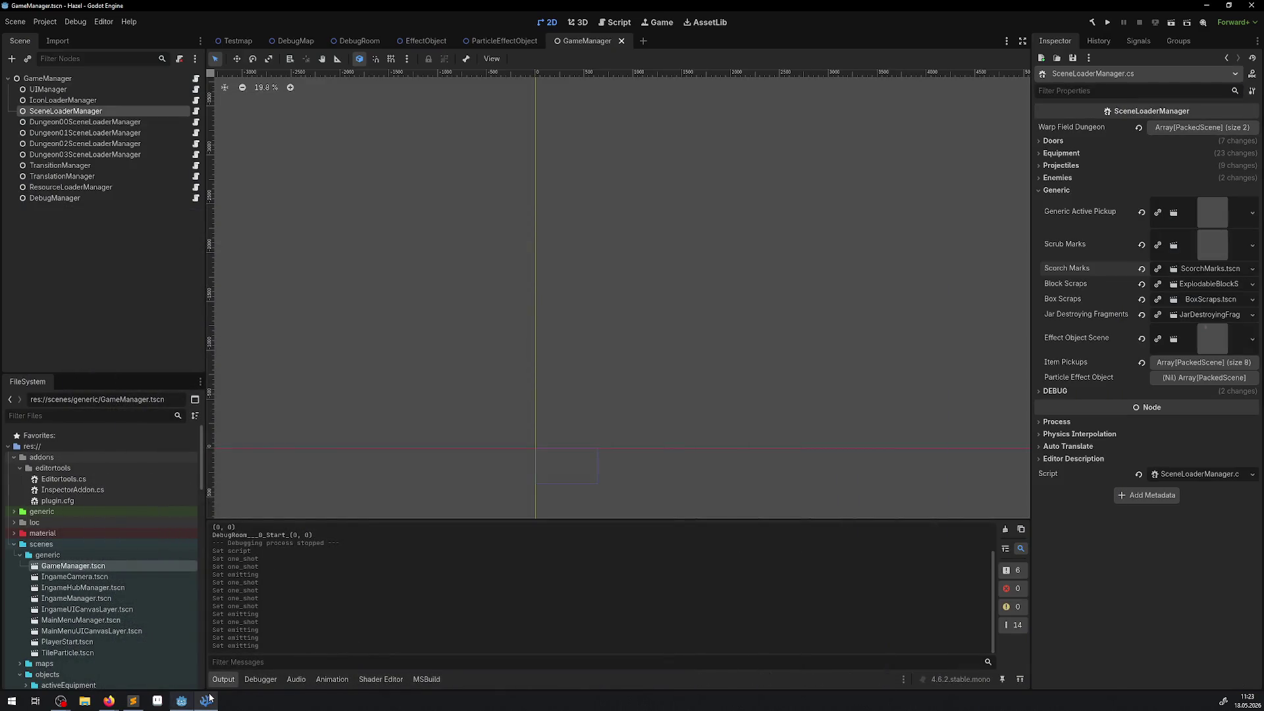
pyautogui.click(208, 700)
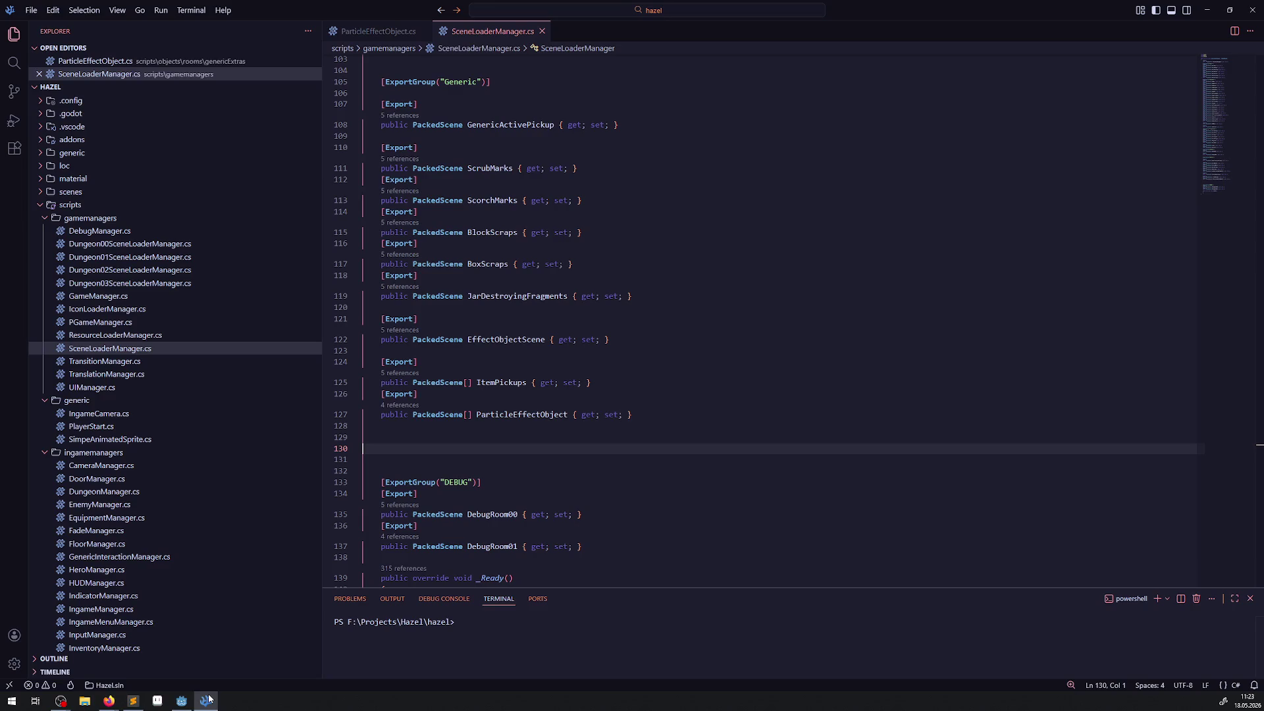
pyautogui.hotkey('ctrl', 'z')
pyautogui.click(537, 446)
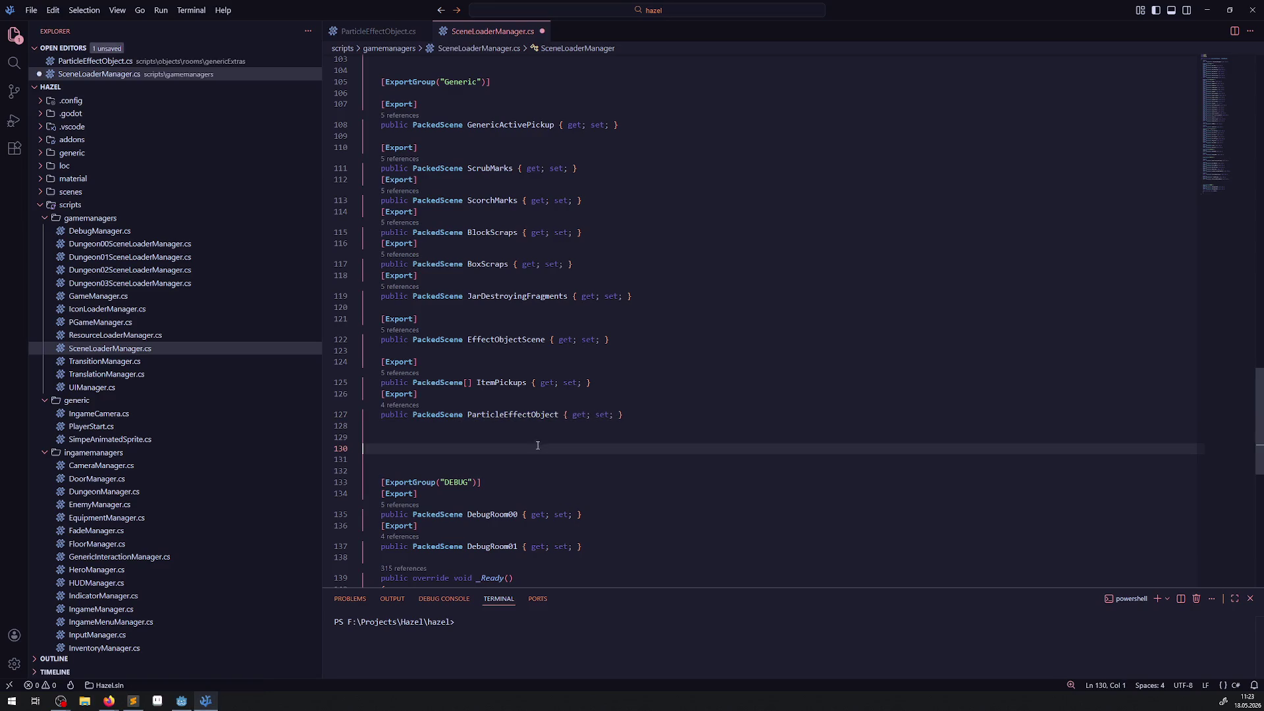
pyautogui.hotkey('ctrl', 's')
pyautogui.click(182, 700)
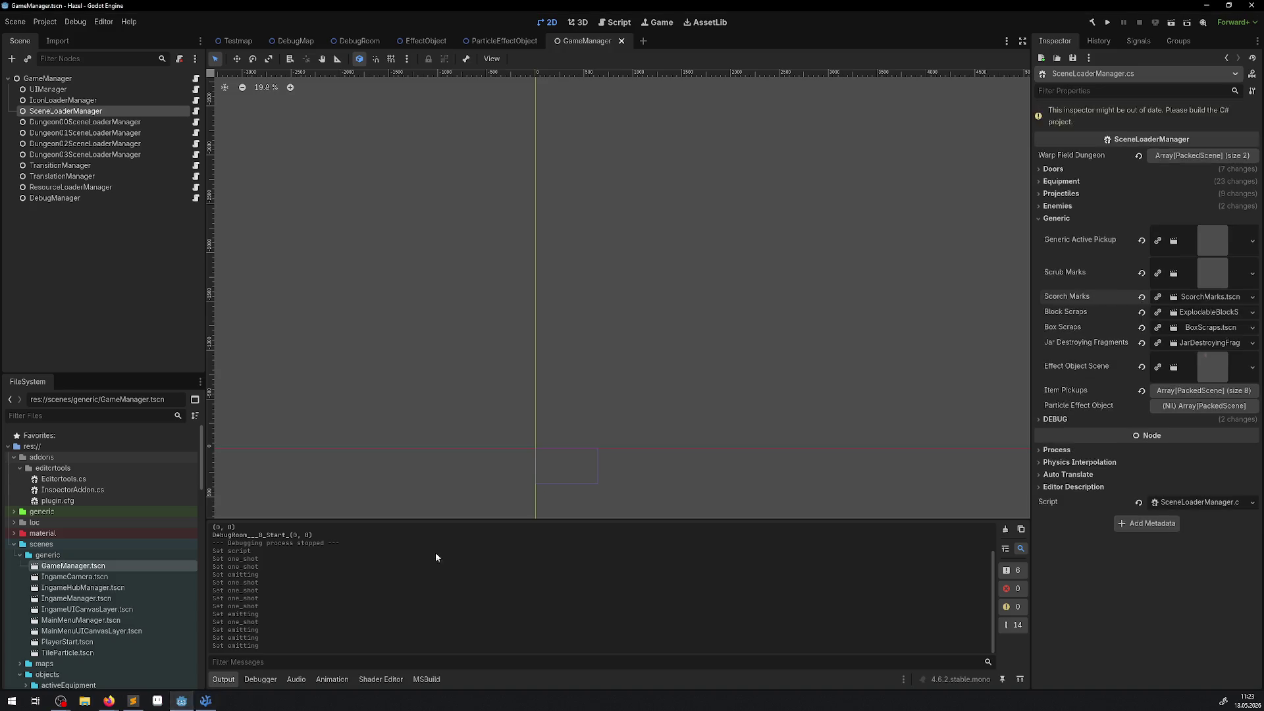
# Rebuild, then drag ParticleEffectObject.tscn into SceneLoaderManager's Particle Effect Object slot
pyautogui.click(1092, 22)
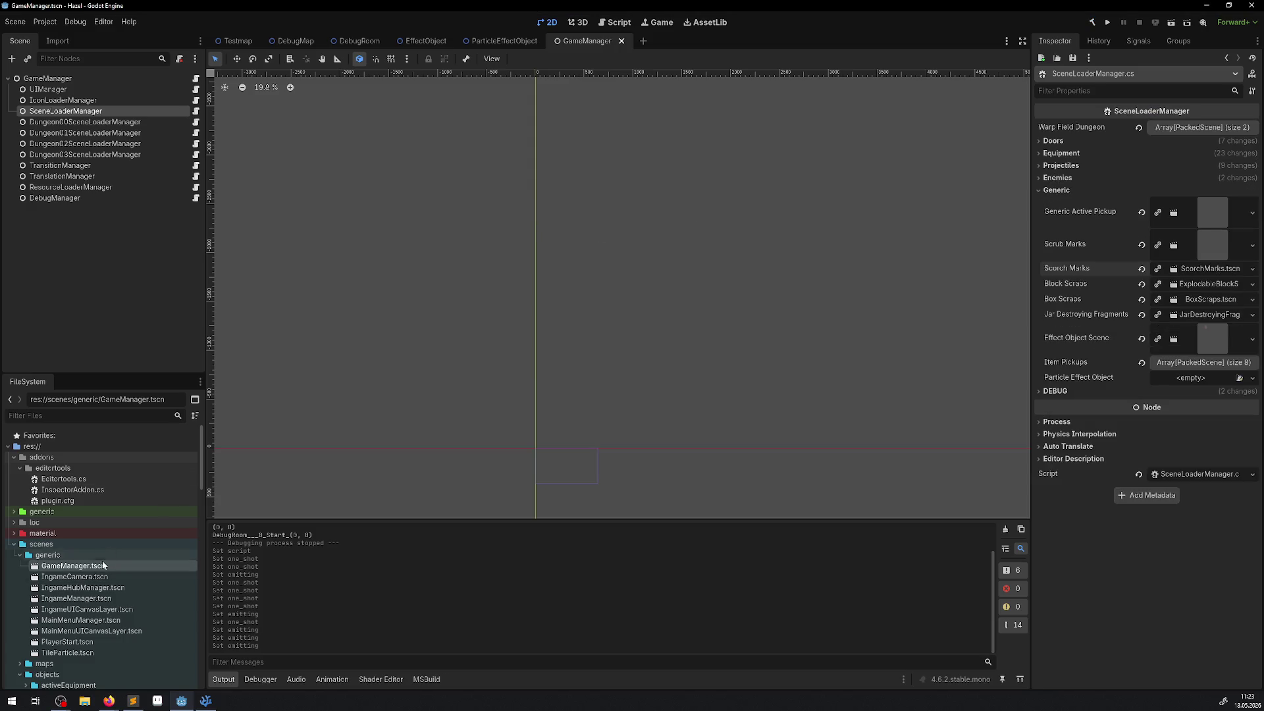
pyautogui.scroll(-7, 102, 559)
pyautogui.scroll(-2, 98, 559)
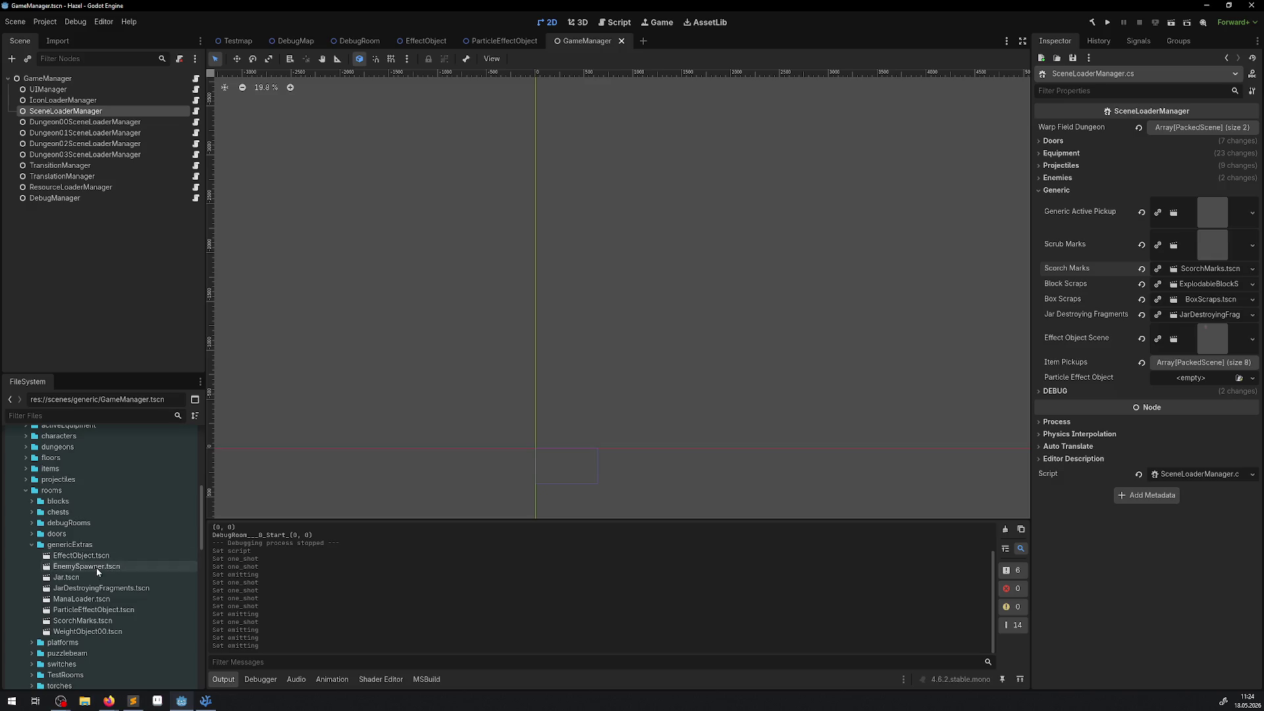
pyautogui.moveTo(85, 614)
pyautogui.mouseDown()
pyautogui.moveTo(817, 575)
pyautogui.moveTo(1165, 380)
pyautogui.moveTo(1193, 380)
pyautogui.mouseUp()
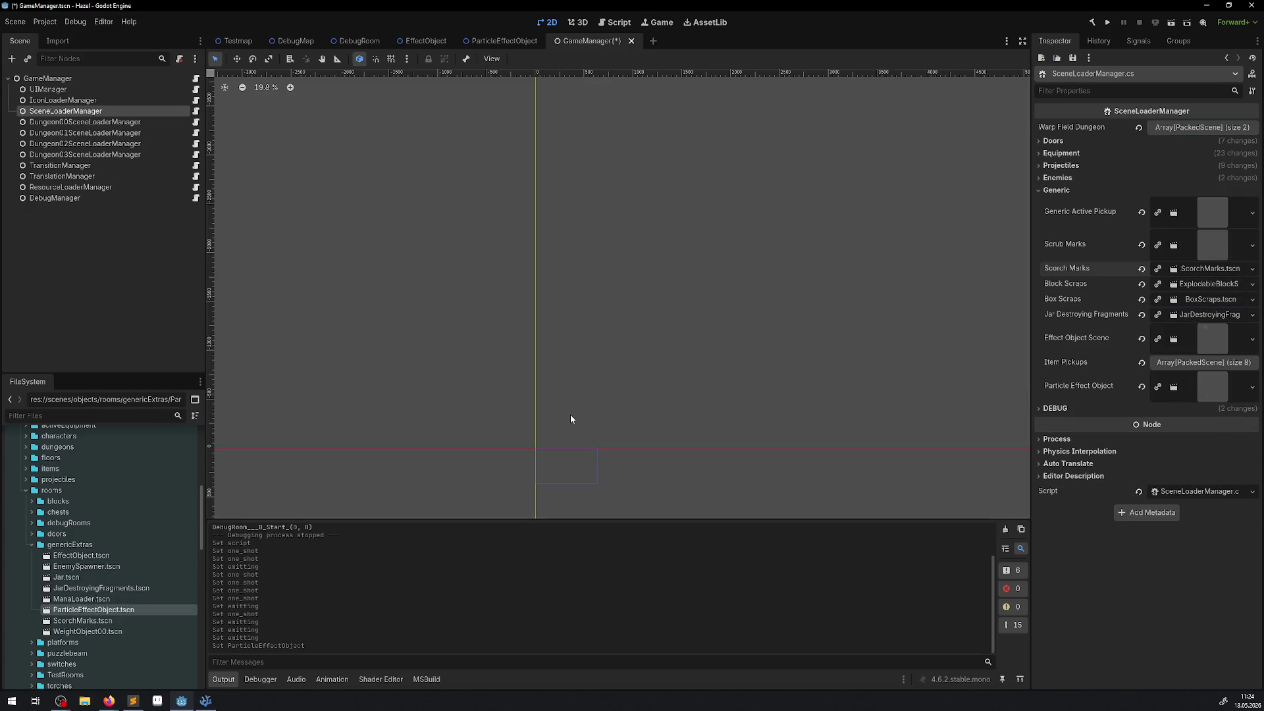
pyautogui.click(212, 702)
pyautogui.doubleClick(514, 415)
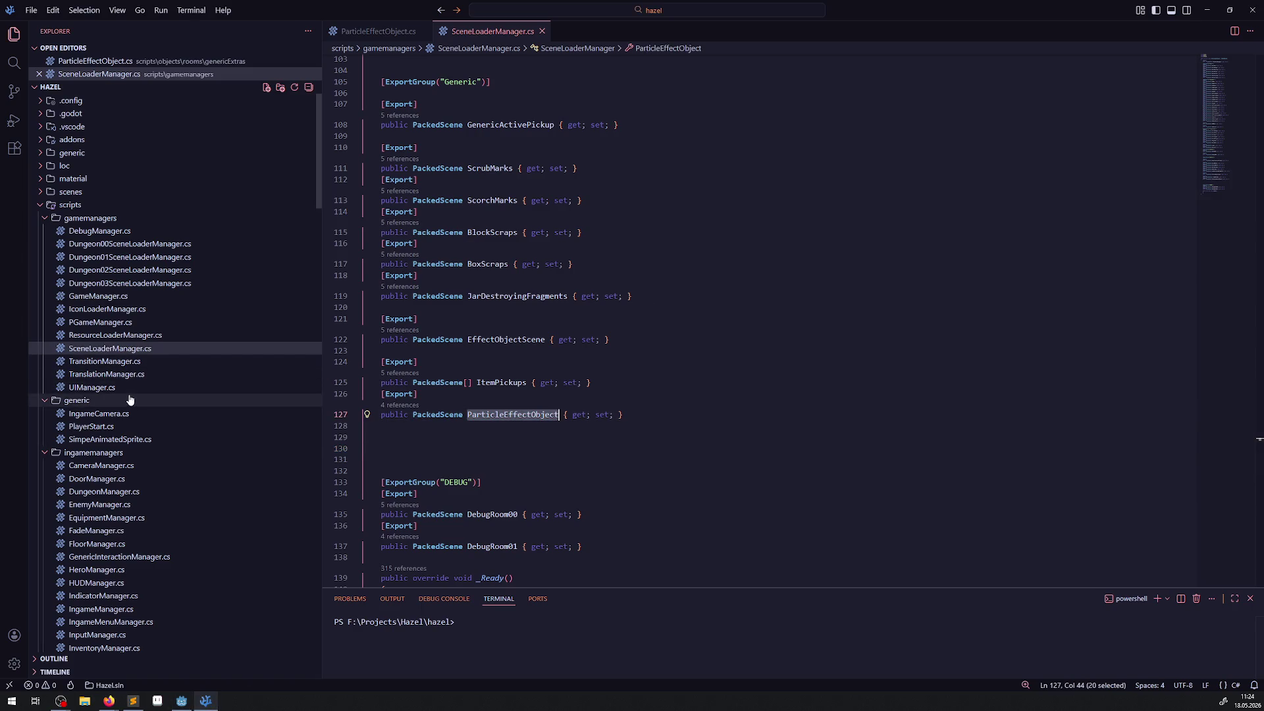
# Open chests/PChest.cs and locate its OnAnimationFinished method
pyautogui.scroll(-2, 135, 405)
pyautogui.scroll(-4, 142, 411)
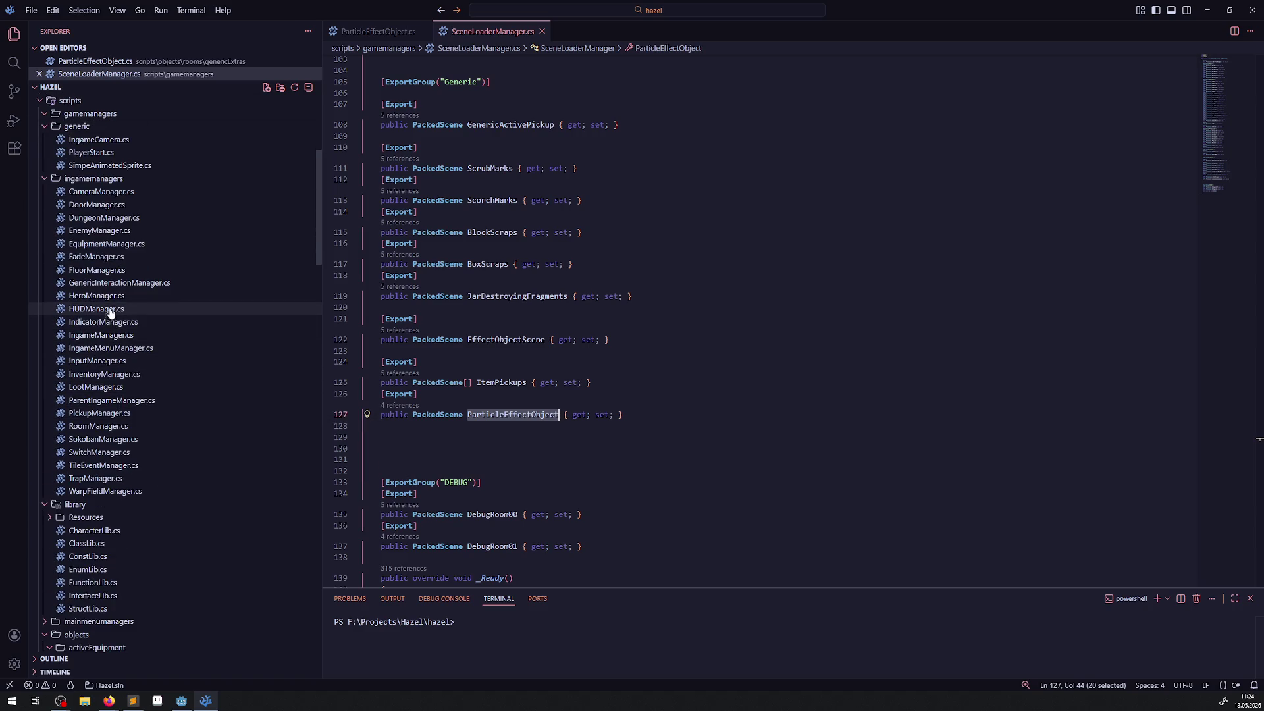
pyautogui.scroll(-12, 109, 436)
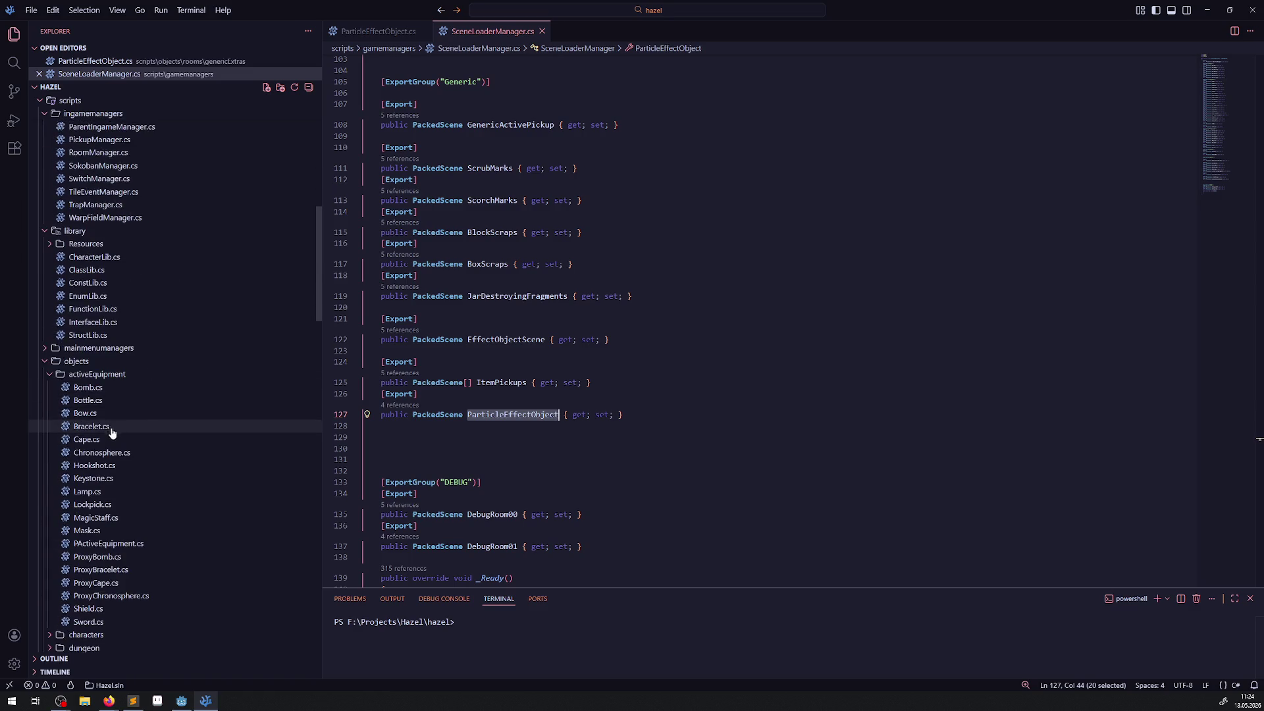
pyautogui.scroll(-5, 113, 436)
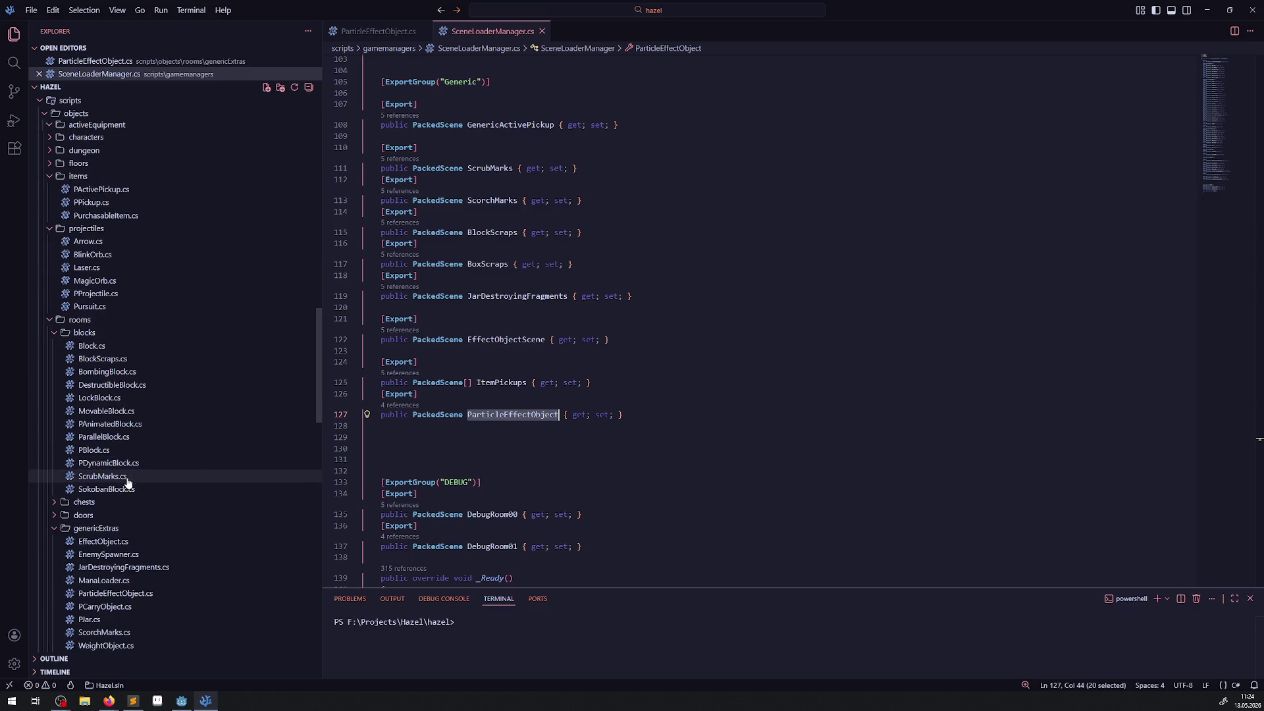
pyautogui.click(52, 502)
pyautogui.click(89, 528)
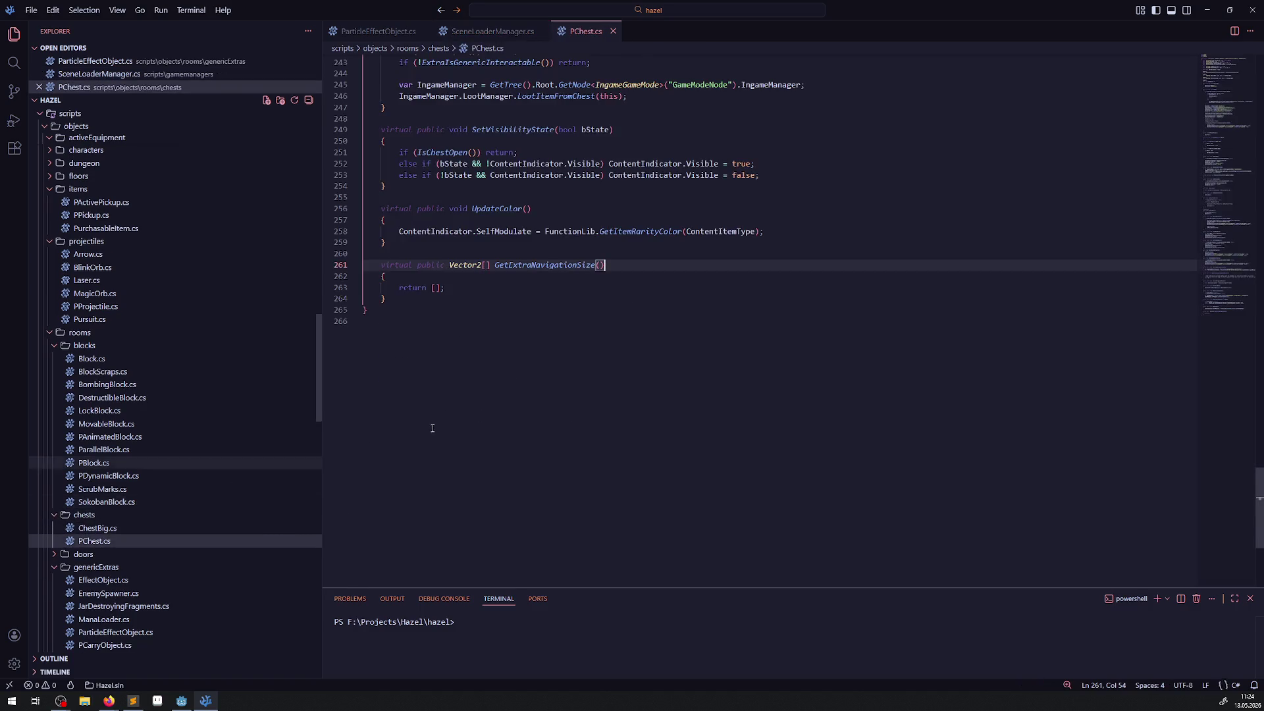
pyautogui.scroll(5, 551, 405)
pyautogui.scroll(10, 475, 431)
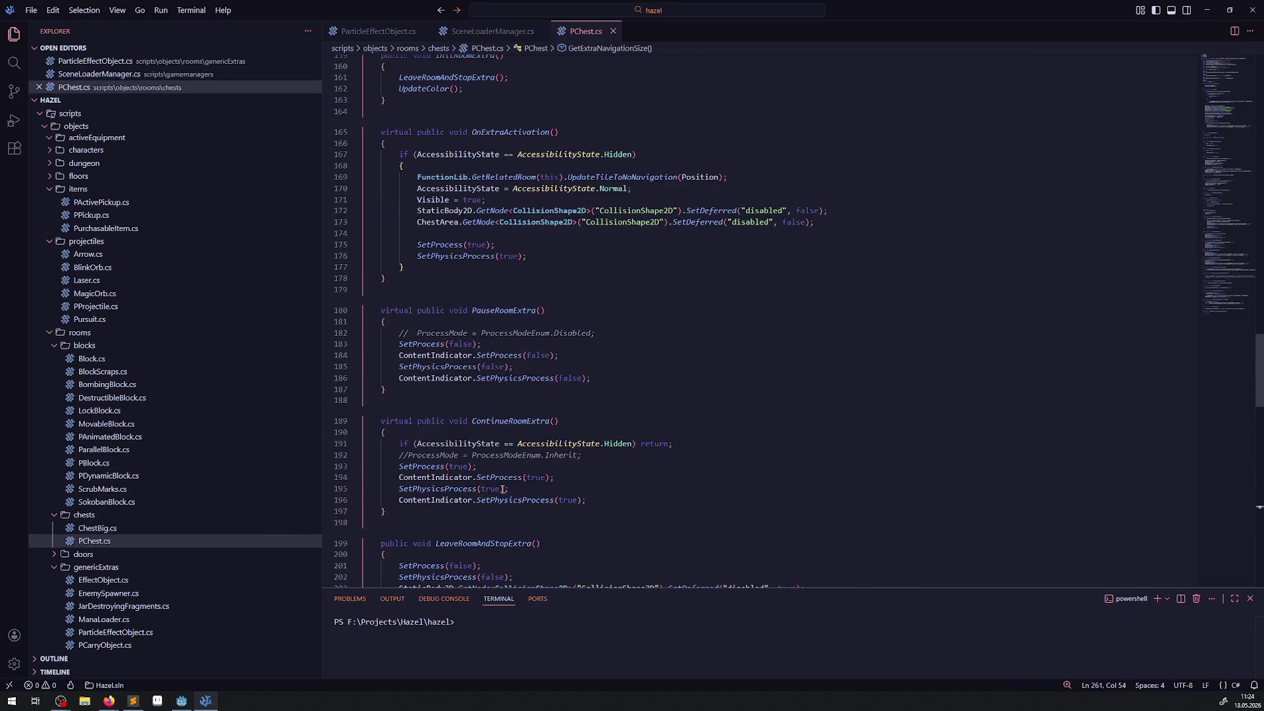
pyautogui.doubleClick(501, 179)
pyautogui.scroll(4, 501, 275)
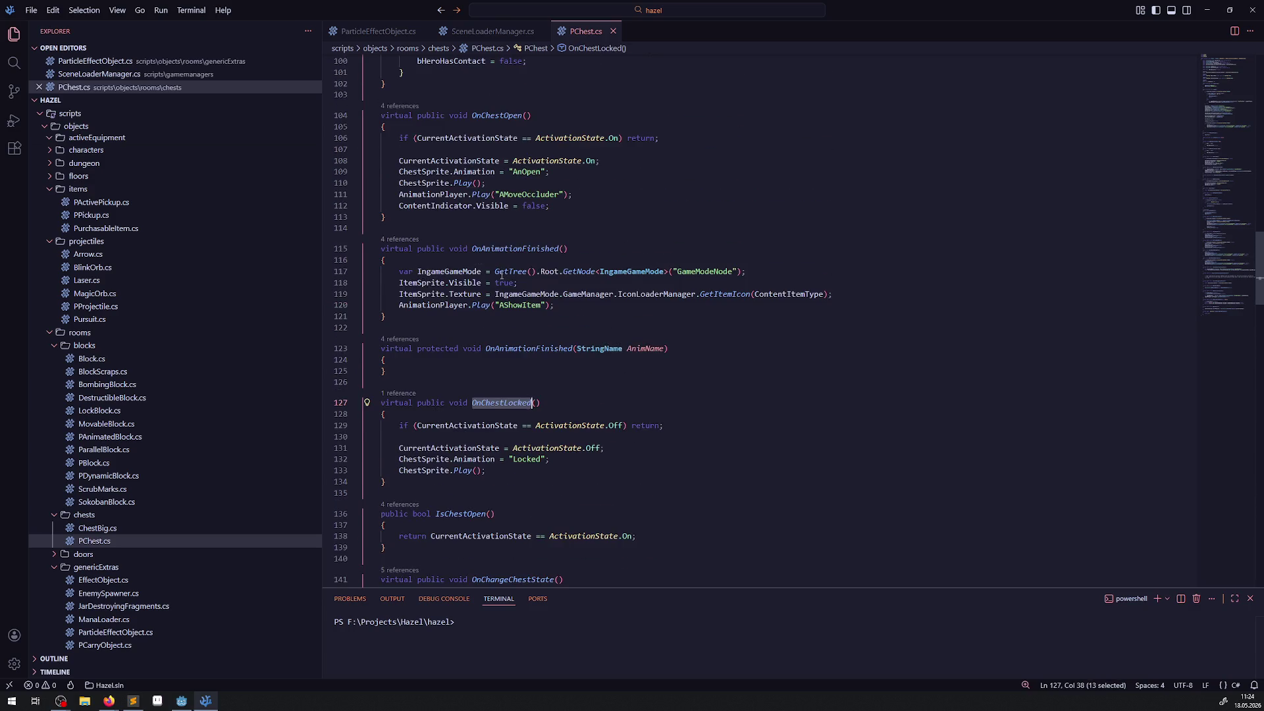
pyautogui.scroll(2, 502, 275)
pyautogui.doubleClick(498, 238)
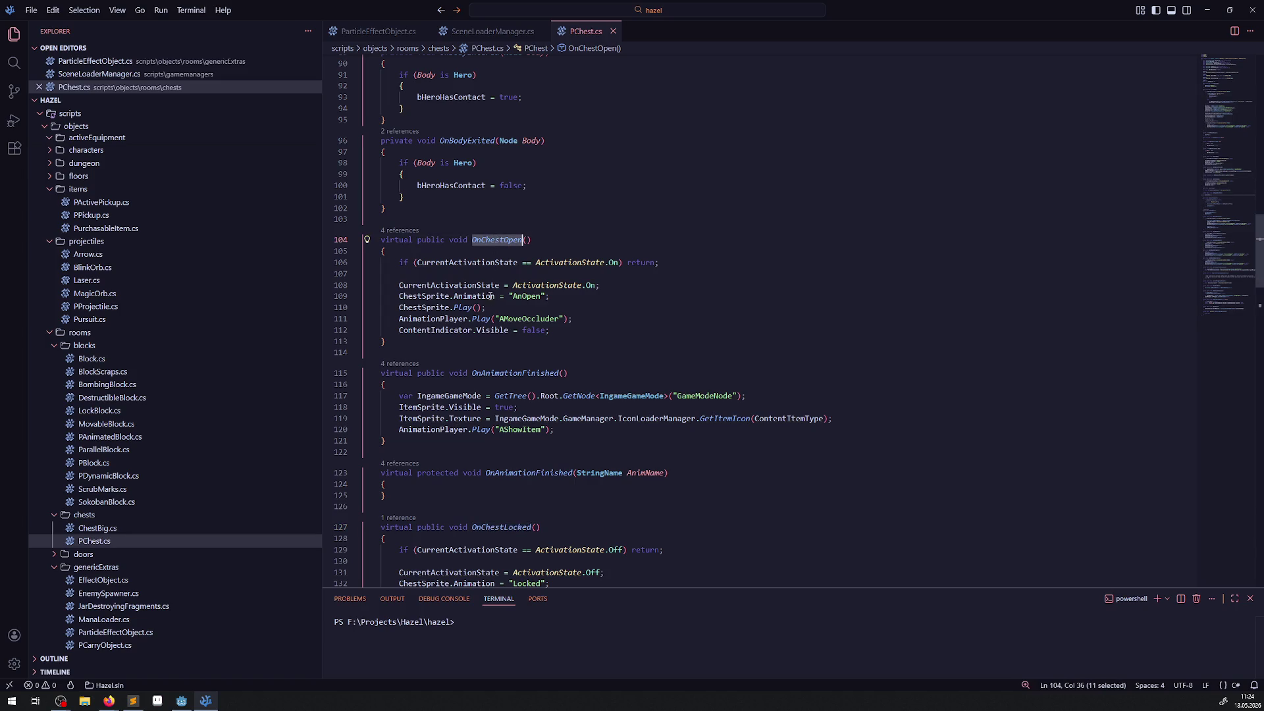
pyautogui.doubleClick(527, 319)
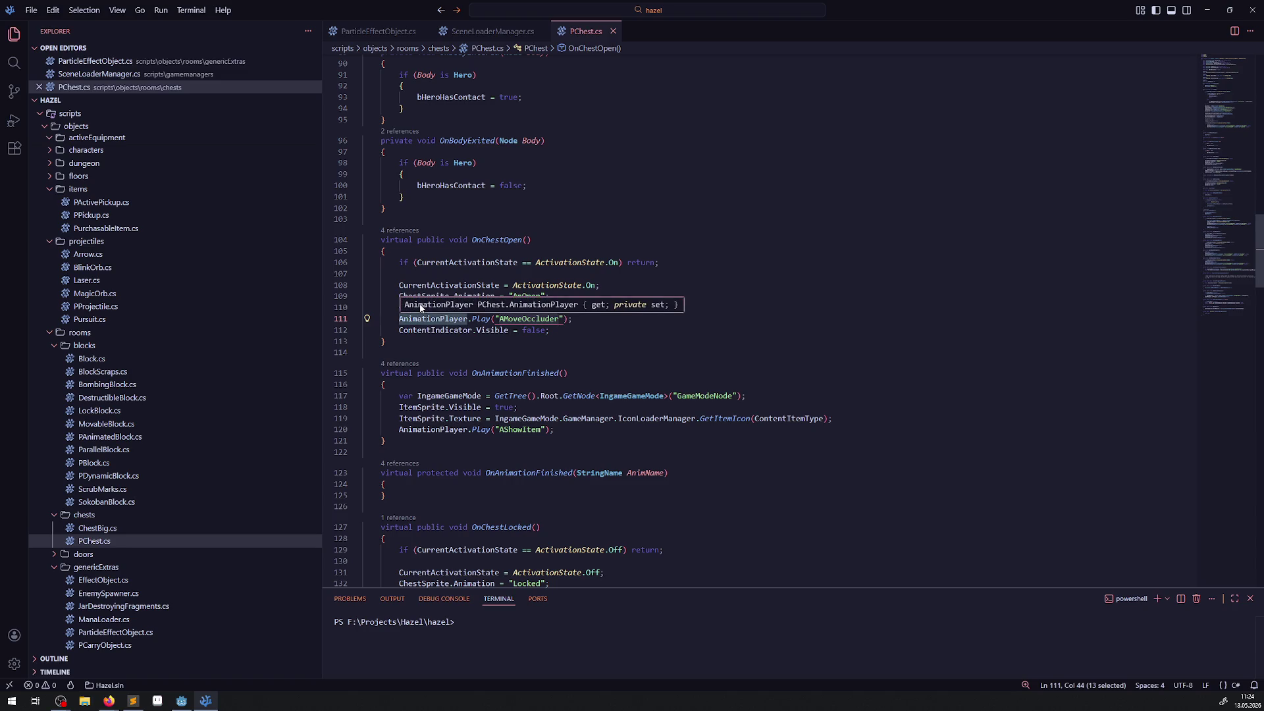
pyautogui.click(582, 352)
pyautogui.doubleClick(522, 374)
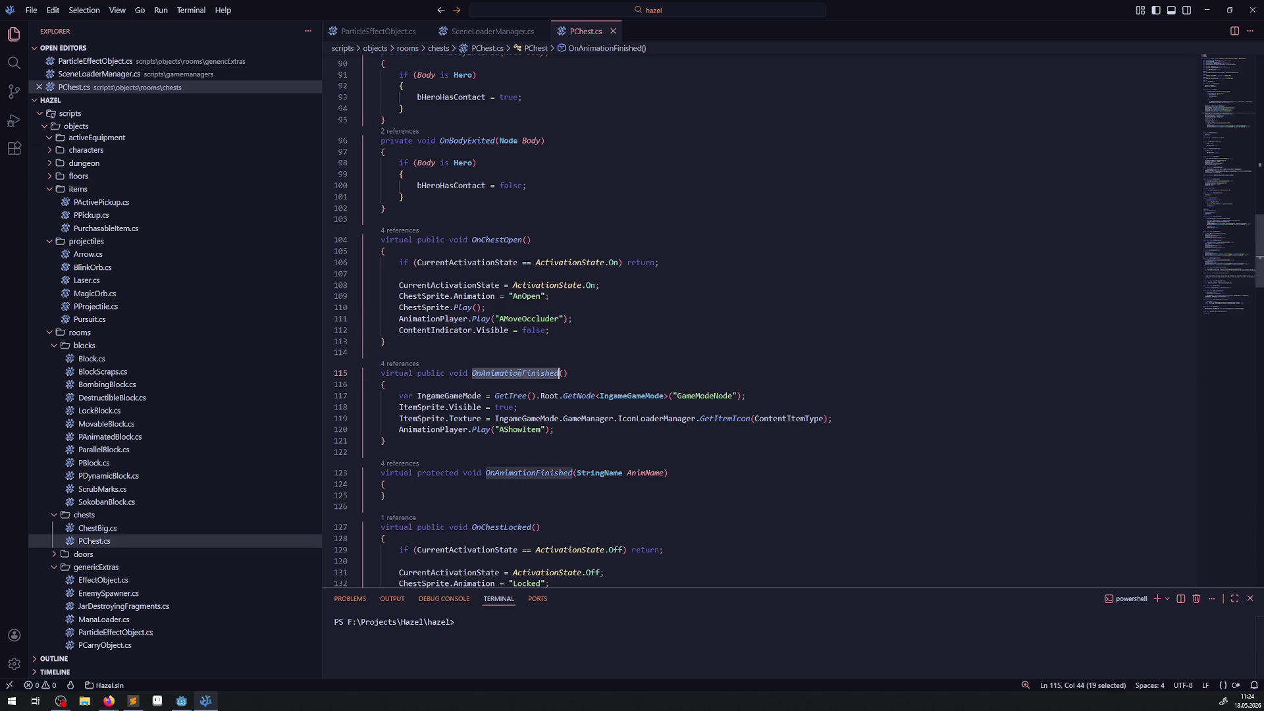
# Add a commented-out ParticleEffectObject(); line after the AShowItem call
pyautogui.click(583, 429)
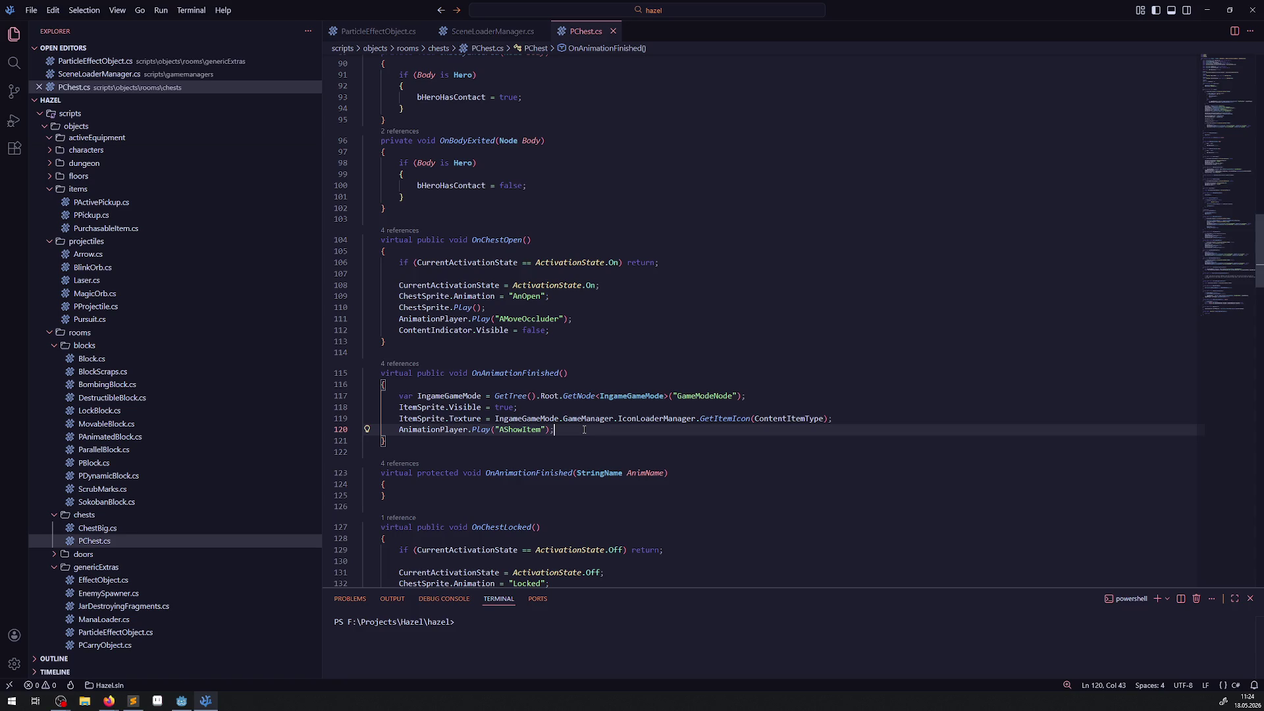
pyautogui.press('Return')
pyautogui.write('ParticleEffectObject();')
pyautogui.press('Left')
pyautogui.press('Left')
pyautogui.press('Left')
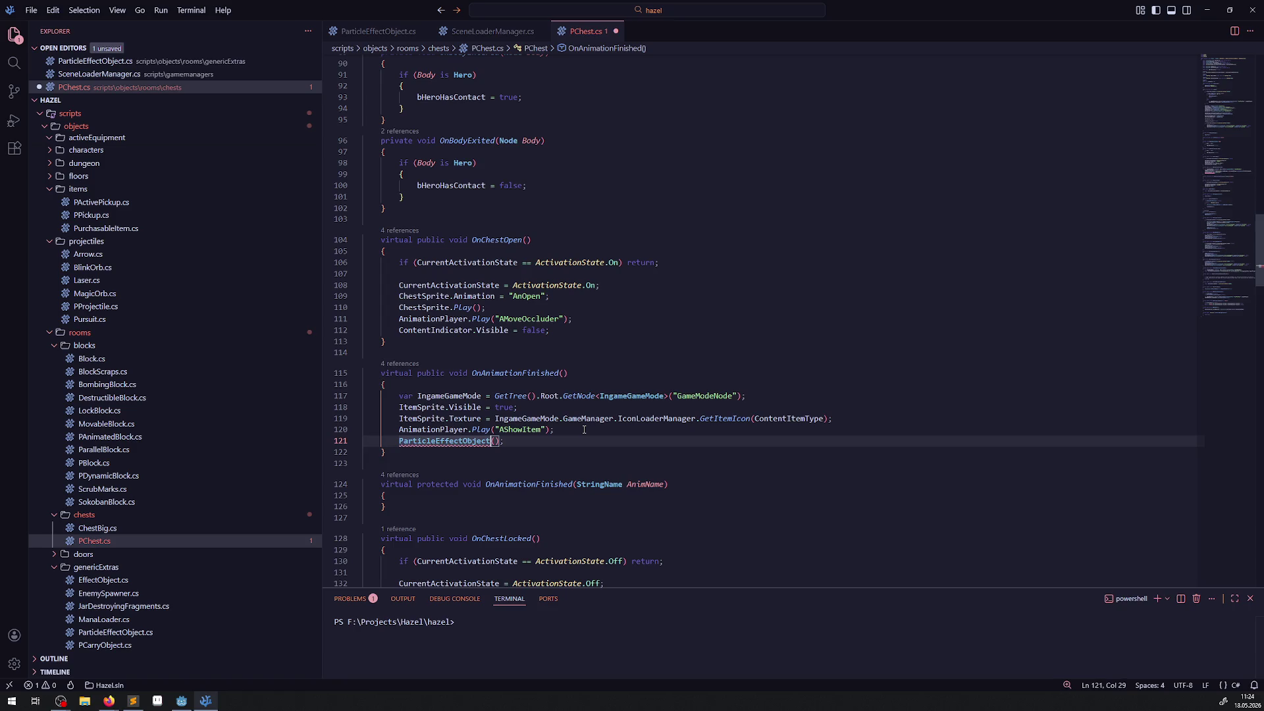
pyautogui.press('Home')
pyautogui.write('//')
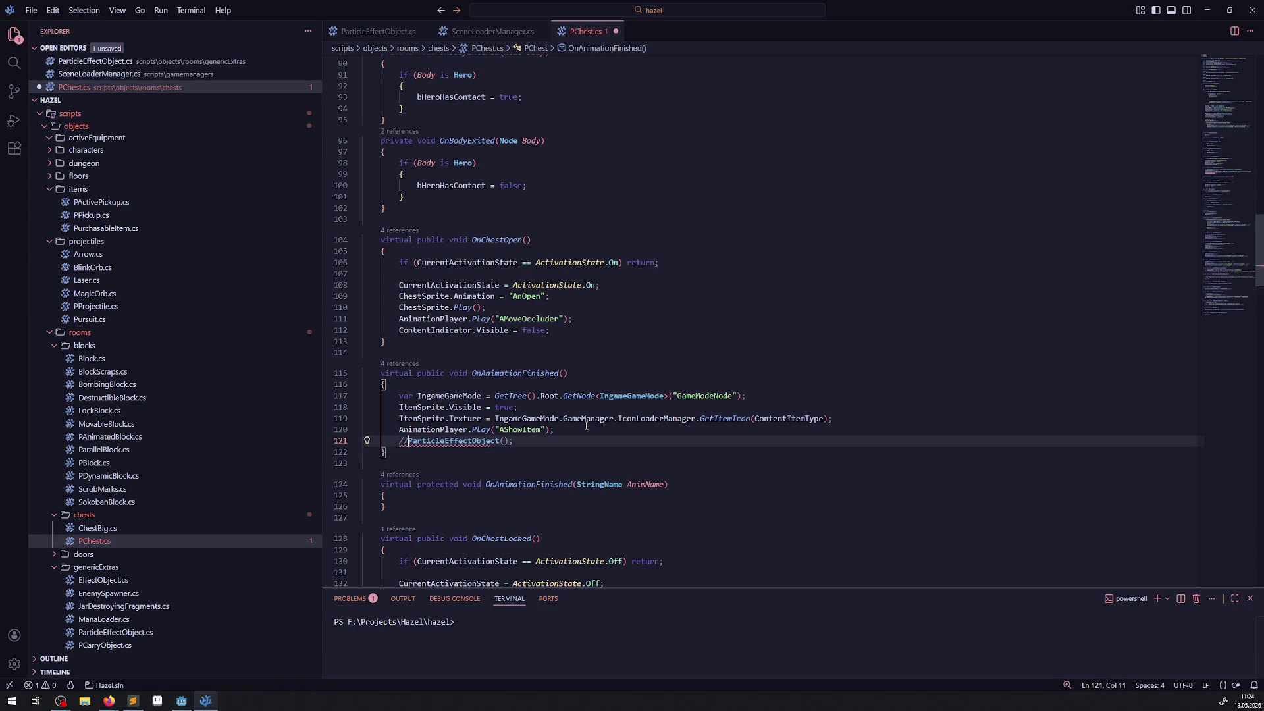
pyautogui.press('Home')
pyautogui.press('Return')
pyautogui.press('Return')
pyautogui.press('Up')
# Add an IngameGameMode.GetSceneLoaderManager() line above it using autocompletion
pyautogui.moveTo(495, 420)
pyautogui.mouseDown()
pyautogui.moveTo(614, 420)
pyautogui.moveTo(563, 420)
pyautogui.mouseUp()
pyautogui.hotkey('ctrl', 'c')
pyautogui.click(453, 442)
pyautogui.hotkey('ctrl', 'v')
pyautogui.write('getSc')
pyautogui.press('Return')
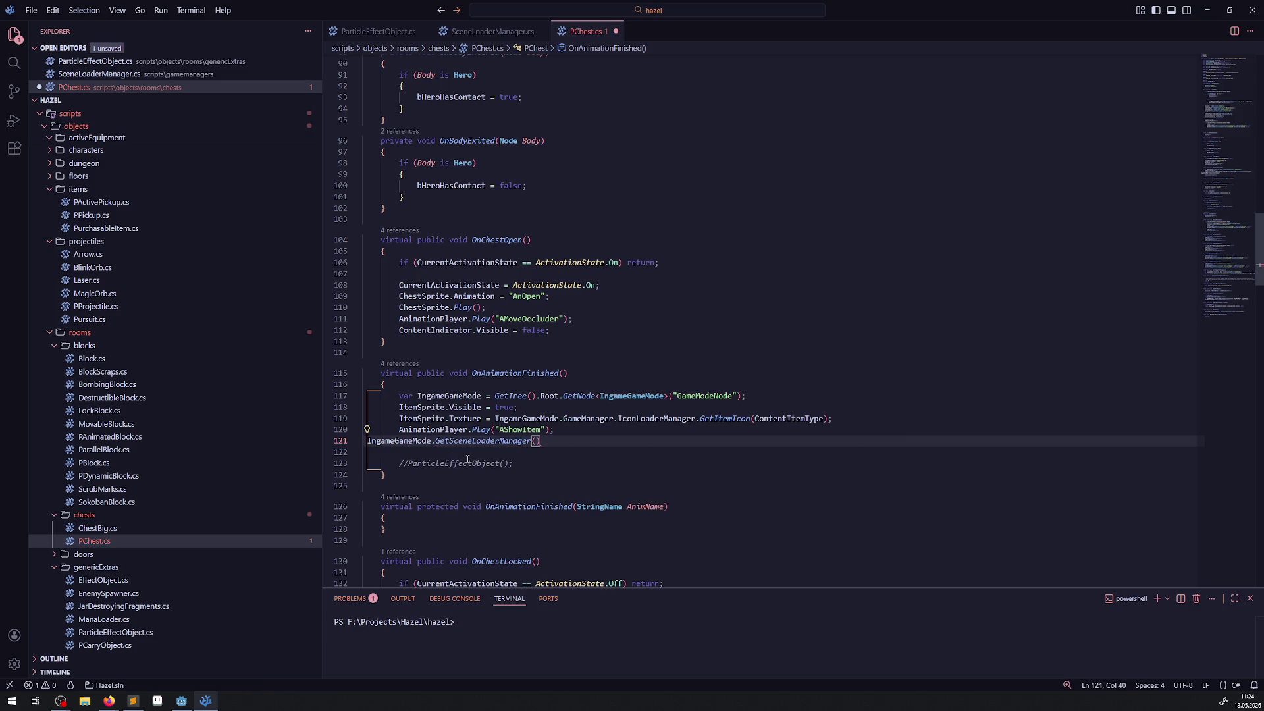
pyautogui.scroll(-6, 467, 461)
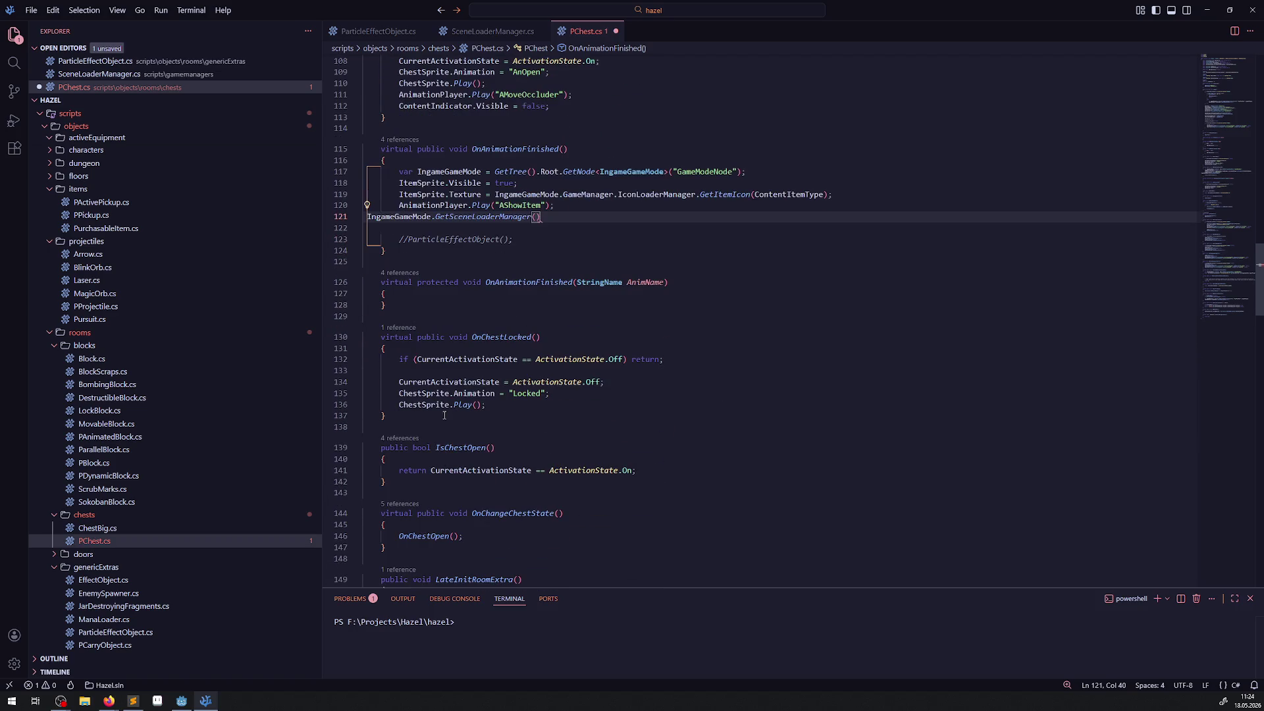
pyautogui.click(94, 463)
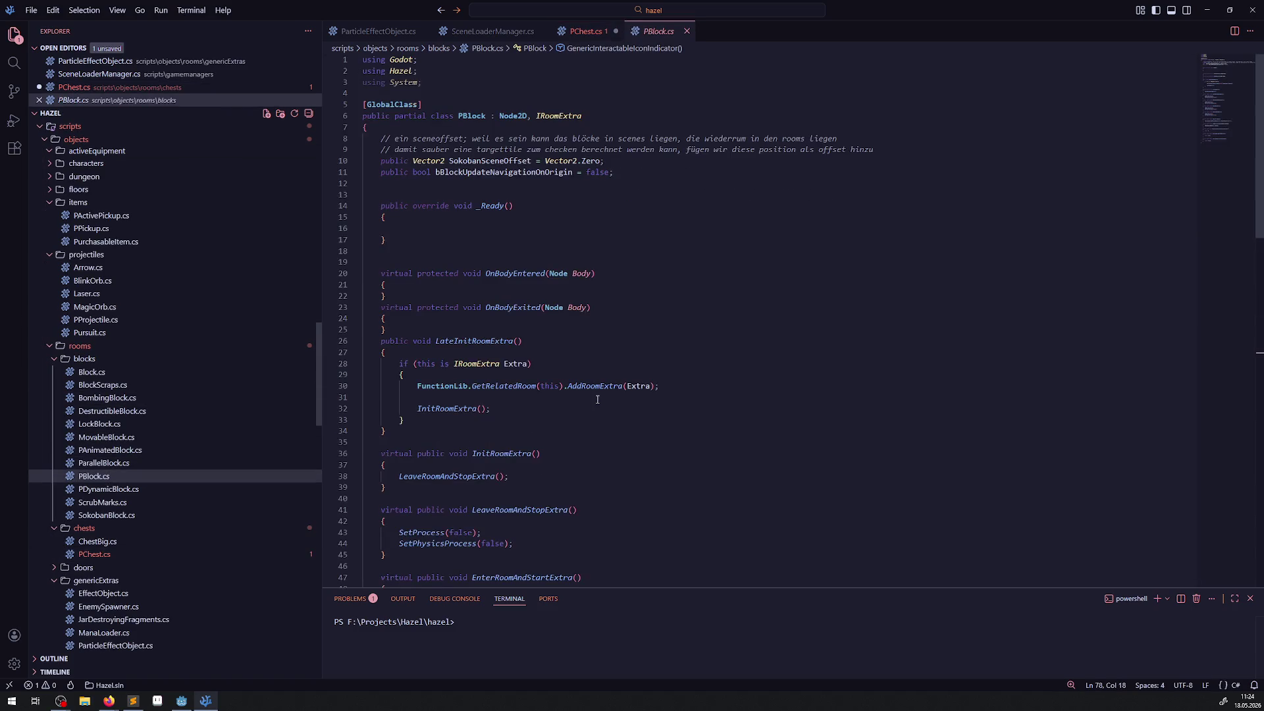
# Browse the block scripts and settle on MovableBlock.cs
pyautogui.scroll(-20, 598, 399)
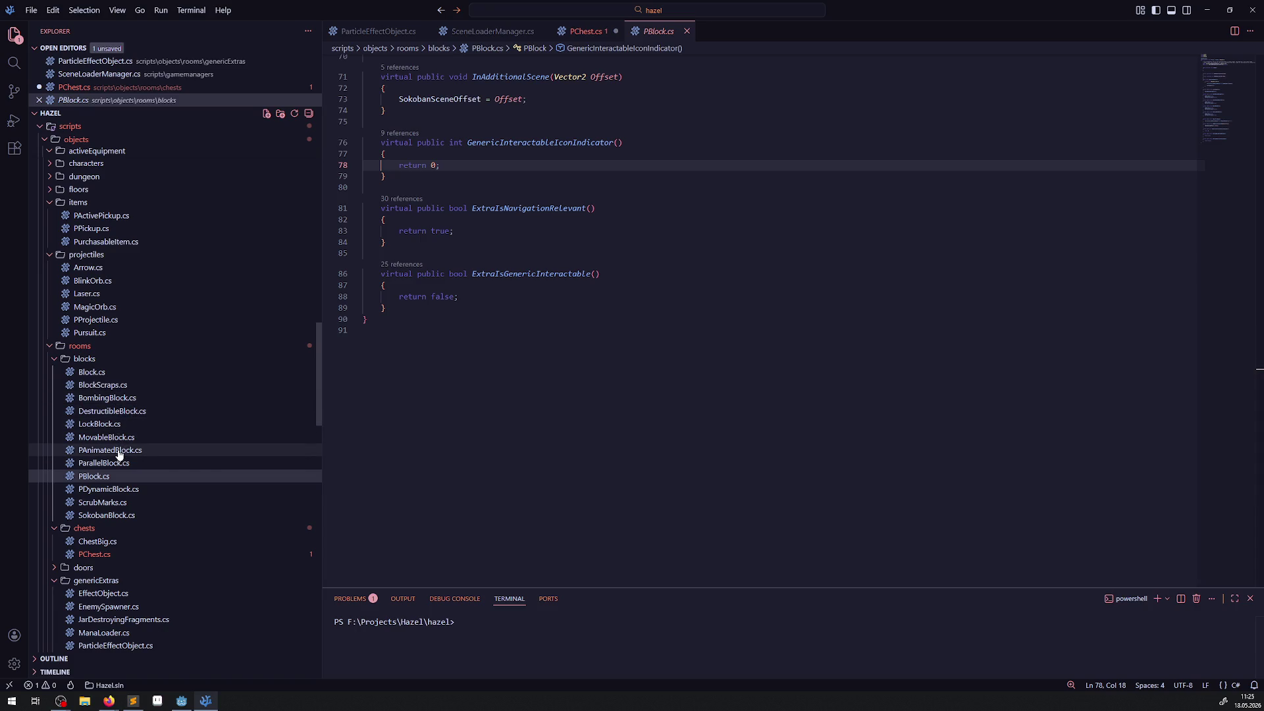
pyautogui.click(118, 453)
pyautogui.click(132, 438)
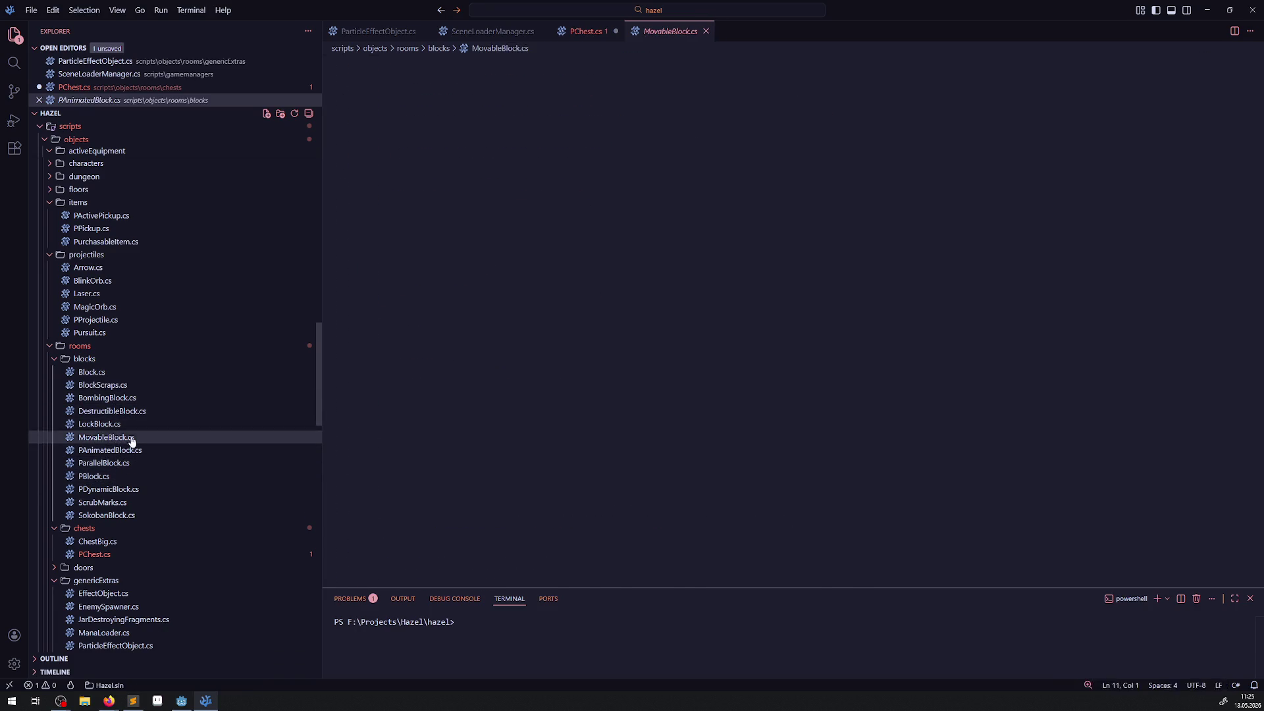
pyautogui.scroll(-20, 512, 367)
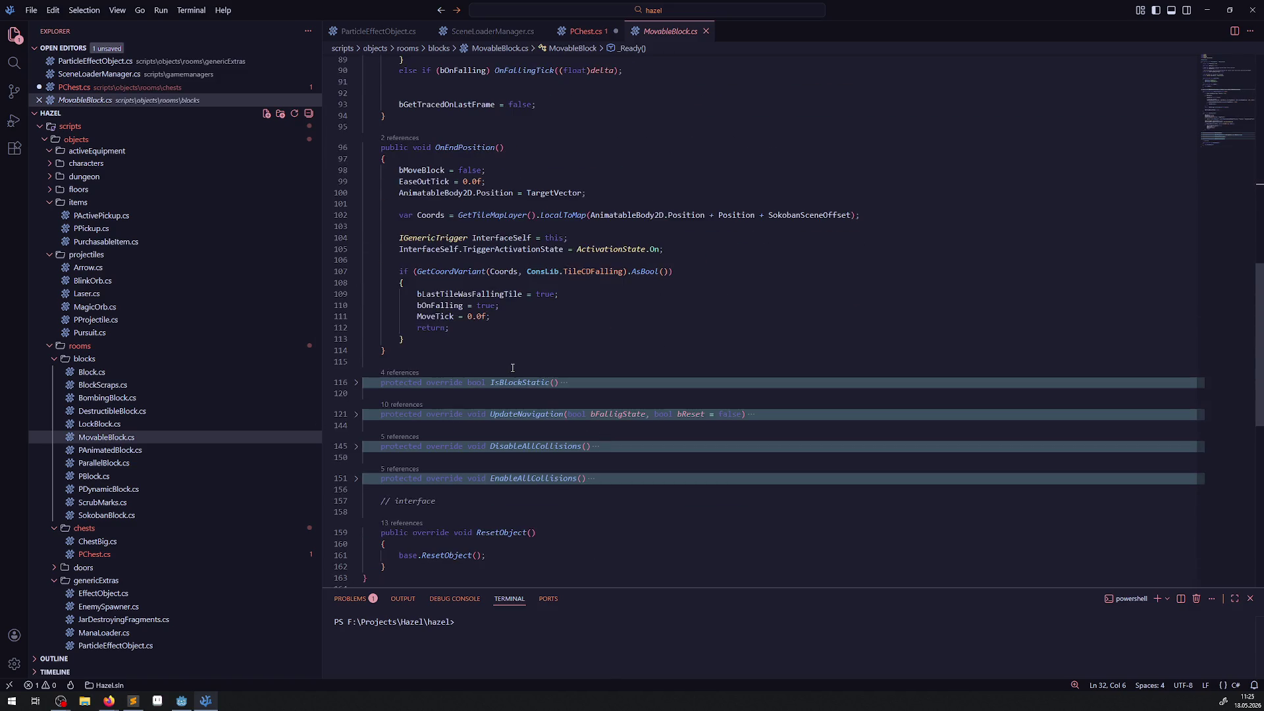
pyautogui.scroll(-2, 520, 372)
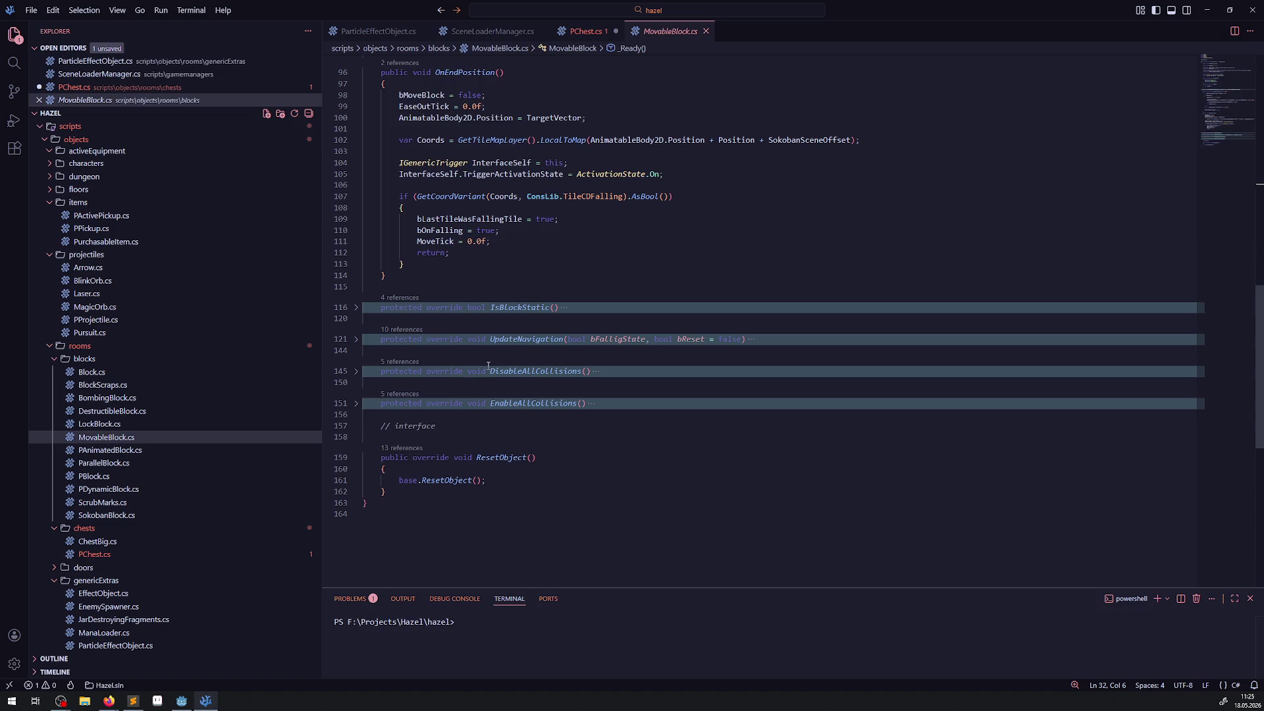
pyautogui.scroll(20, 489, 365)
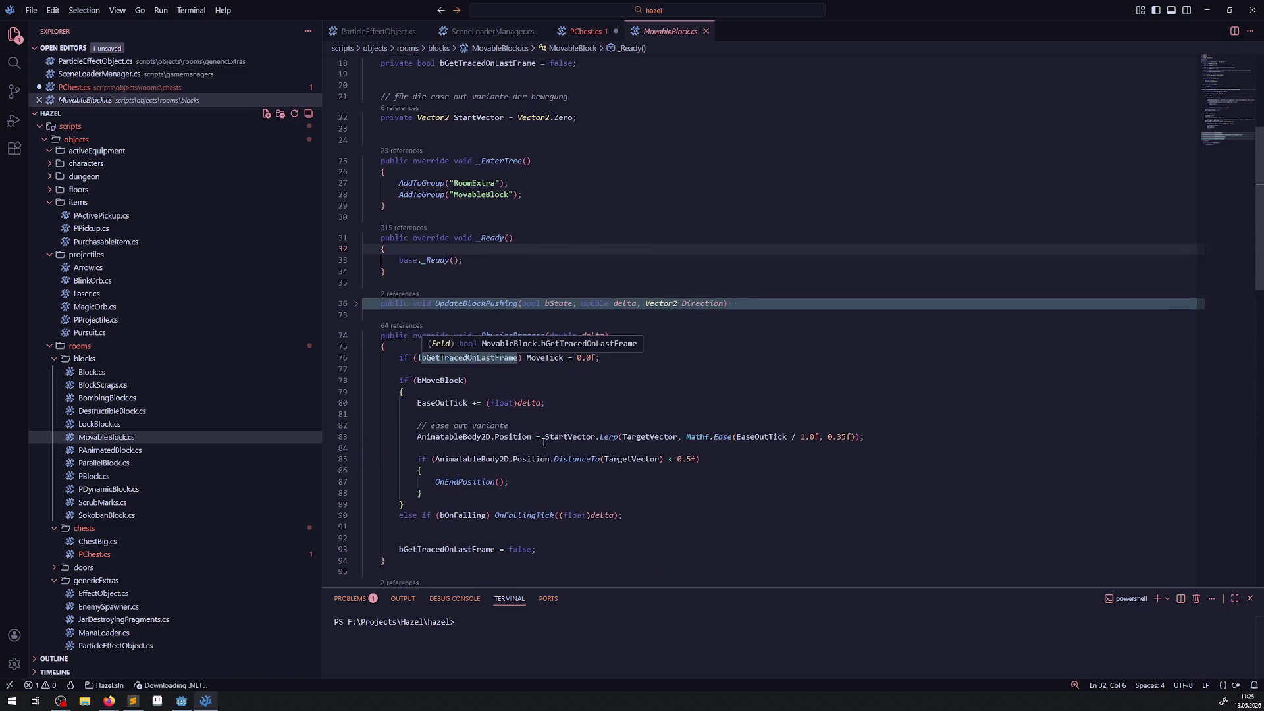
pyautogui.scroll(4, 555, 444)
pyautogui.scroll(-10, 554, 444)
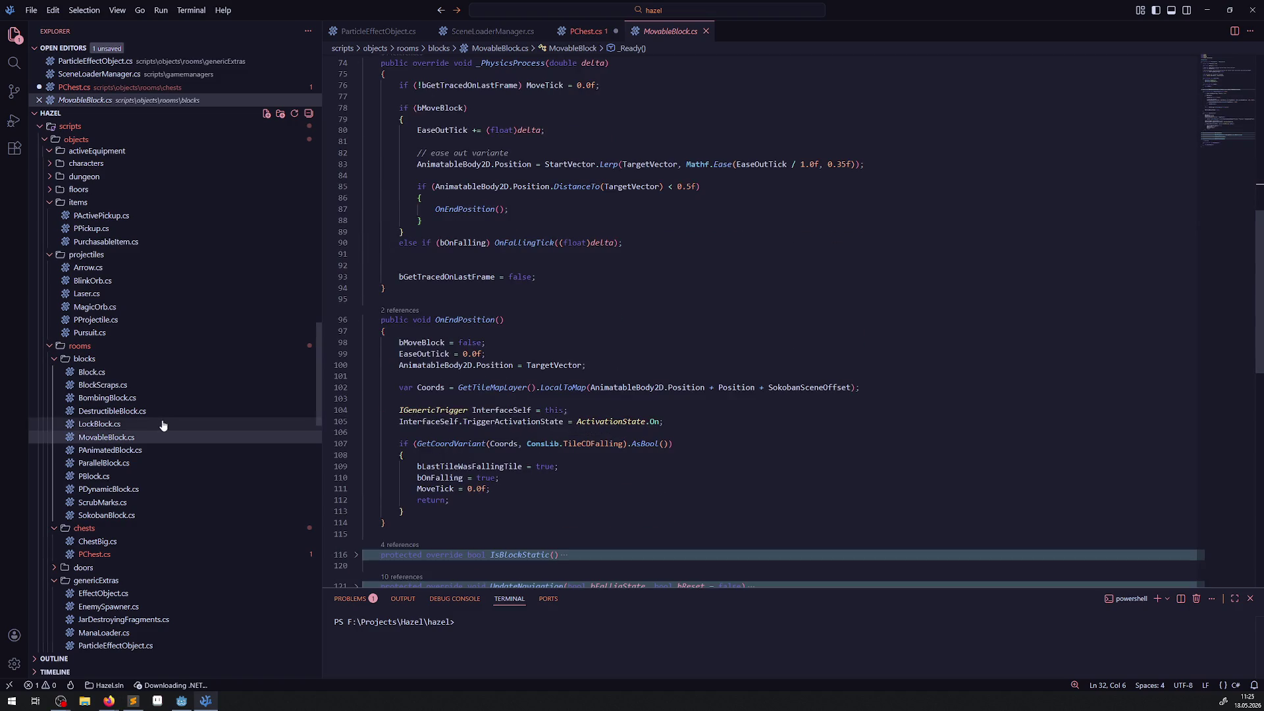
pyautogui.scroll(-3, 550, 389)
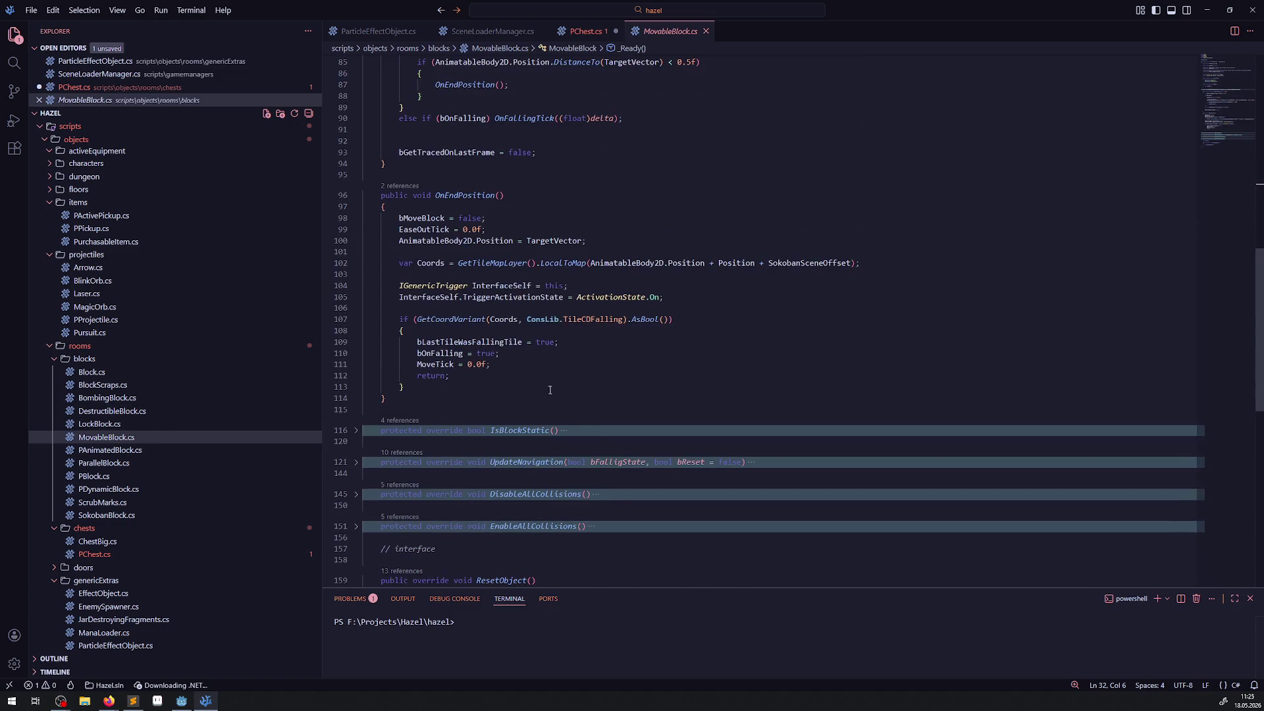
pyautogui.scroll(-3, 358, 477)
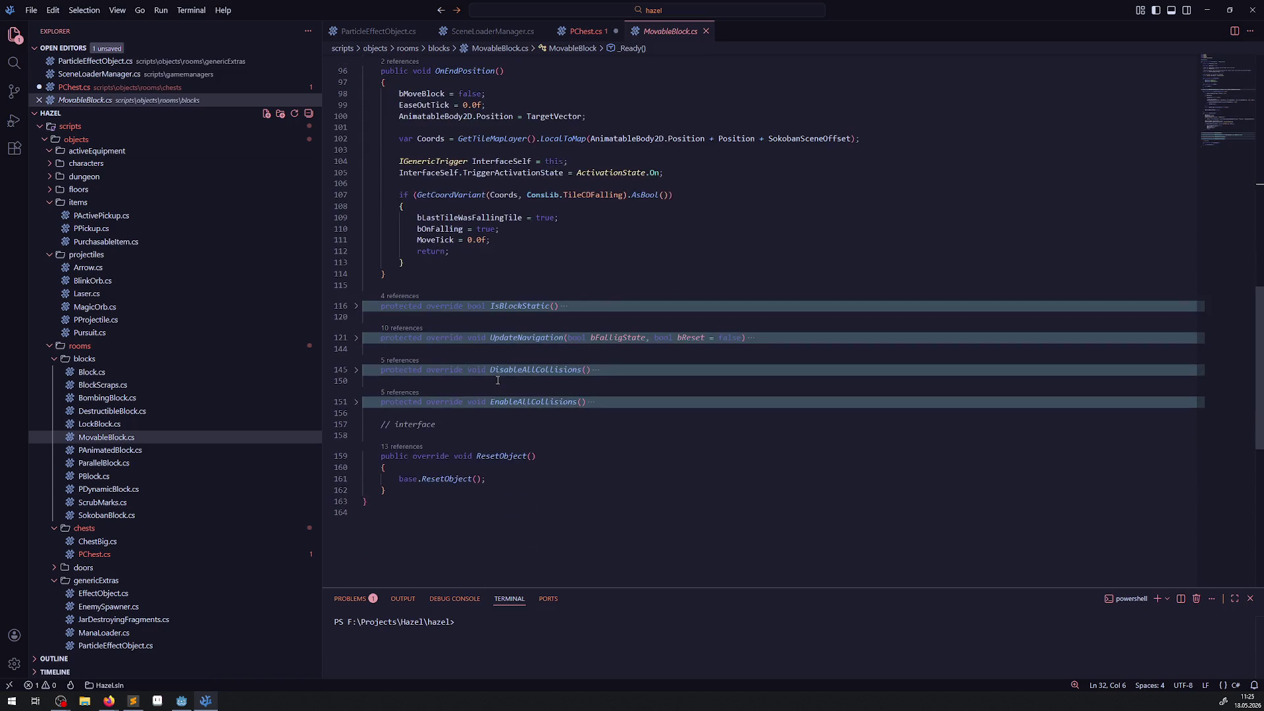
pyautogui.click(99, 478)
pyautogui.scroll(15, 520, 395)
pyautogui.scroll(5, 520, 507)
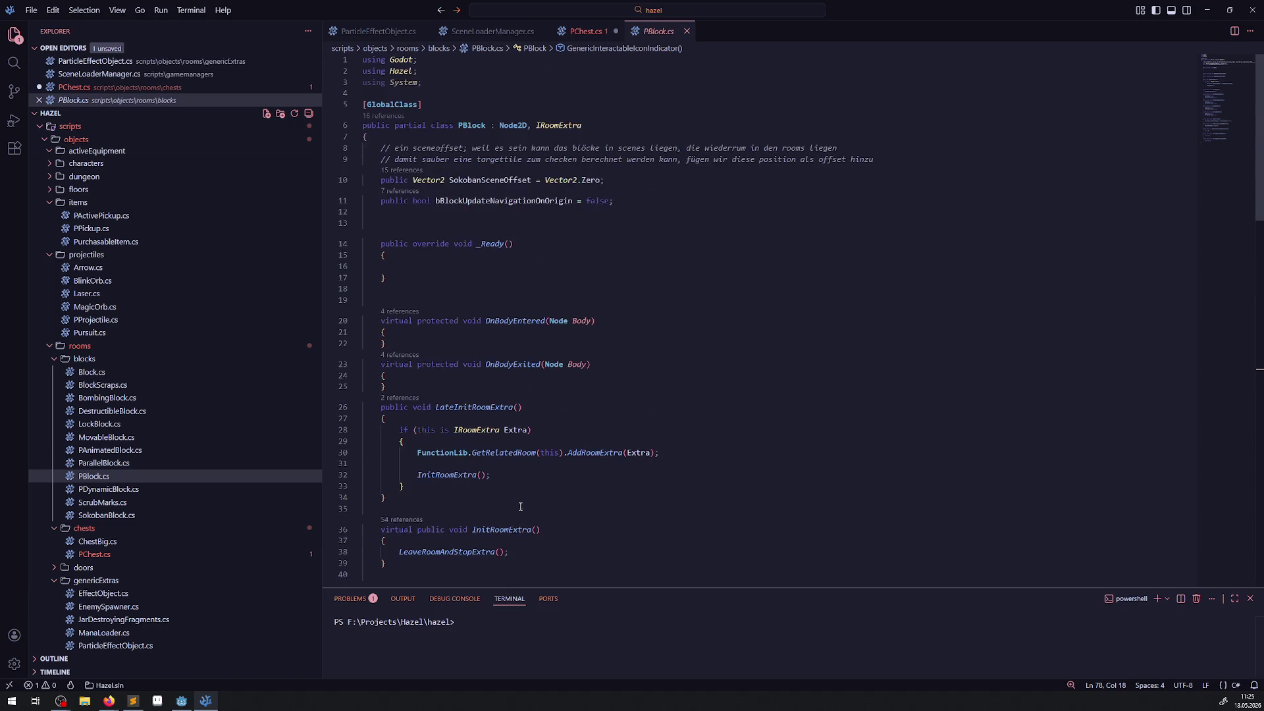
pyautogui.click(109, 437)
pyautogui.scroll(3, 640, 447)
pyautogui.scroll(15, 639, 447)
pyautogui.scroll(-10, 492, 359)
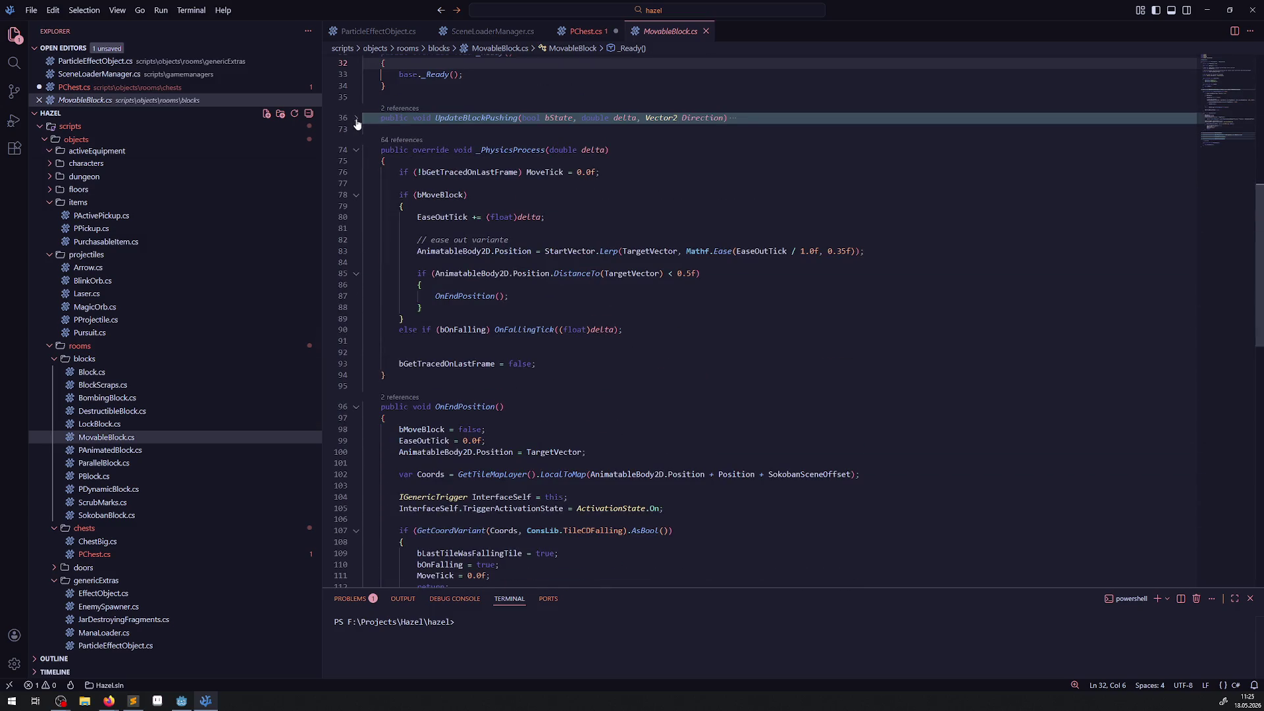
# Go to CreateScrubs's definition in PDynamicBlock.cs and select its two instantiation lines
pyautogui.click(356, 118)
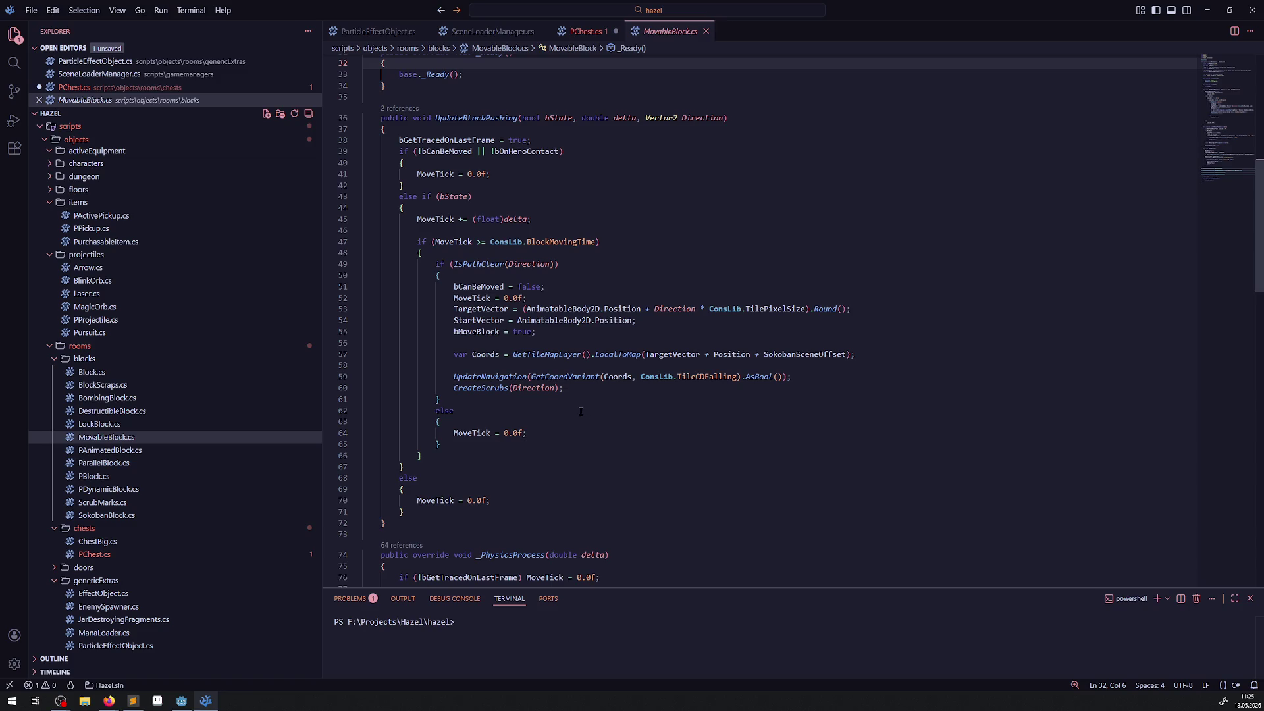
pyautogui.click(491, 393)
pyautogui.rightClick(491, 394)
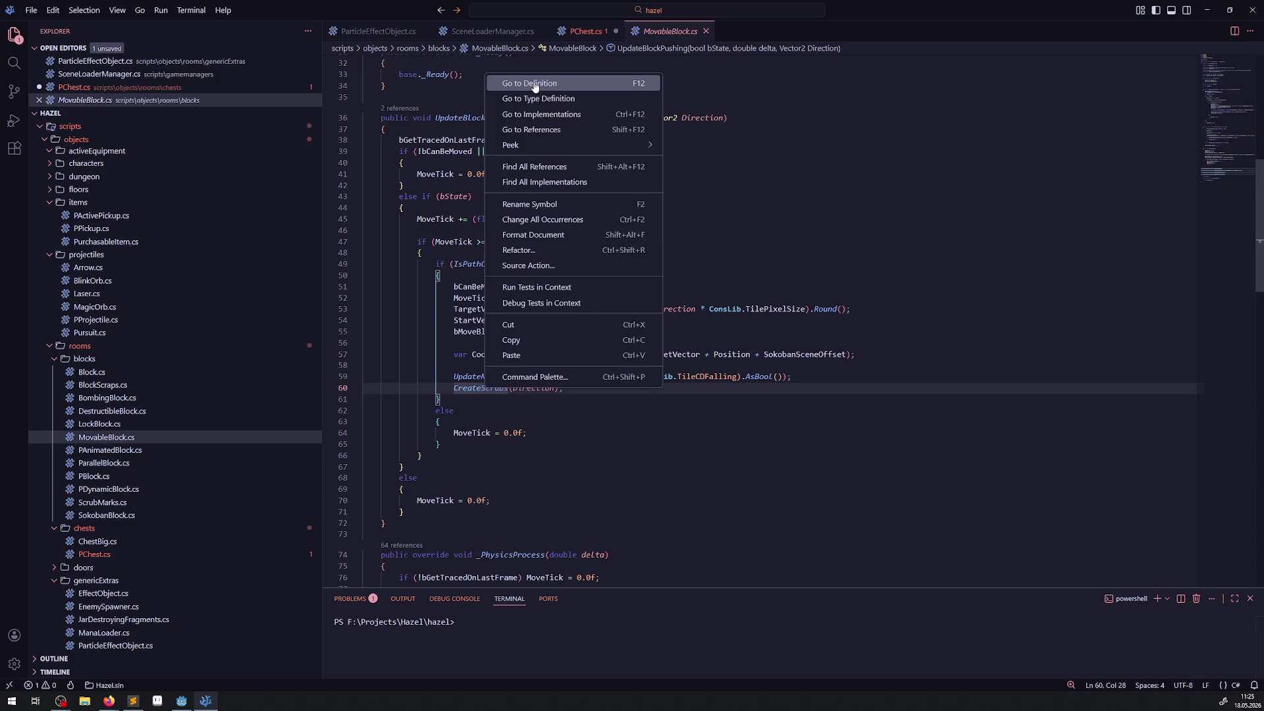
pyautogui.click(530, 88)
pyautogui.scroll(3, 531, 344)
pyautogui.moveTo(392, 223)
pyautogui.mouseDown()
pyautogui.moveTo(851, 243)
pyautogui.moveTo(727, 228)
pyautogui.mouseUp()
pyautogui.hotkey('ctrl', 'c')
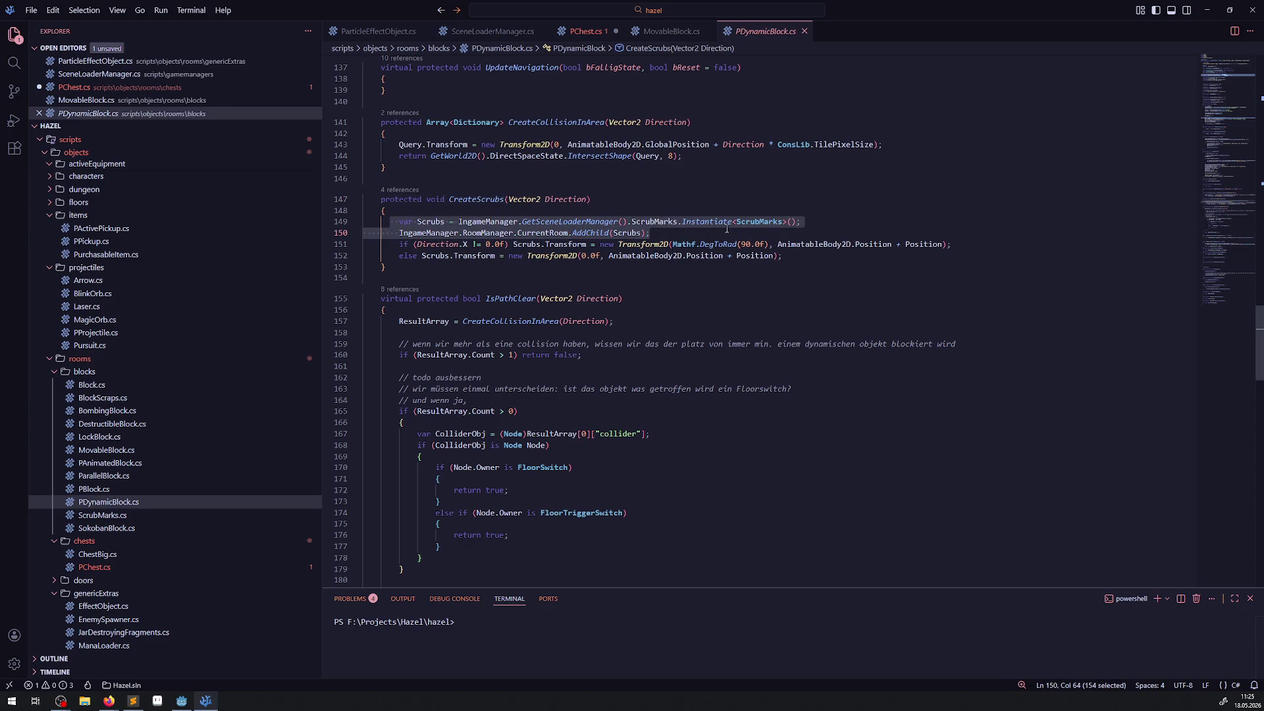
# Paste the scrub-spawning lines into OnAnimationFinished and comment out the AddChild line
pyautogui.click(585, 30)
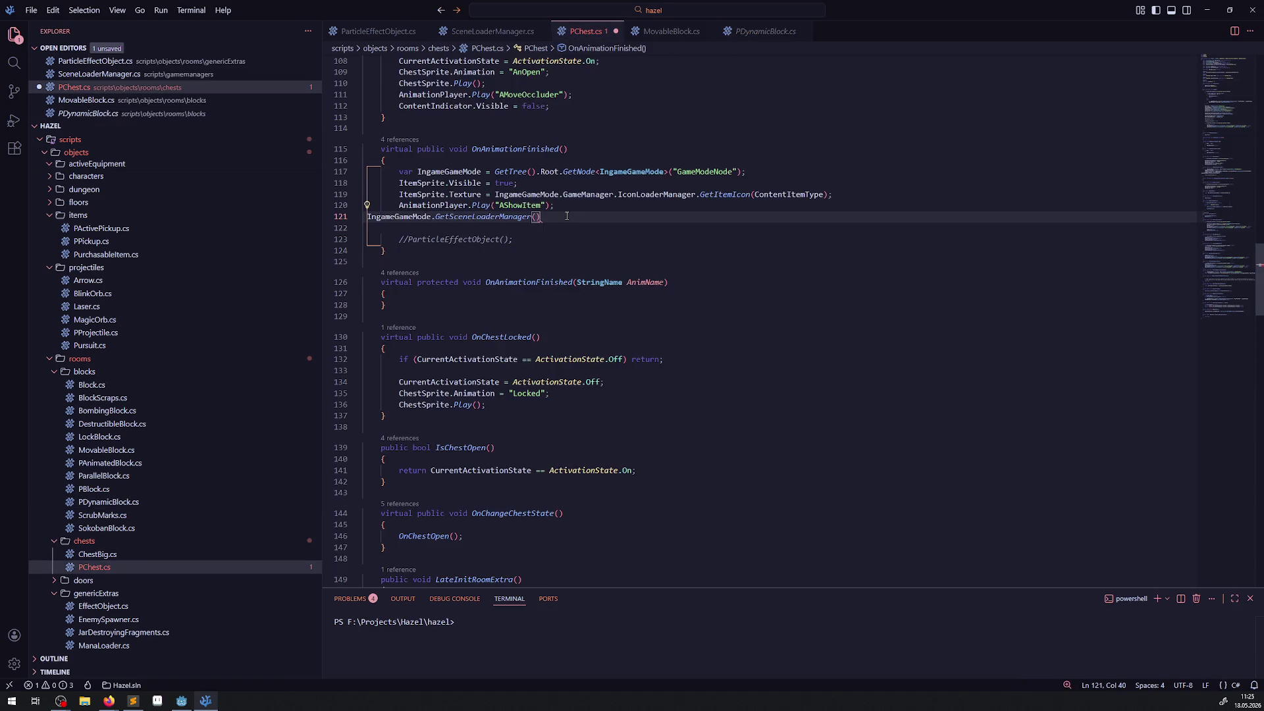
pyautogui.press('Home')
pyautogui.press('Return')
pyautogui.press('Return')
pyautogui.press('Return')
pyautogui.click(440, 226)
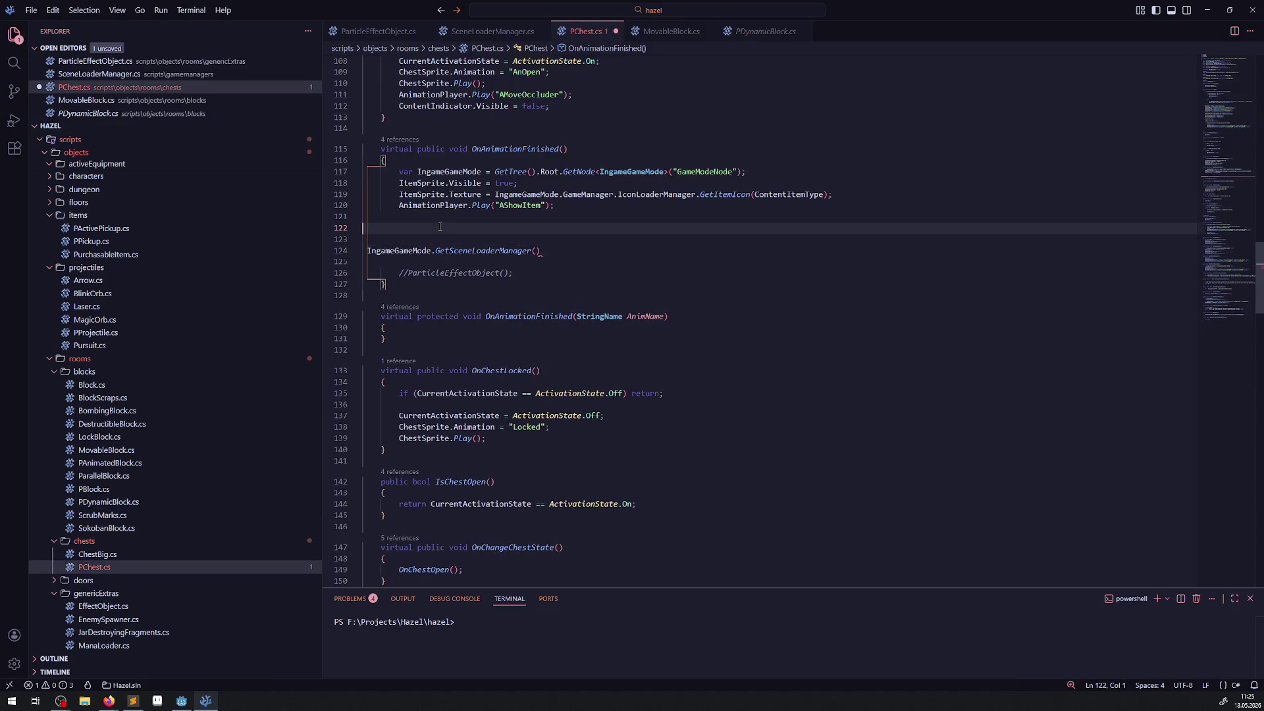
pyautogui.hotkey('ctrl', 'v')
pyautogui.hotkey('ctrl', 's')
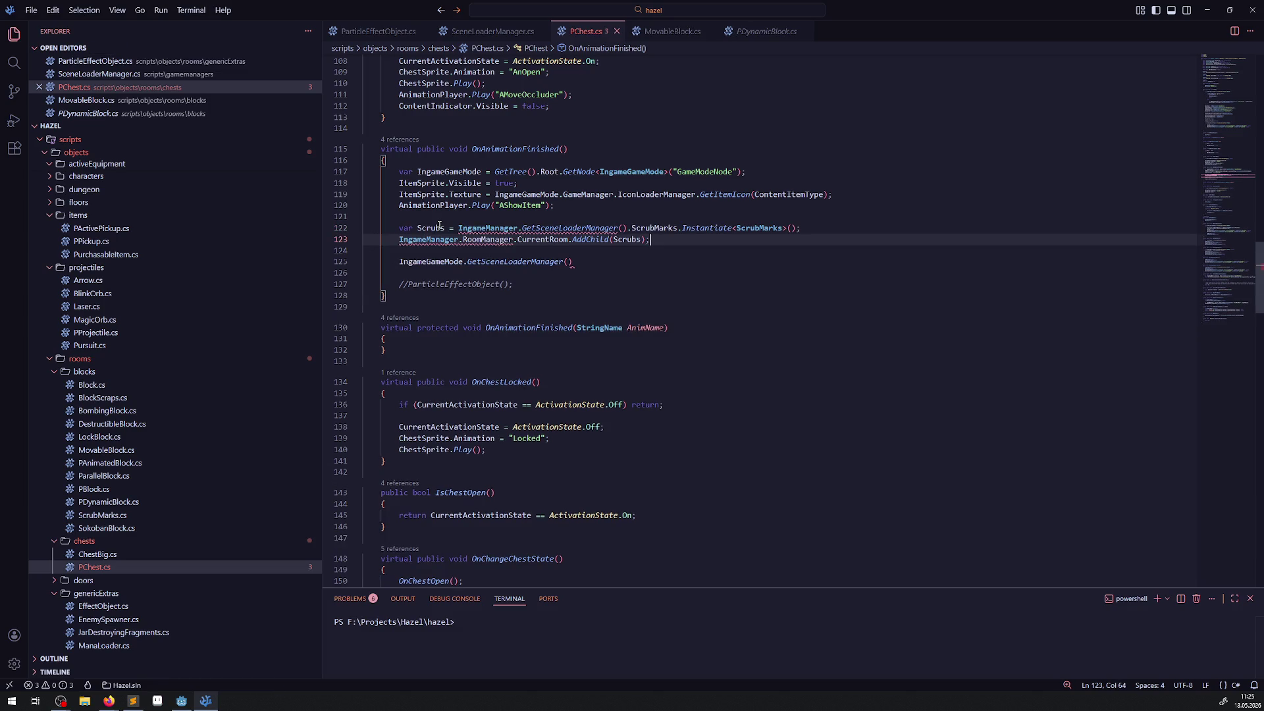
pyautogui.scroll(2, 557, 342)
pyautogui.scroll(1, 557, 343)
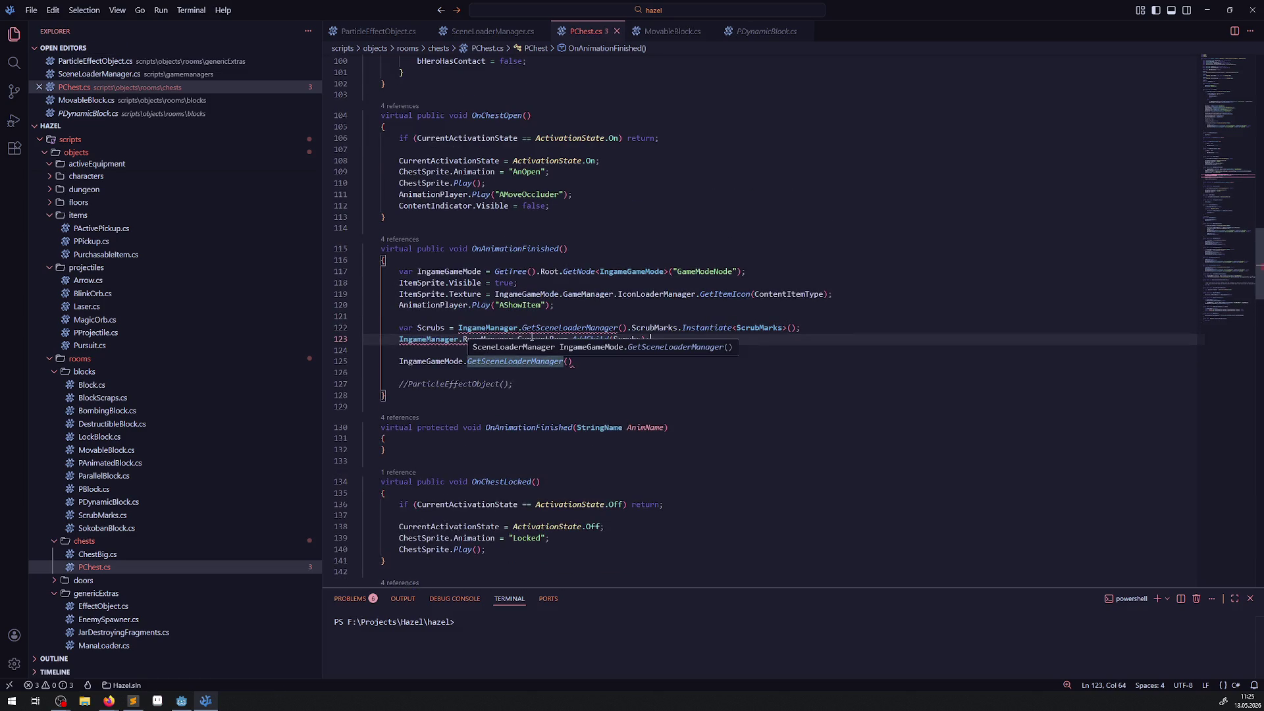
pyautogui.click(540, 293)
pyautogui.click(399, 340)
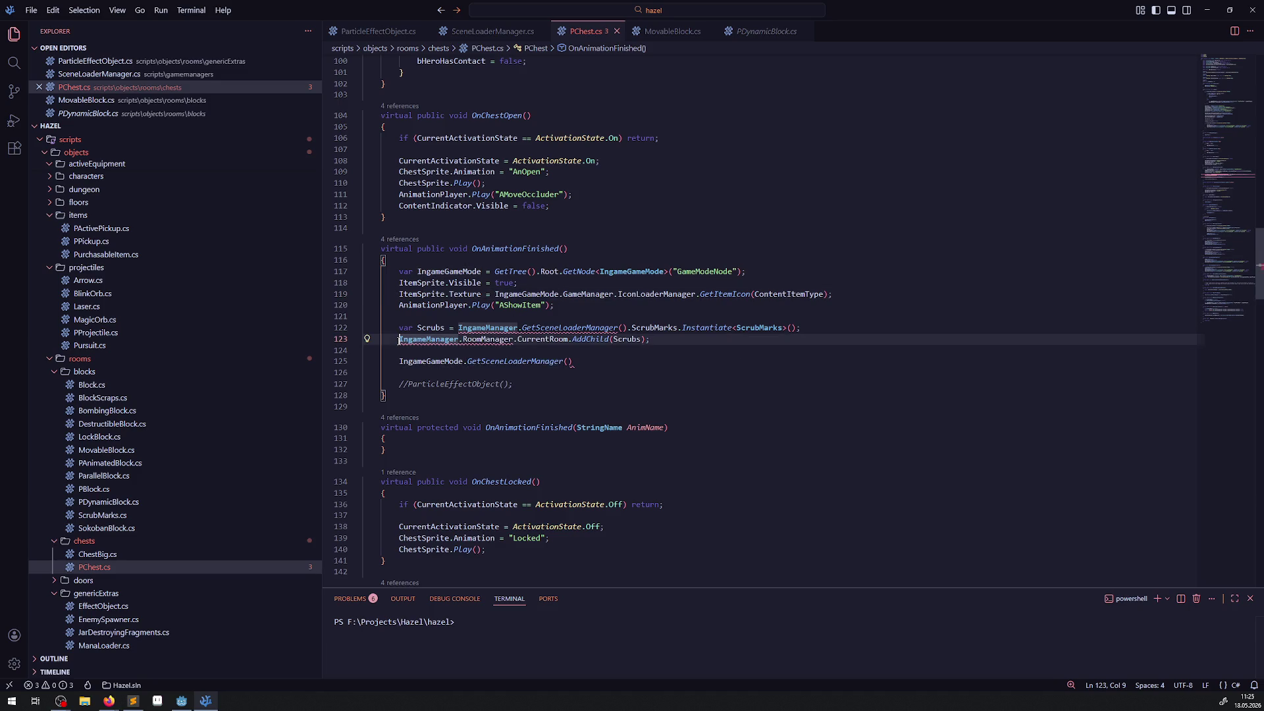
pyautogui.write('//')
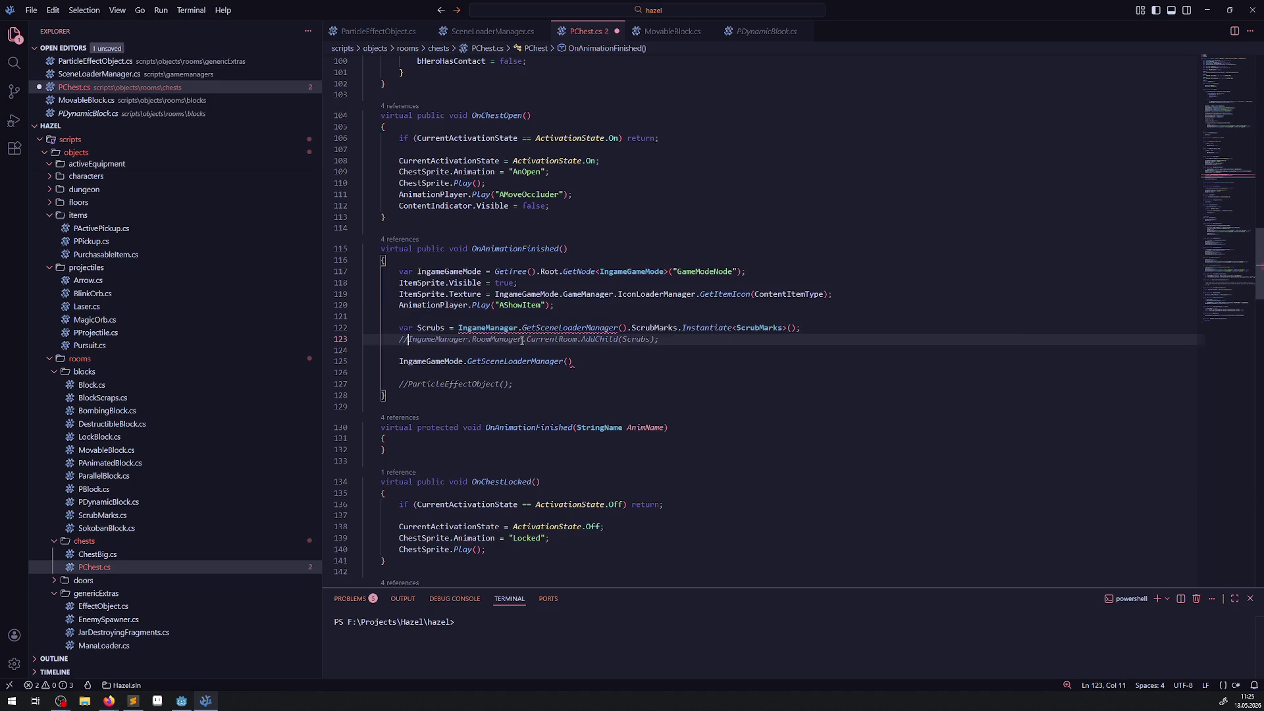
# Replace Scrubs and both ScrubMarks on line 122 with ParticleEffectObject
pyautogui.doubleClick(435, 328)
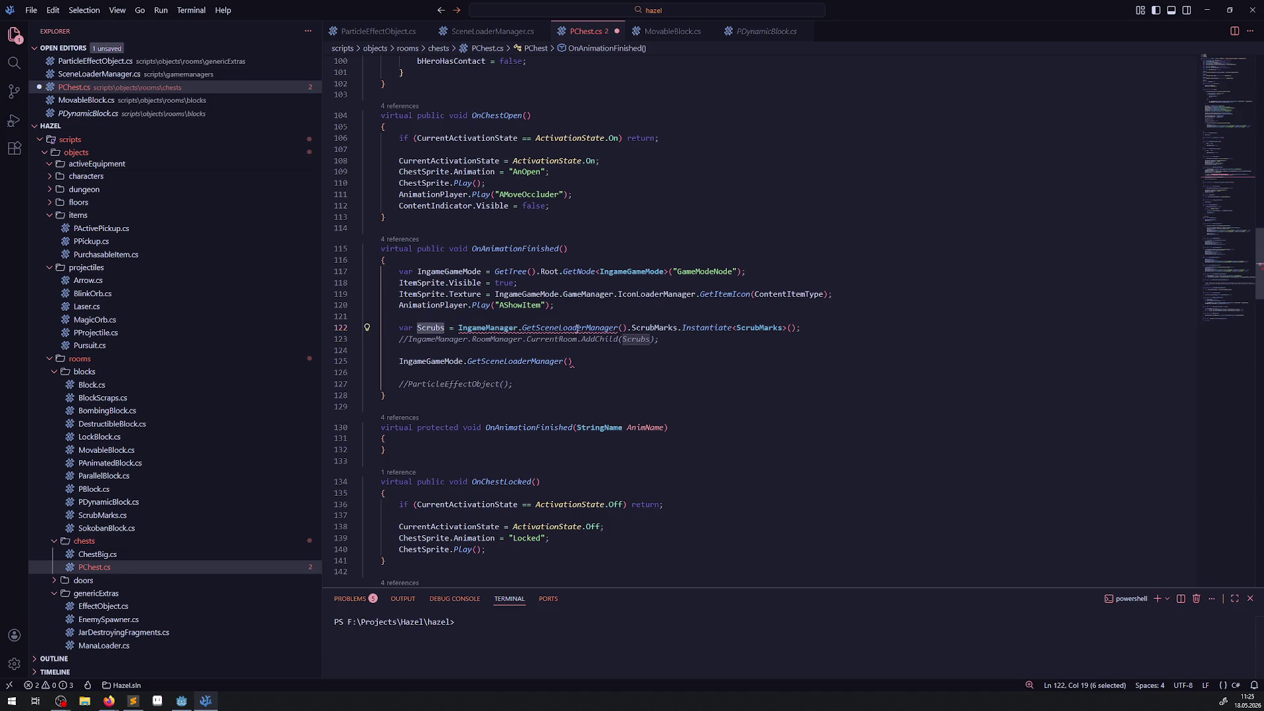
pyautogui.doubleClick(455, 385)
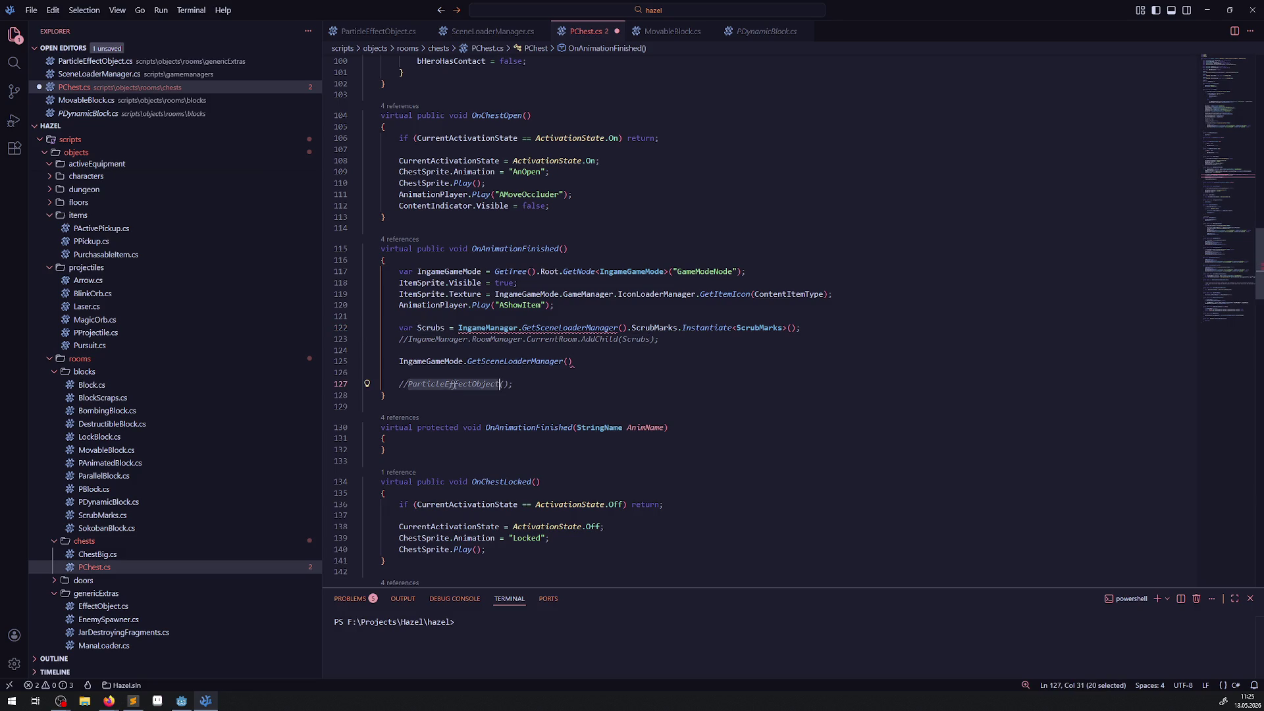
pyautogui.hotkey('ctrl', 'c')
pyautogui.doubleClick(424, 328)
pyautogui.hotkey('ctrl', 'v')
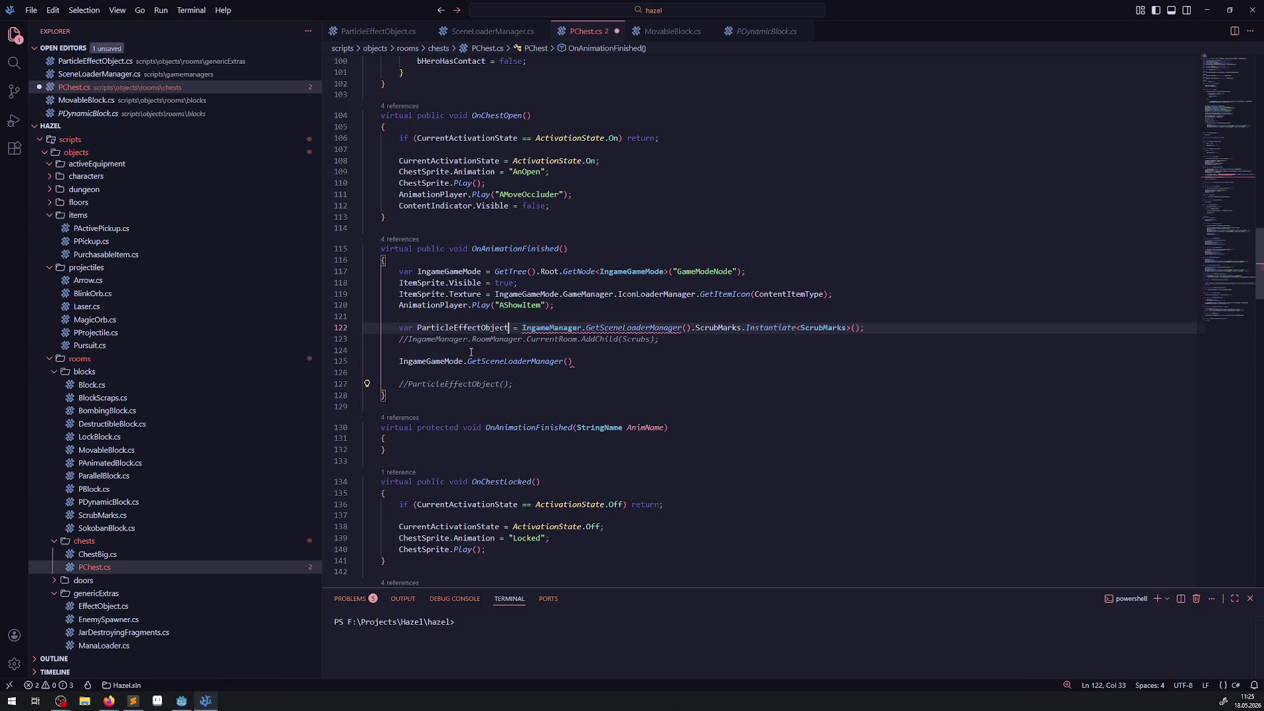
pyautogui.doubleClick(717, 327)
pyautogui.hotkey('ctrl', 'v')
pyautogui.doubleClick(869, 327)
pyautogui.hotkey('ctrl', 'v')
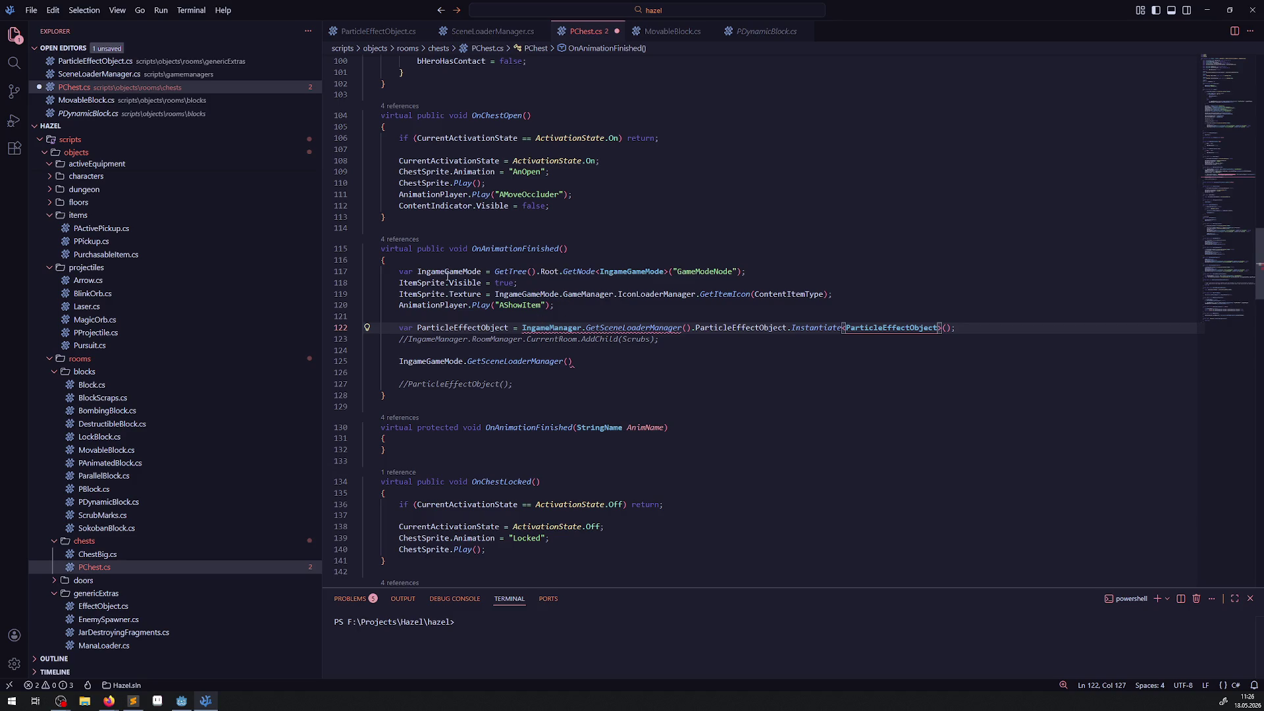
# Highlight the IngameGameMode references to check how they are used
pyautogui.doubleClick(449, 271)
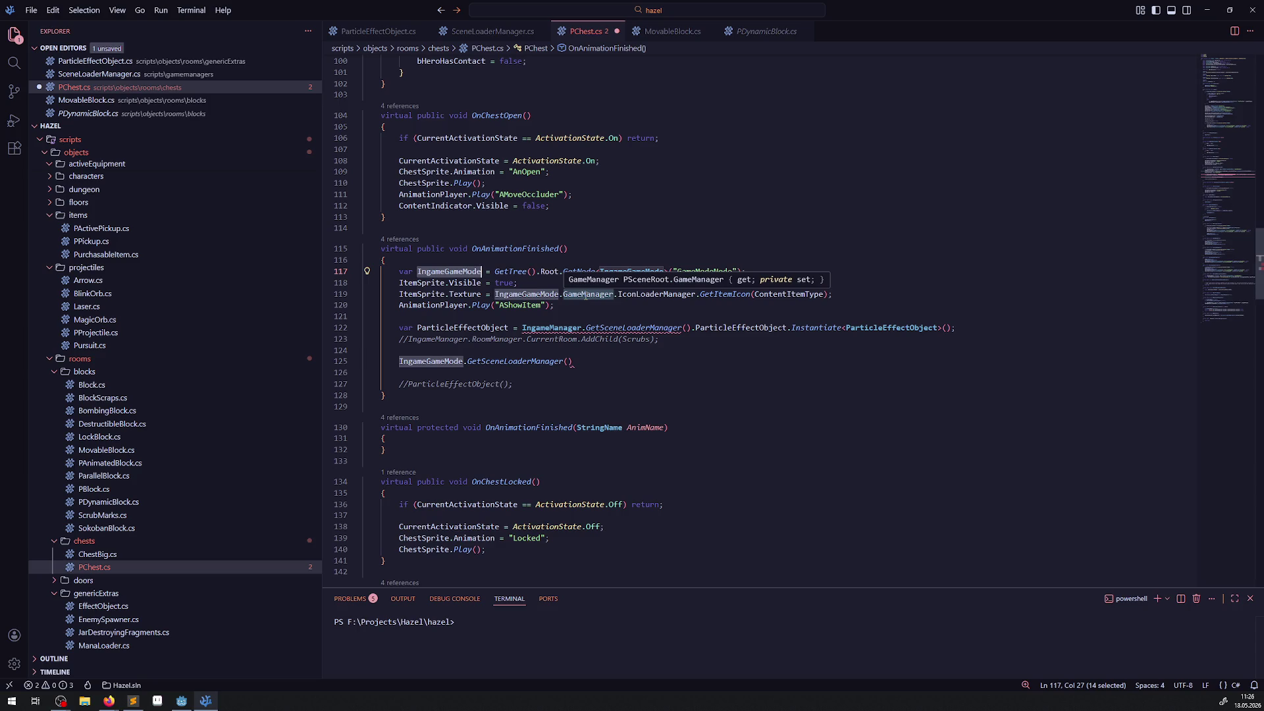
pyautogui.scroll(10, 614, 419)
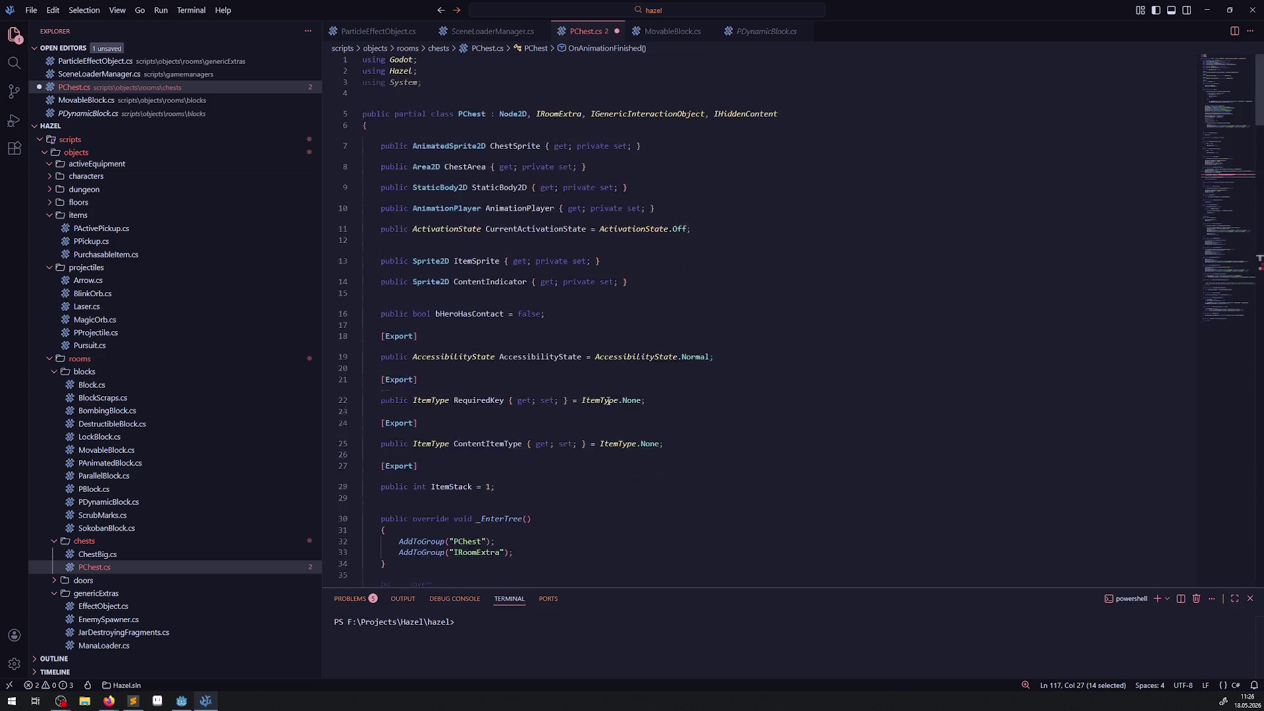
pyautogui.scroll(-5, 614, 415)
pyautogui.scroll(2, 614, 414)
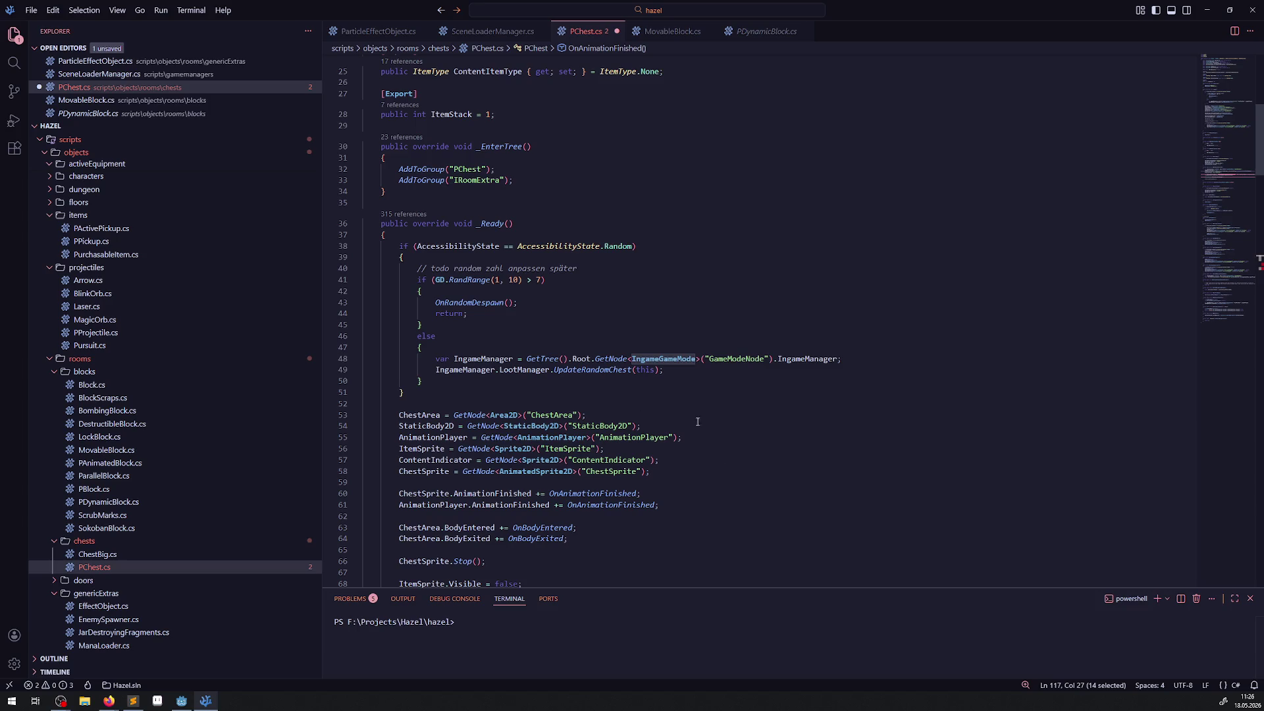
pyautogui.scroll(-2, 698, 421)
pyautogui.scroll(-10, 732, 461)
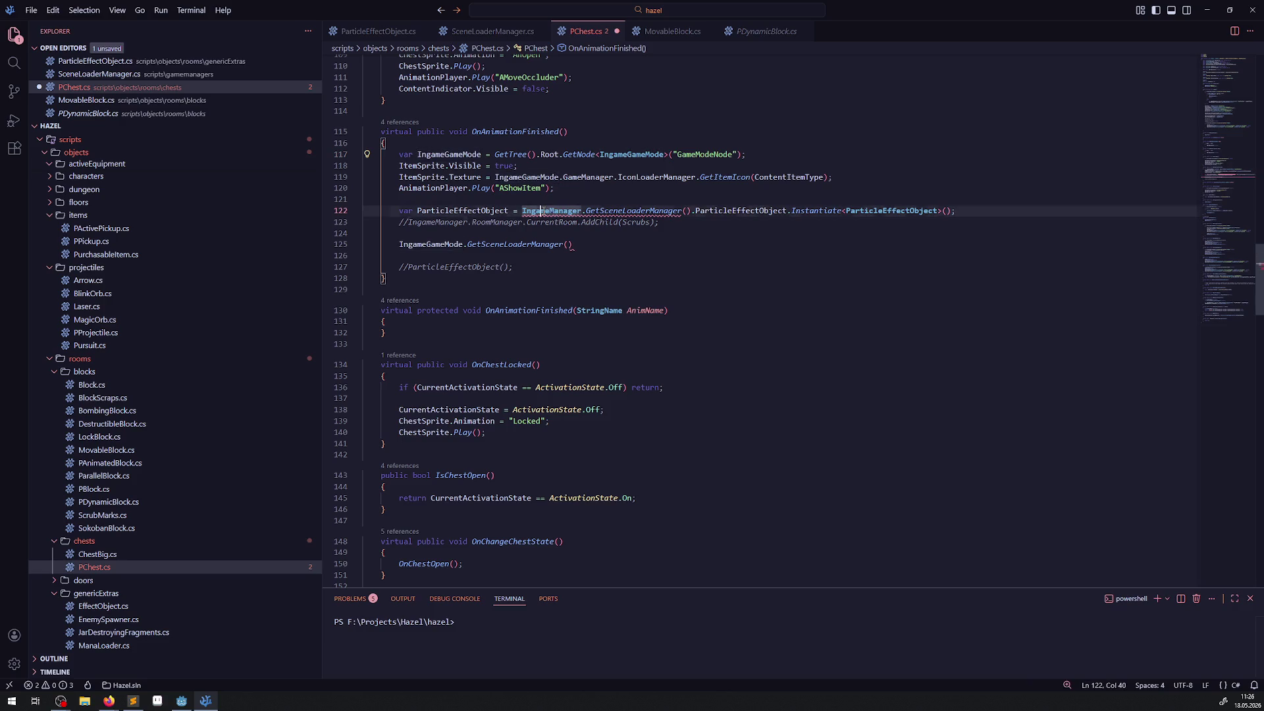
pyautogui.doubleClick(511, 178)
# Change line 122 to call IngameGameMode.GetSceneLoaderManager() directly, dropping the redundant .IngameManager
pyautogui.click(579, 311)
pyautogui.click(523, 211)
pyautogui.write('IngameGameMode.')
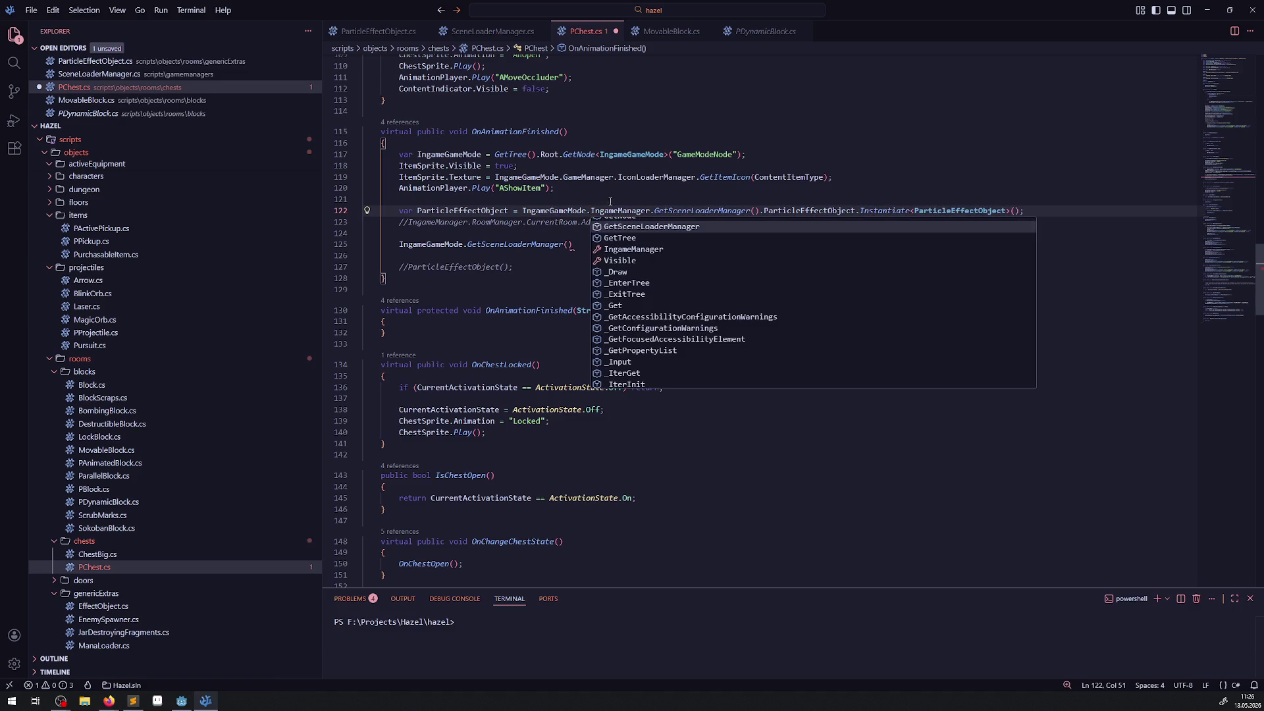
pyautogui.click(610, 200)
pyautogui.scroll(2, 645, 338)
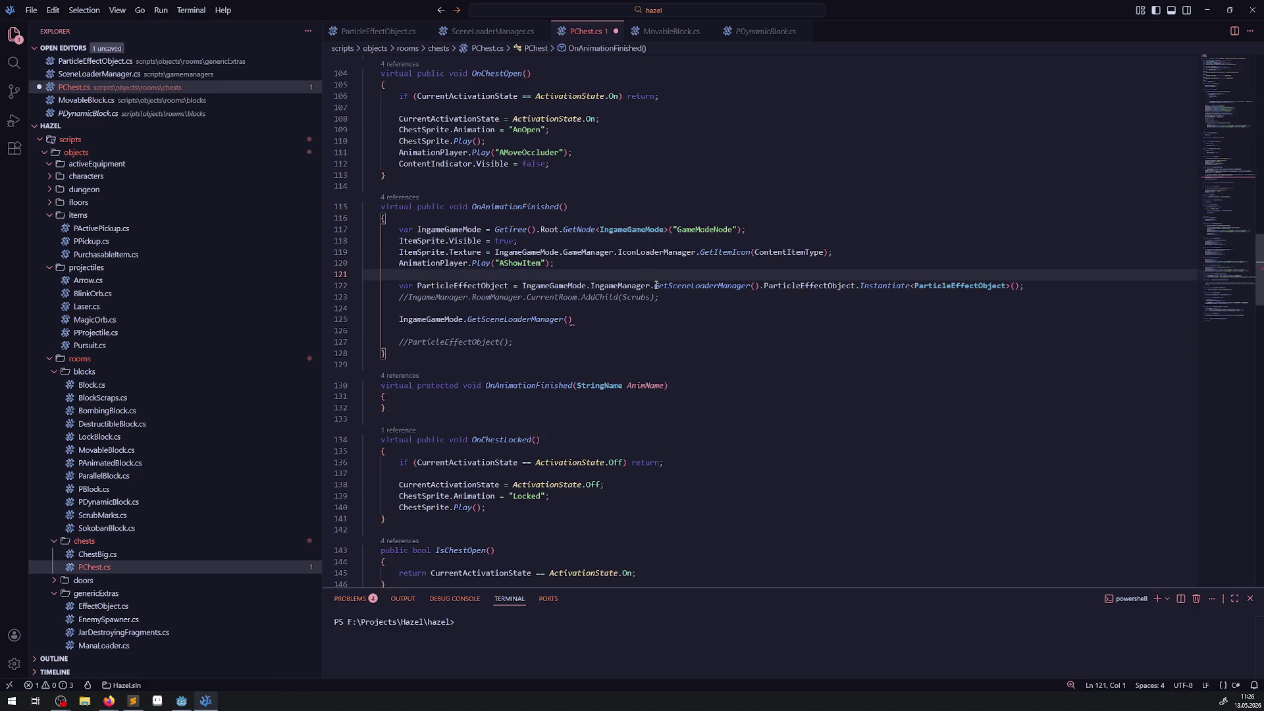
pyautogui.moveTo(588, 285); pyautogui.dragTo(650, 285)
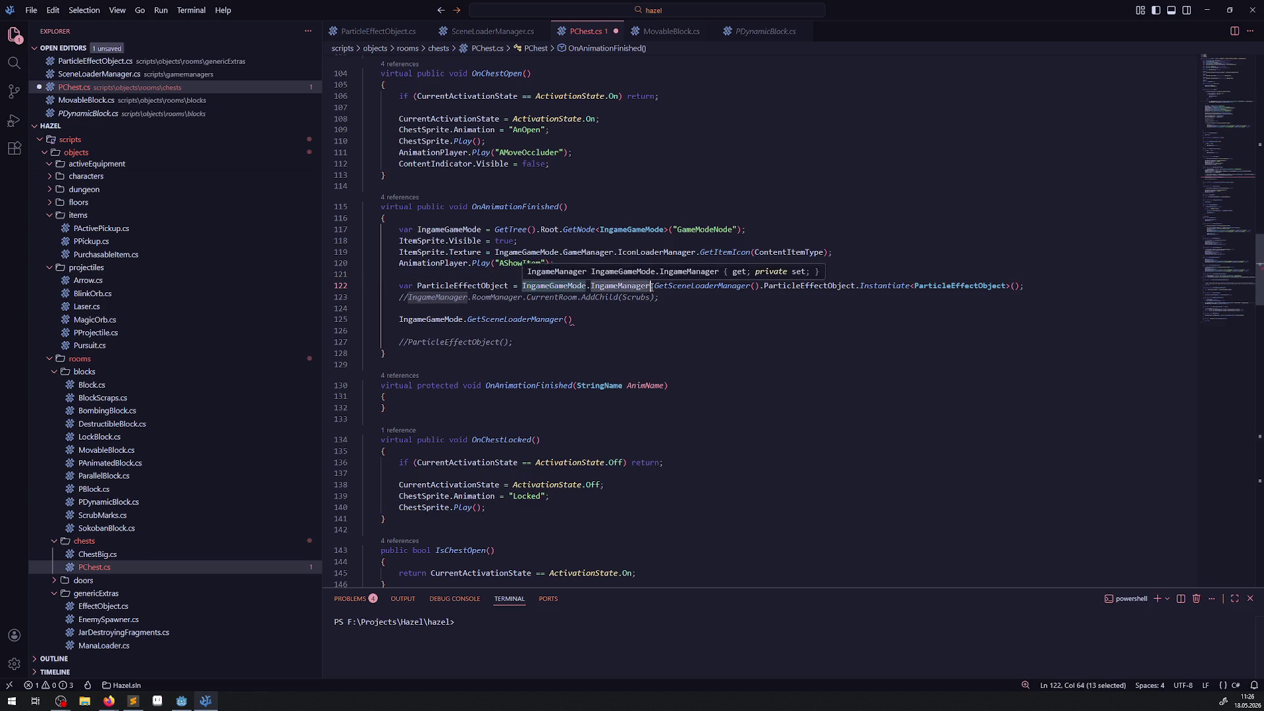
pyautogui.press('BackSpace')
# Delete the leftover GetSceneLoaderManager line below the ParticleEffectObject instantiation
pyautogui.click(664, 311)
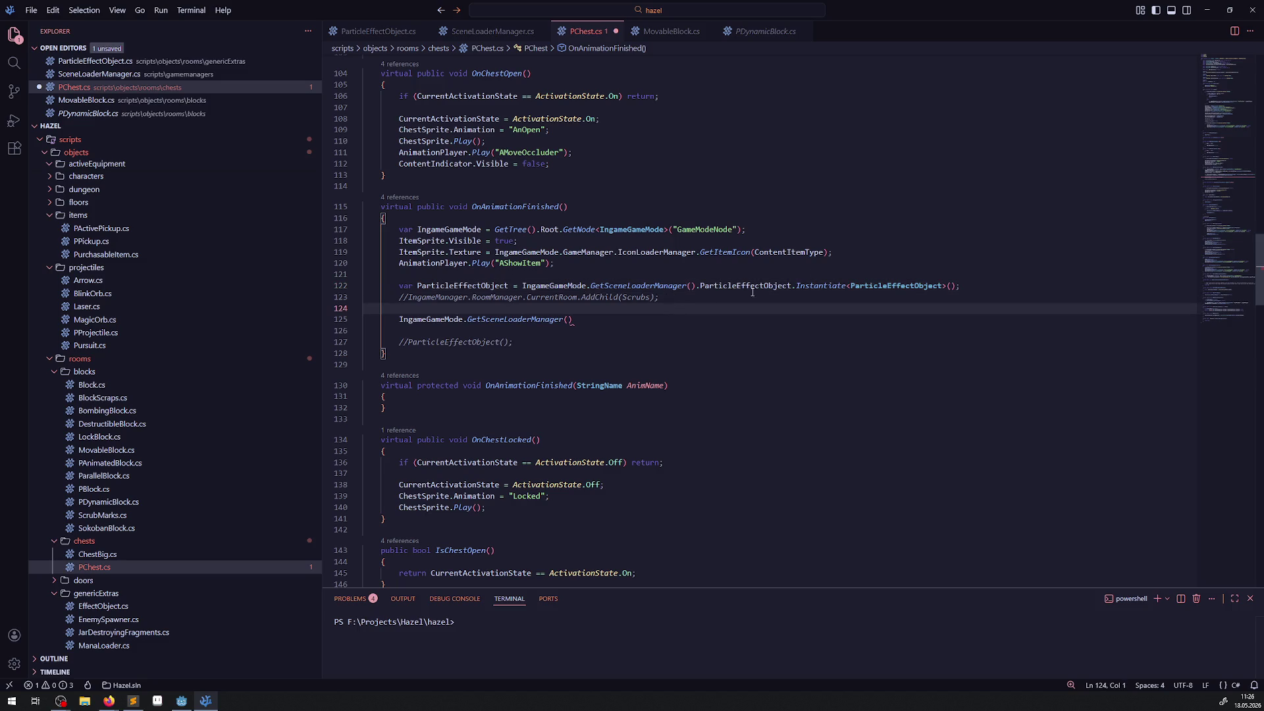
pyautogui.doubleClick(482, 286)
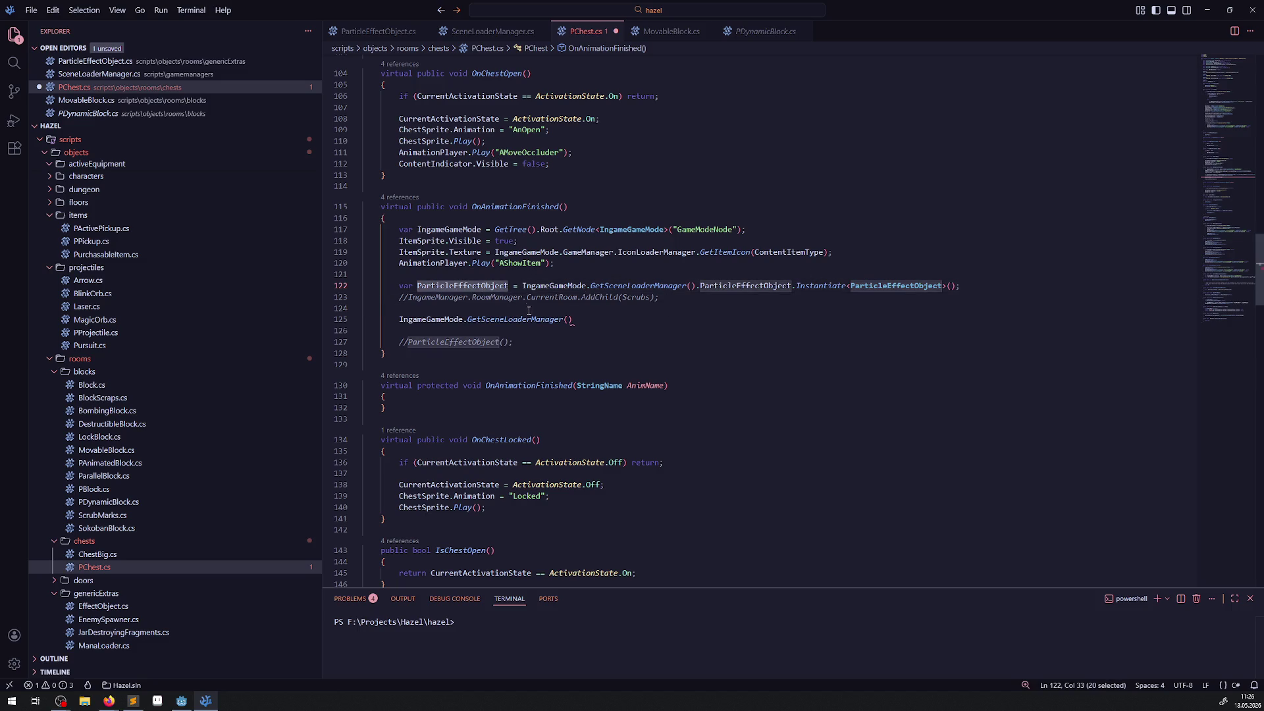
pyautogui.click(563, 329)
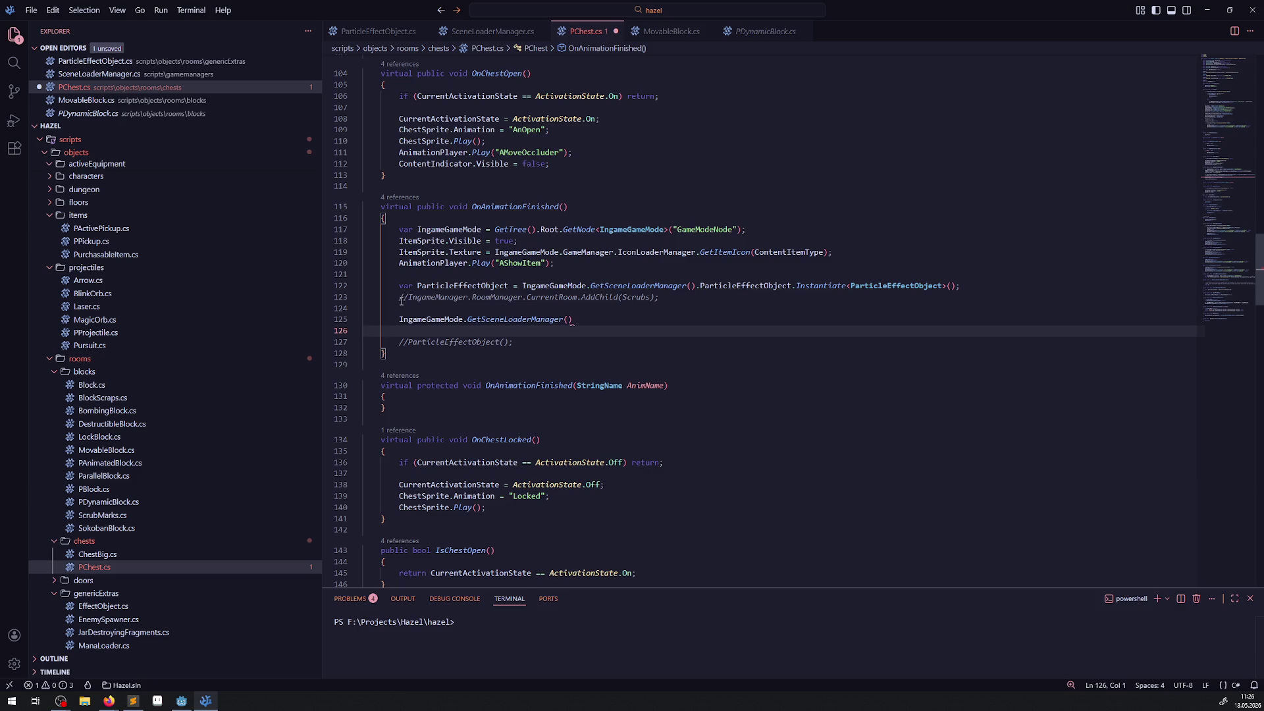
pyautogui.moveTo(400, 300); pyautogui.dragTo(579, 319)
pyautogui.press('BackSpace')
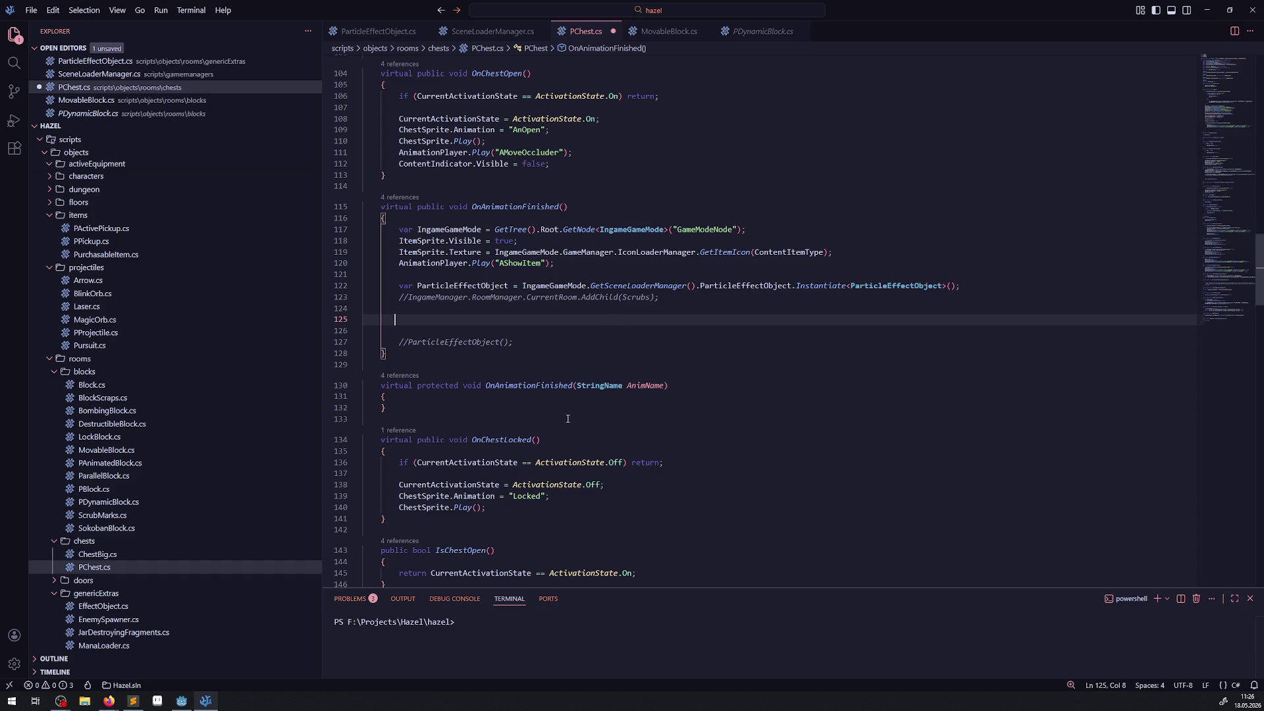
# Review the SetProcess calls in ContinueRoomExtra, then insert an empty line after line 122
pyautogui.scroll(-15, 567, 412)
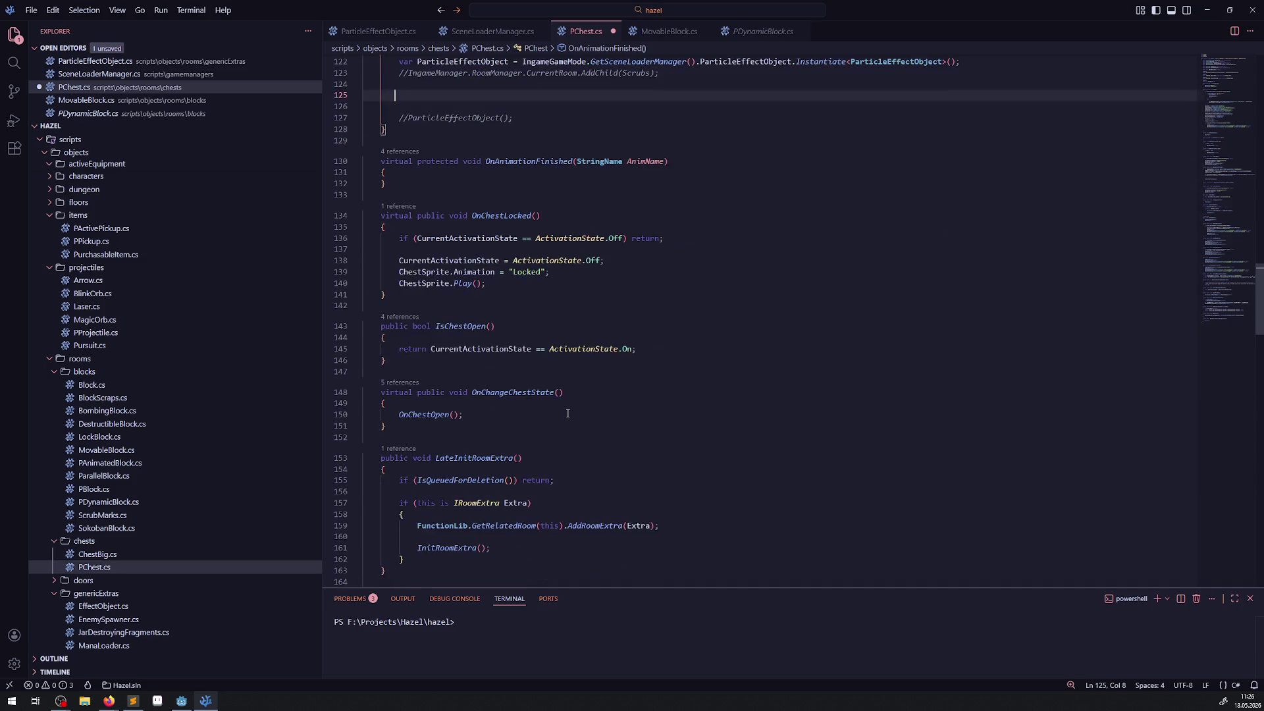
pyautogui.scroll(-12, 567, 413)
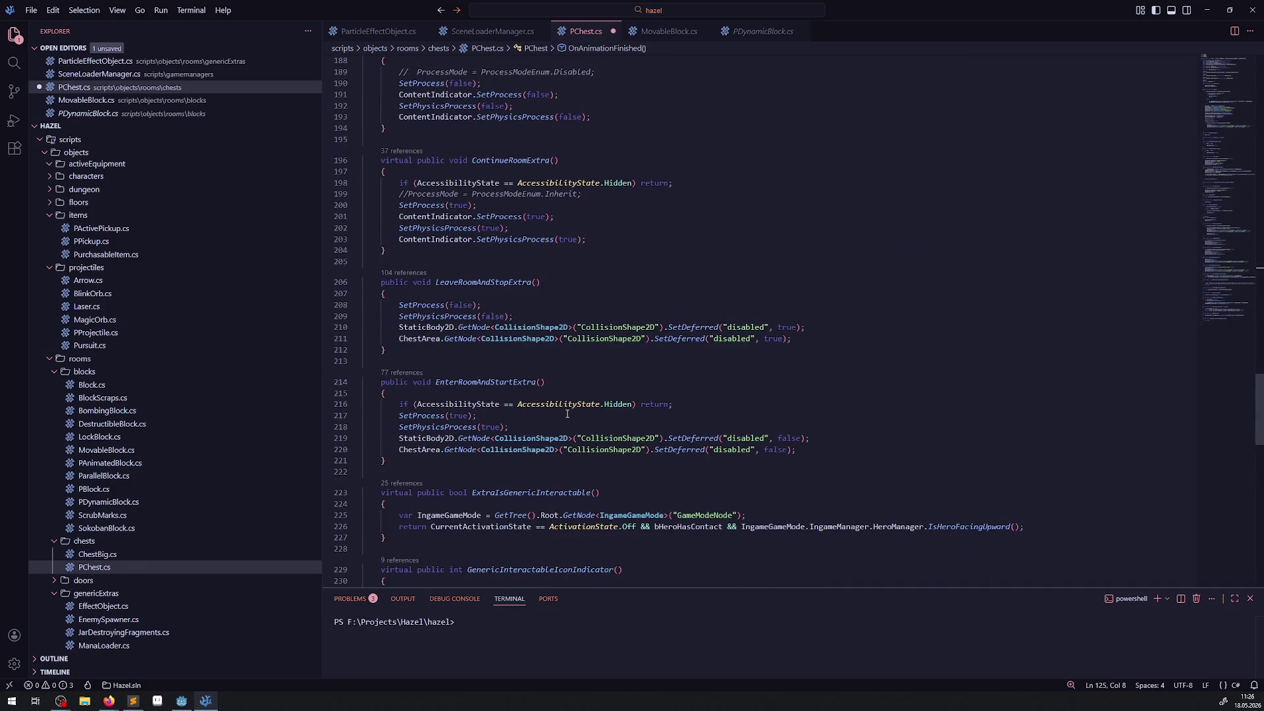
pyautogui.moveTo(501, 207)
pyautogui.mouseDown()
pyautogui.moveTo(511, 240)
pyautogui.moveTo(586, 241)
pyautogui.moveTo(422, 186)
pyautogui.moveTo(404, 205)
pyautogui.mouseUp()
pyautogui.click(586, 241)
pyautogui.scroll(1, 594, 258)
pyautogui.scroll(6, 594, 257)
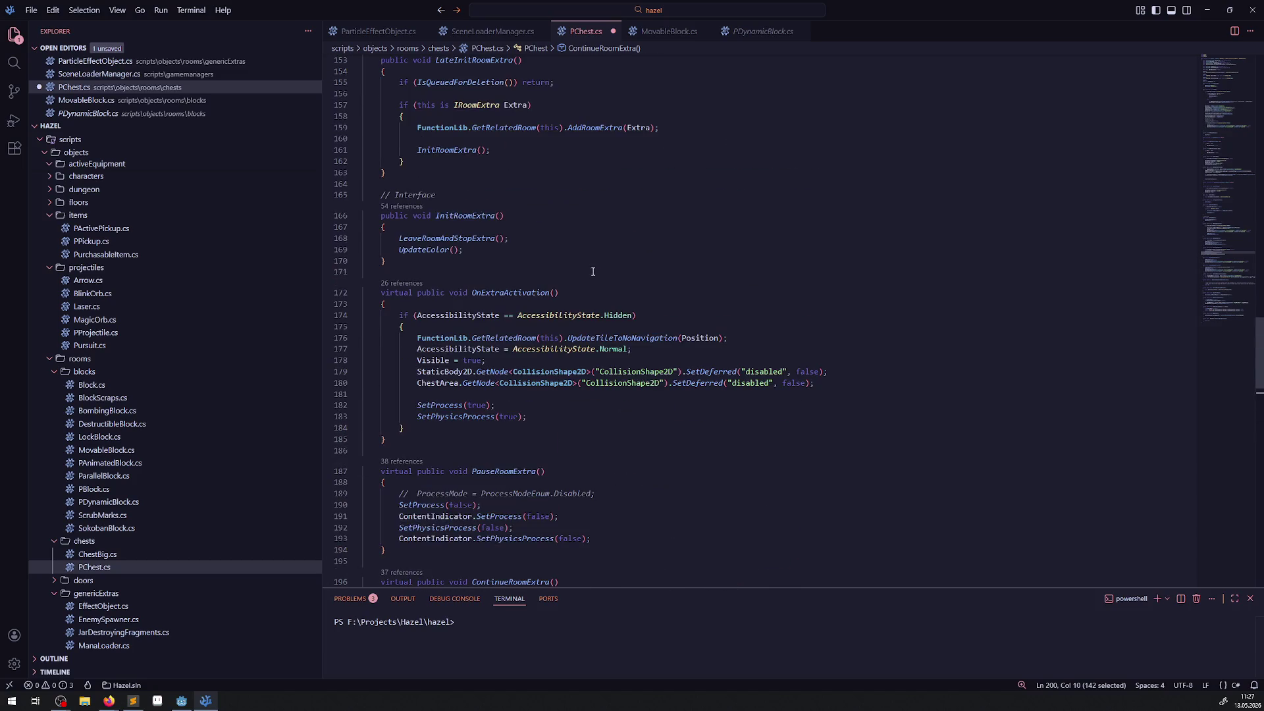
pyautogui.scroll(8, 591, 354)
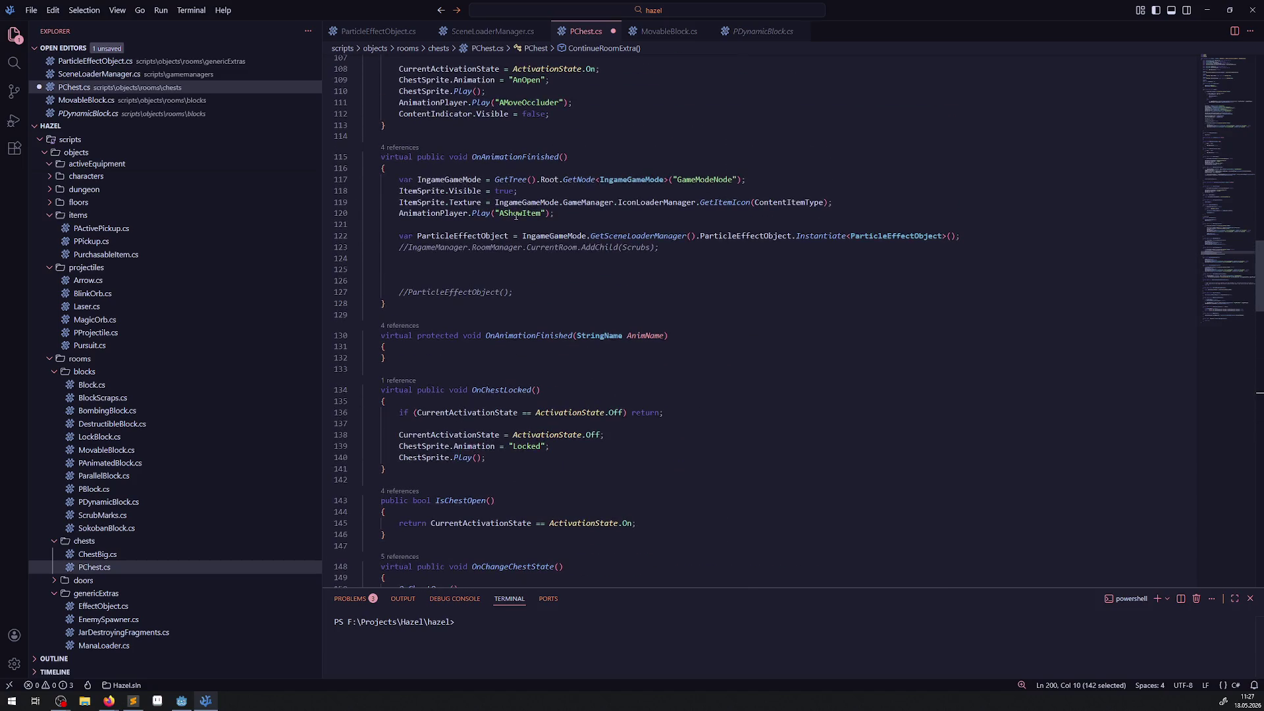
pyautogui.click(972, 235)
pyautogui.press('Return')
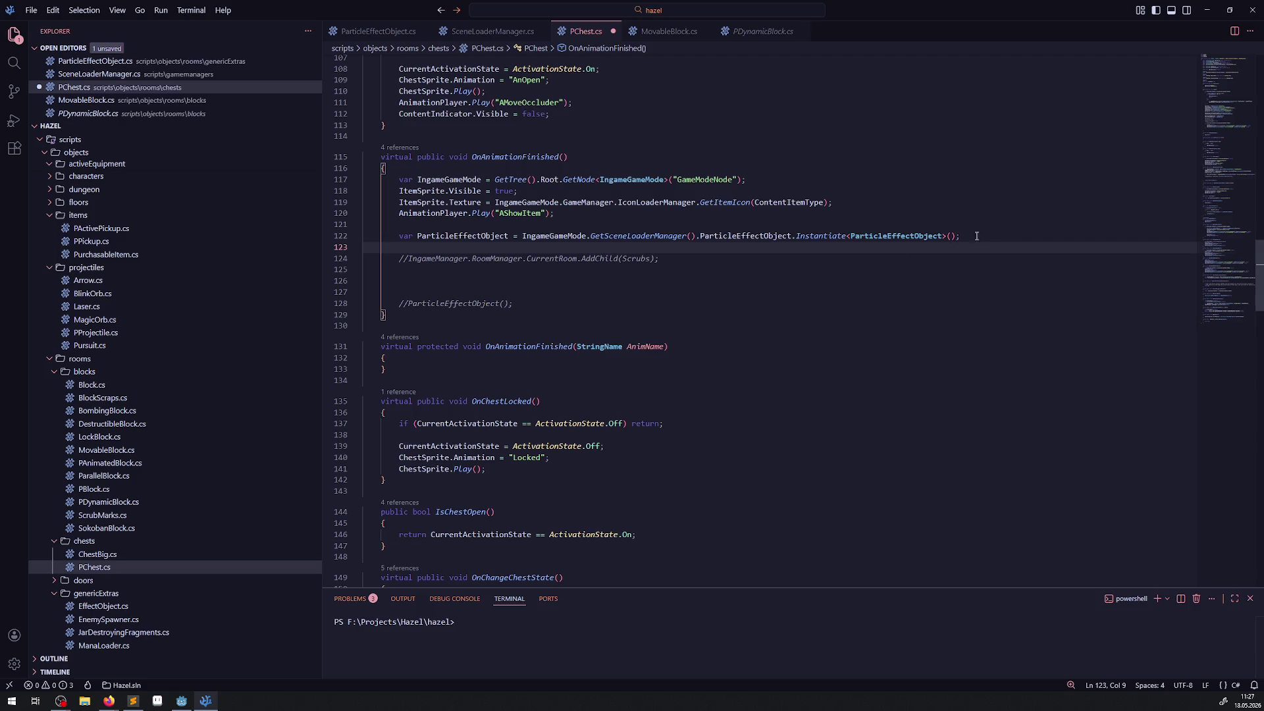
# Turn line 124 into AddChild(ParticleEffectObject); by removing the commented prefix and replacing Scrubs
pyautogui.moveTo(582, 259); pyautogui.dragTo(399, 259)
pyautogui.press('BackSpace')
pyautogui.doubleClick(461, 235)
pyautogui.hotkey('ctrl', 'c')
pyautogui.doubleClick(454, 258)
pyautogui.hotkey('ctrl', 'v')
# Delete the leftover commented call and the blank lines around AddChild
pyautogui.moveTo(514, 302)
pyautogui.mouseDown()
pyautogui.moveTo(395, 290)
pyautogui.moveTo(365, 270)
pyautogui.mouseUp()
pyautogui.press('BackSpace')
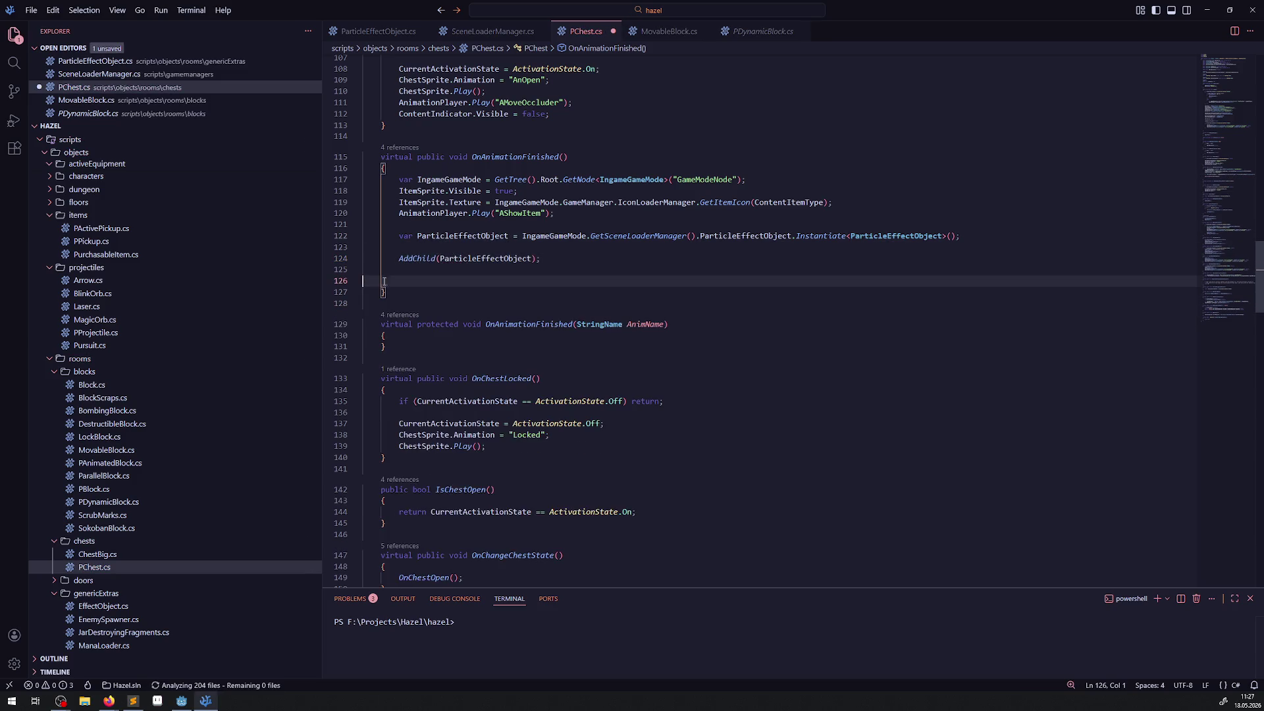
pyautogui.click(385, 247)
pyautogui.press('BackSpace')
pyautogui.click(576, 263)
pyautogui.press('BackSpace')
# Save PChest.cs and bring up the ParticleEffectObject.cs script
pyautogui.click(576, 263)
pyautogui.press('Return')
pyautogui.write('+')
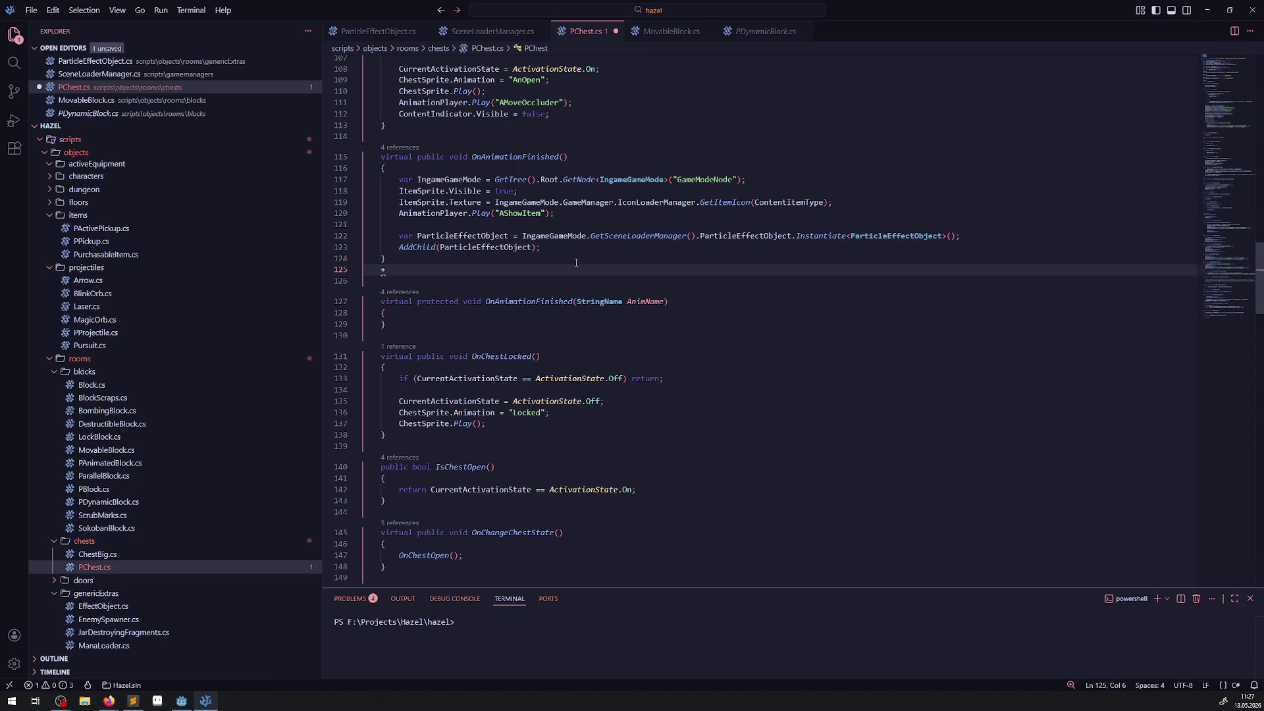
pyautogui.hotkey('ctrl', 'z')
pyautogui.hotkey('ctrl', 's')
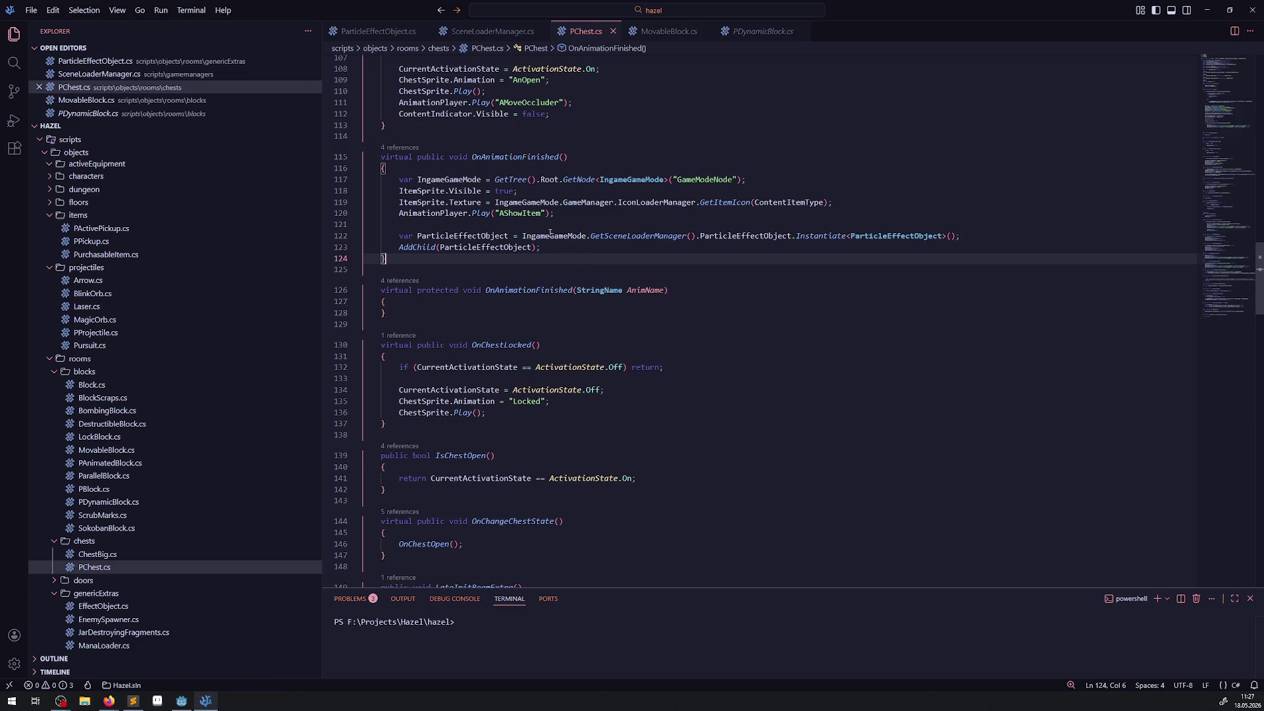
pyautogui.moveTo(192, 703)
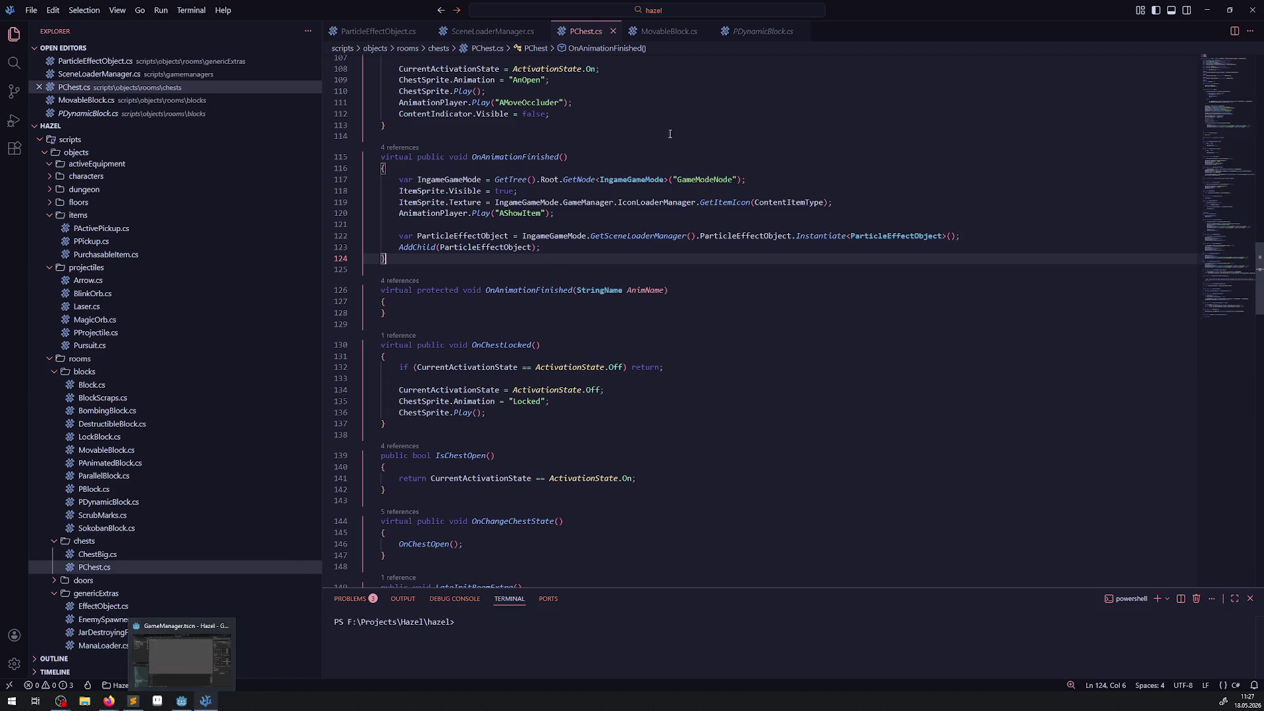
pyautogui.click(388, 32)
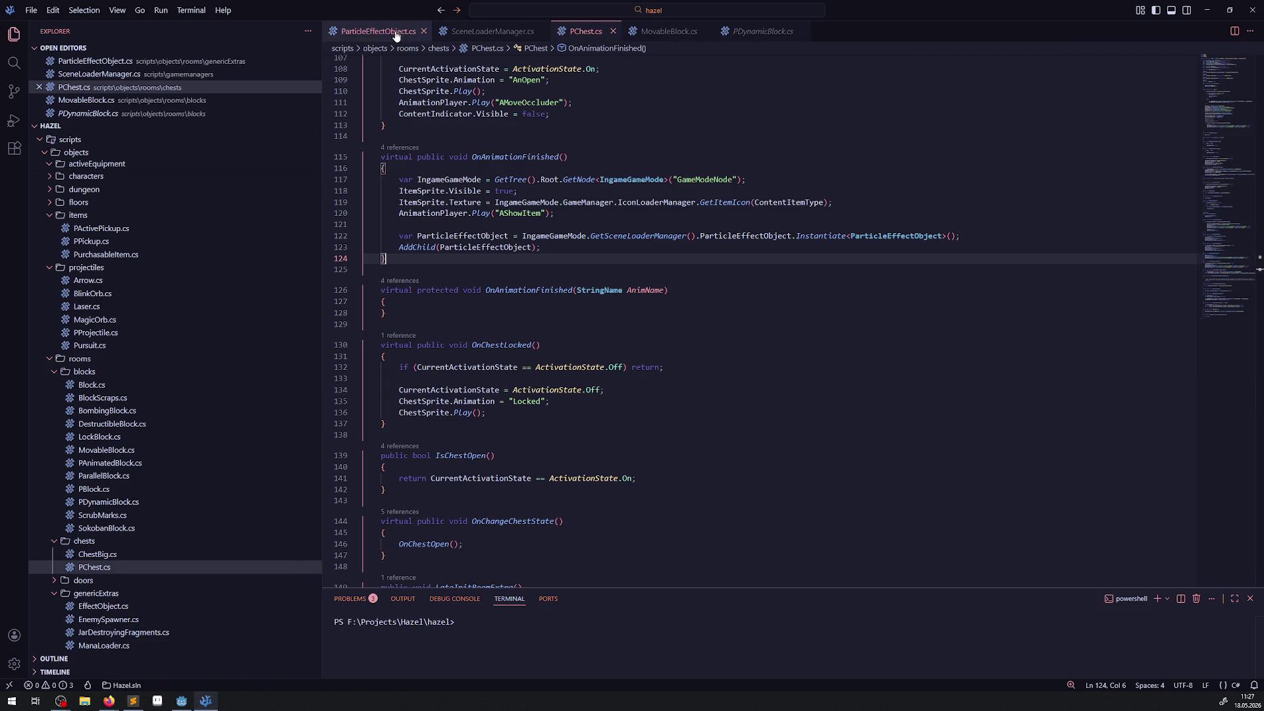
# In Godot, open the ParticleEffectObject scene to confirm the GPUParticles2D node's name, then return to VS Code
pyautogui.click(181, 700)
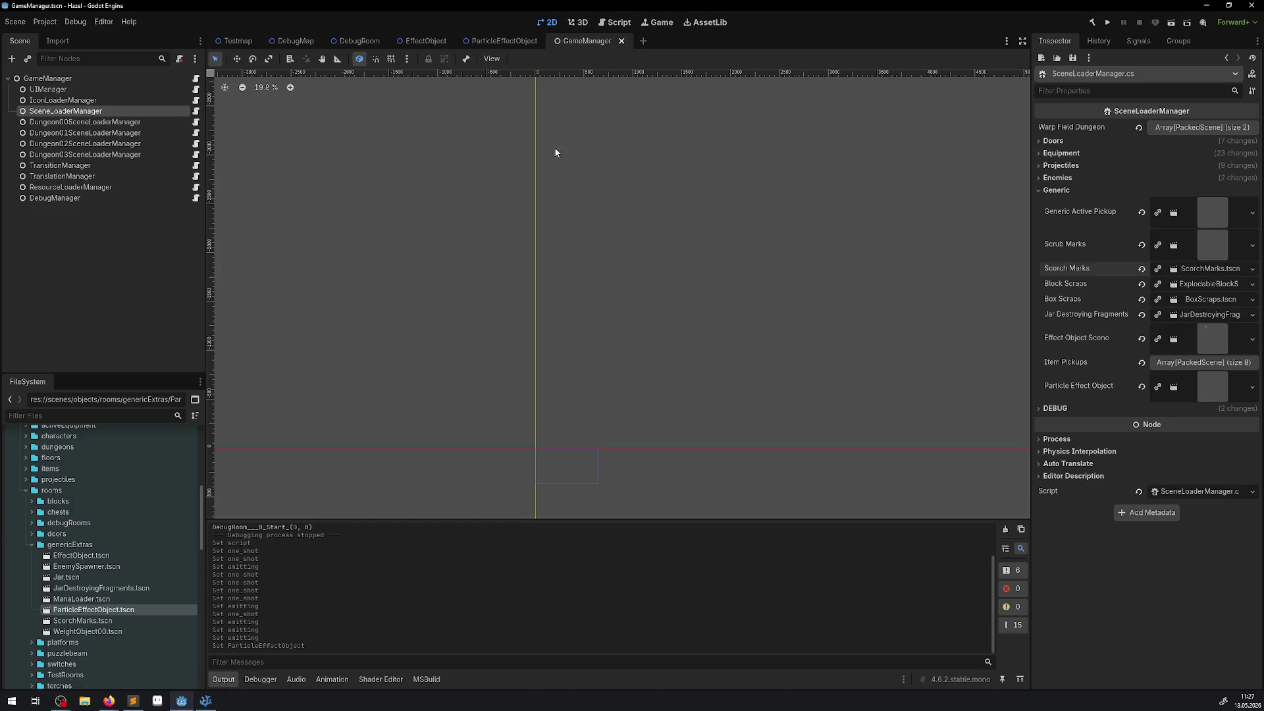
pyautogui.click(490, 42)
pyautogui.doubleClick(59, 89)
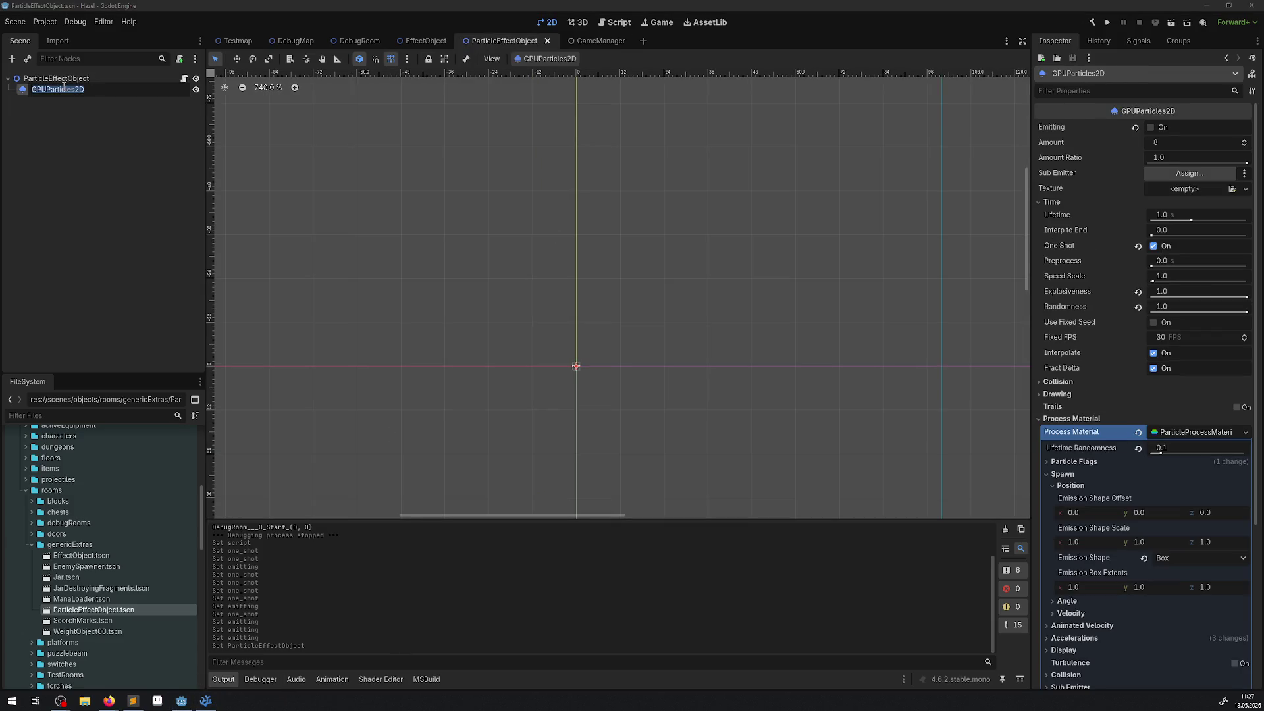
pyautogui.click(205, 701)
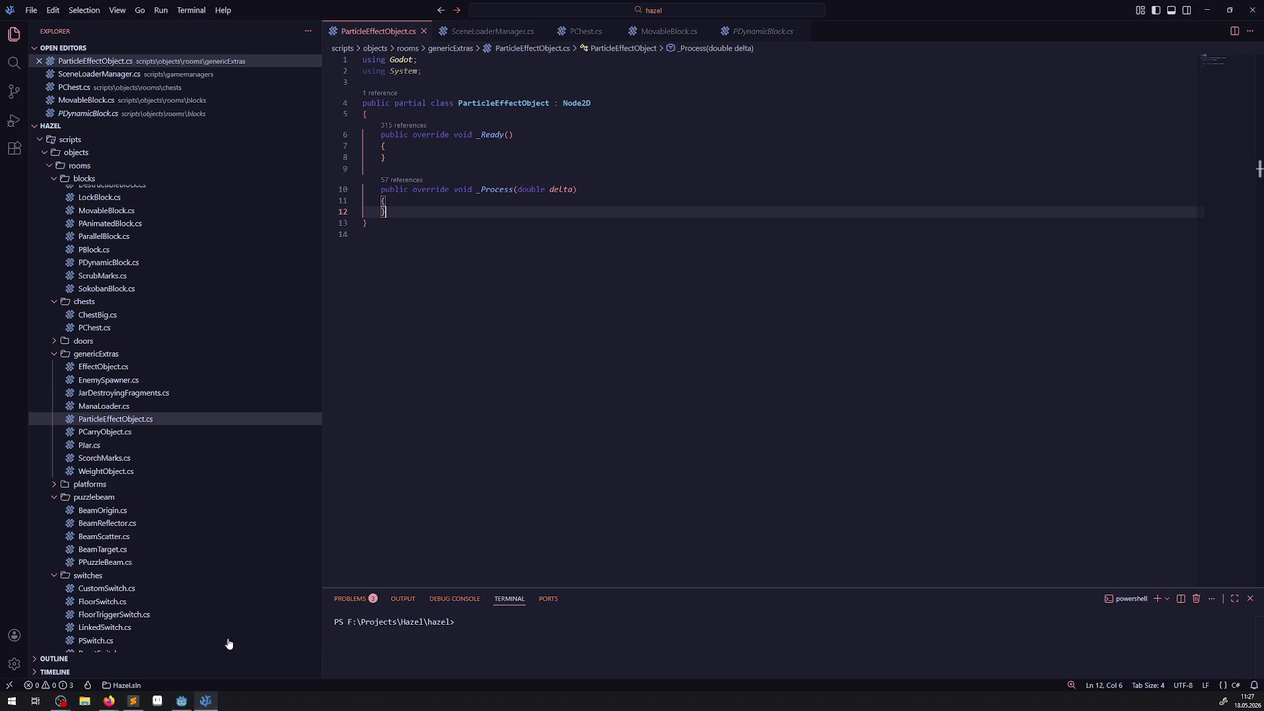
# Copy the GPUParticles2D property declaration from PressureTrap.cs into ParticleEffectObject.cs and close MovableBlock.cs
pyautogui.click(13, 62)
pyautogui.hotkey('ctrl', 'v')
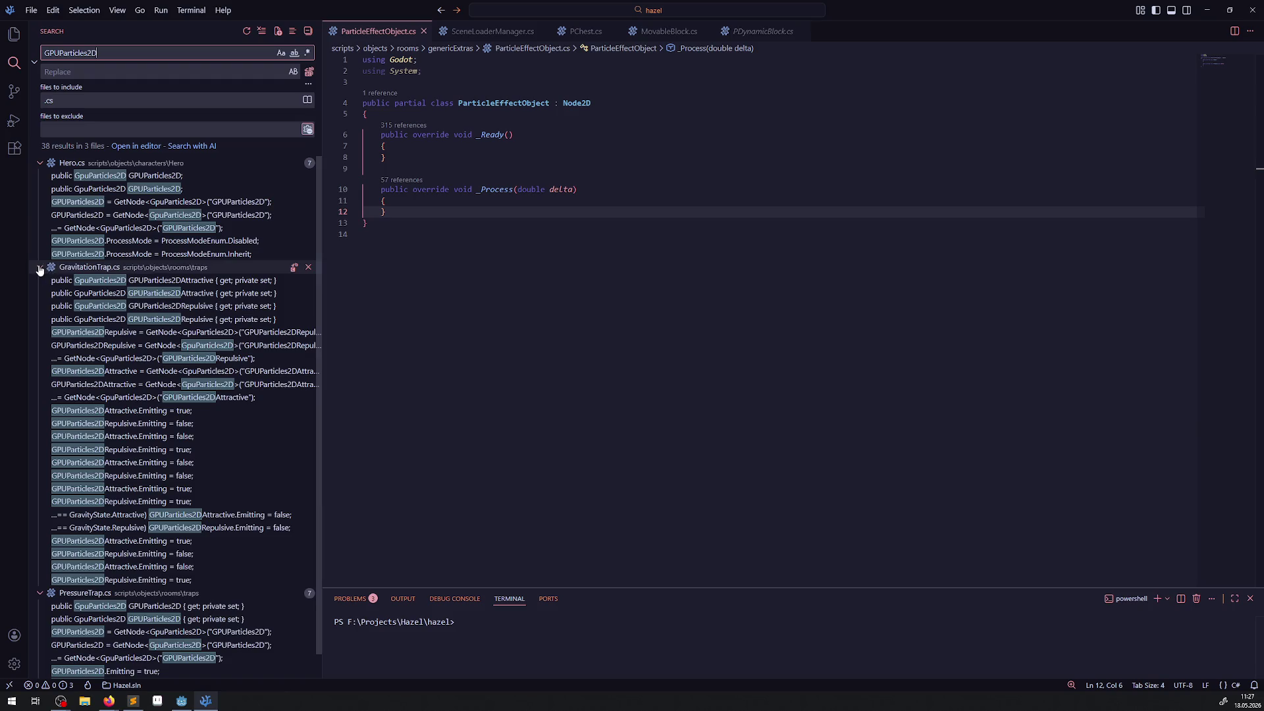
pyautogui.scroll(-1, 180, 523)
pyautogui.click(145, 581)
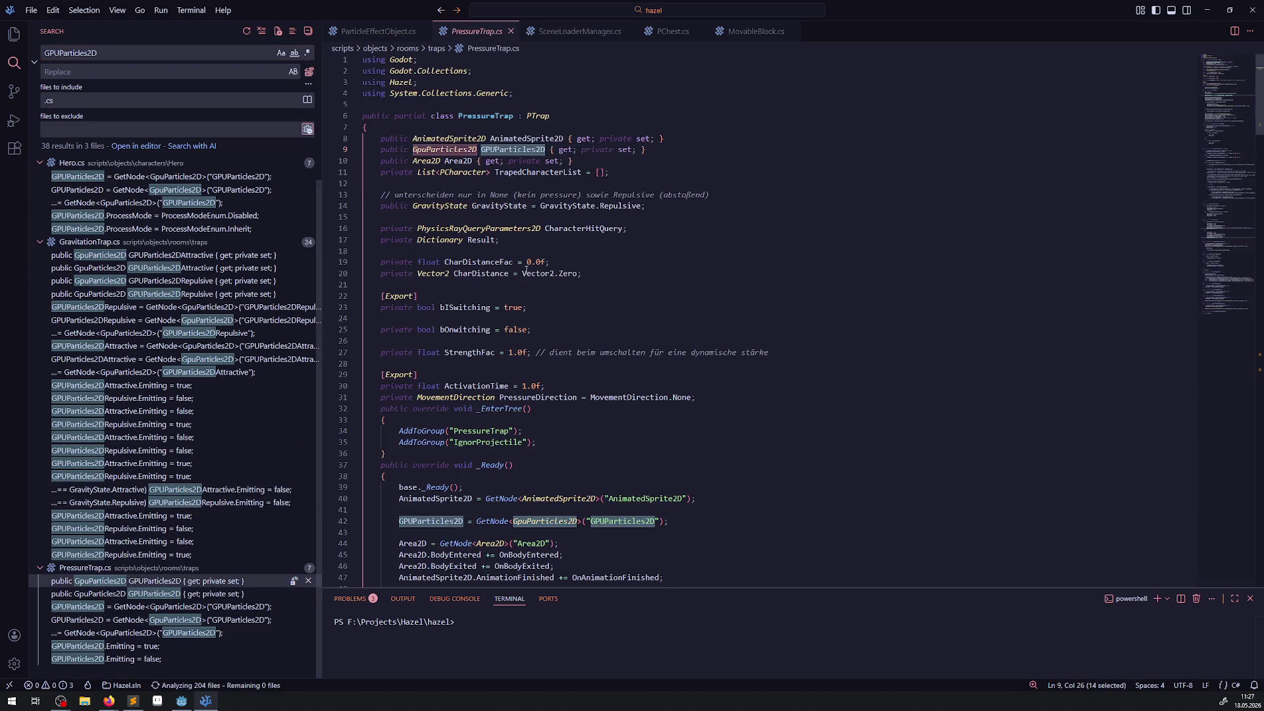
pyautogui.moveTo(648, 178); pyautogui.dragTo(363, 179)
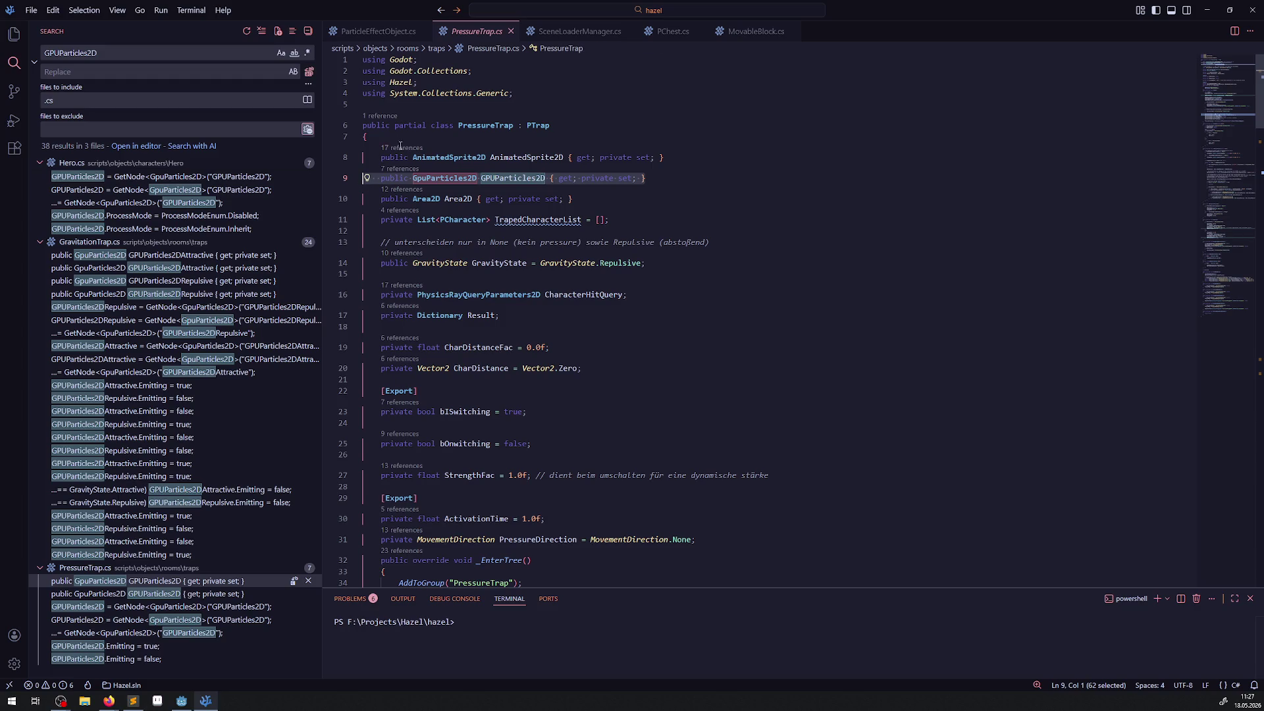
pyautogui.hotkey('ctrl', 'pageup')
pyautogui.click(436, 119)
pyautogui.press('Return')
pyautogui.hotkey('ctrl', 'v')
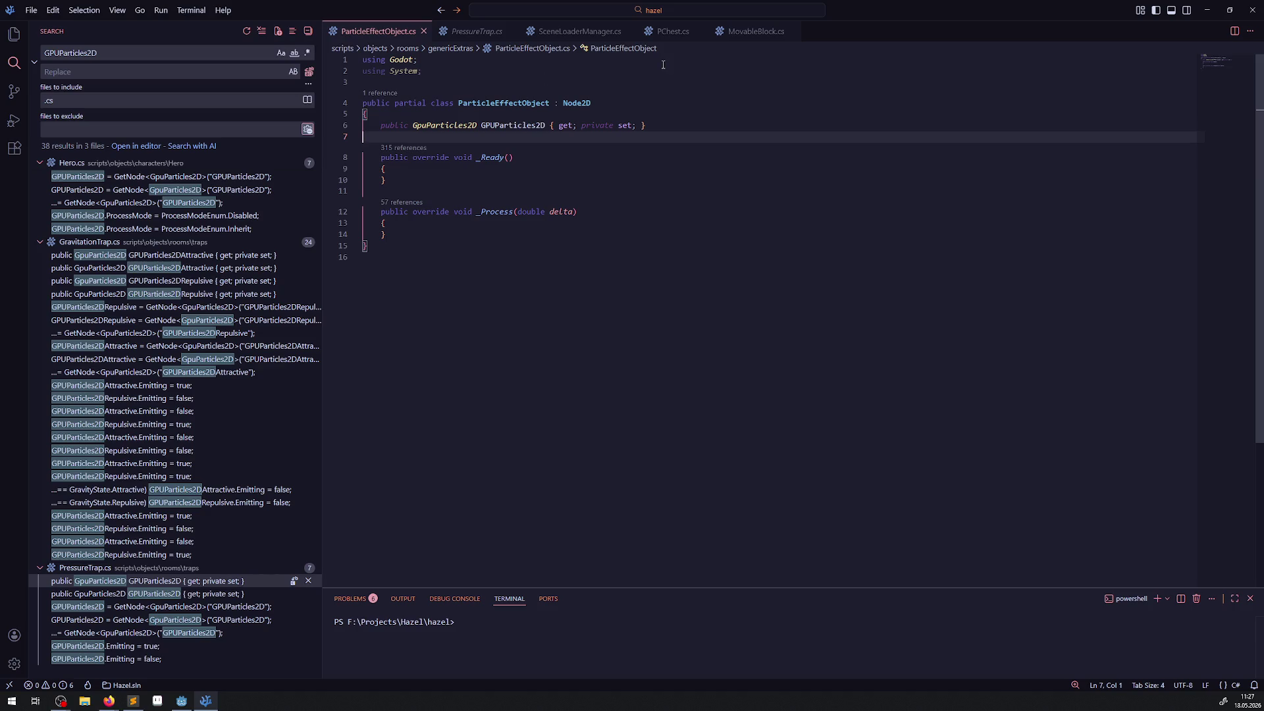
pyautogui.click(795, 33)
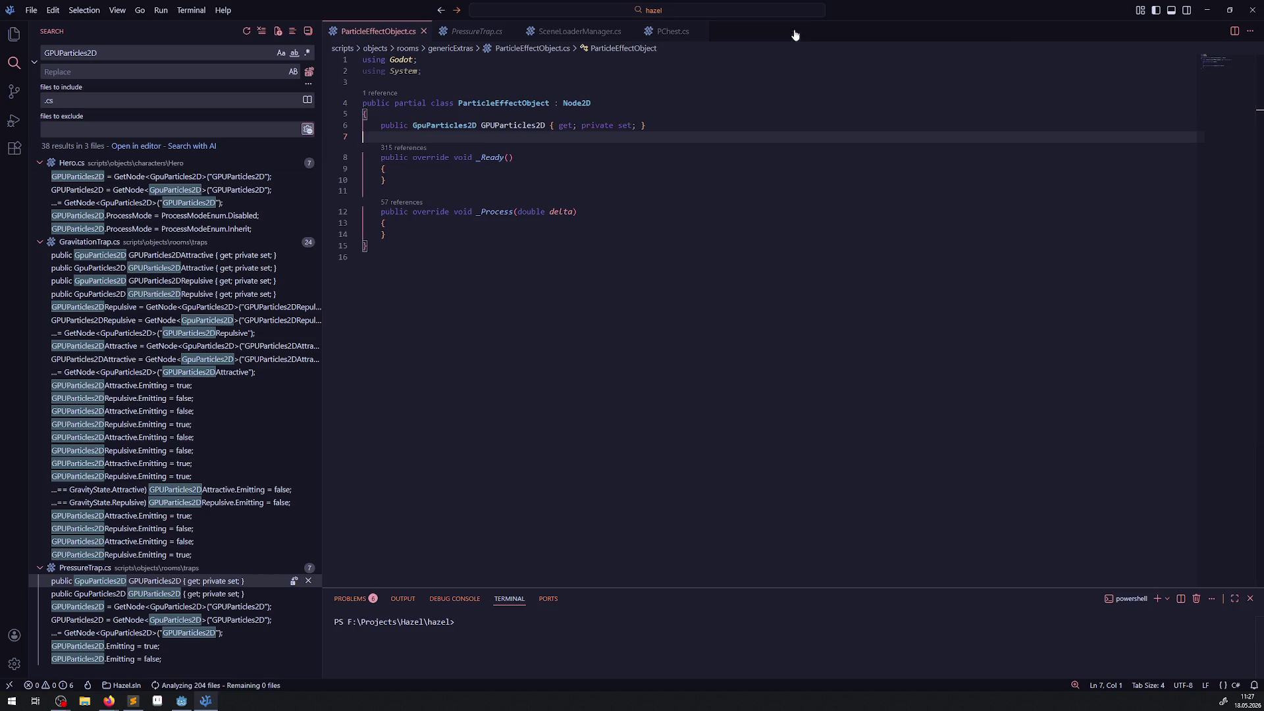
# Copy PressureTrap's GetNode<GpuParticles2D>("GPUParticles2D") assignment into ParticleEffectObject's _Ready method
pyautogui.click(496, 33)
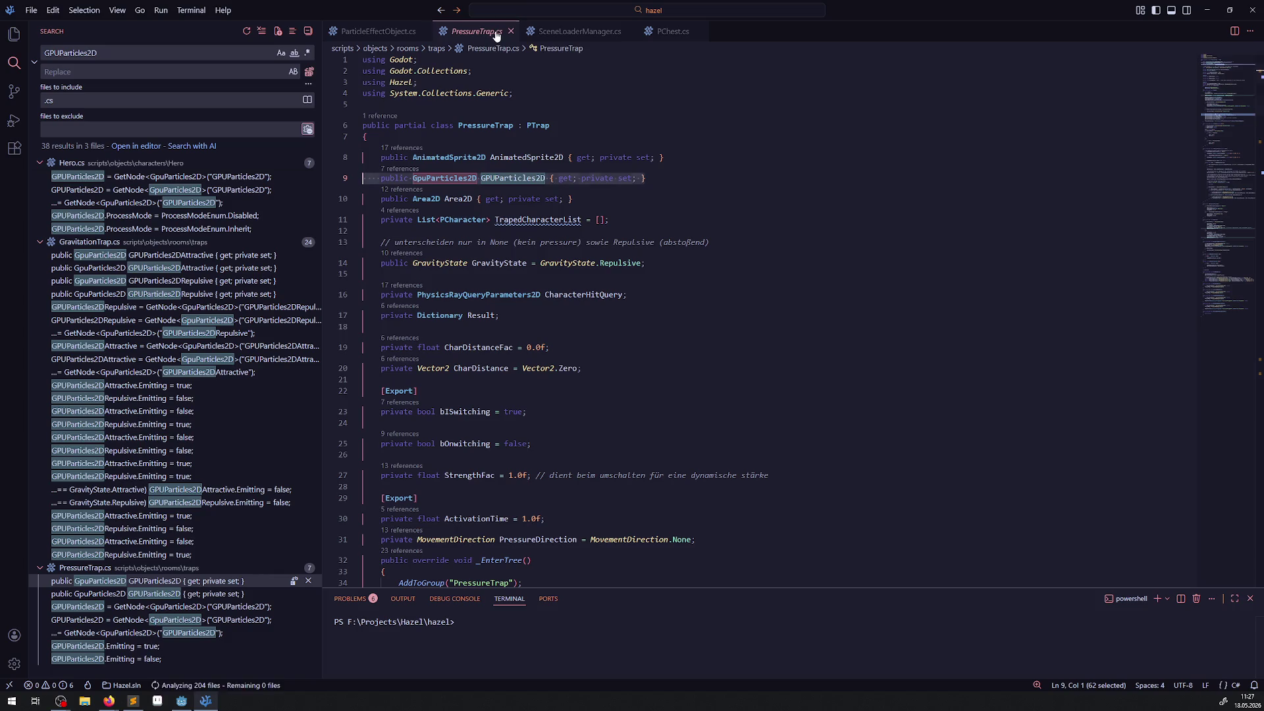
pyautogui.scroll(-10, 674, 137)
pyautogui.moveTo(675, 137); pyautogui.dragTo(395, 139)
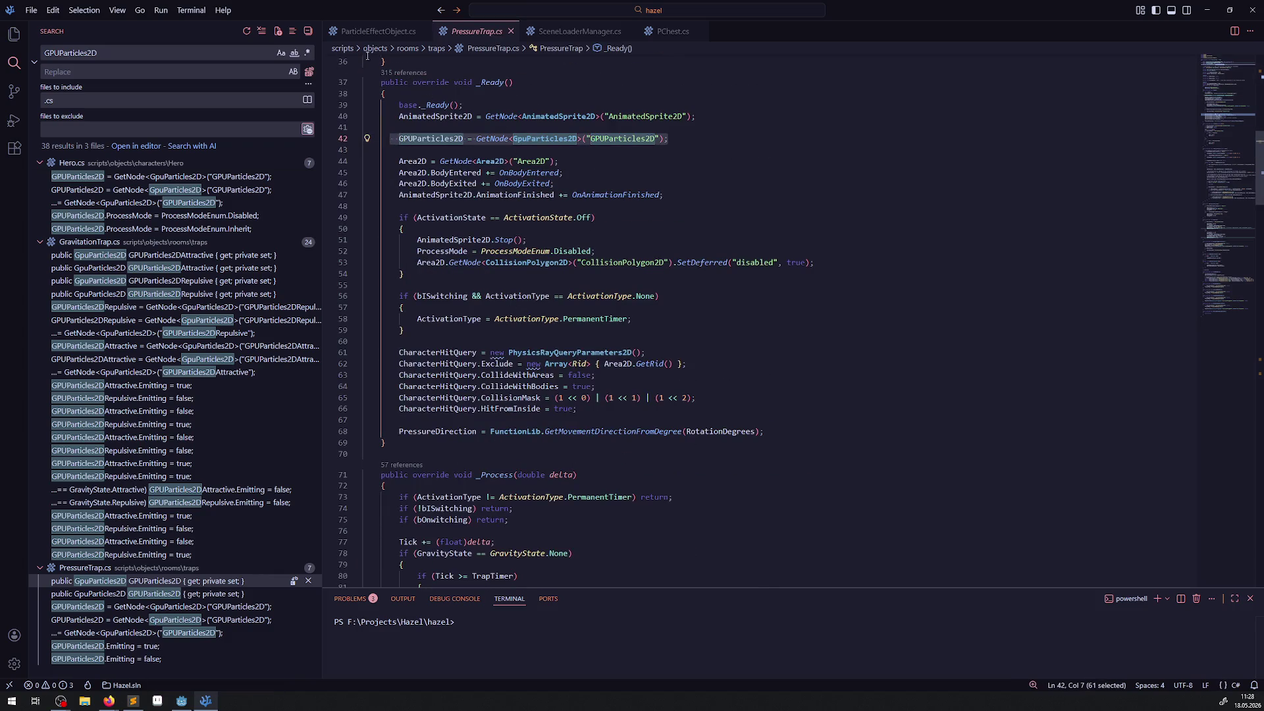
pyautogui.click(377, 31)
pyautogui.click(507, 149)
pyautogui.press('Return')
pyautogui.write('GPUParticles2D = GetNode<GpuParticles2D>("GPUParticles2D");')
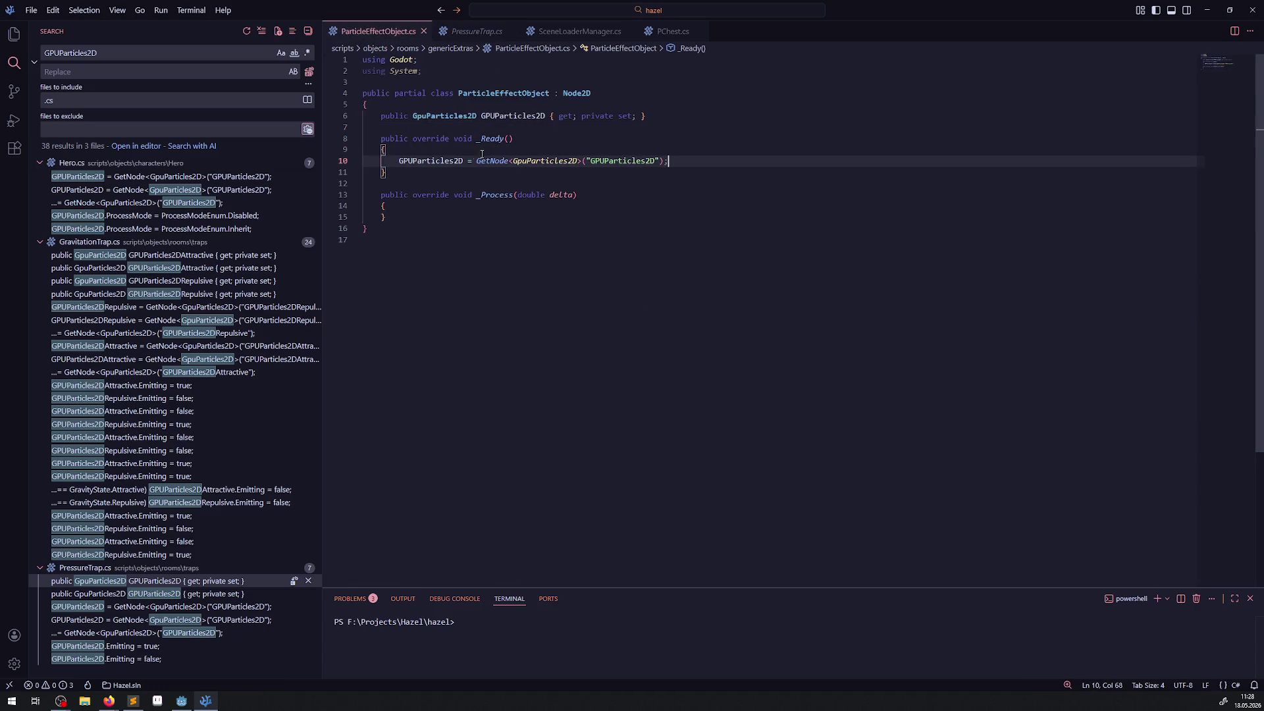
pyautogui.click(415, 162)
# Start a new _Ready line with GPUParticles2D after the GetNode assignment
pyautogui.doubleClick(416, 162)
pyautogui.hotkey('ctrl', 'c')
pyautogui.click(694, 156)
pyautogui.press('Return')
pyautogui.hotkey('ctrl', 'v')
pyautogui.write('.One')
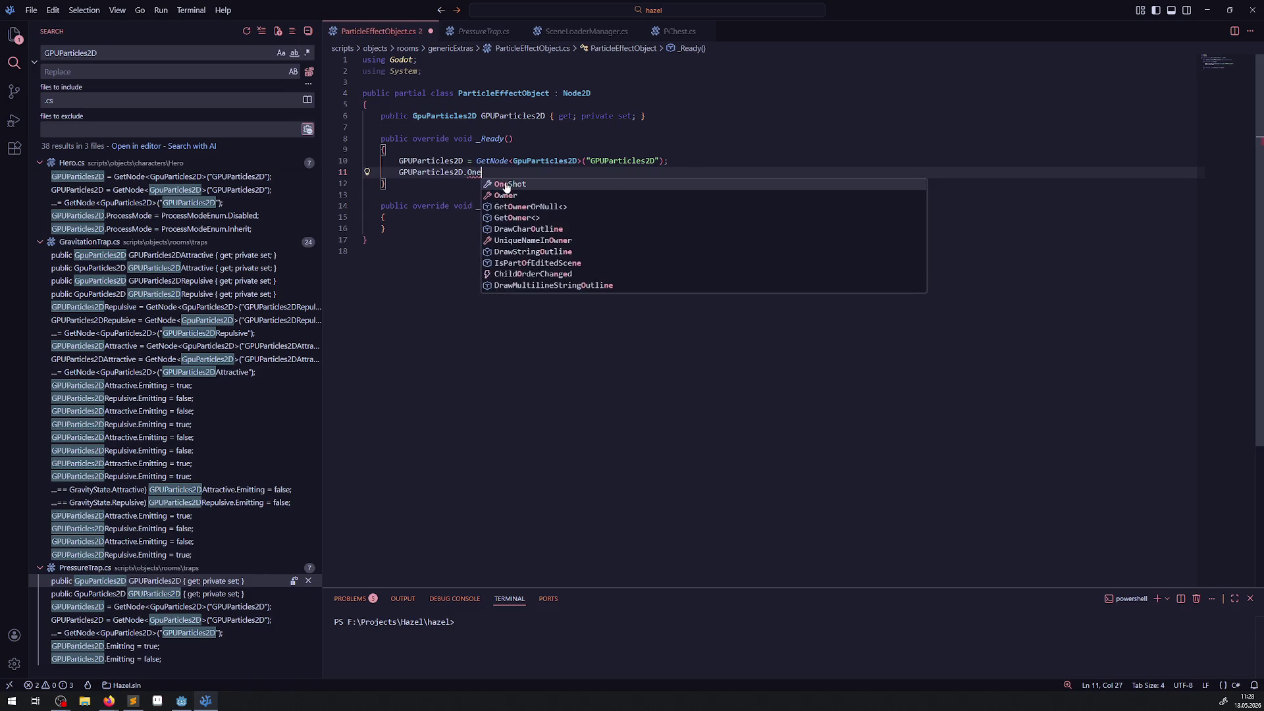
pyautogui.press('BackSpace')
pyautogui.press('BackSpace')
pyautogui.press('BackSpace')
# Choose the Finished event from the GPUParticles2D member suggestions
pyautogui.scroll(-7, 591, 267)
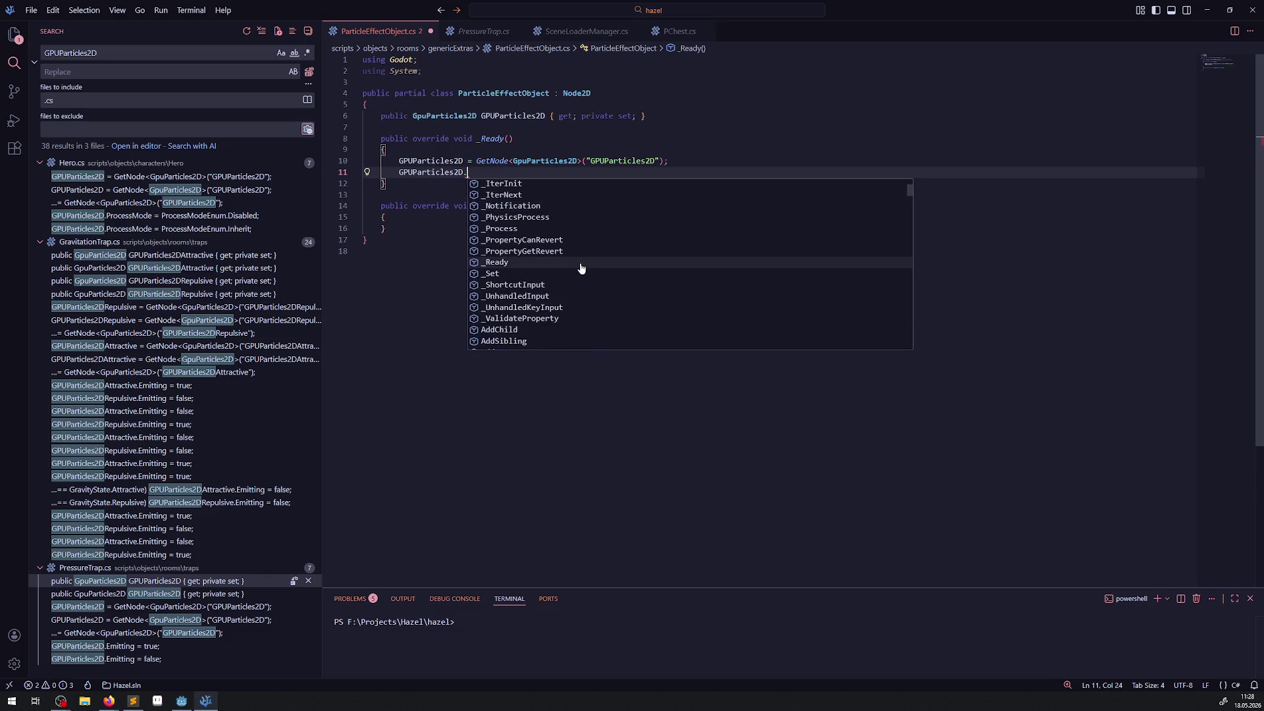
pyautogui.scroll(-4, 612, 249)
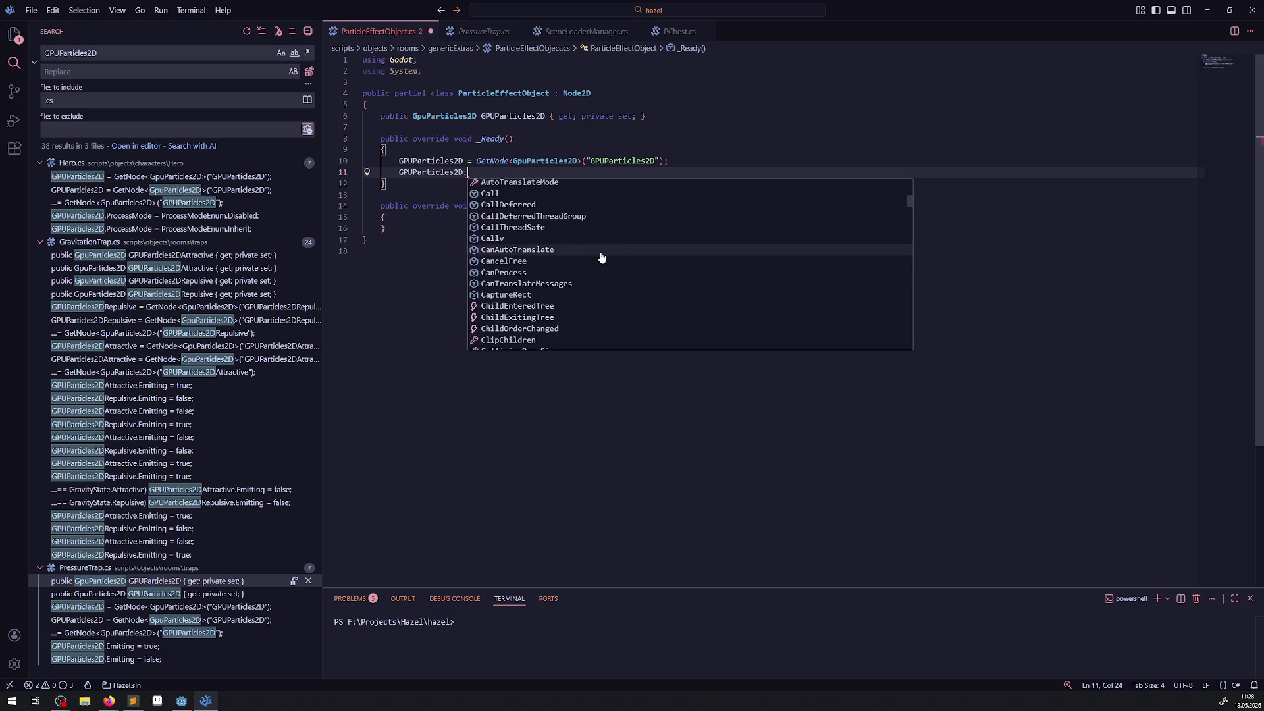
pyautogui.scroll(-2, 601, 255)
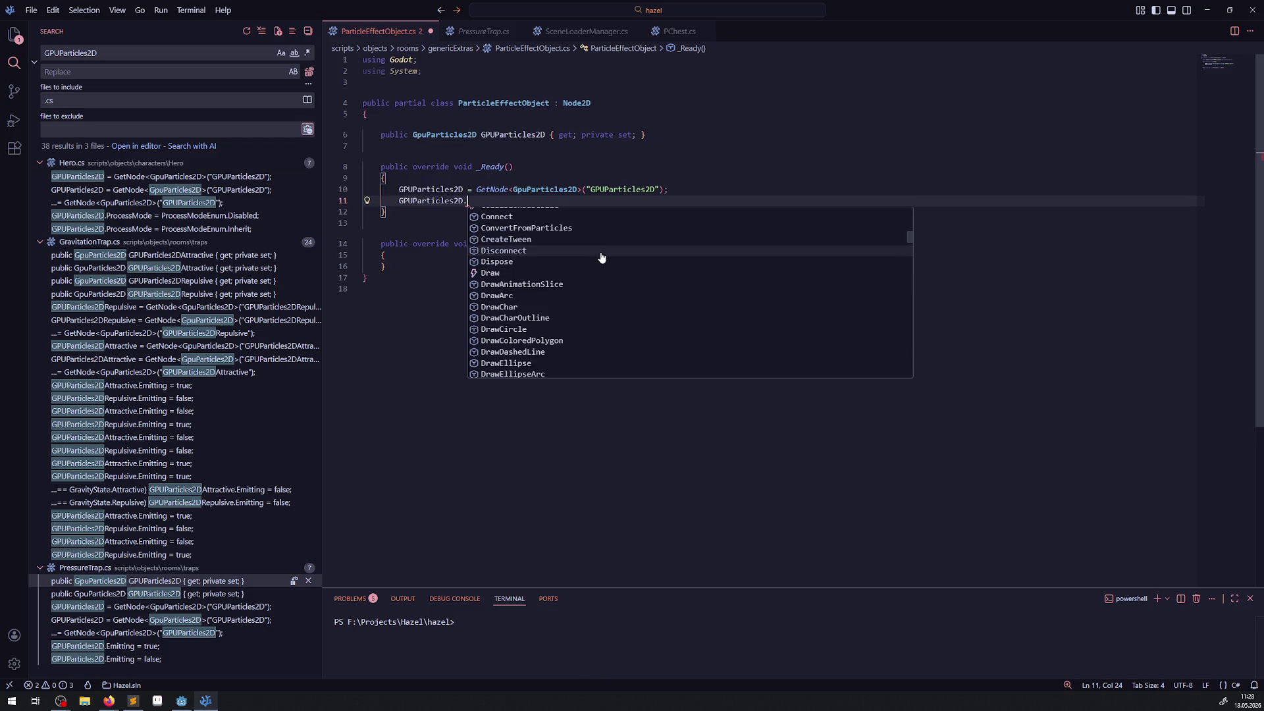
pyautogui.scroll(-8, 601, 256)
pyautogui.scroll(-3, 609, 253)
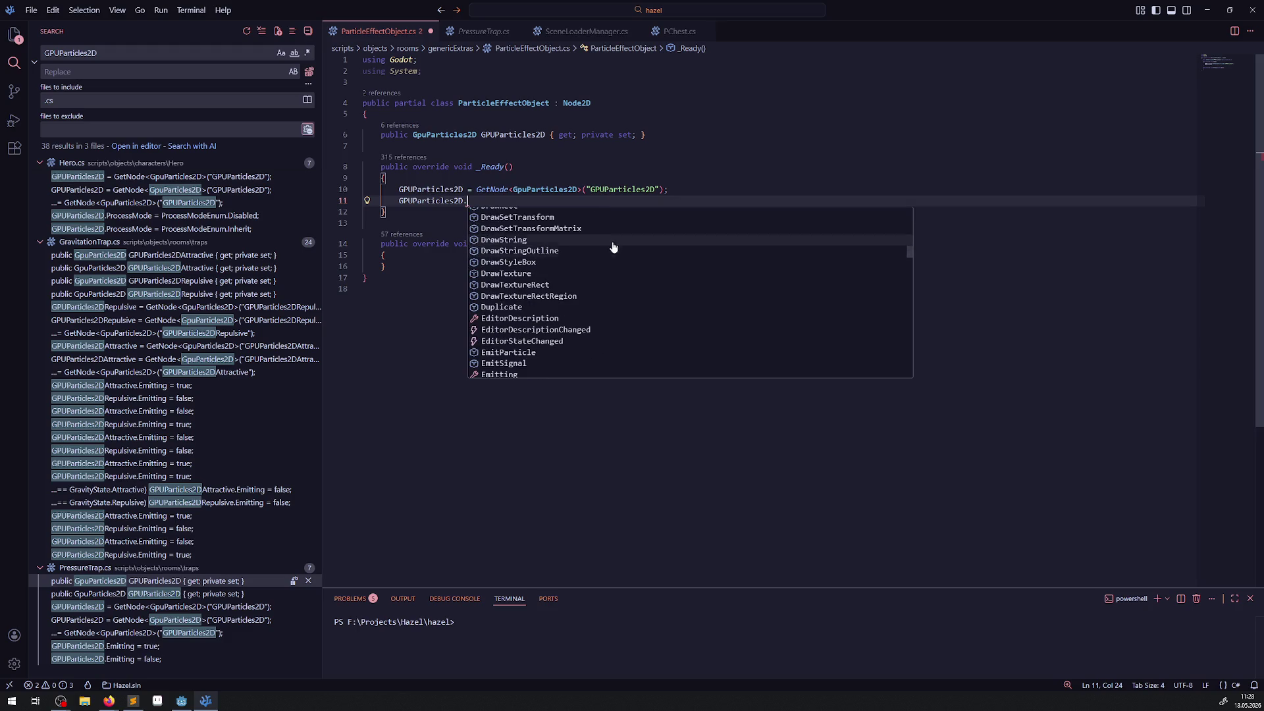
pyautogui.scroll(-3, 611, 230)
pyautogui.scroll(-2, 611, 228)
pyautogui.click(505, 292)
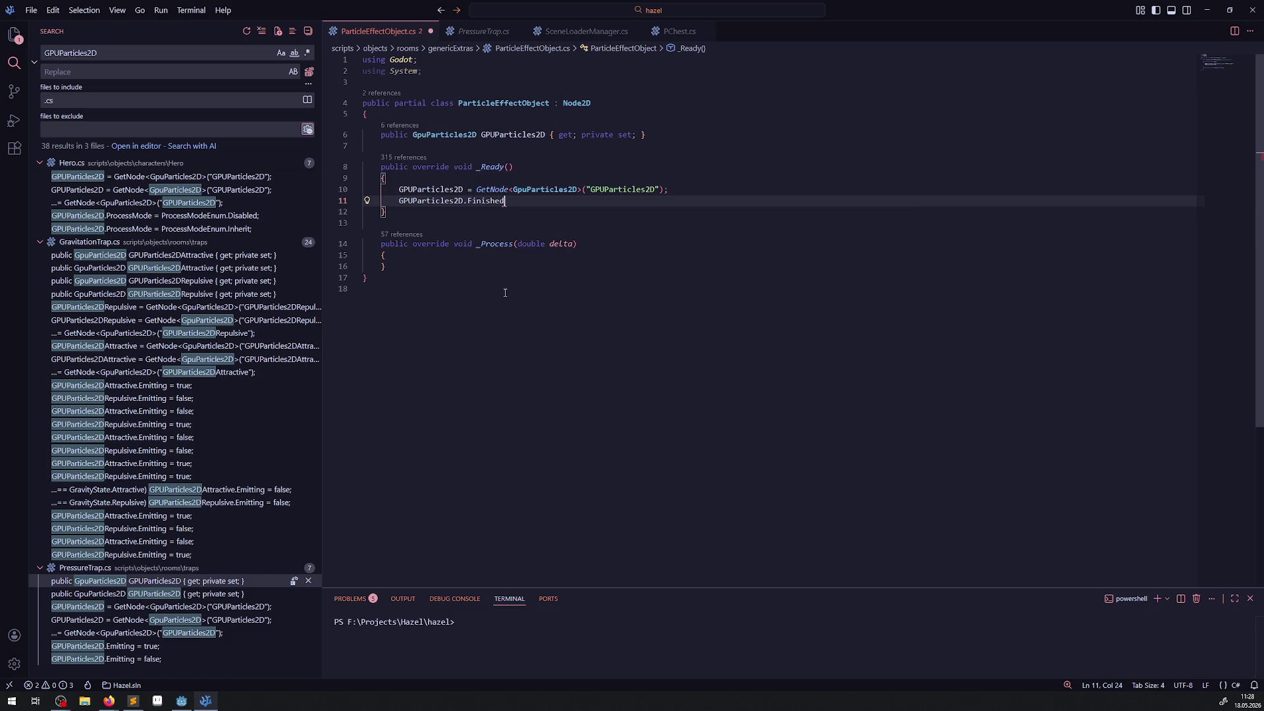
# Subscribe OnFinished to the Finished event with += and save the script
pyautogui.moveTo(486, 200)
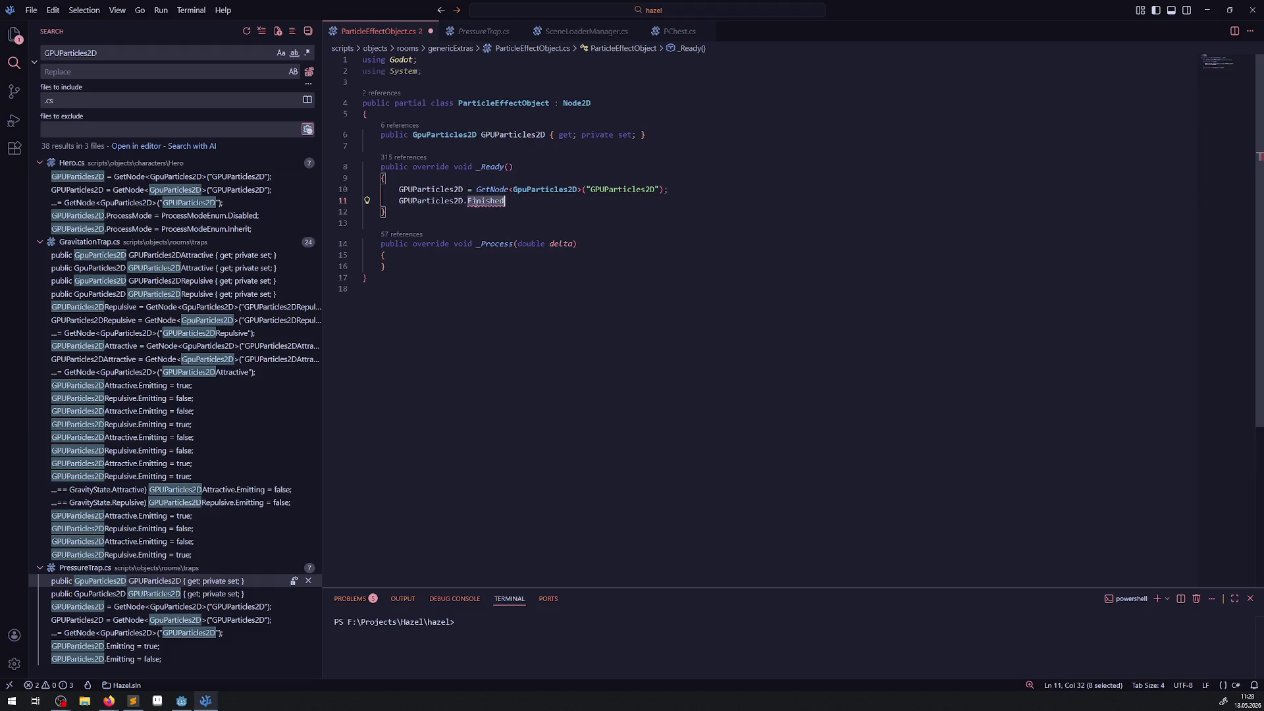
pyautogui.write('+= OnFinished')
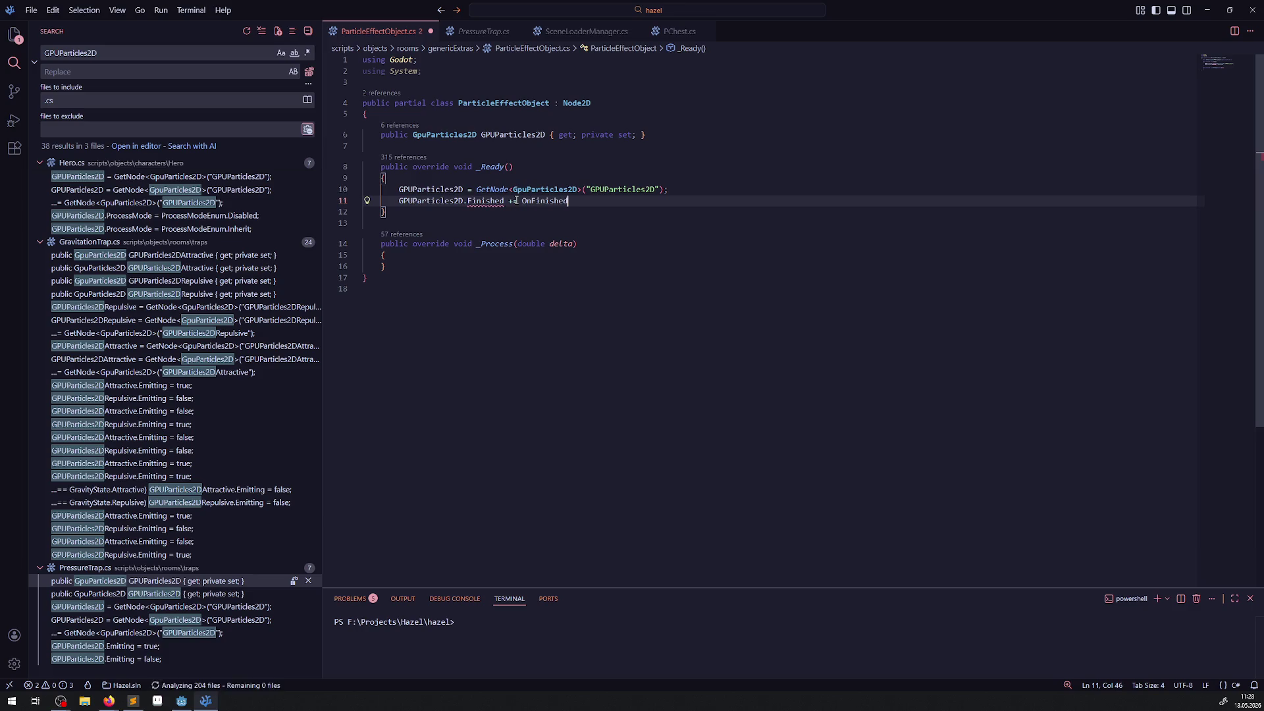
pyautogui.write(';();')
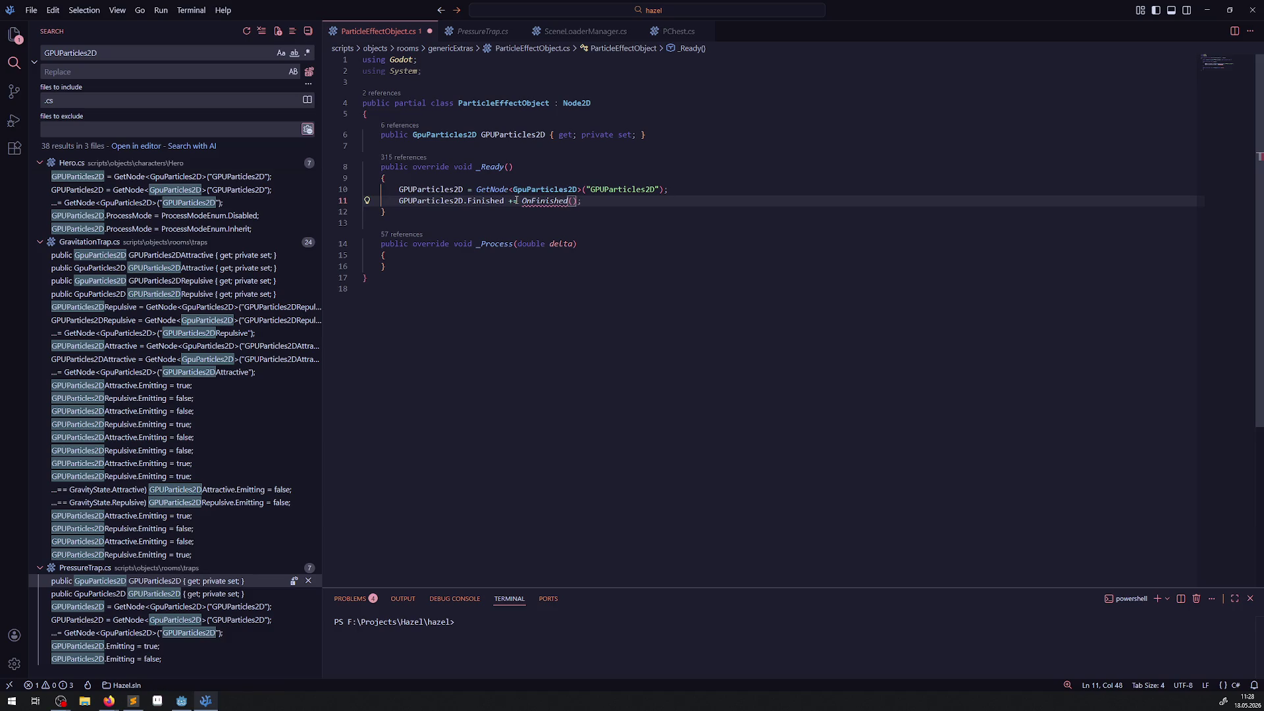
pyautogui.hotkey('ctrl', 's')
pyautogui.moveTo(542, 209)
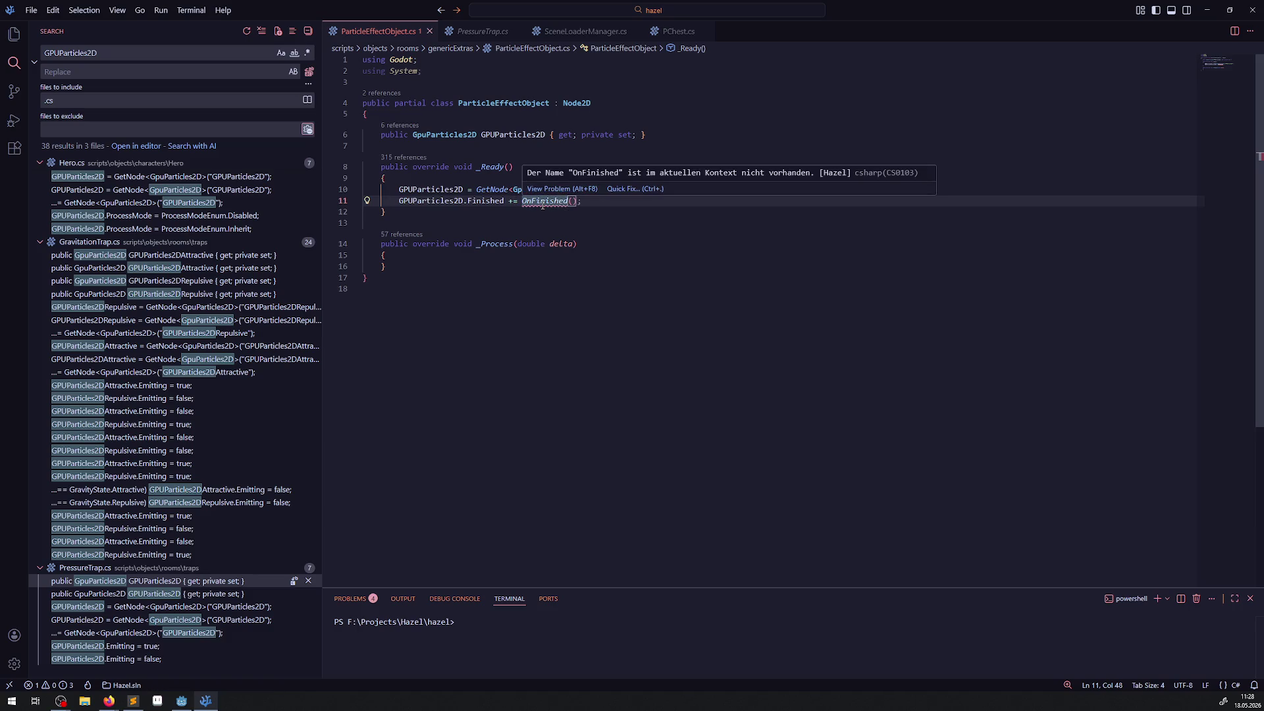
pyautogui.press('BackSpace')
pyautogui.press('BackSpace')
pyautogui.doubleClick(542, 201)
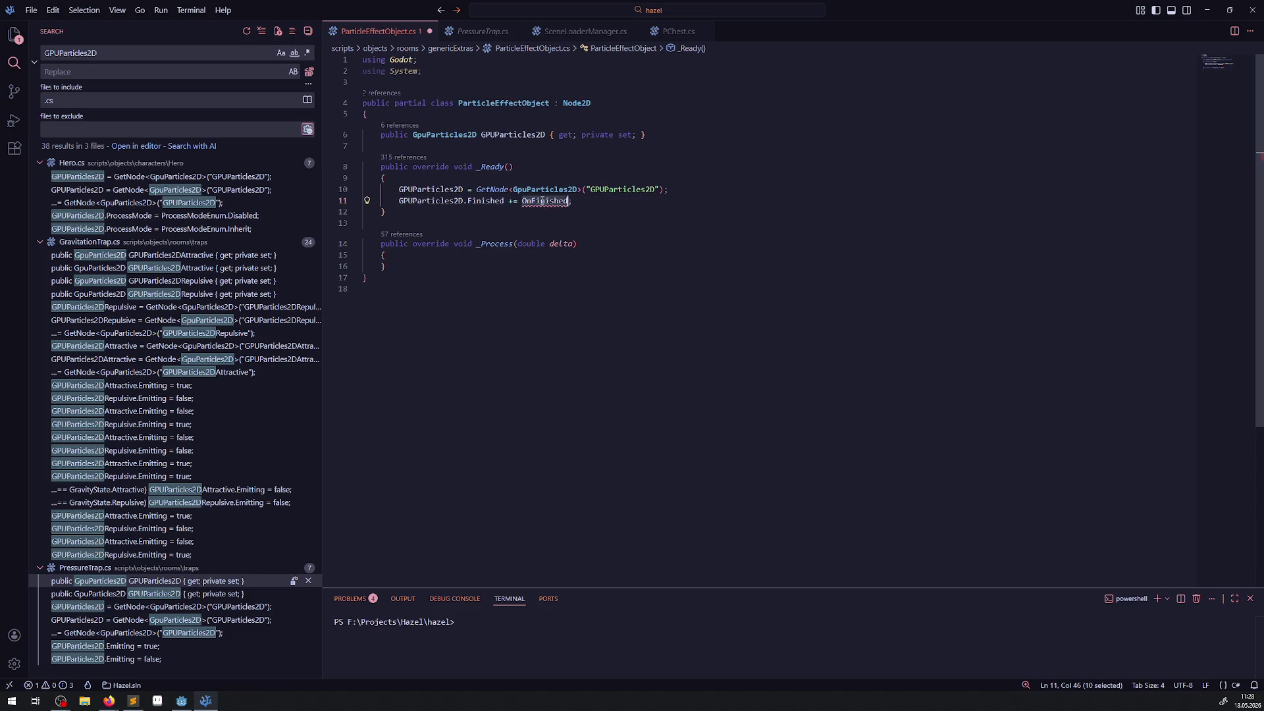
# Inspect the Finished event's definition, then return to ParticleEffectObject.cs
pyautogui.rightClick(485, 204)
pyautogui.click(507, 212)
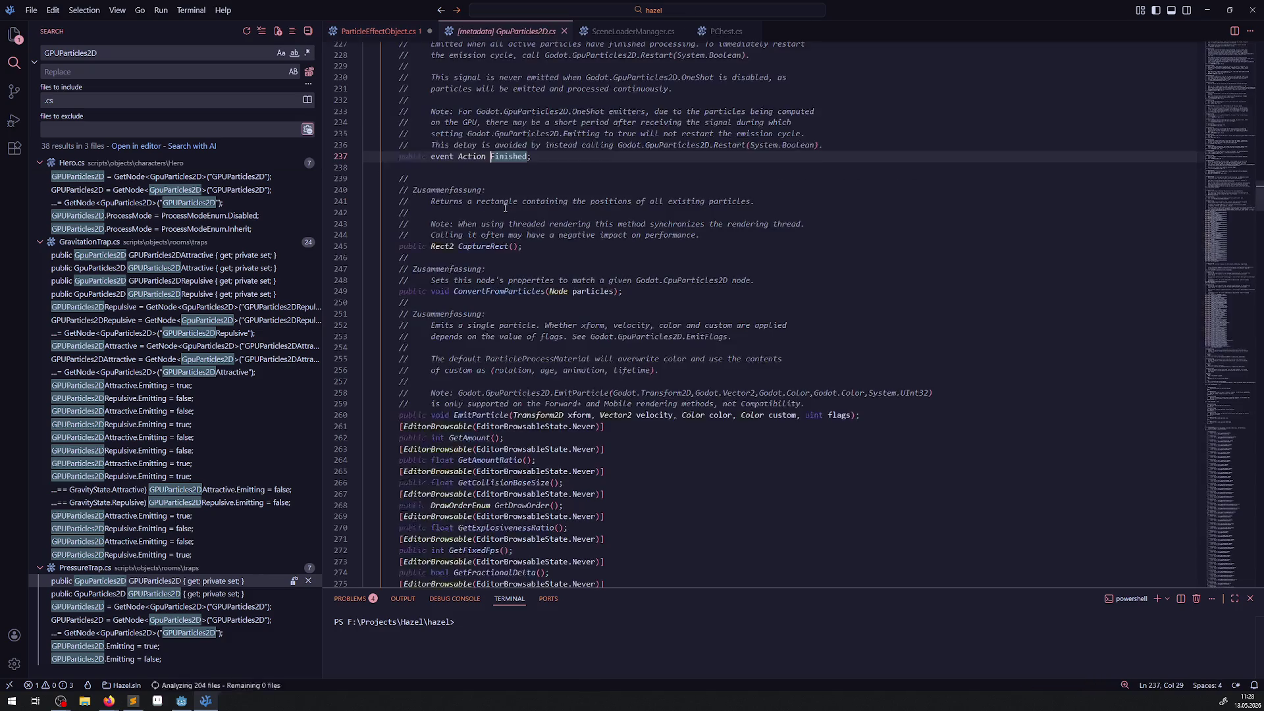
pyautogui.scroll(1, 519, 254)
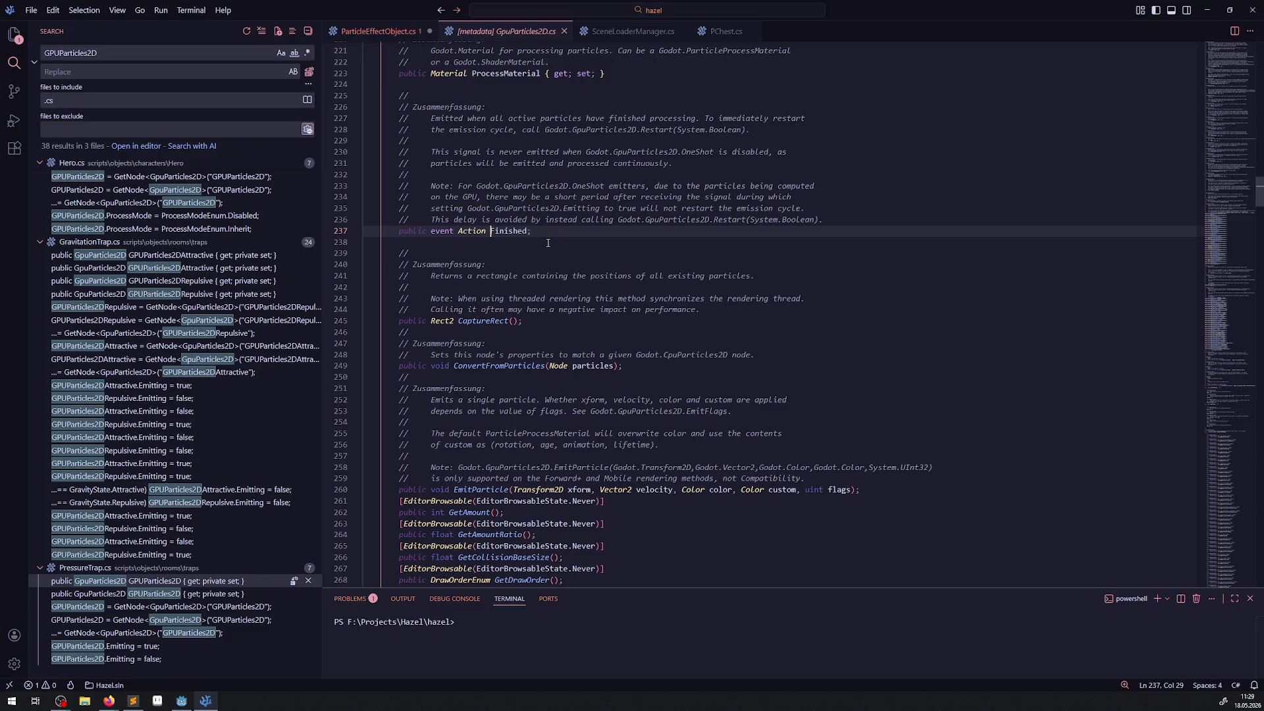
pyautogui.hotkey('alt', 'Left')
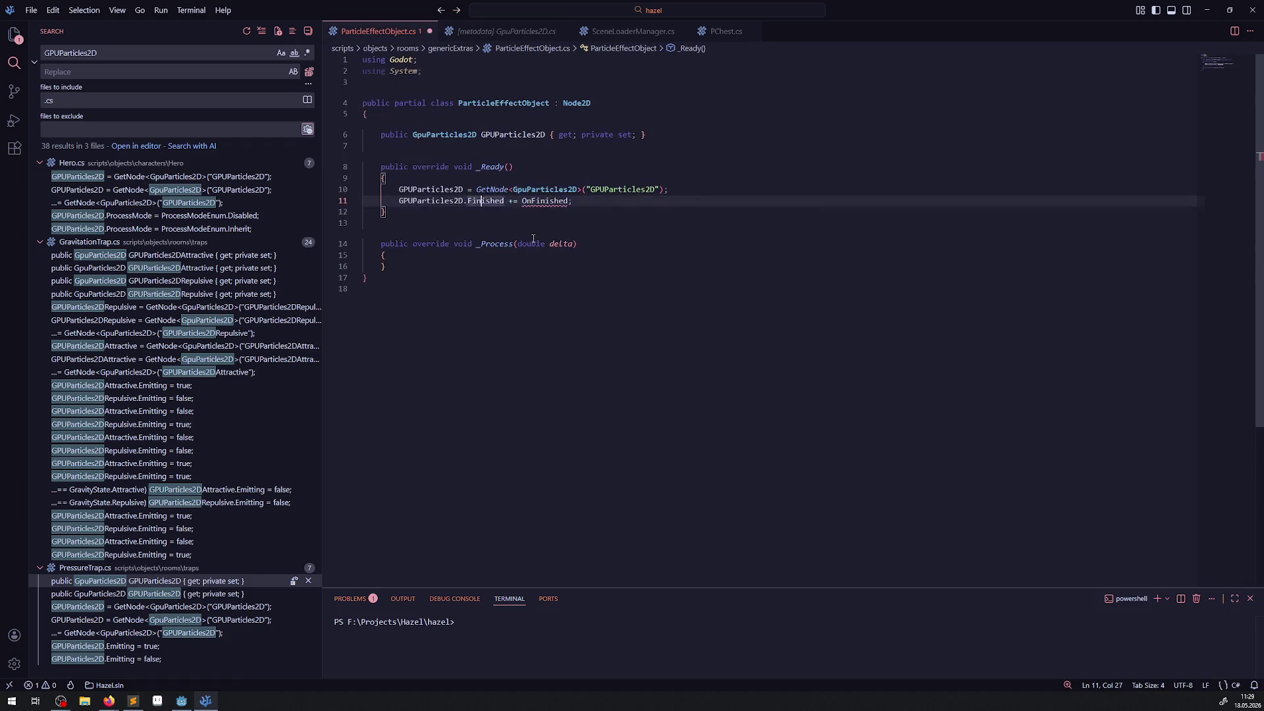
# Generate the OnFinished handler with Quick Fix and delete its placeholder exception line
pyautogui.moveTo(533, 201)
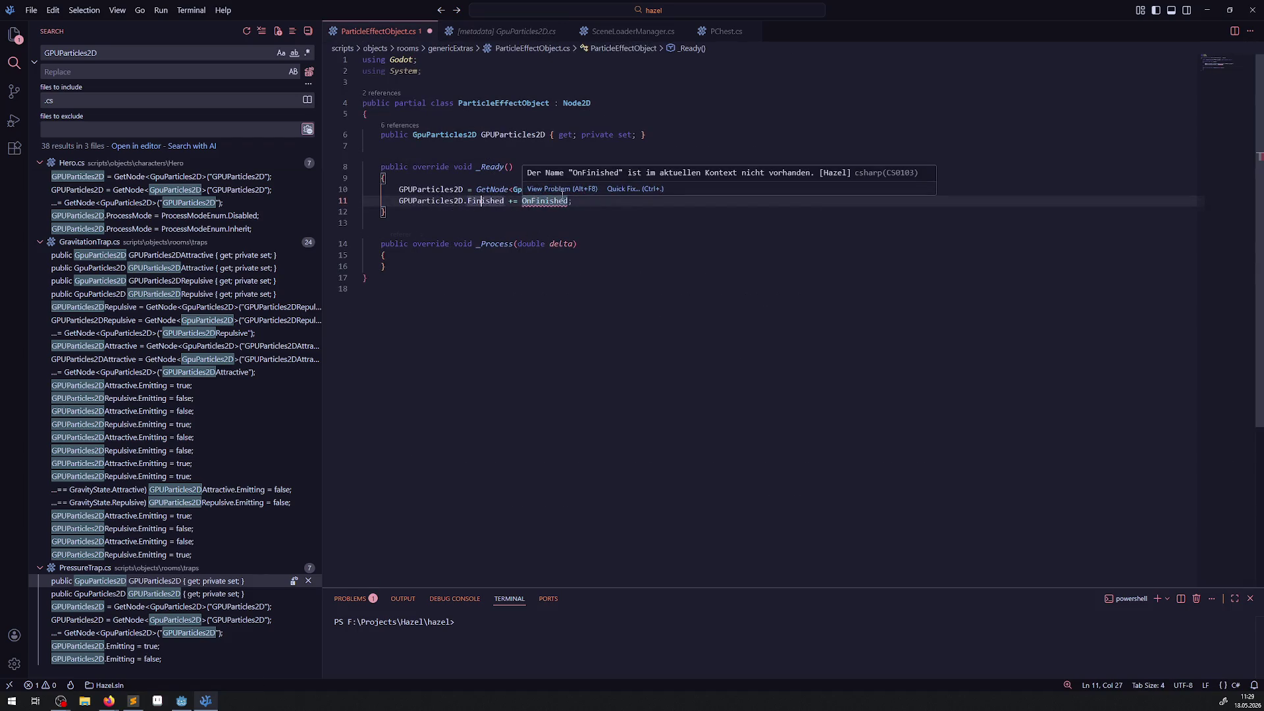
pyautogui.click(609, 191)
pyautogui.click(681, 223)
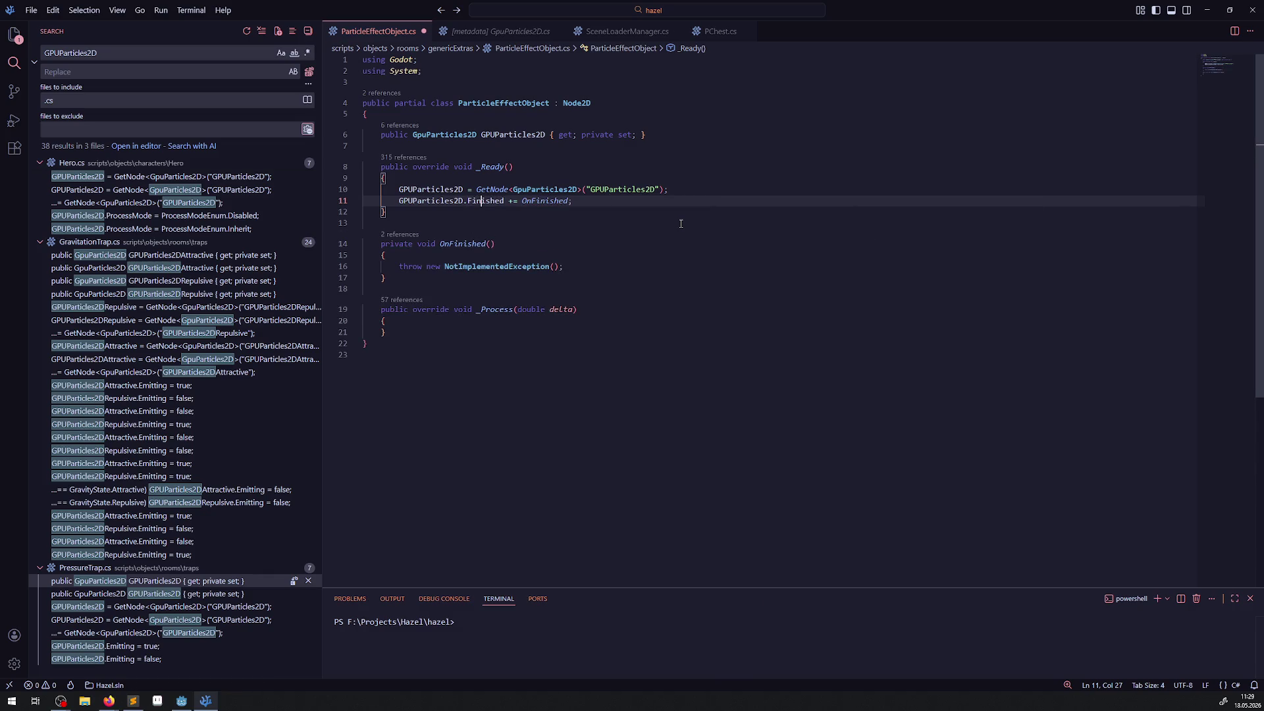
pyautogui.click(594, 274)
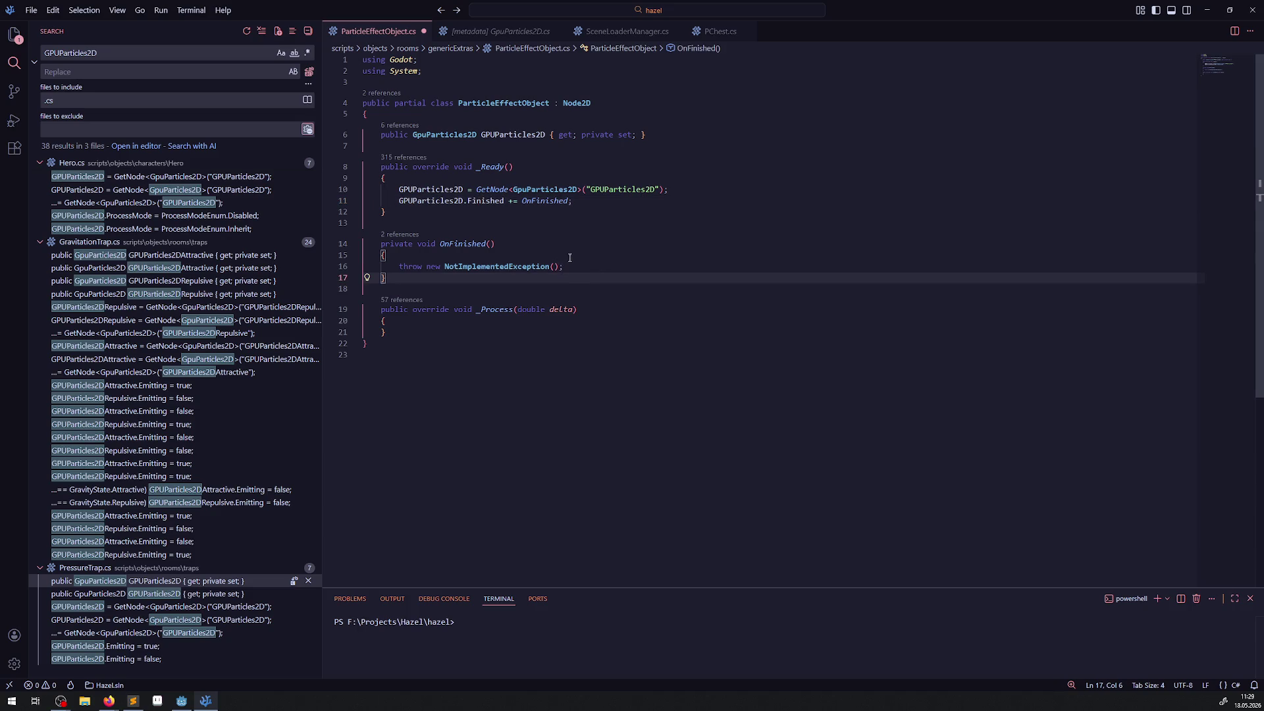
pyautogui.moveTo(579, 263); pyautogui.dragTo(377, 266)
pyautogui.press('BackSpace')
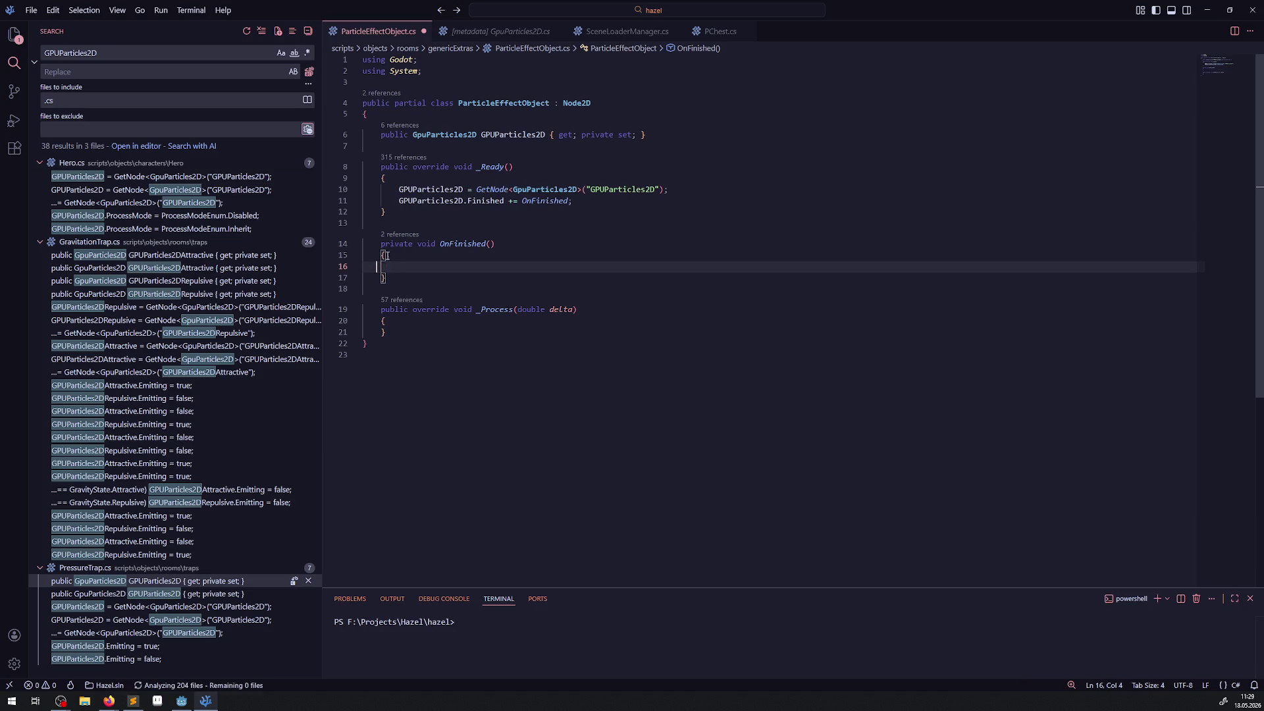
# Make OnFinished call QueueFree(); and save the script
pyautogui.moveTo(505, 189)
pyautogui.write('Que')
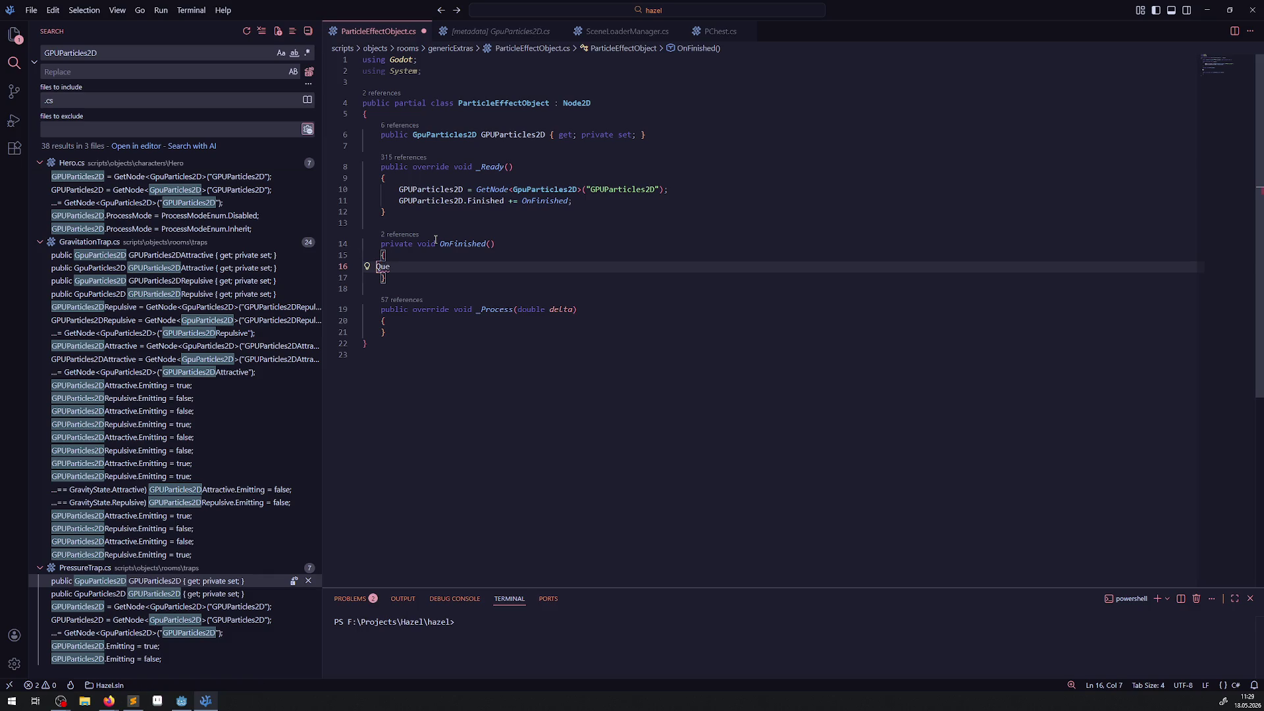
pyautogui.press('BackSpace')
pyautogui.press('BackSpace')
pyautogui.press('BackSpace')
pyautogui.hotkey('ctrl', 'space')
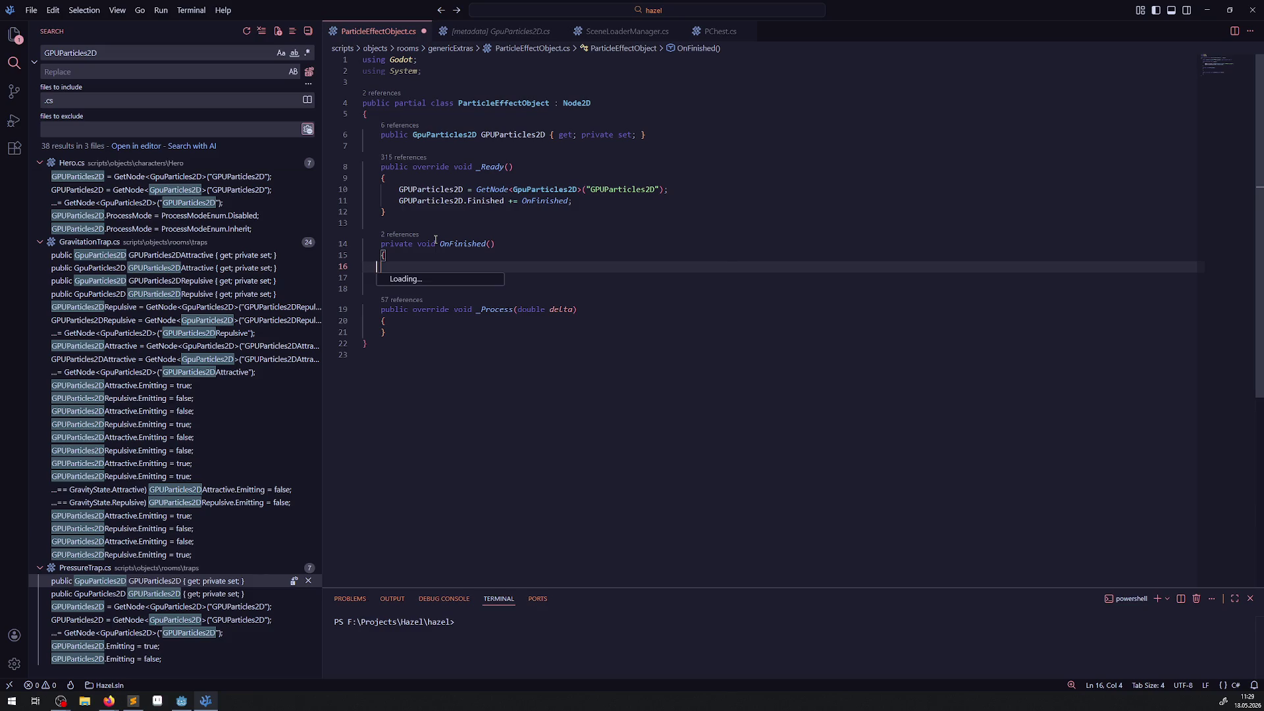
pyautogui.write('Que')
pyautogui.press('Return')
pyautogui.write('();')
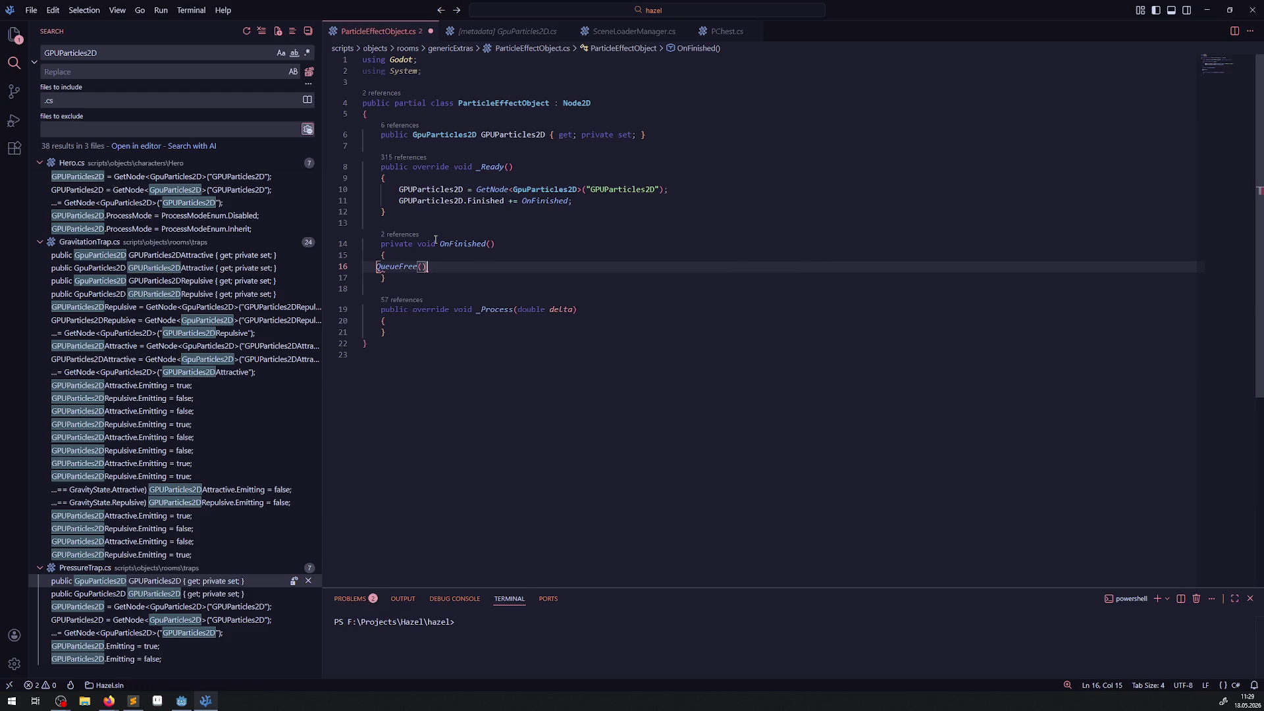
pyautogui.hotkey('ctrl', 's')
# Delete the empty _Process method and save ParticleEffectObject.cs
pyautogui.click(511, 227)
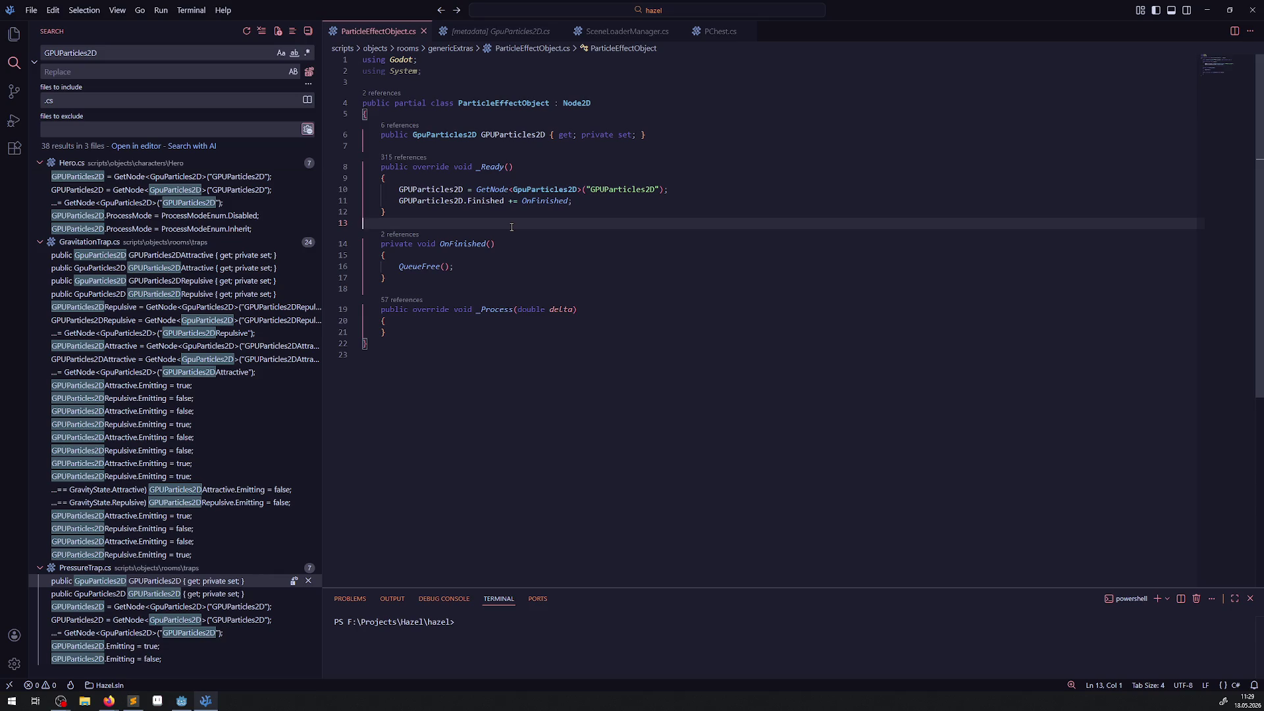
pyautogui.click(614, 275)
pyautogui.hotkey('shift', 'Down')
pyautogui.hotkey('shift', 'Down')
pyautogui.hotkey('shift', 'Down')
pyautogui.press('BackSpace')
pyautogui.click(503, 289)
pyautogui.hotkey('ctrl', 's')
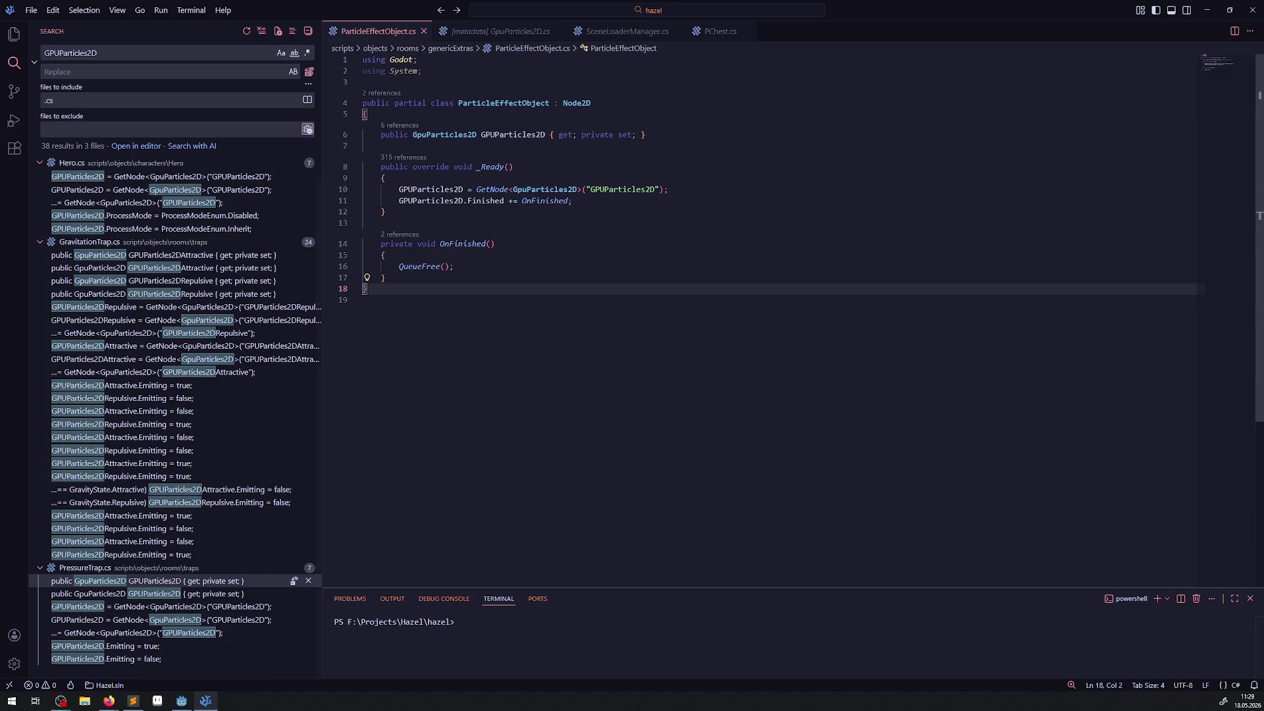
pyautogui.click(179, 702)
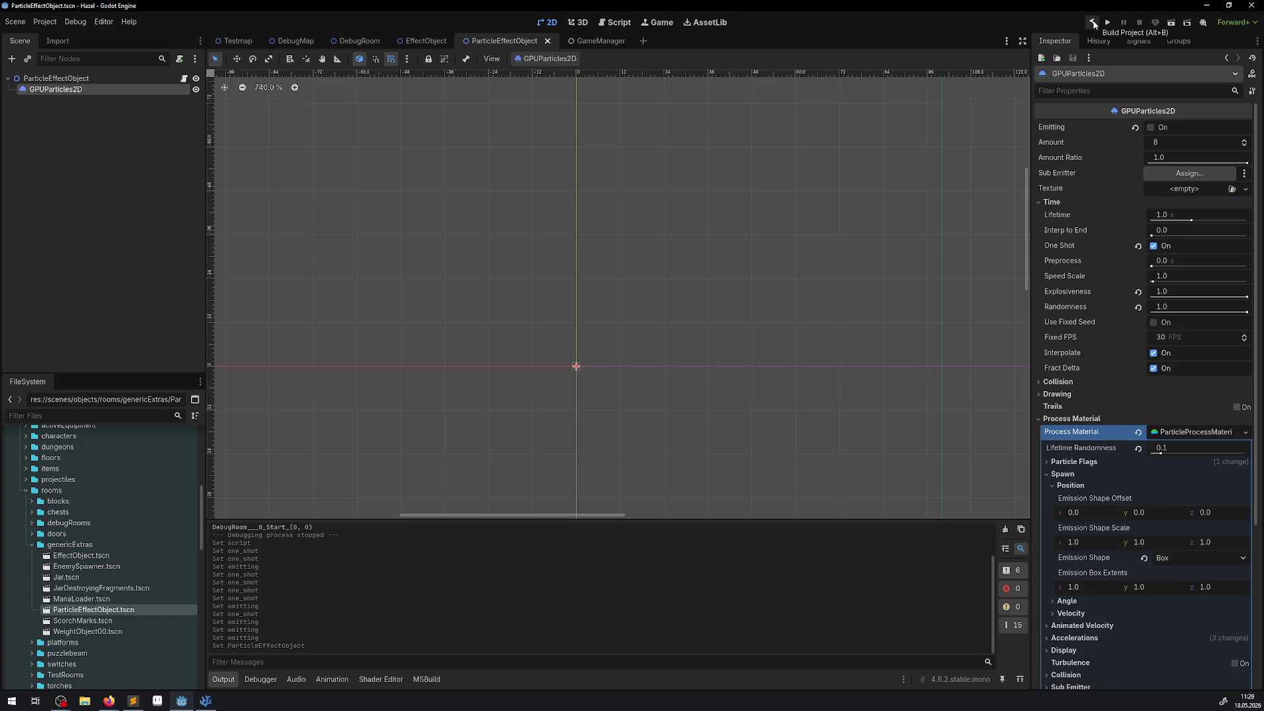
pyautogui.click(1182, 174)
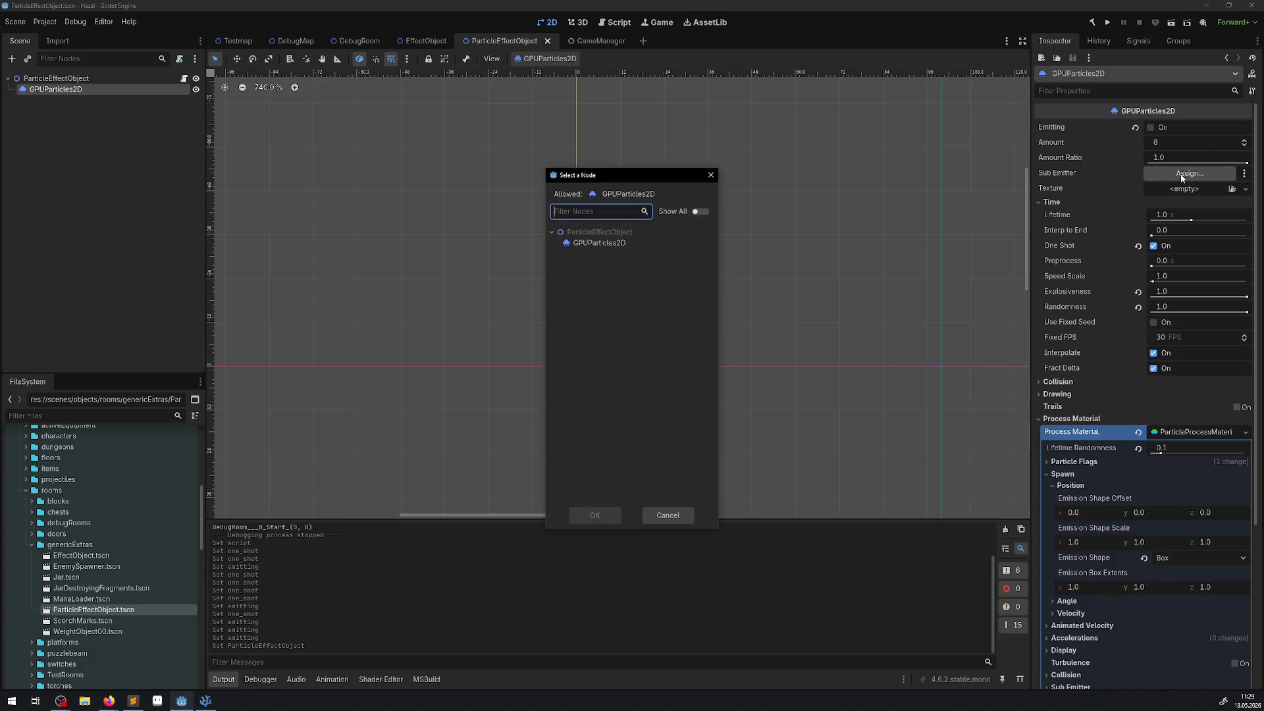
pyautogui.doubleClick(613, 245)
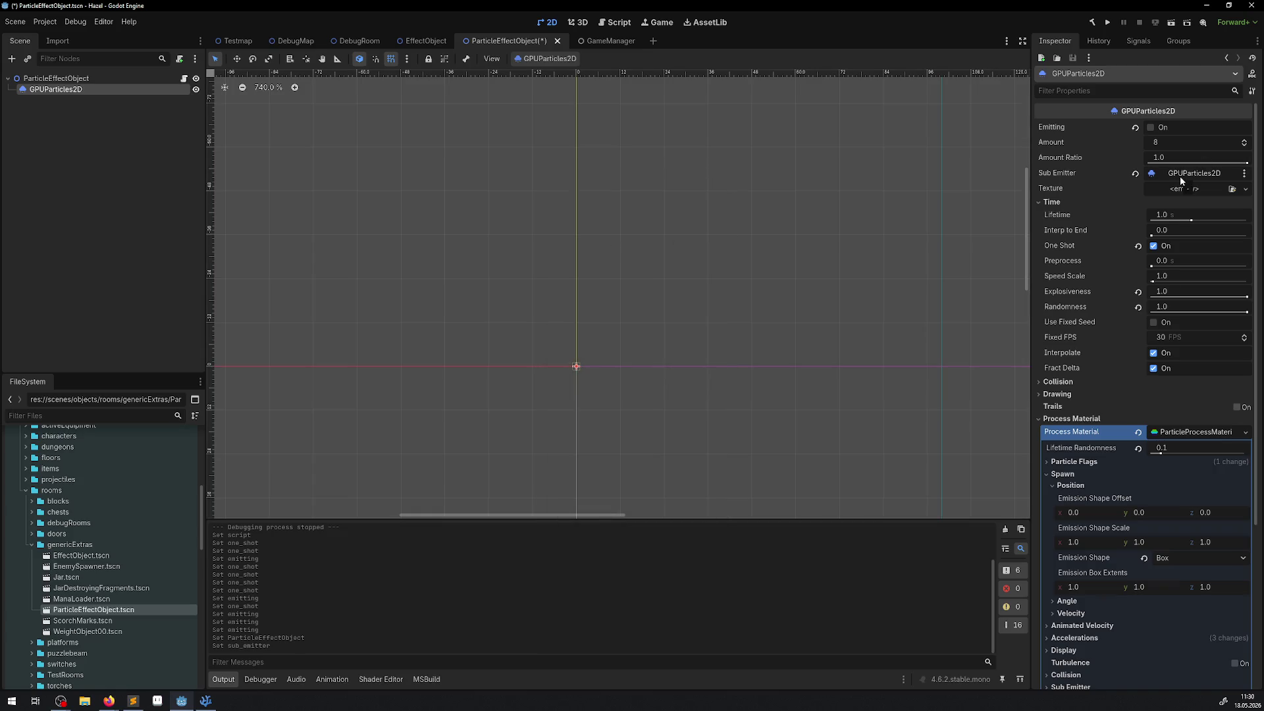
pyautogui.click(1135, 174)
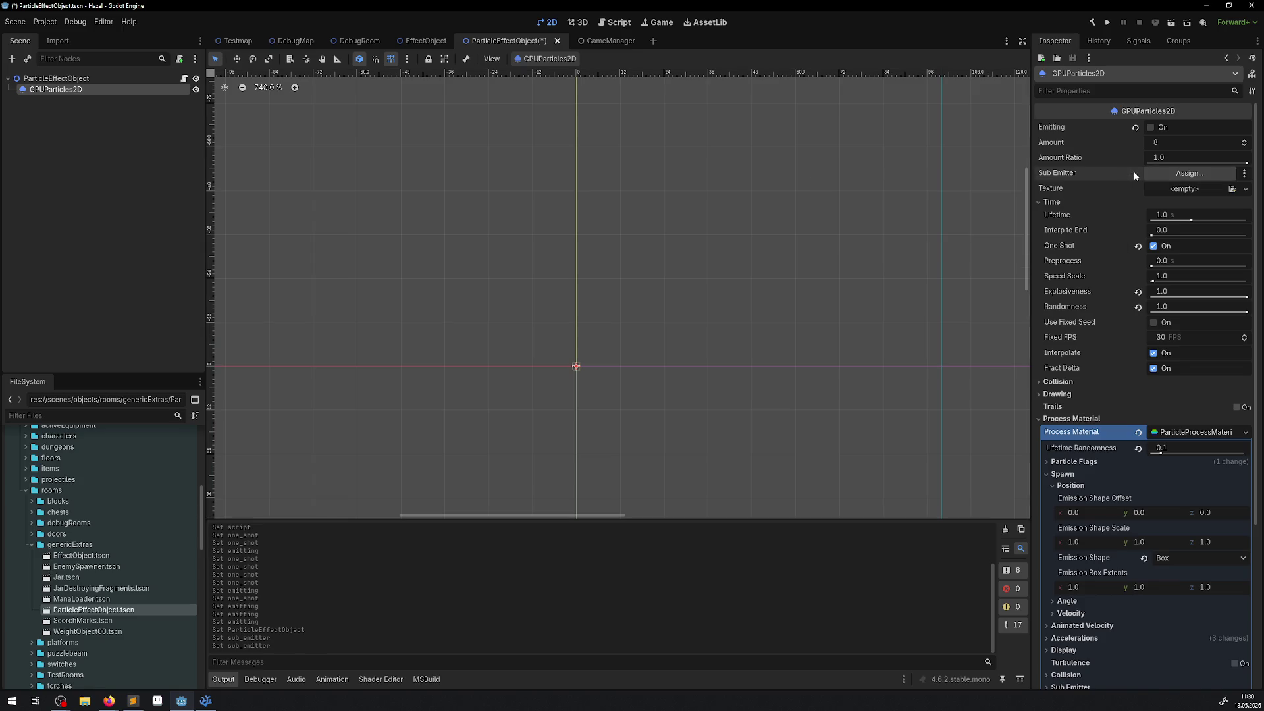
pyautogui.click(1180, 173)
pyautogui.doubleClick(639, 236)
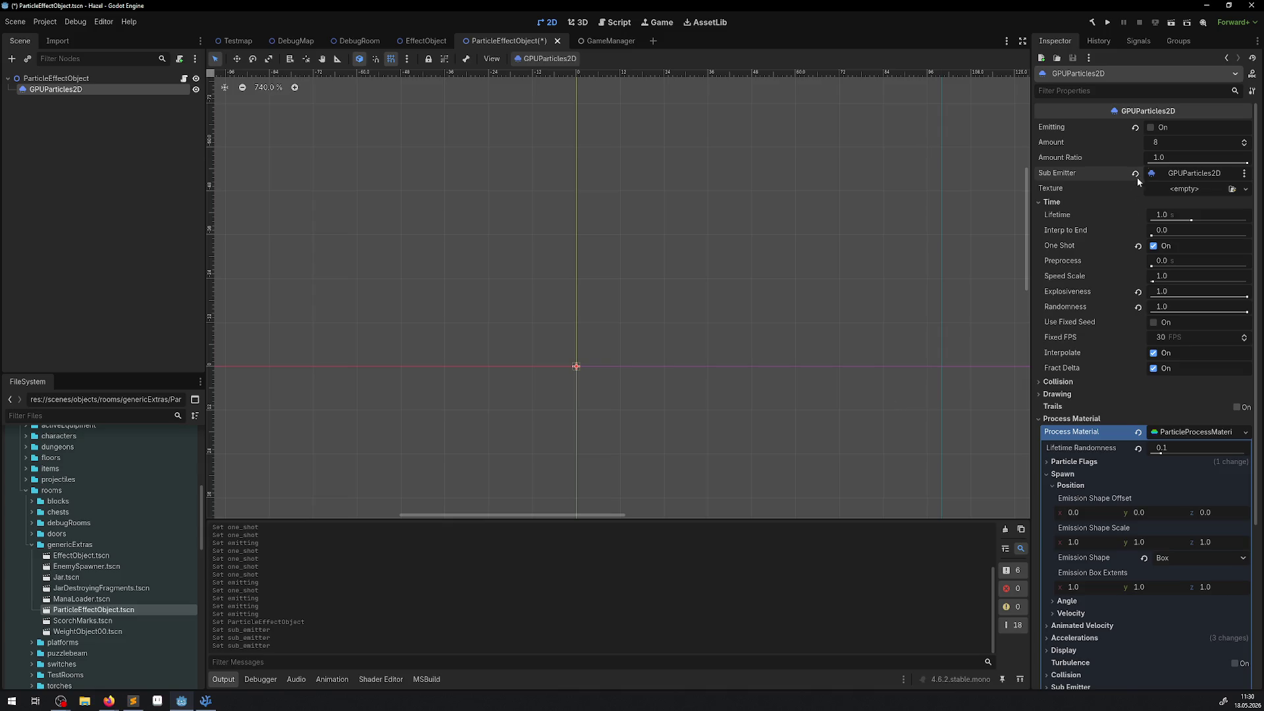
pyautogui.click(1151, 128)
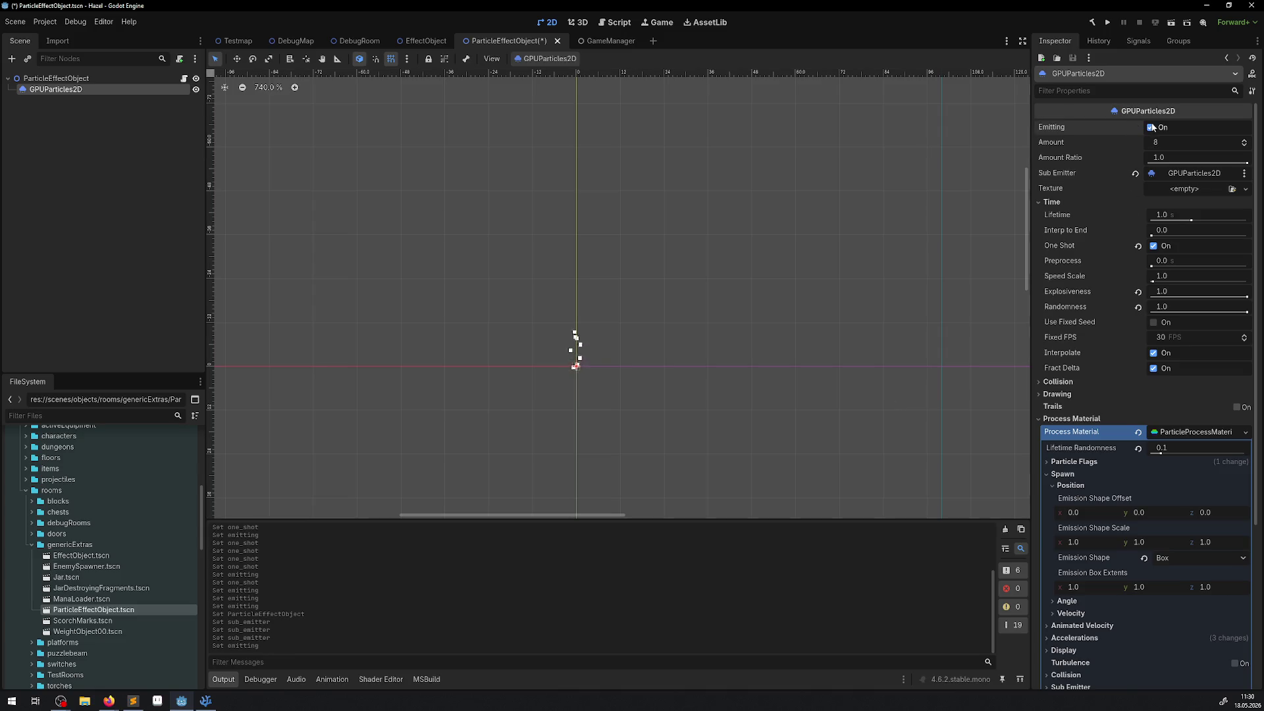
pyautogui.click(1151, 127)
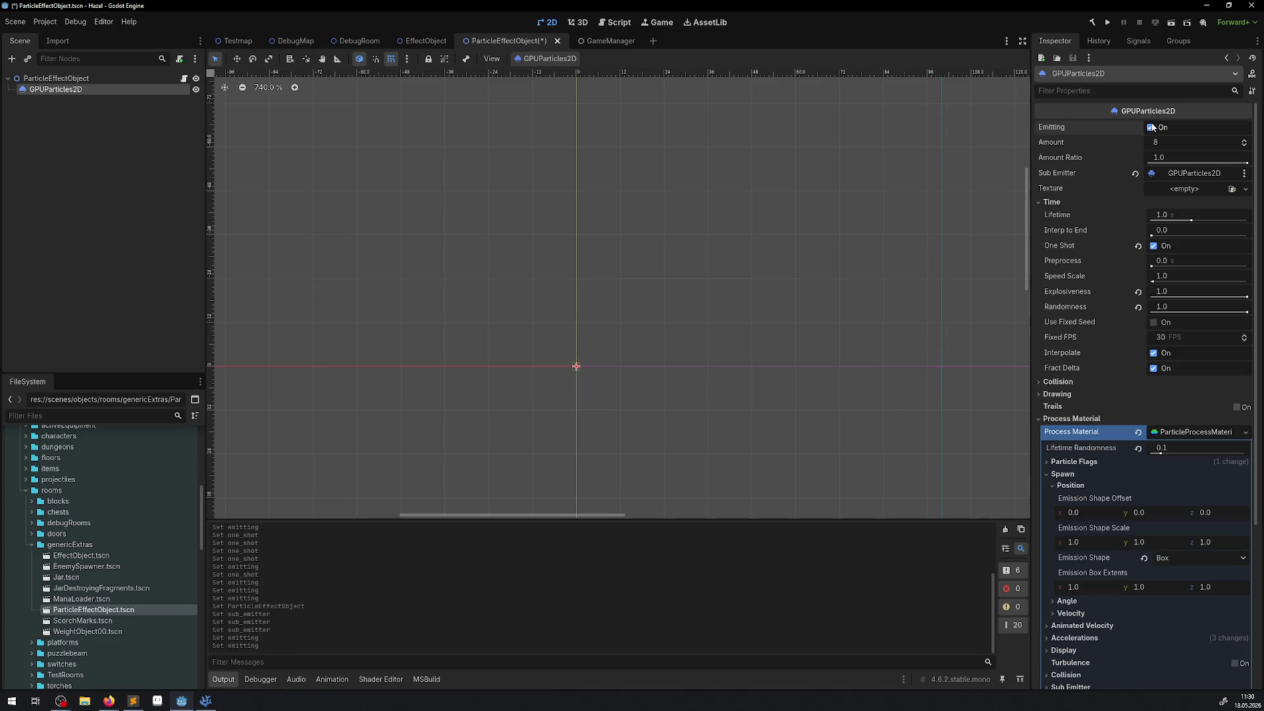
pyautogui.click(1151, 128)
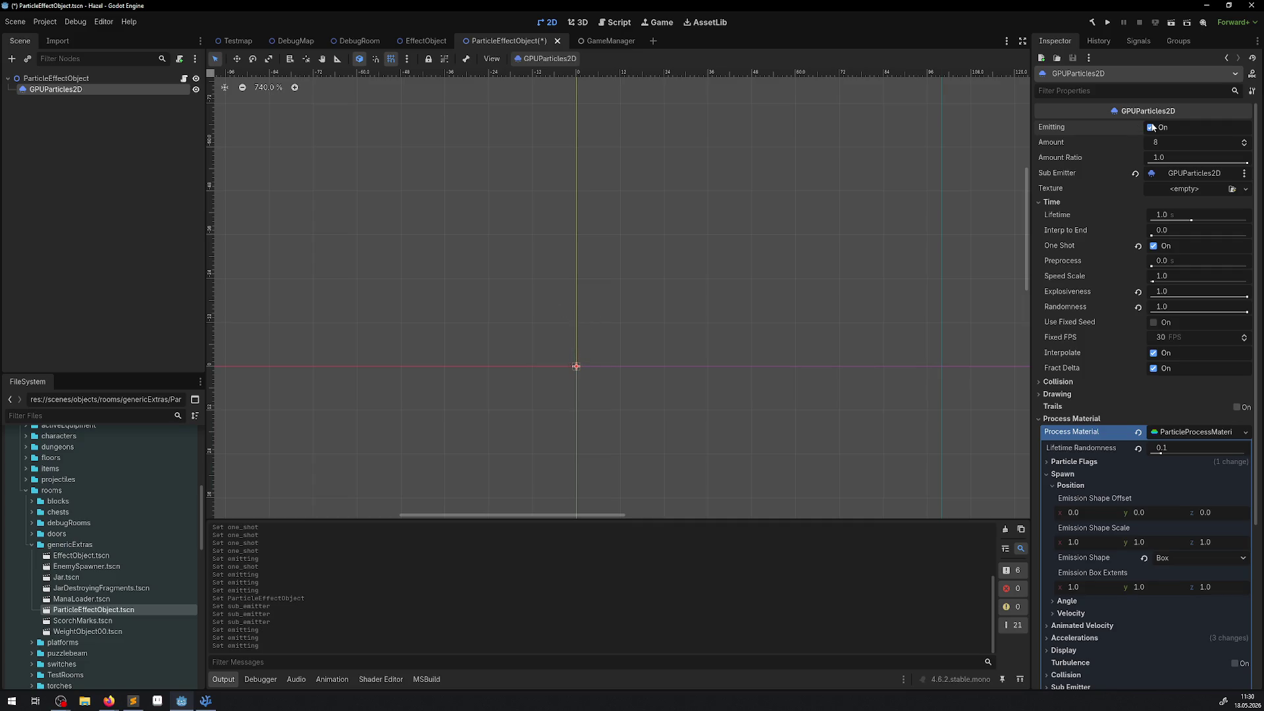
pyautogui.click(1136, 173)
pyautogui.click(1152, 128)
pyautogui.click(781, 301)
# Run the game, walk right opening three chests to see the particle effect, then close it
pyautogui.hotkey('ctrl', 's')
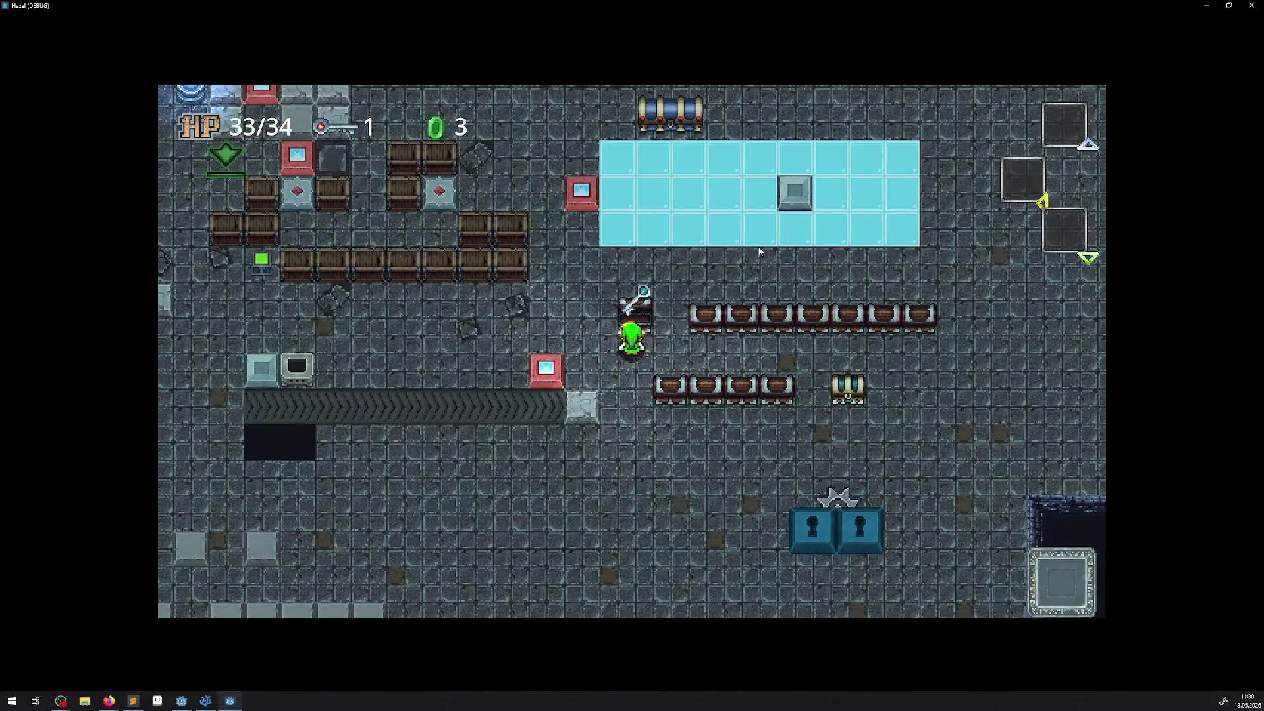
pyautogui.press('Right')
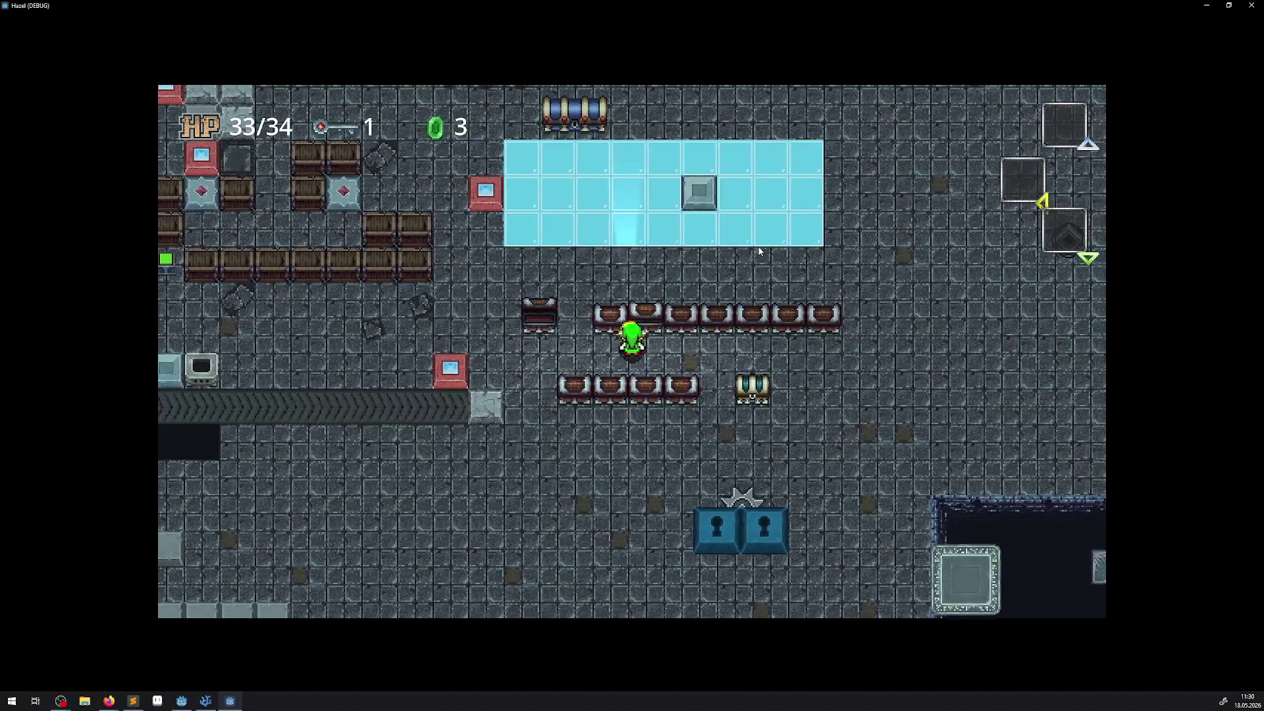
pyautogui.press('space')
pyautogui.moveTo(632, 5)
pyautogui.mouseDown()
pyautogui.moveTo(661, 36)
pyautogui.moveTo(636, 54)
pyautogui.moveTo(608, 2)
pyautogui.mouseUp()
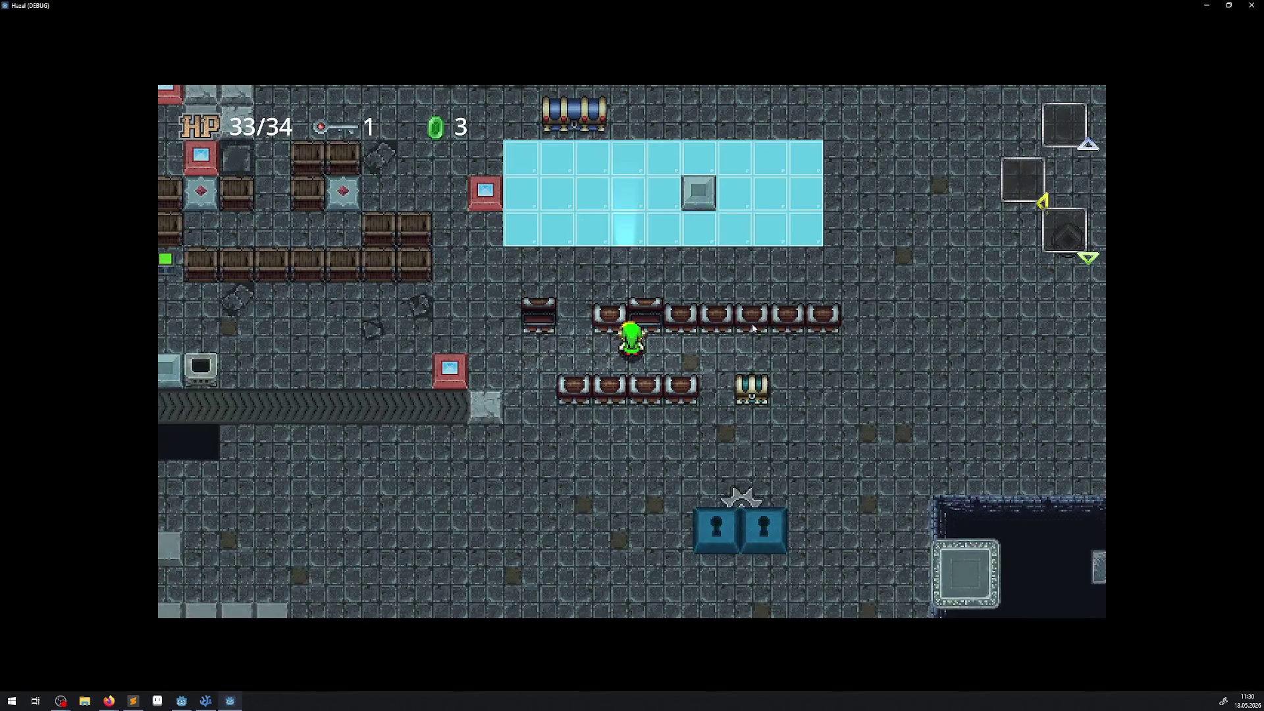
pyautogui.press('Right')
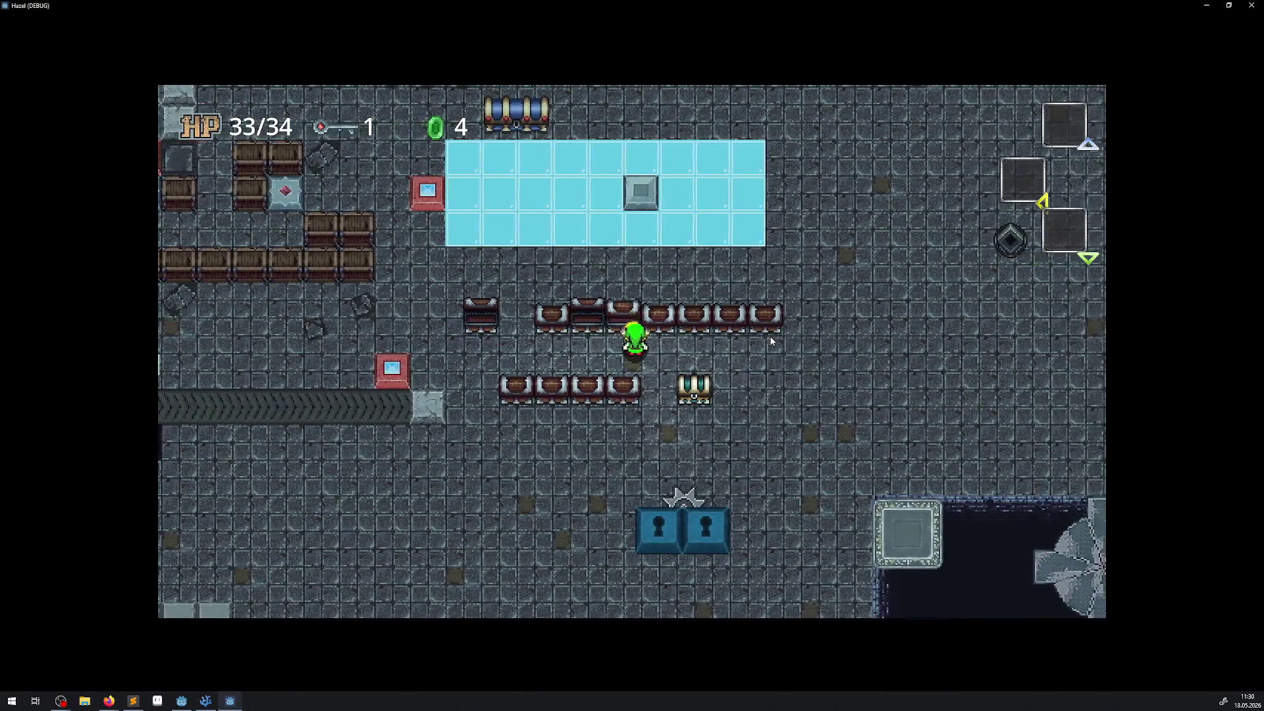
pyautogui.press('space')
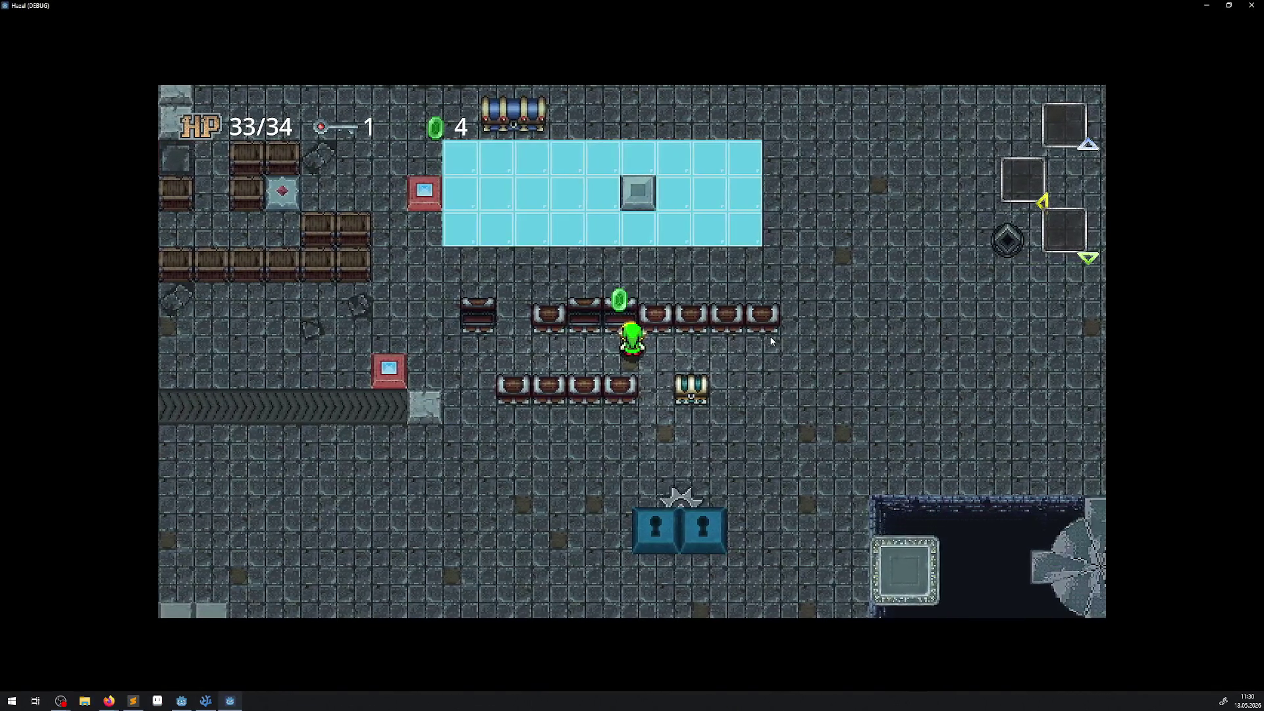
pyautogui.press('Right')
pyautogui.press('space')
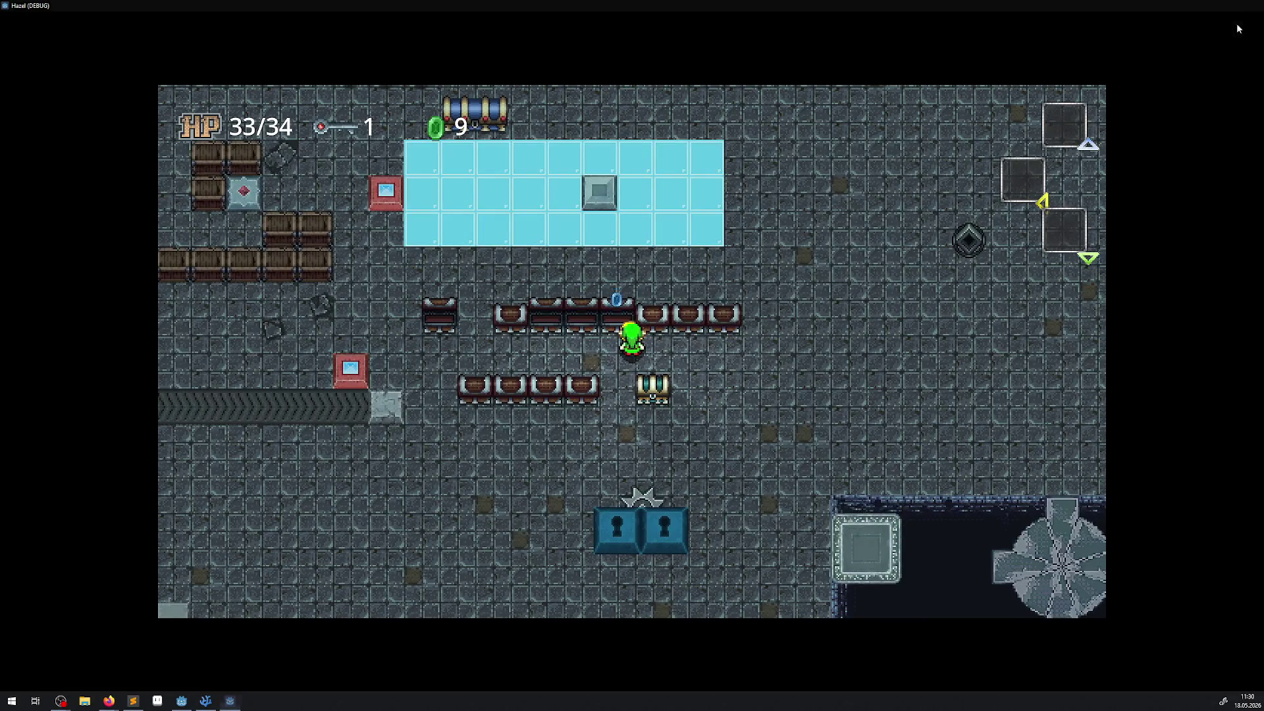
pyautogui.click(1258, 8)
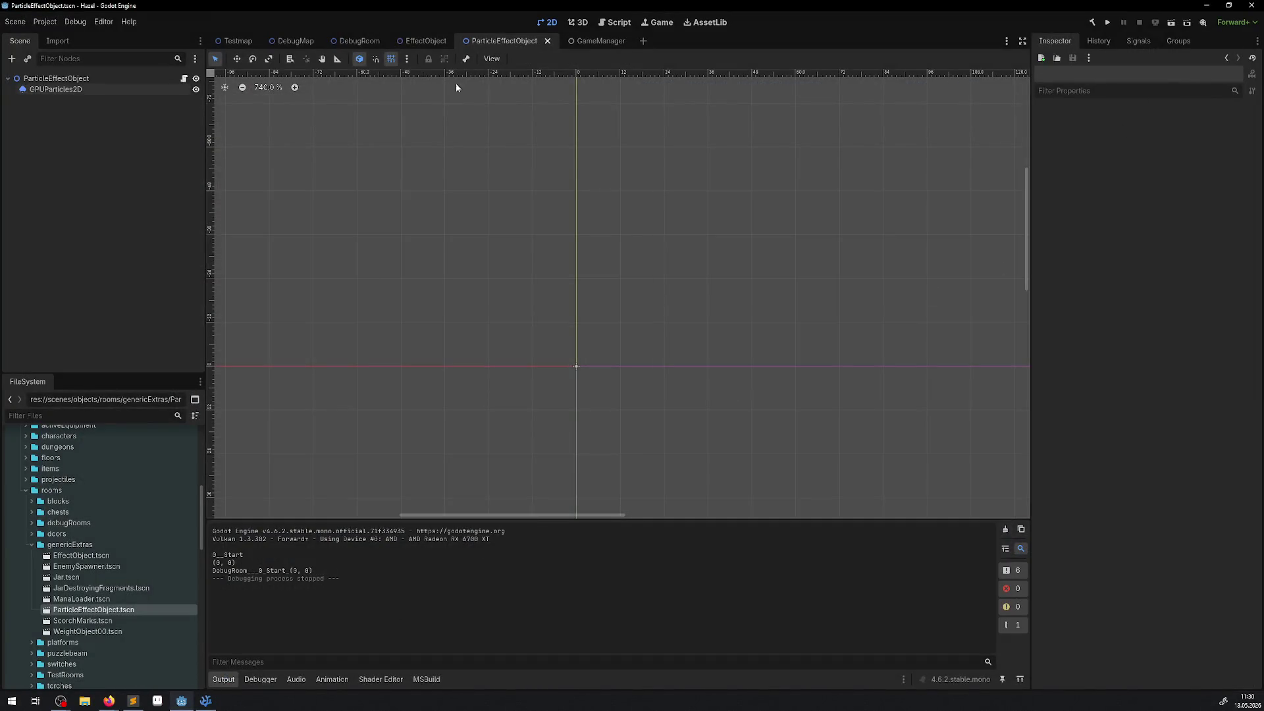
# Select the GPUParticles2D node and read the Emitting property's tooltip in the Inspector
pyautogui.click(77, 90)
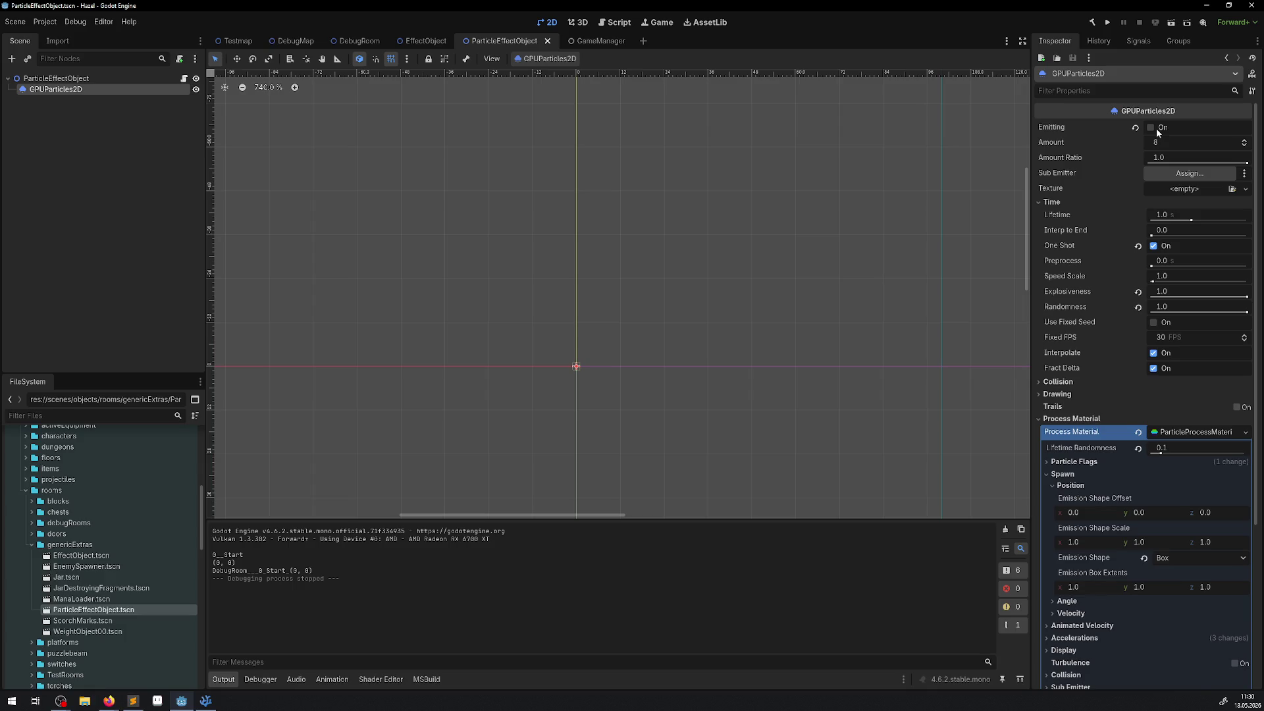
pyautogui.moveTo(1048, 131)
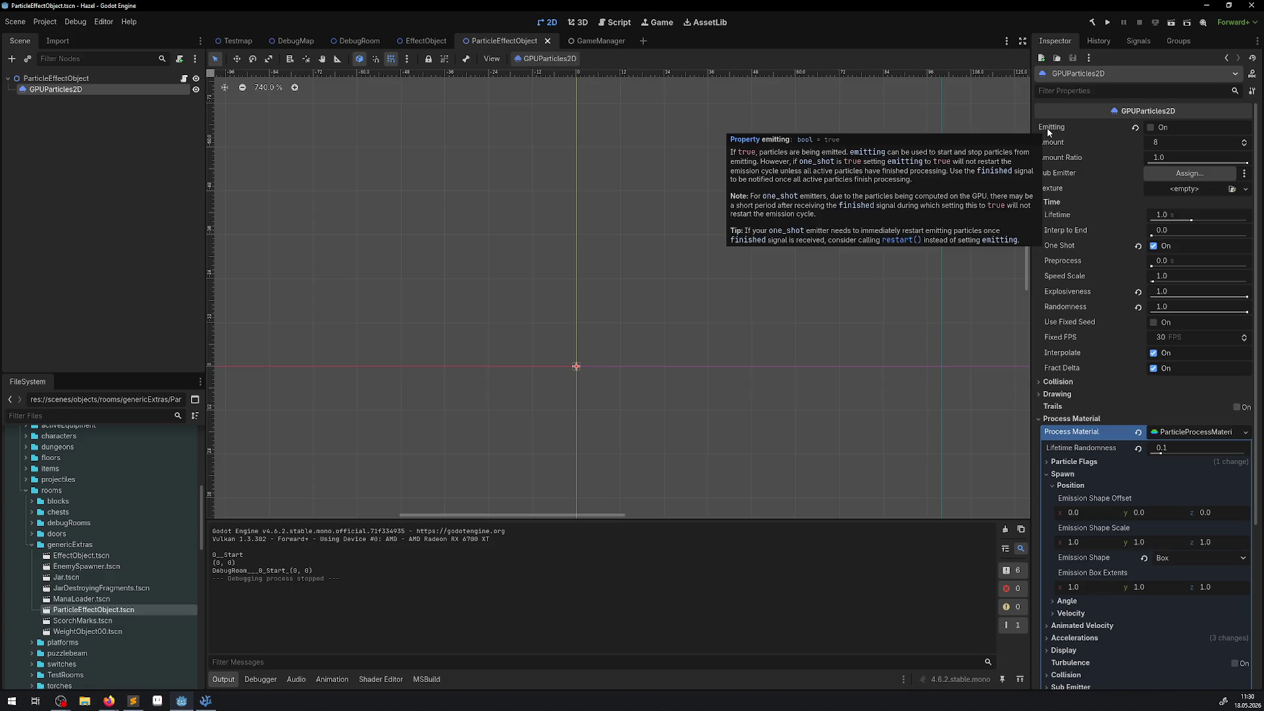
pyautogui.moveTo(585, 191); pyautogui.dragTo(539, 211)
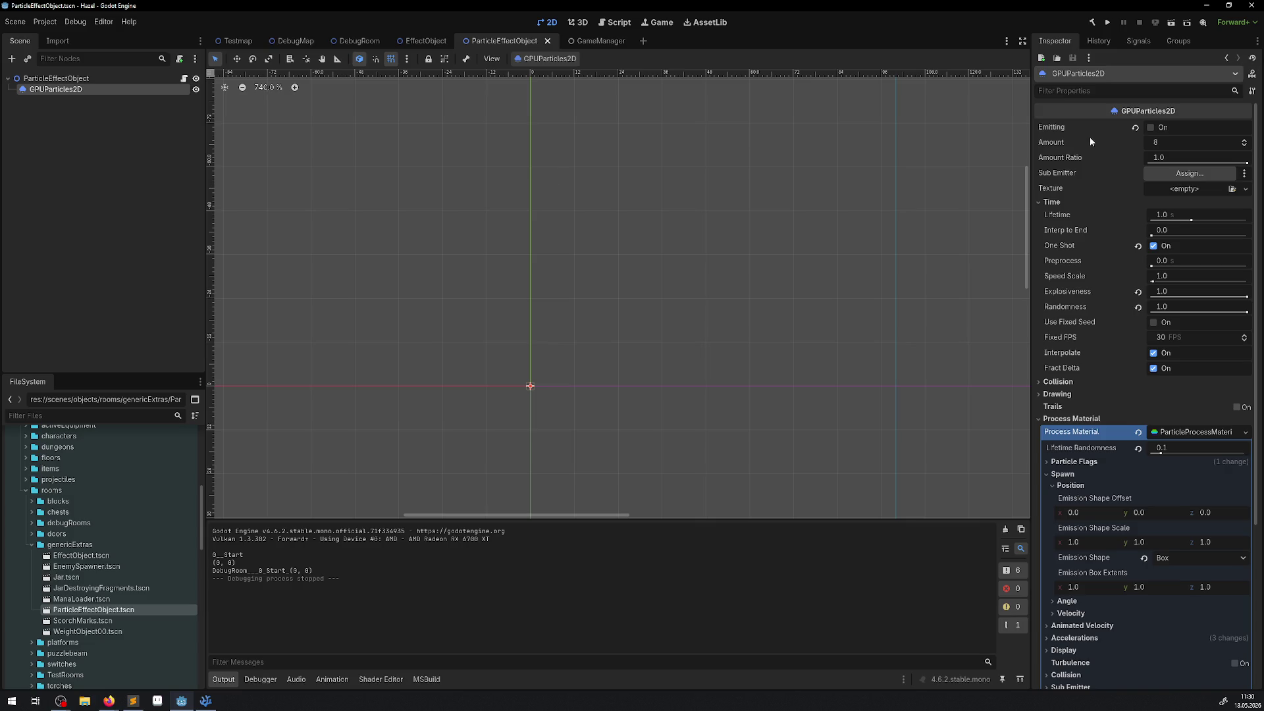
pyautogui.moveTo(1048, 125)
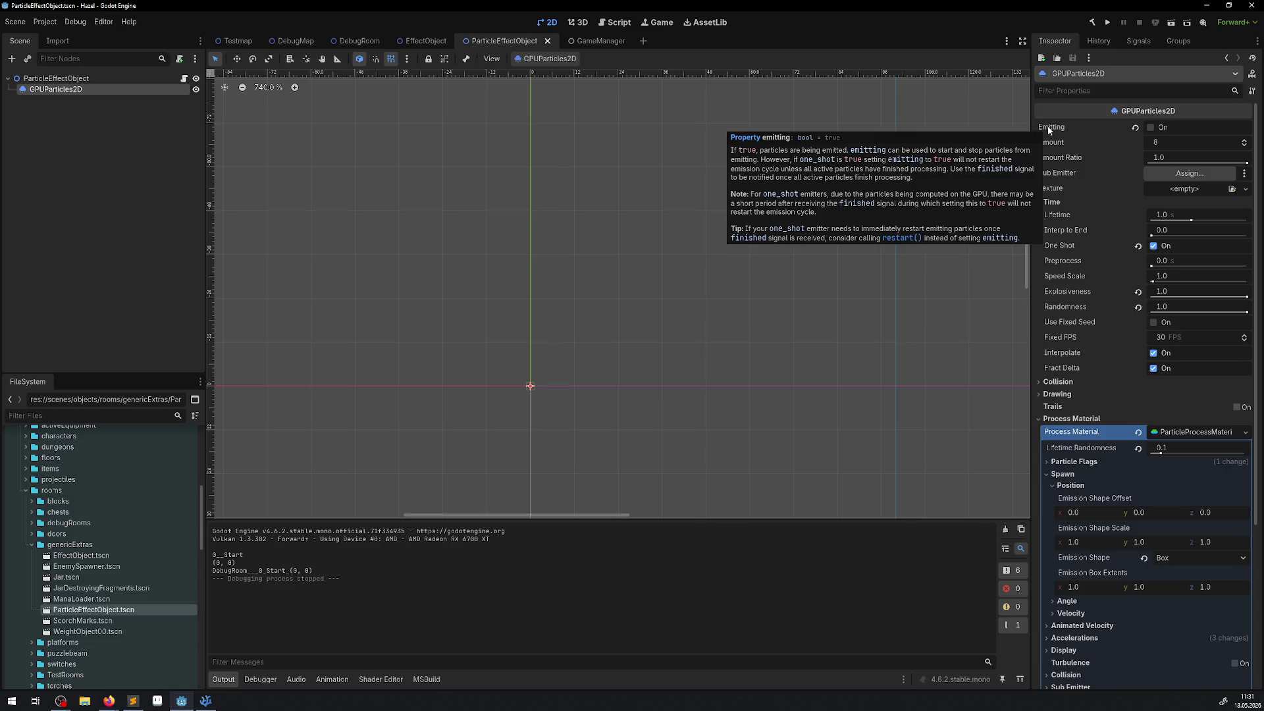
# Add GPUParticles2D.Emitting = true; to _Ready, save, and relaunch the game from Godot
pyautogui.click(205, 701)
pyautogui.doubleClick(428, 201)
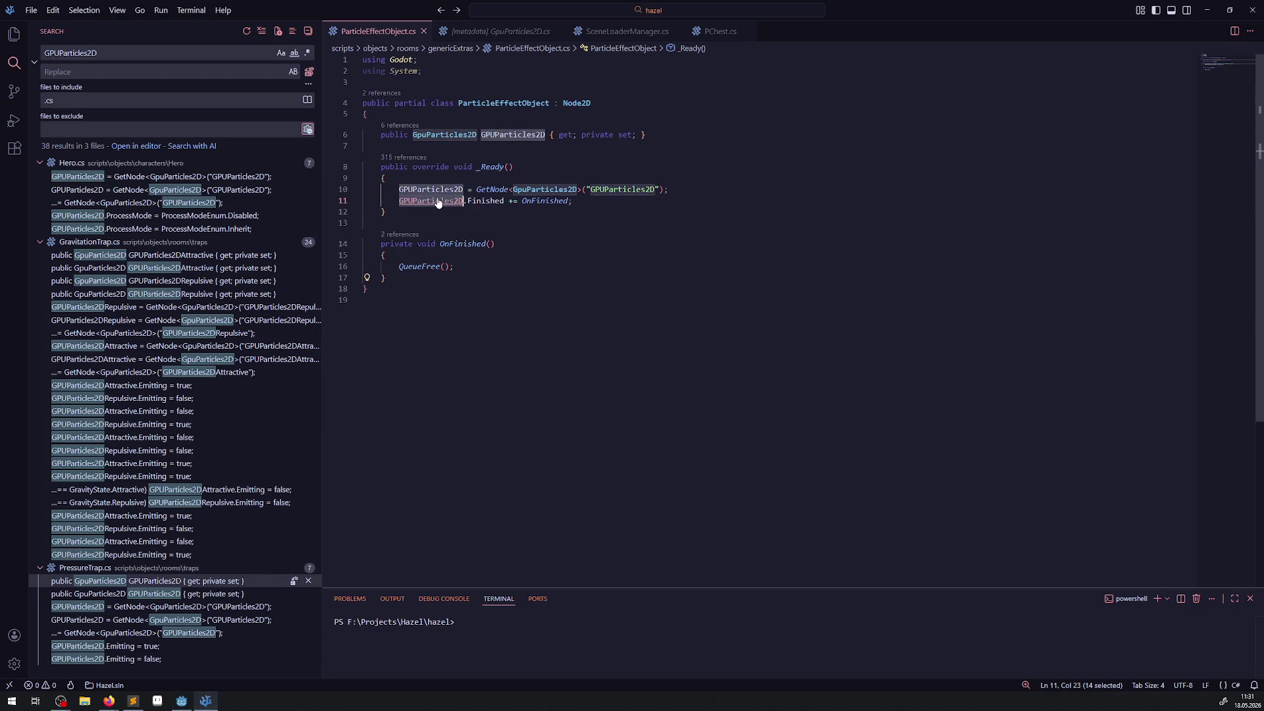
pyautogui.hotkey('ctrl', 'c')
pyautogui.click(595, 200)
pyautogui.press('Return')
pyautogui.hotkey('ctrl', 'v')
pyautogui.write('.')
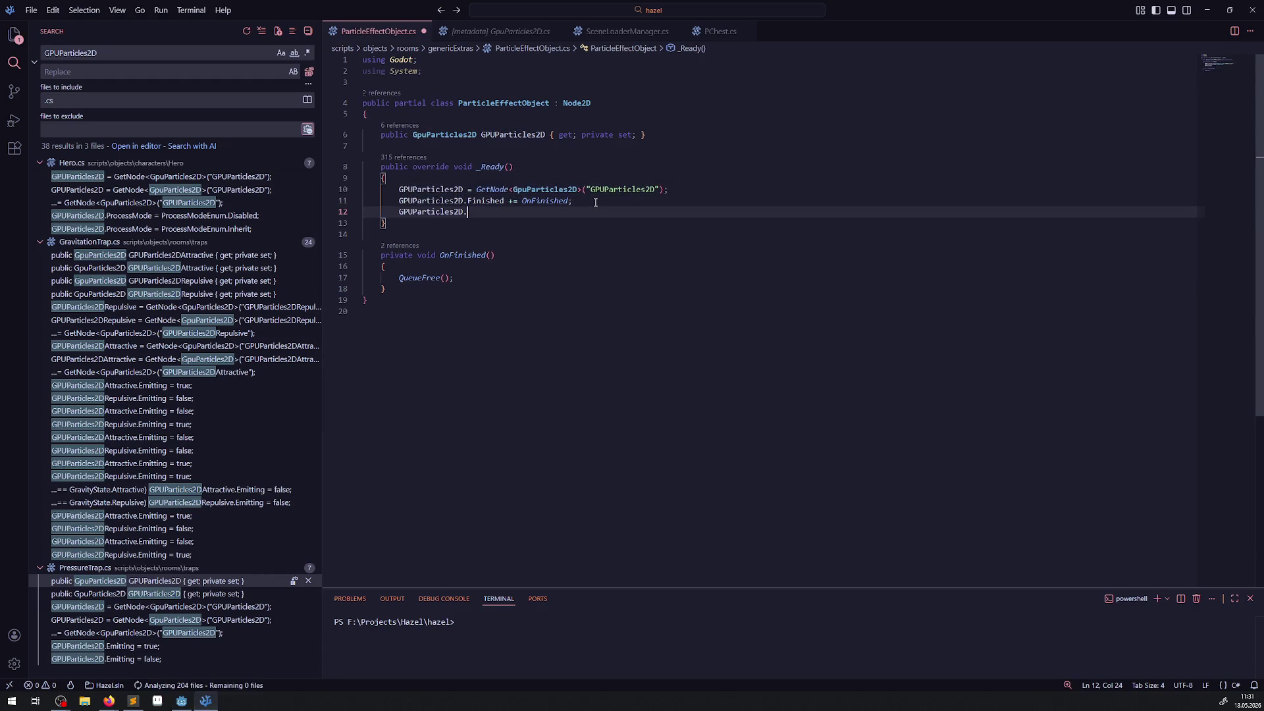
pyautogui.write('Emitting = true')
pyautogui.write(';')
pyautogui.hotkey('ctrl', 's')
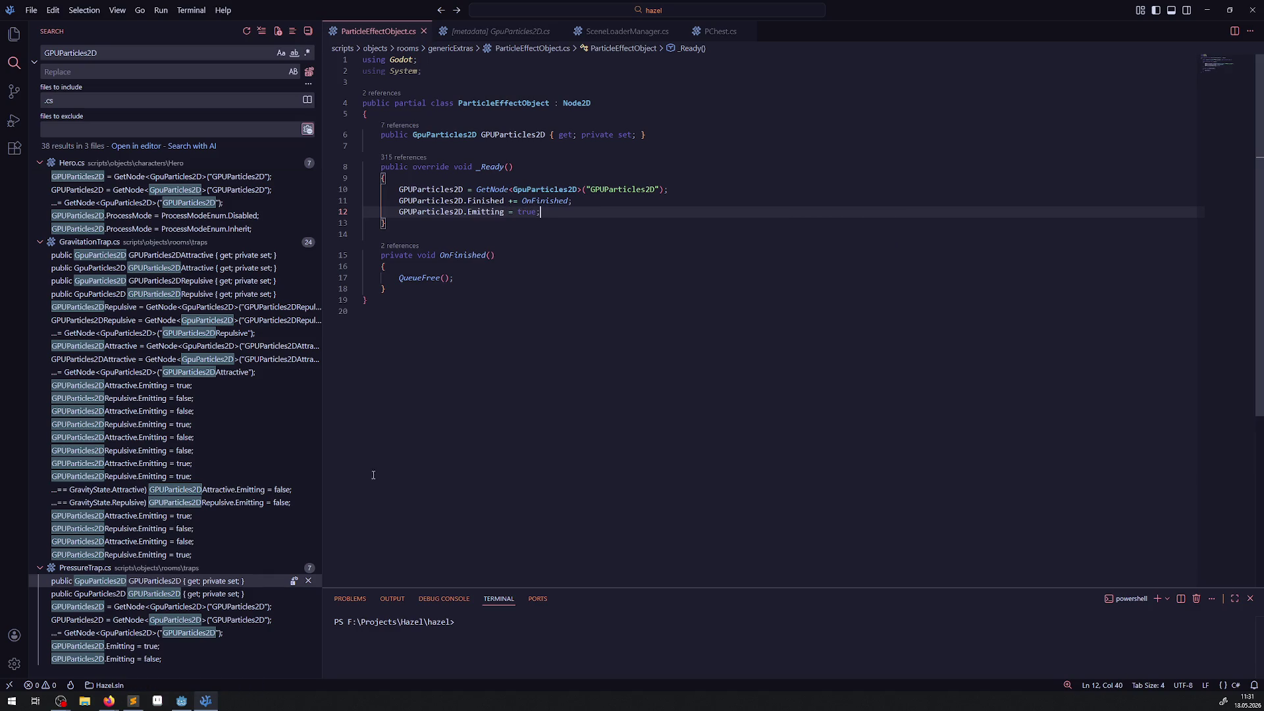
pyautogui.hotkey('alt', 'Tab')
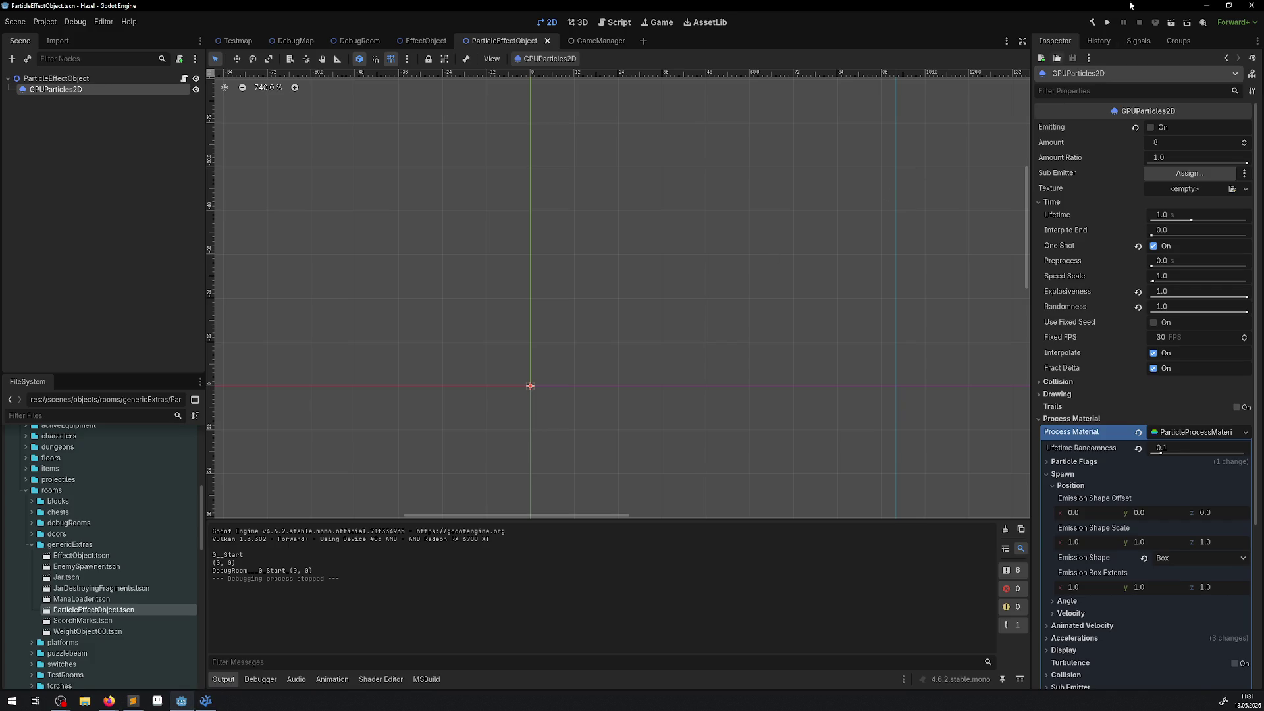
pyautogui.click(1109, 23)
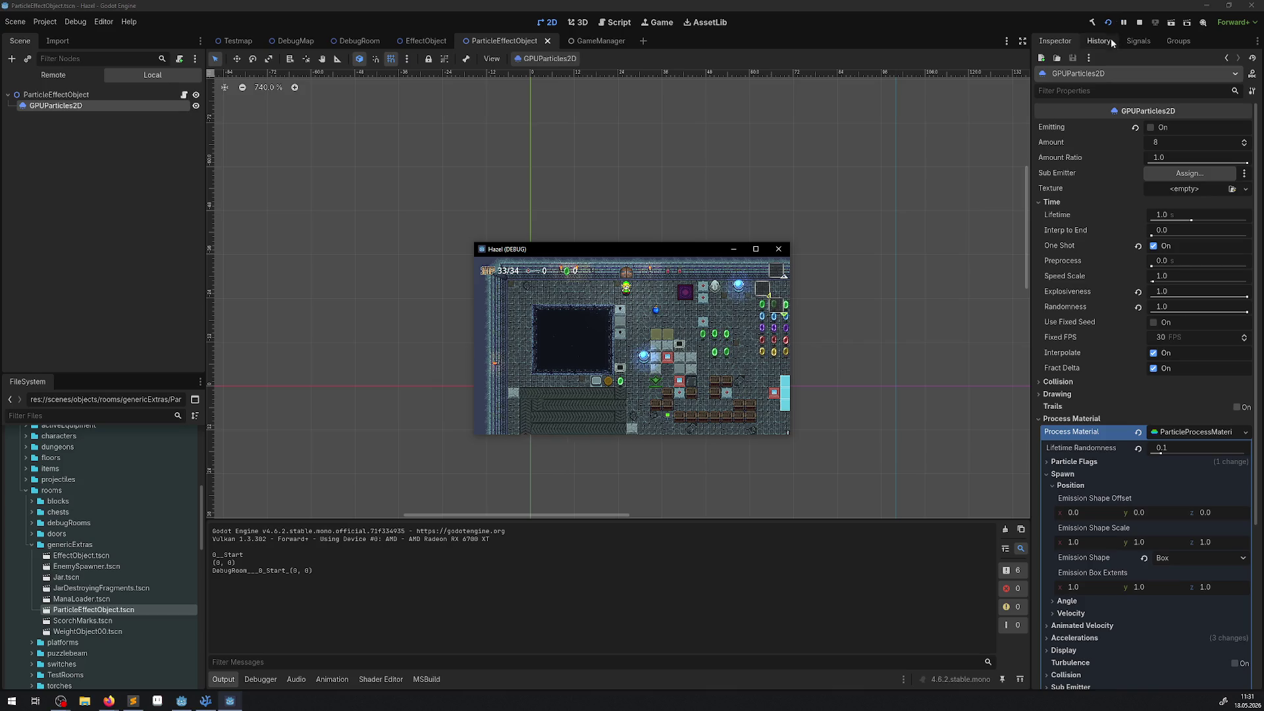
# Maximize the Hazel (DEBUG) game window and walk the character to collect rupees and a key
pyautogui.click(755, 248)
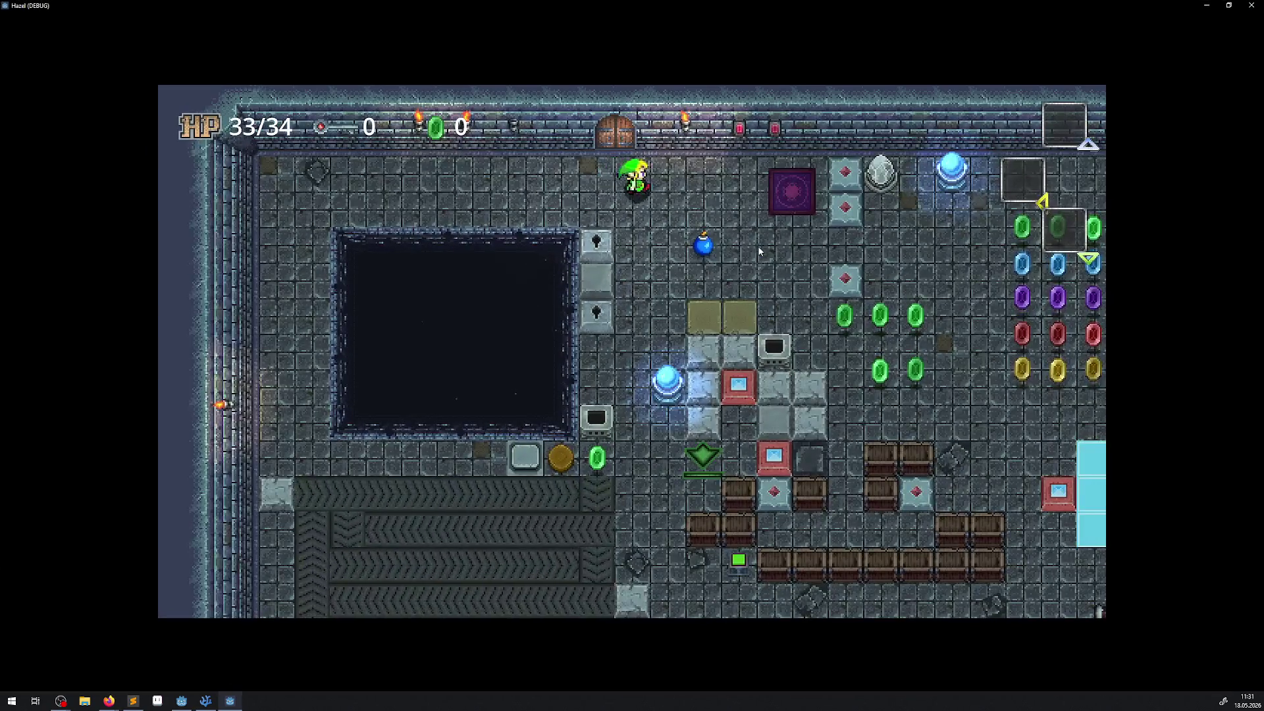
pyautogui.press('Down')
pyautogui.press('Right')
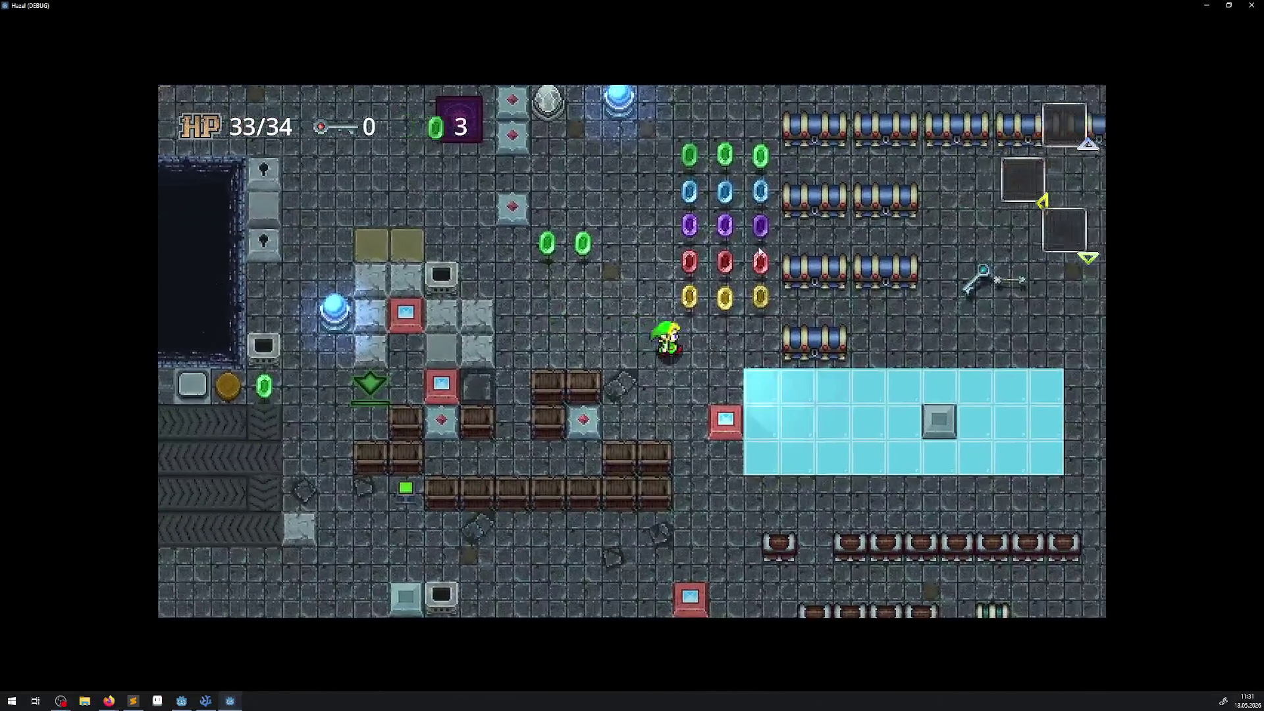
pyautogui.press('Down')
pyautogui.press('Right')
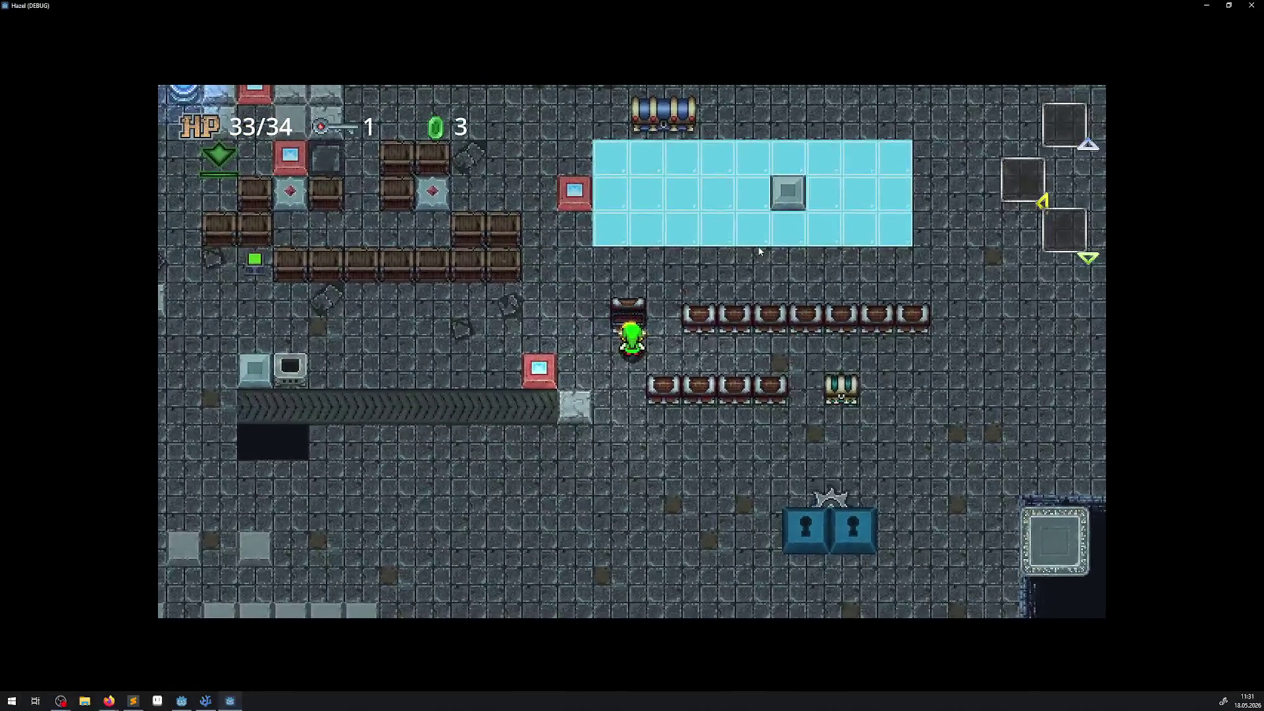
pyautogui.press('Right')
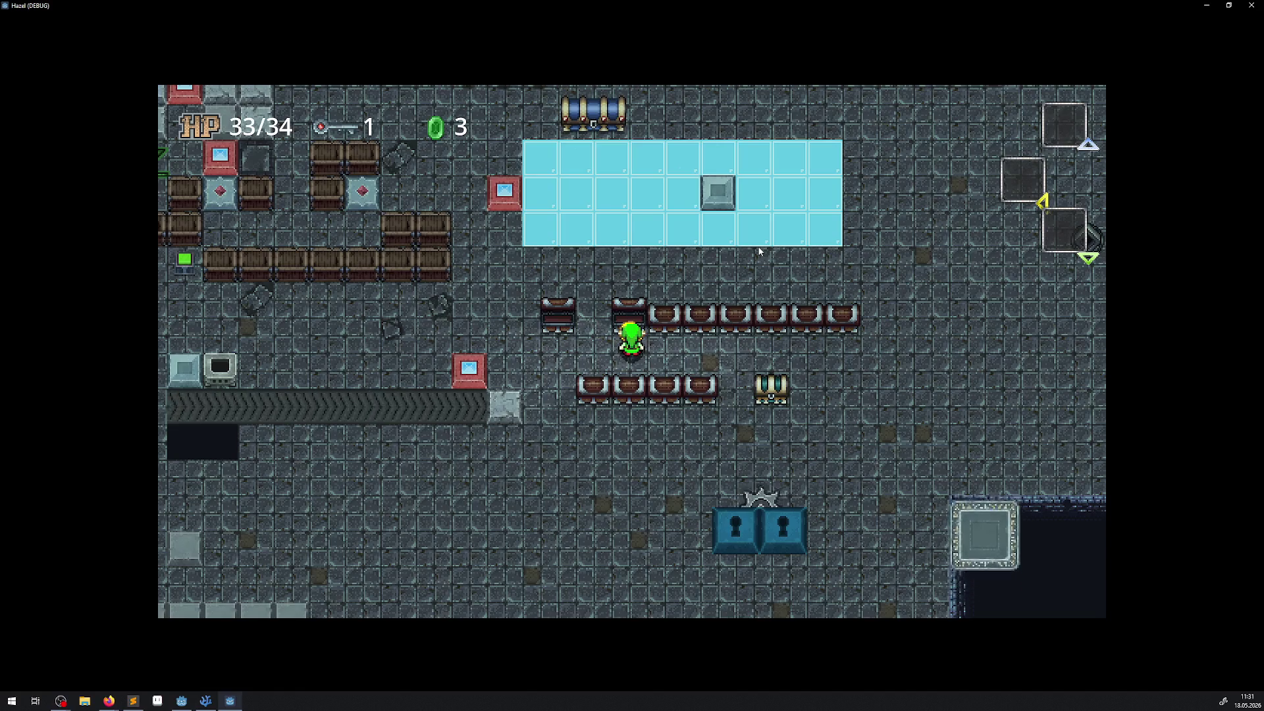
# Cross the ice to the chests and open three of them to watch the particle effect
pyautogui.press('Right')
pyautogui.press('Up')
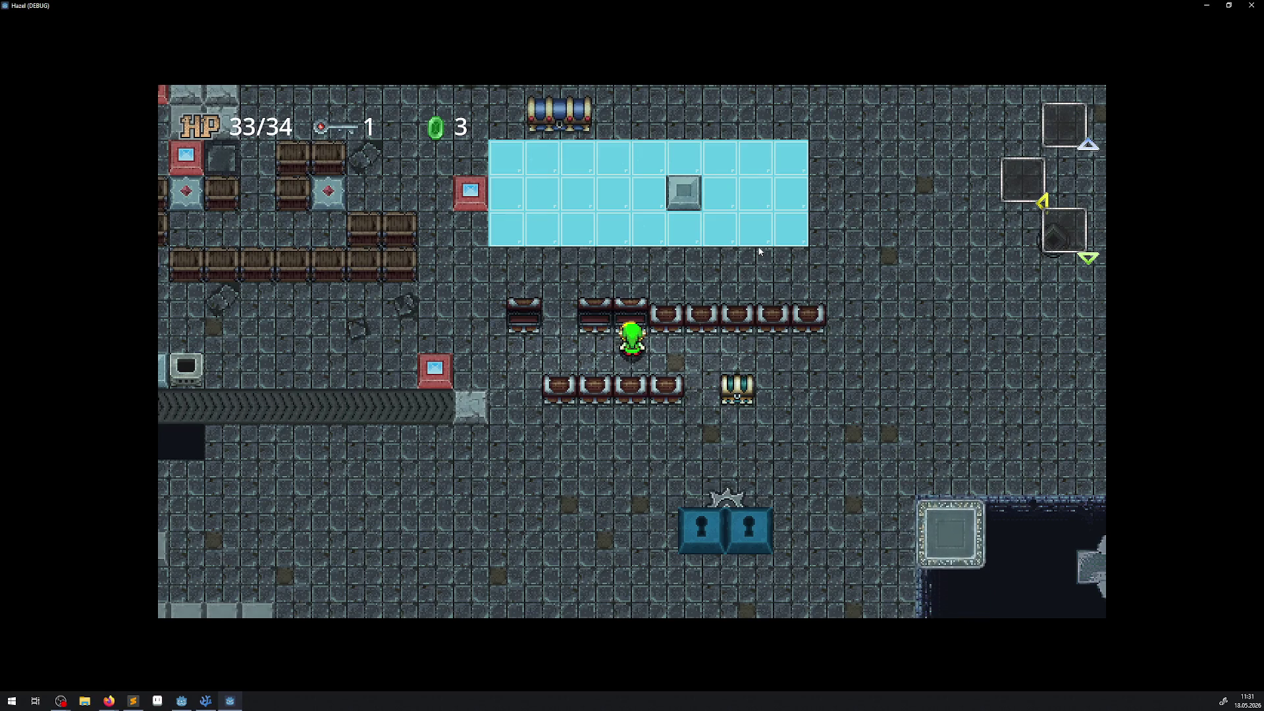
pyautogui.press('Up')
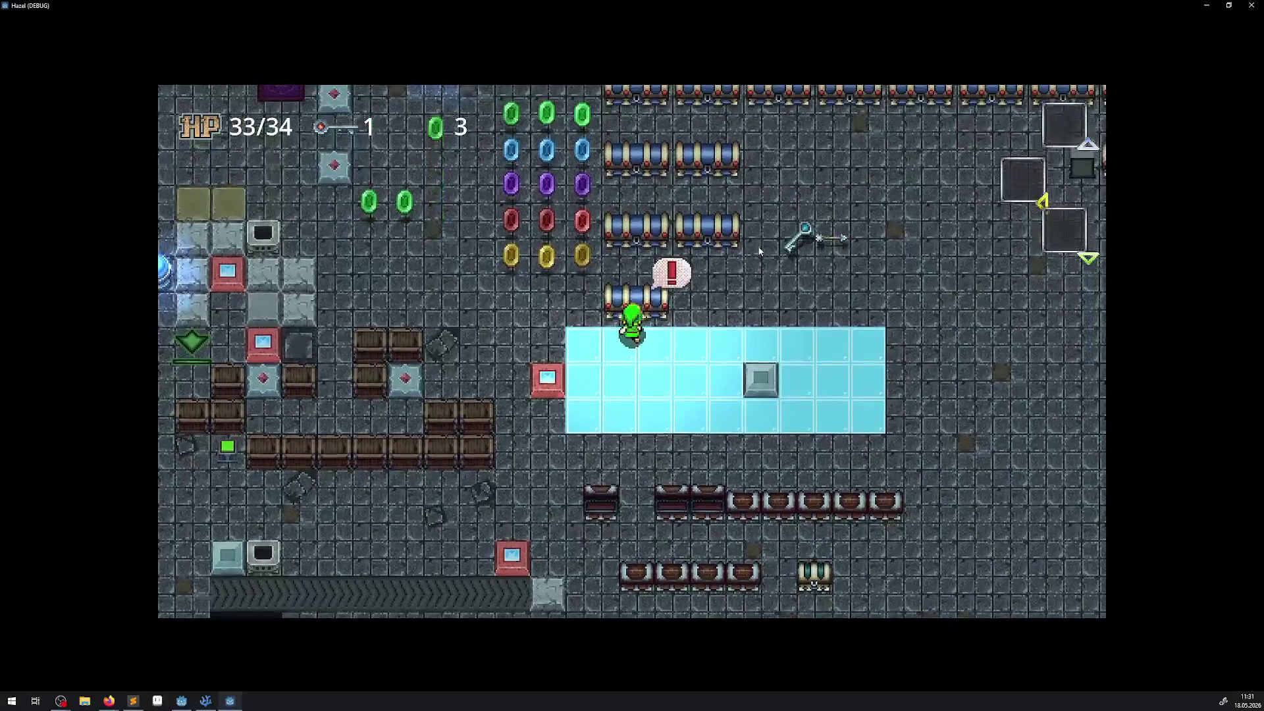
pyautogui.press('space')
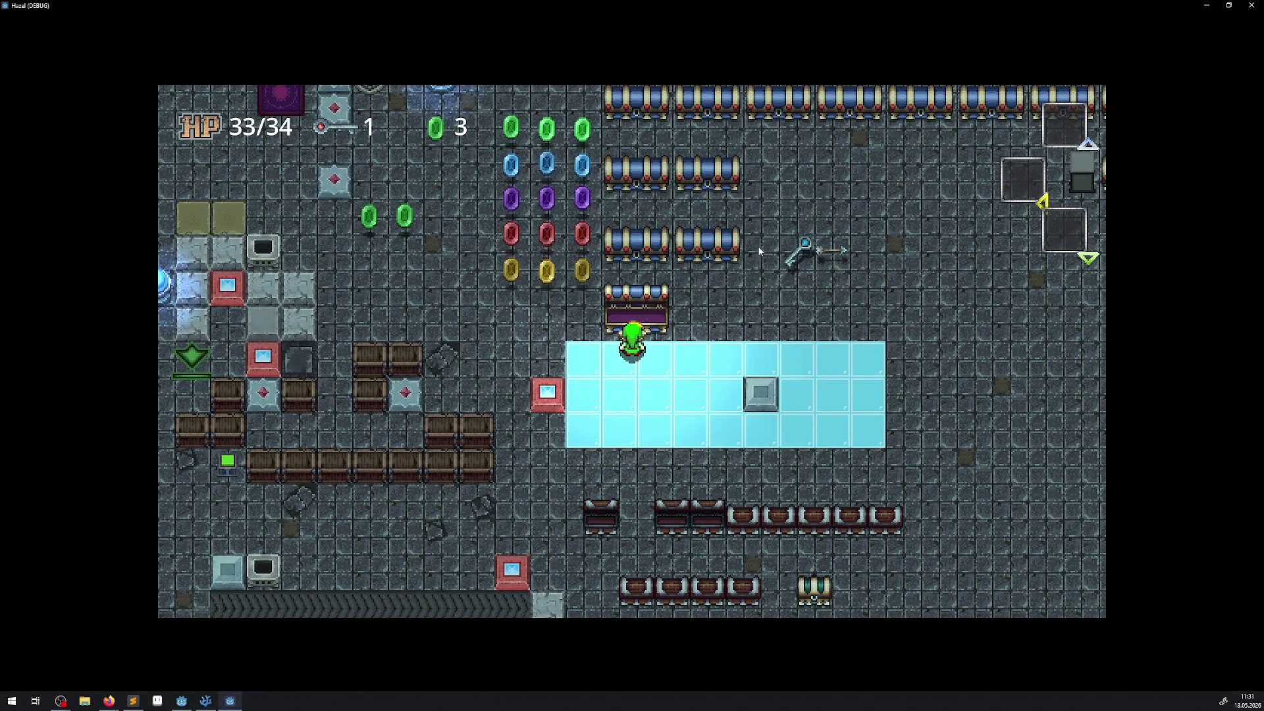
pyautogui.press('Up')
pyautogui.press('Right')
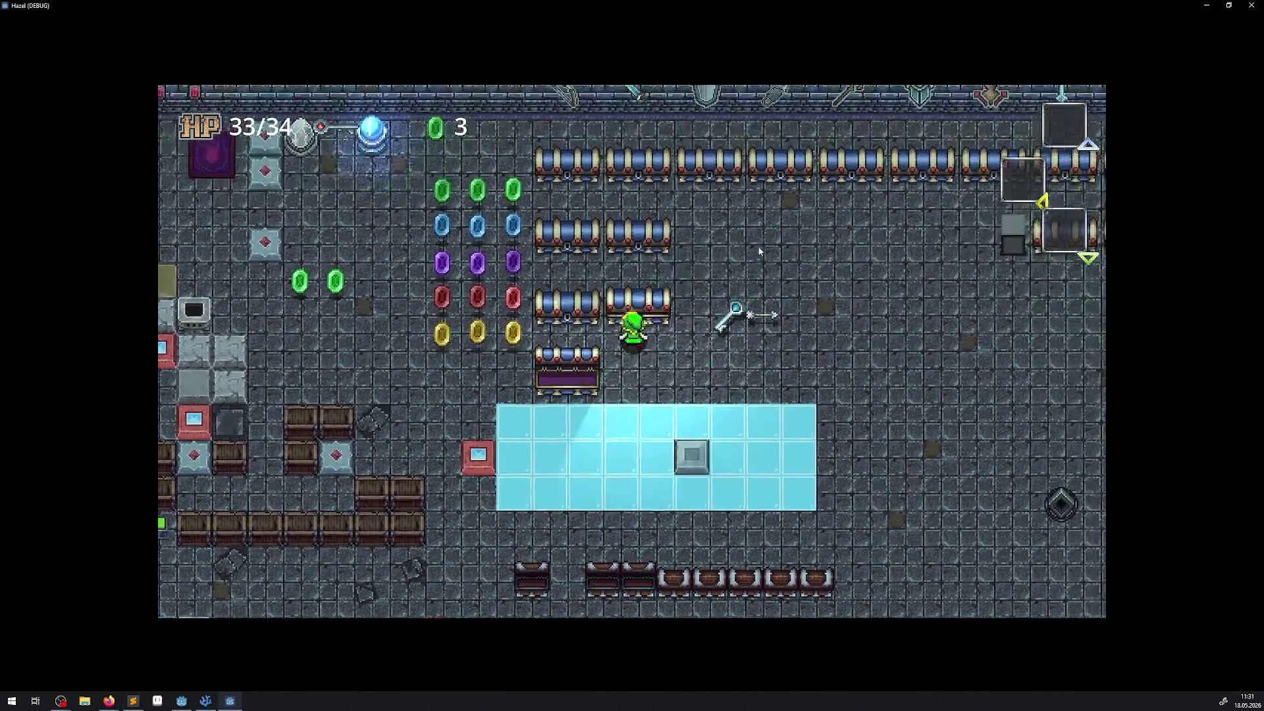
pyautogui.press('space')
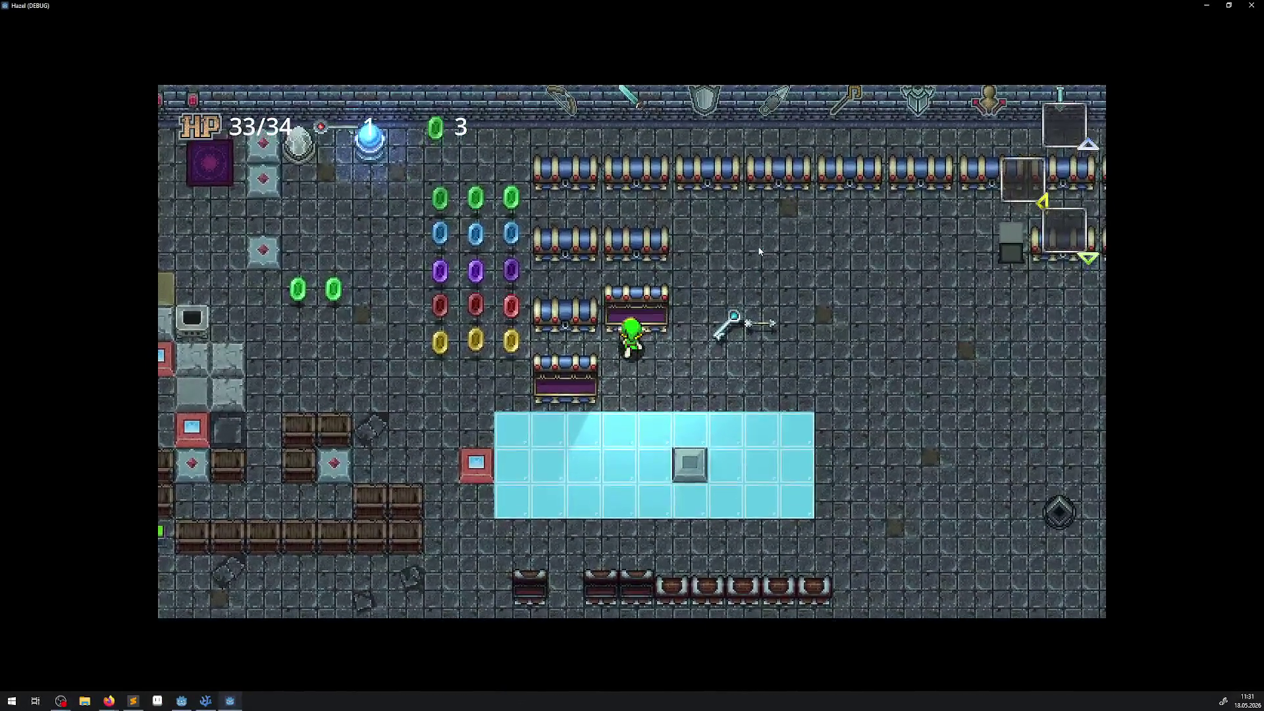
pyautogui.press('Left')
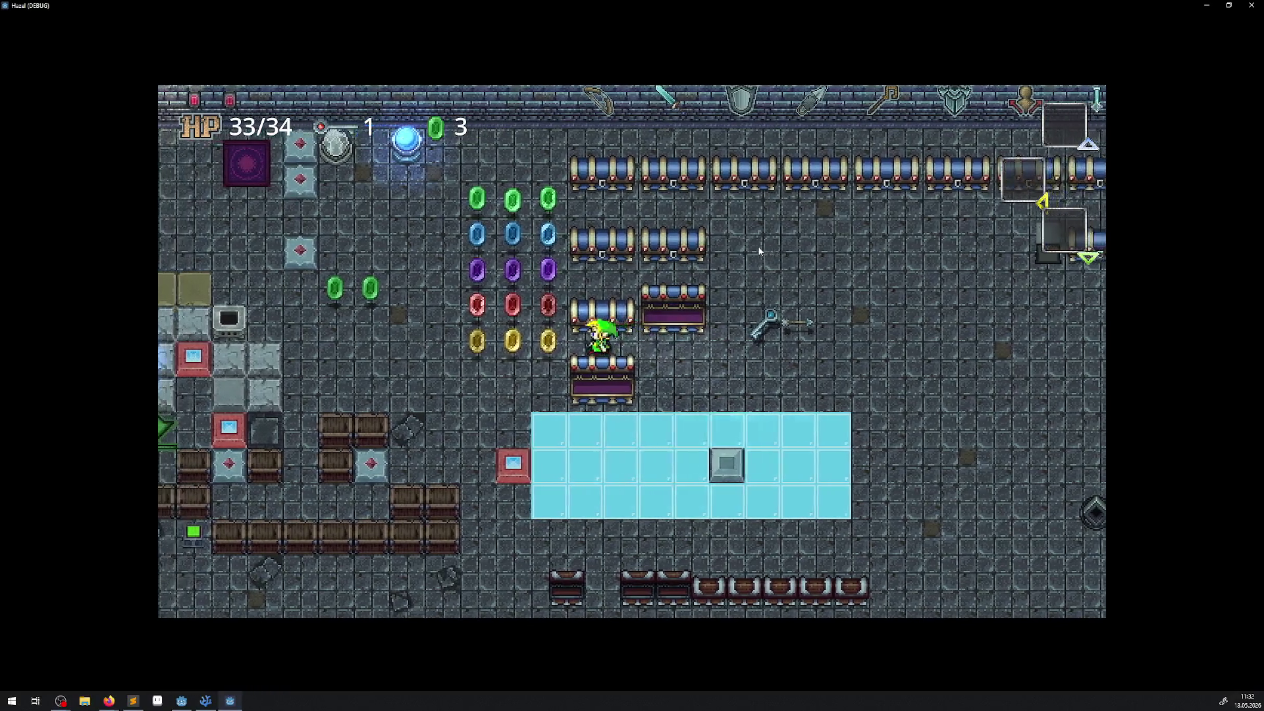
pyautogui.press('space')
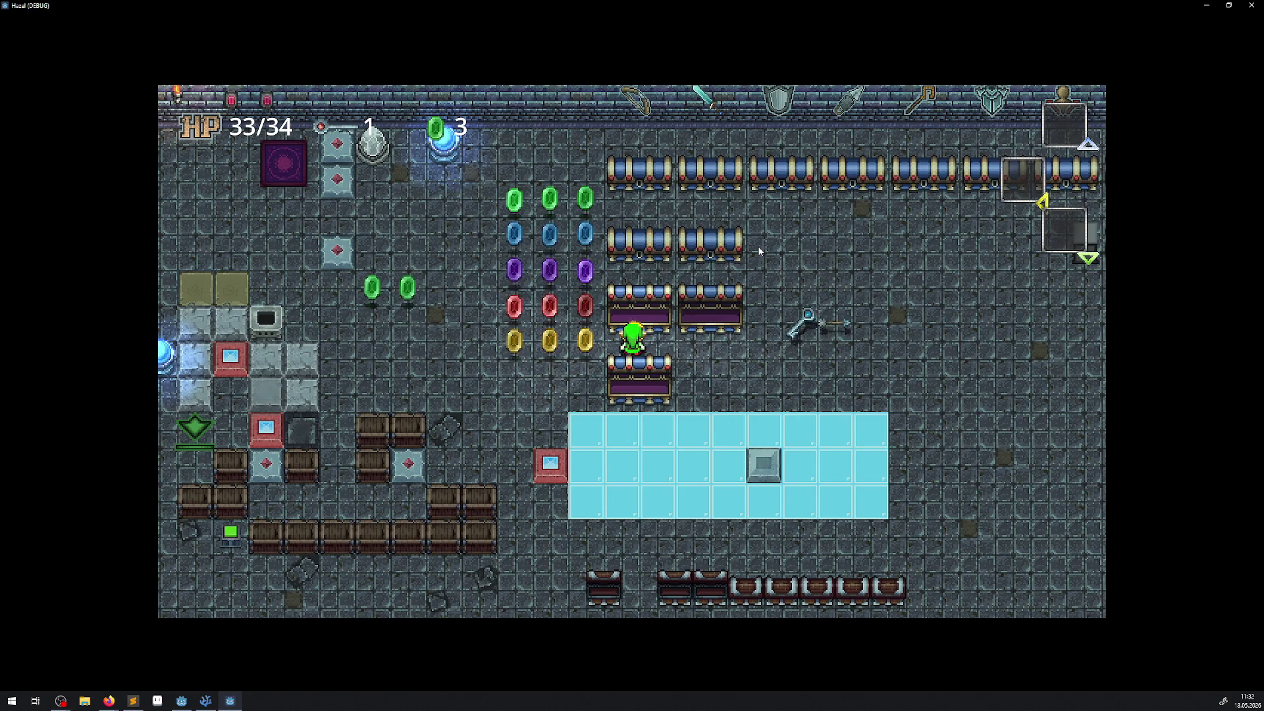
# Grab the key, return along the chests and open the top-row chest
pyautogui.press('Right')
pyautogui.press('Left')
pyautogui.press('Up')
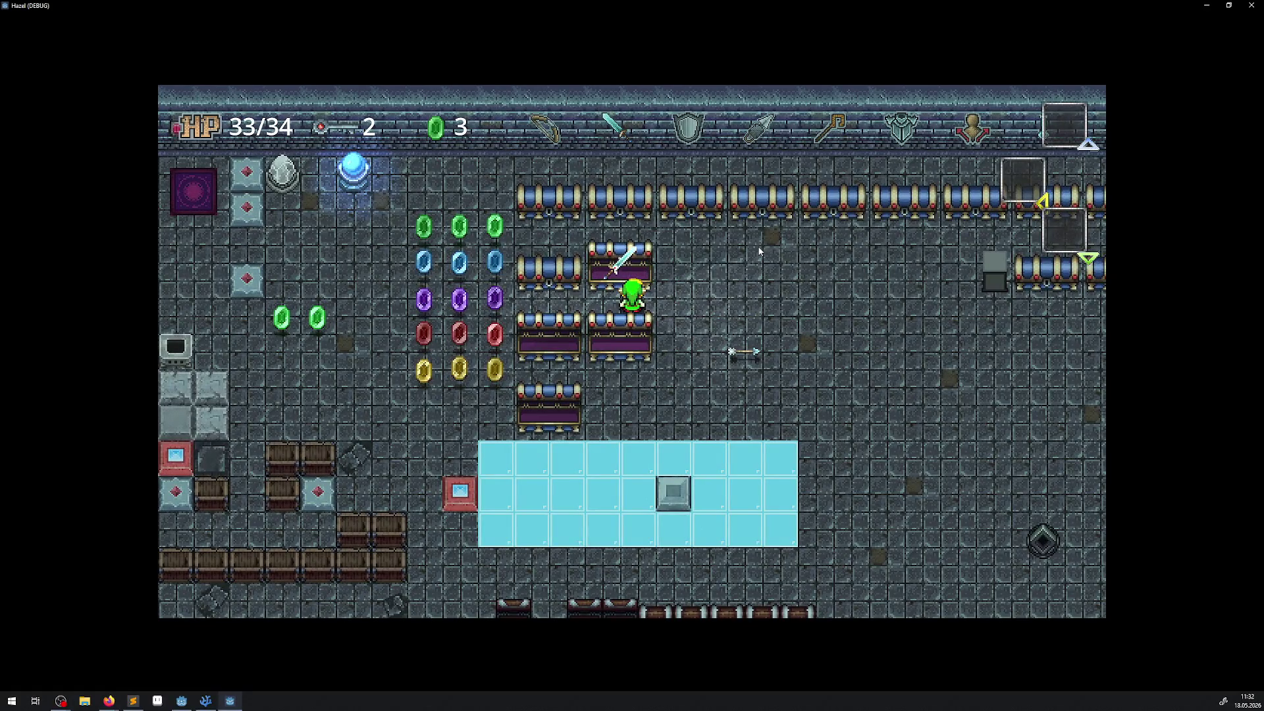
pyautogui.press('Left')
pyautogui.press('Up')
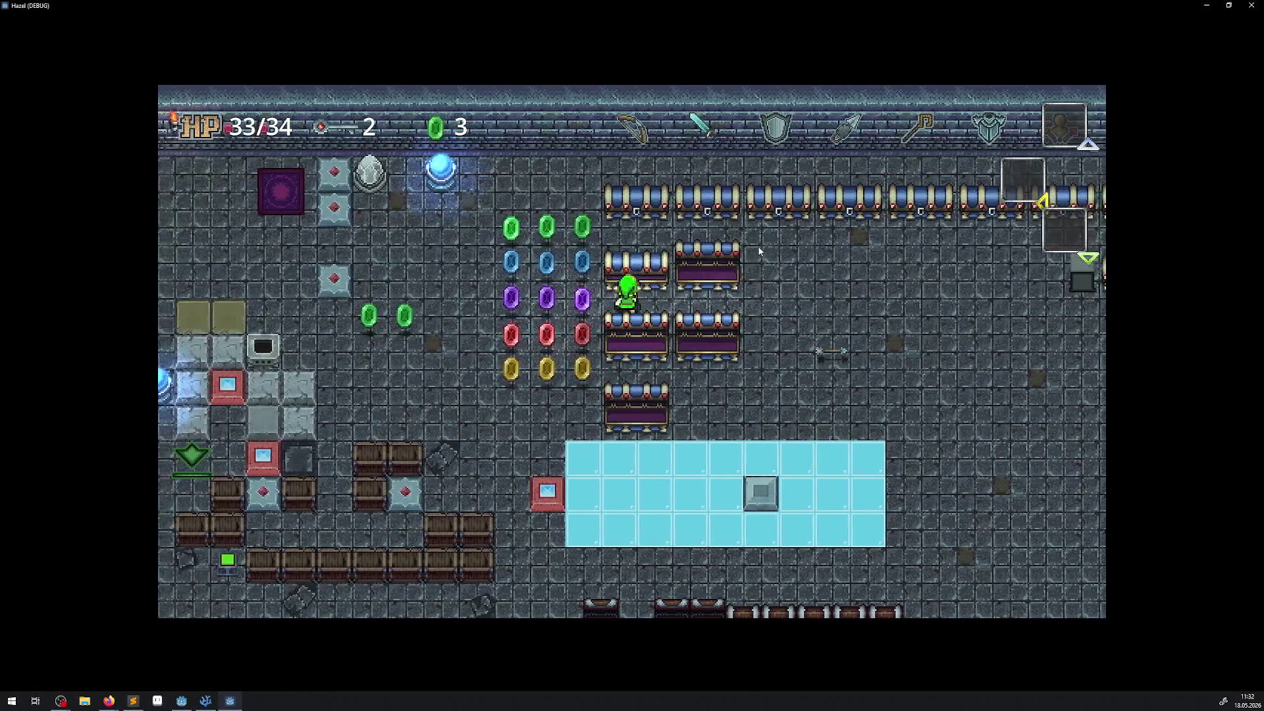
pyautogui.press('Right')
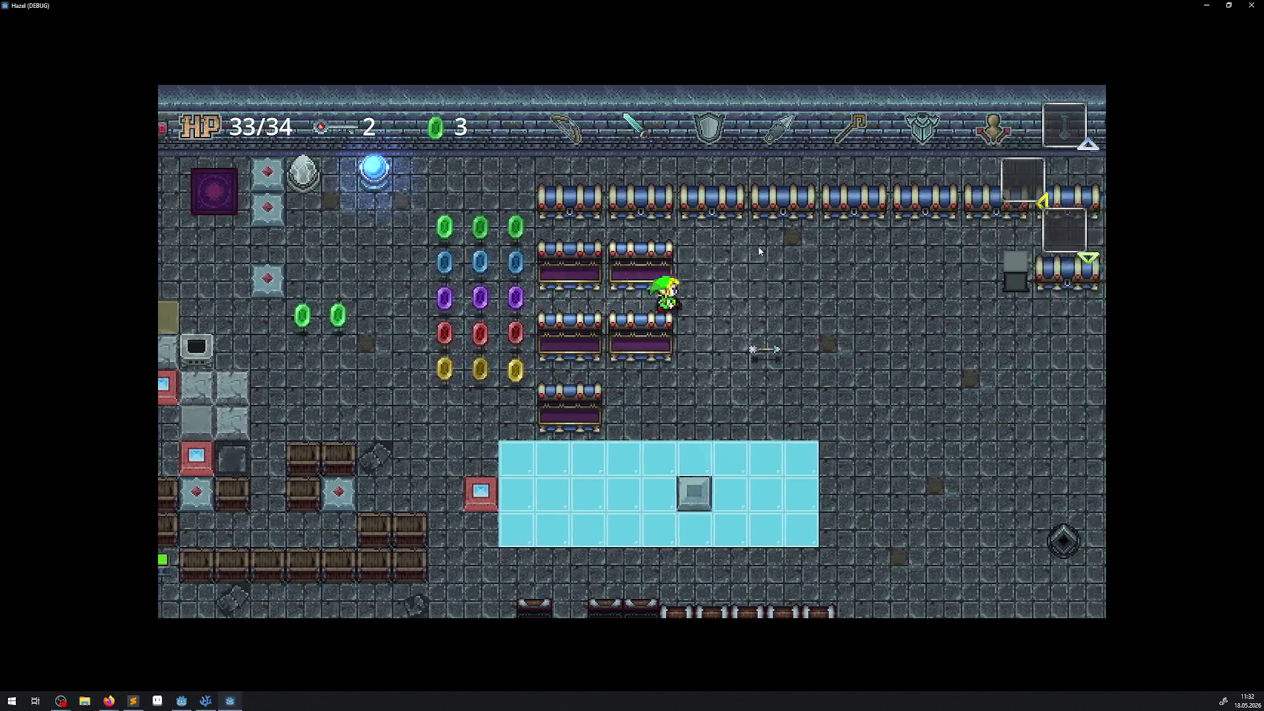
pyautogui.press('Up')
pyautogui.press('space')
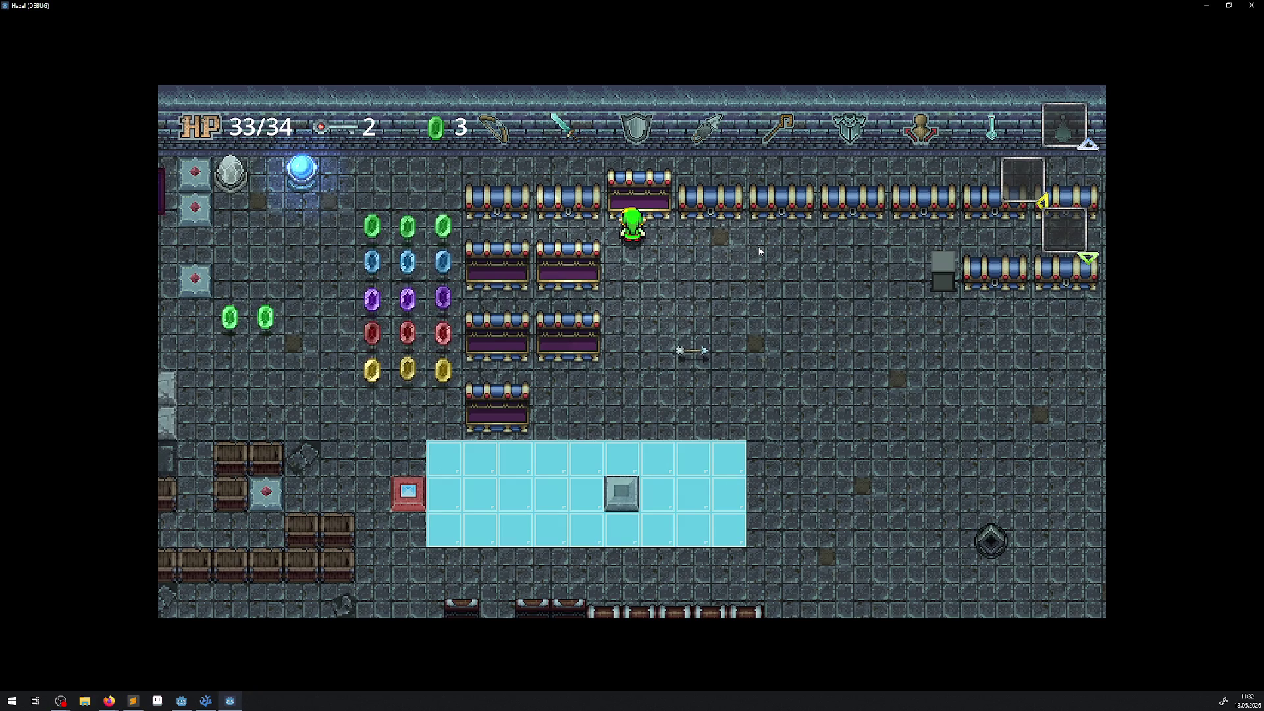
# Walk away from the opened chest across the room toward the pillars
pyautogui.press('Right')
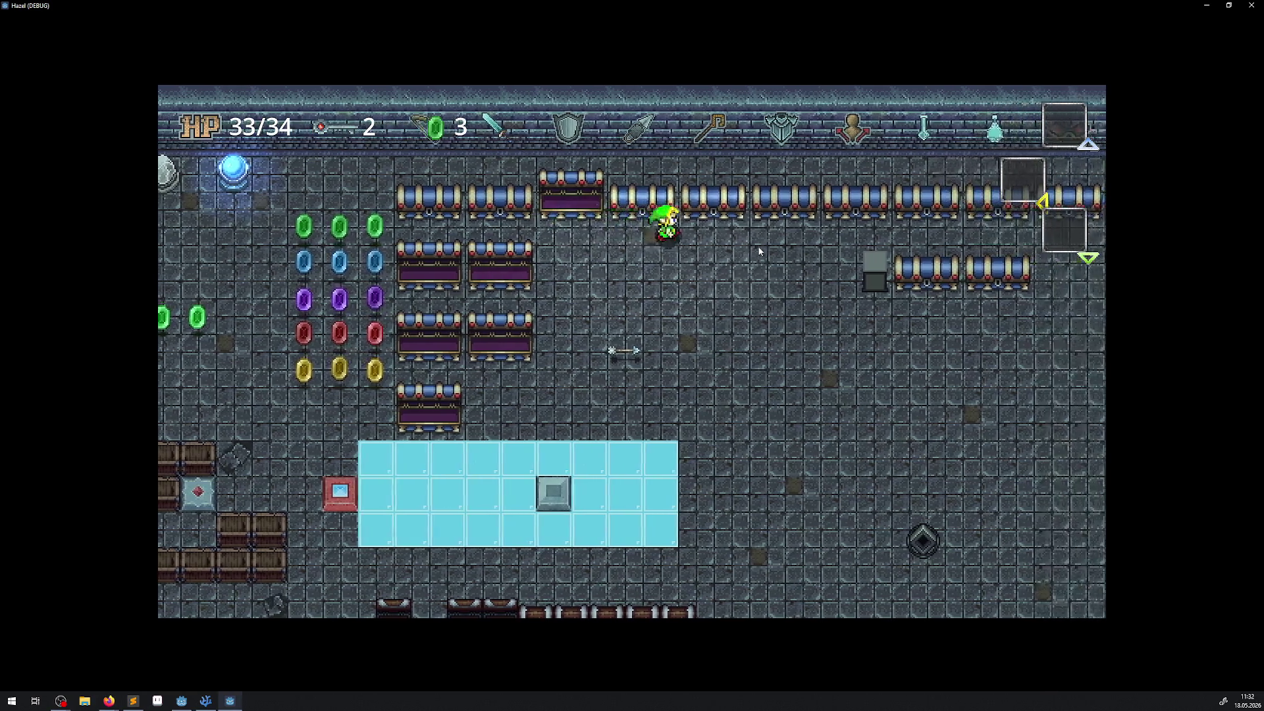
pyautogui.press('Down')
pyautogui.press('Right')
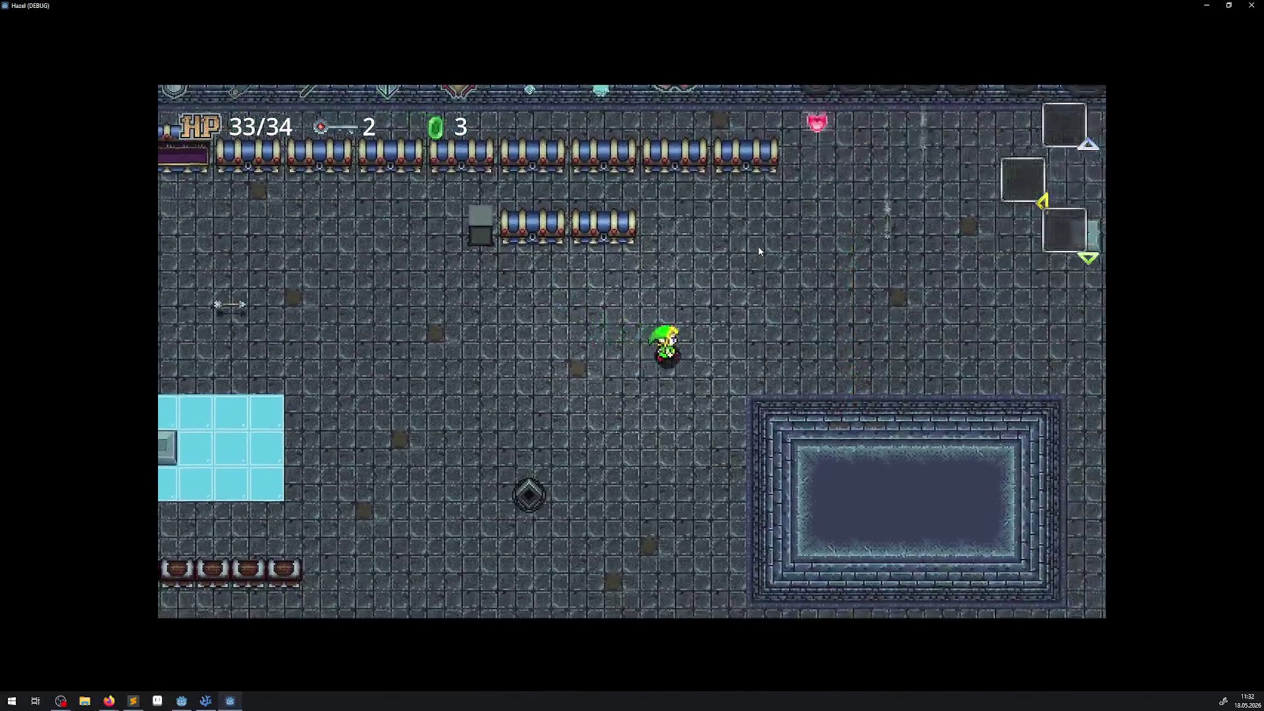
pyautogui.press('Up')
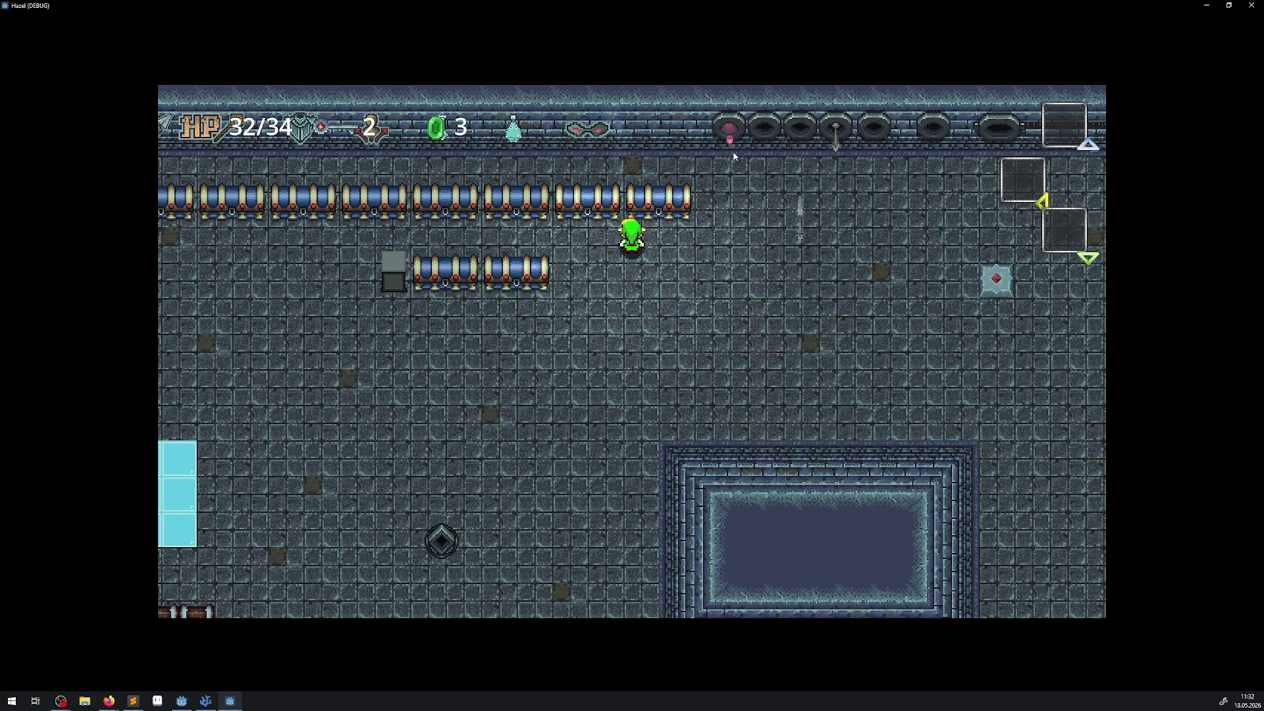
# Walk the character right, then down, left and up around the room
pyautogui.press('Right')
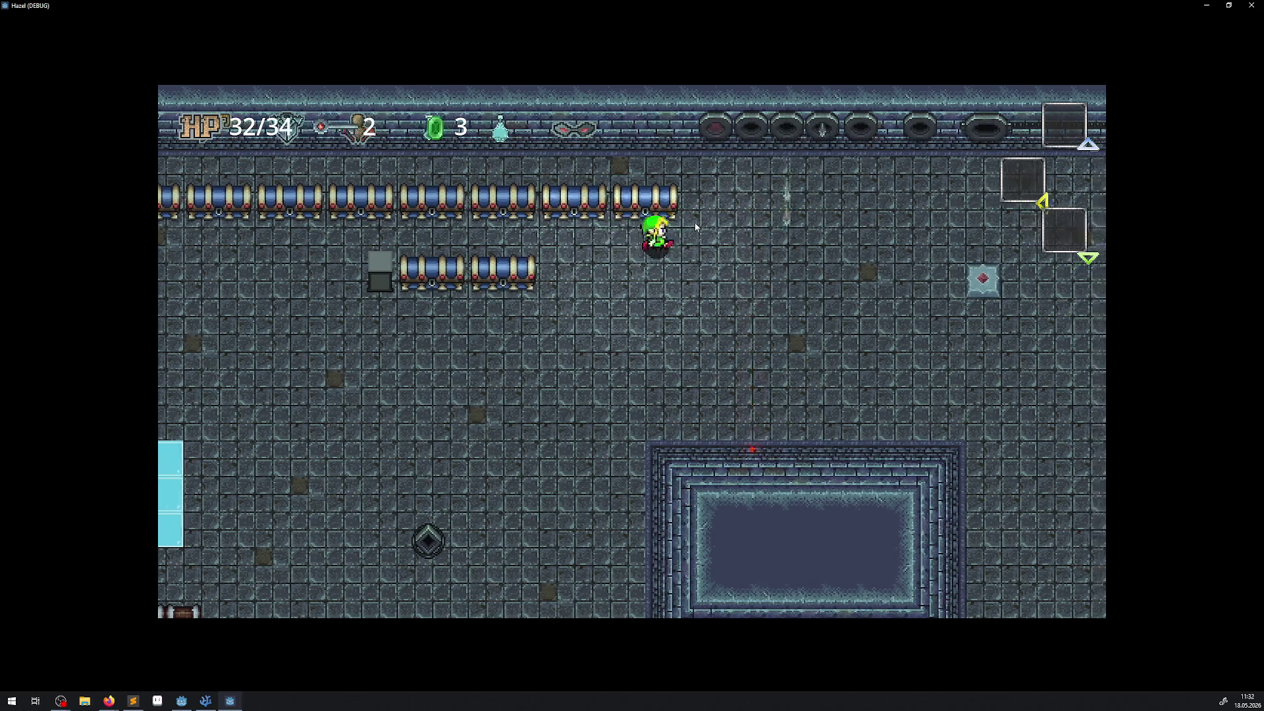
pyautogui.press('Left')
pyautogui.press('Down')
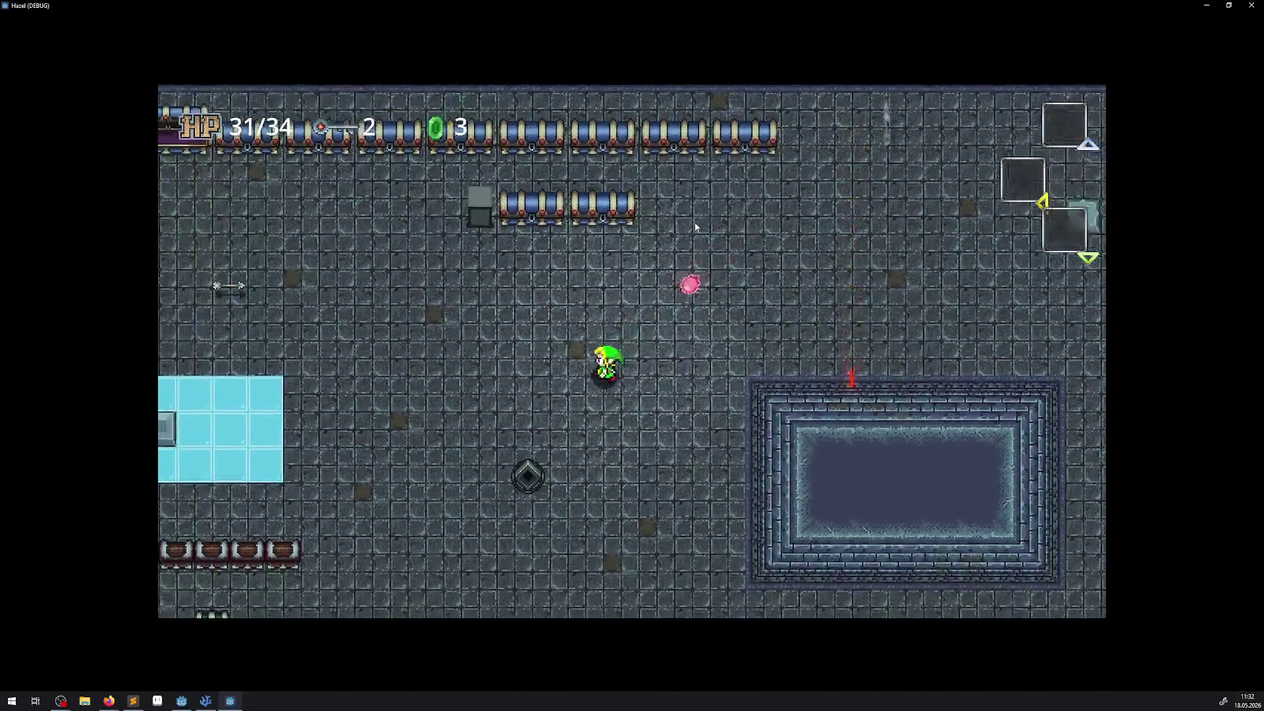
pyautogui.press('Down')
pyautogui.press('Left')
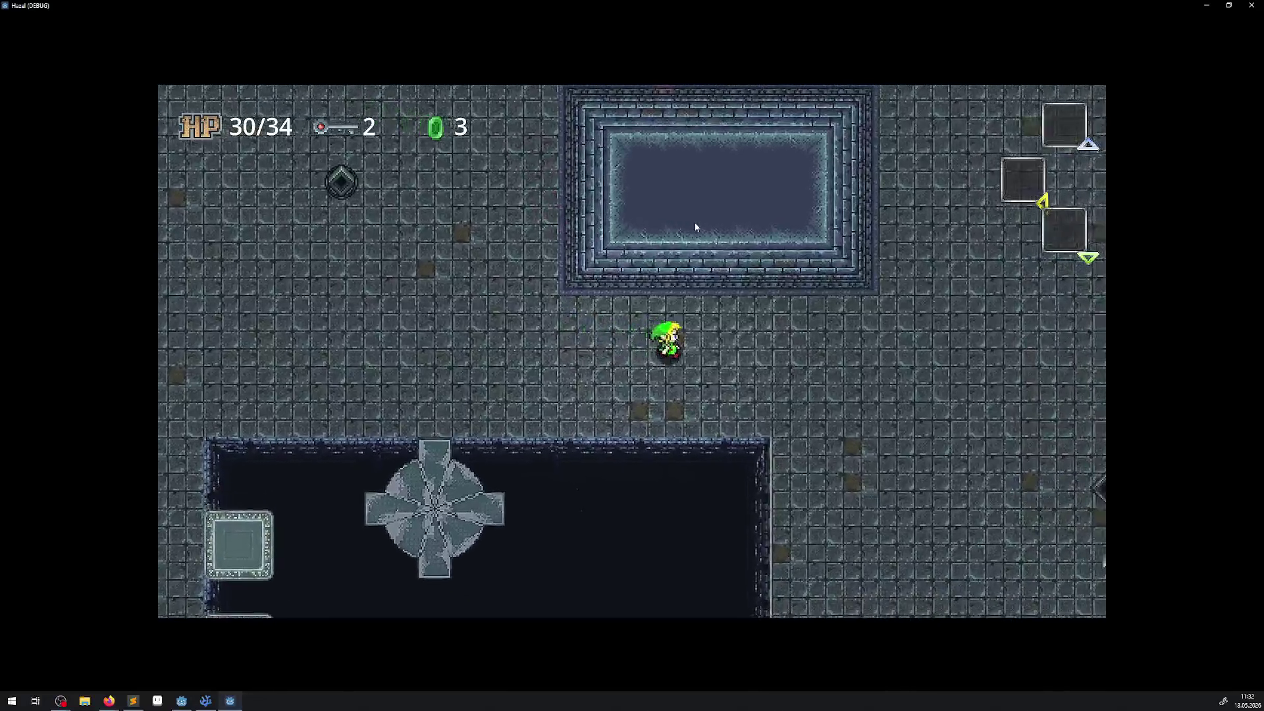
pyautogui.press('Left')
pyautogui.press('Up')
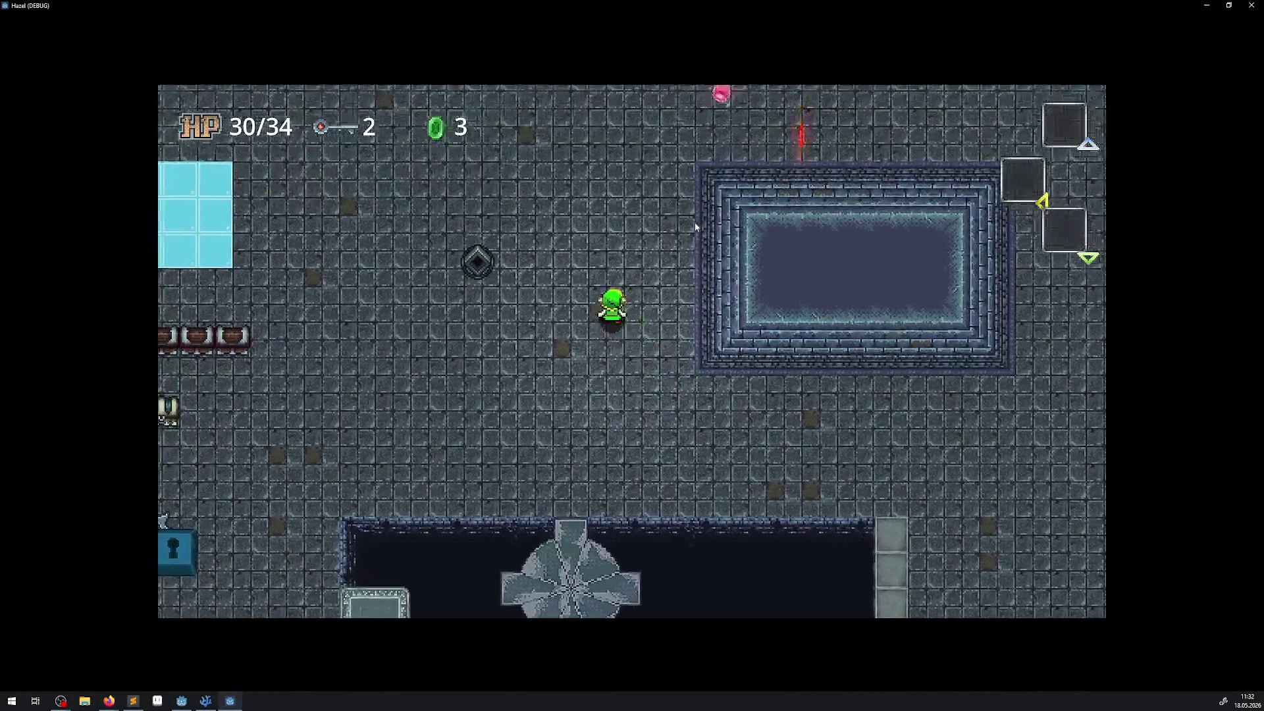
pyautogui.press('Left')
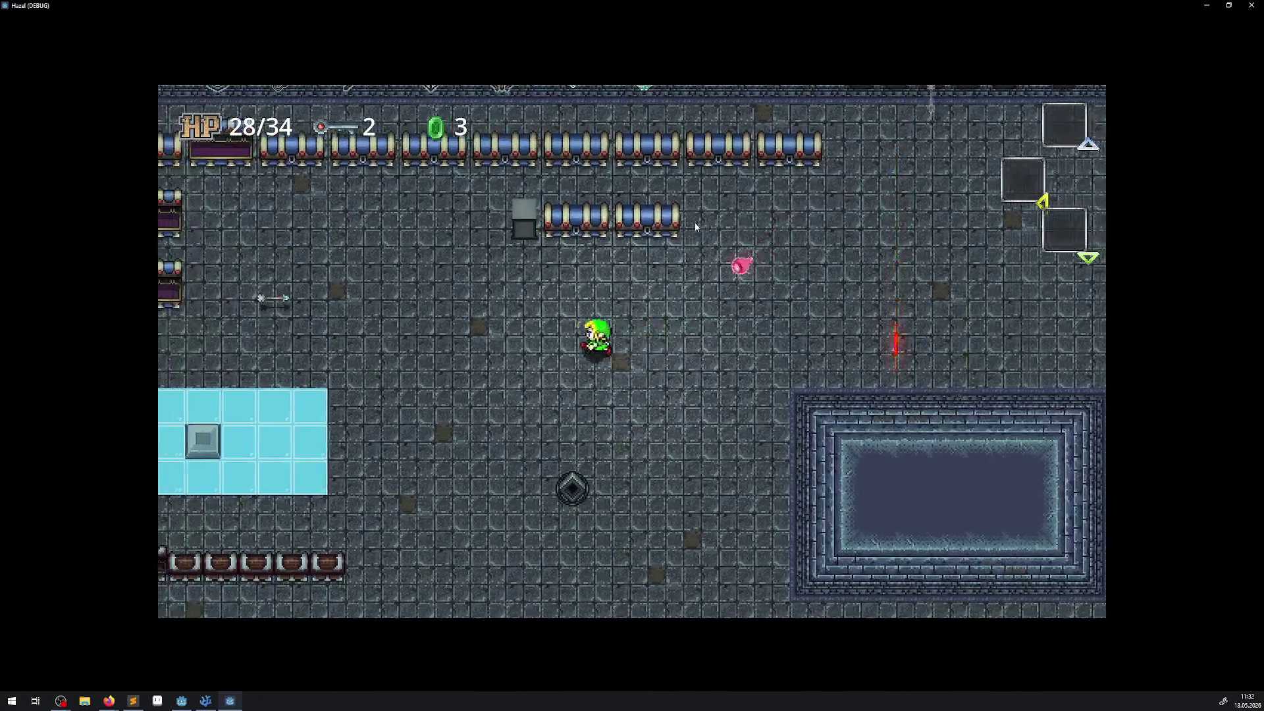
# Move the character back and forth a little more, then close the game window to stop the run
pyautogui.press('Left')
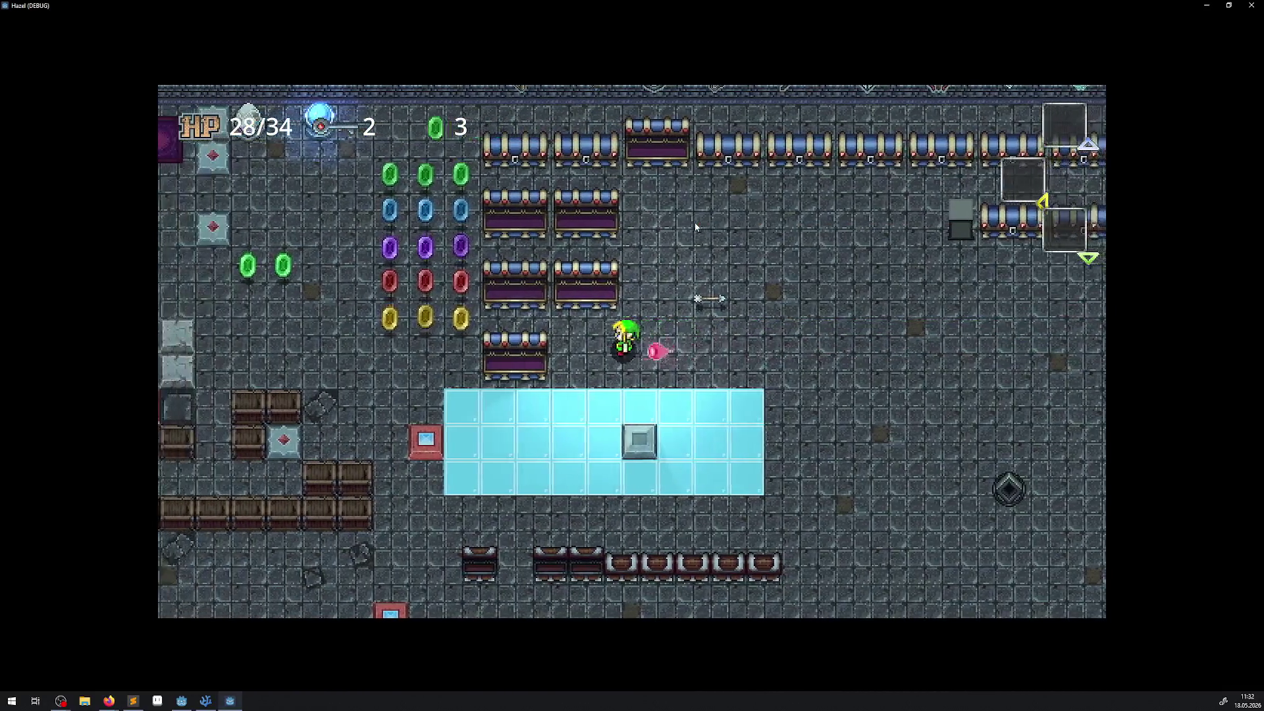
pyautogui.press('Right')
pyautogui.press('Right')
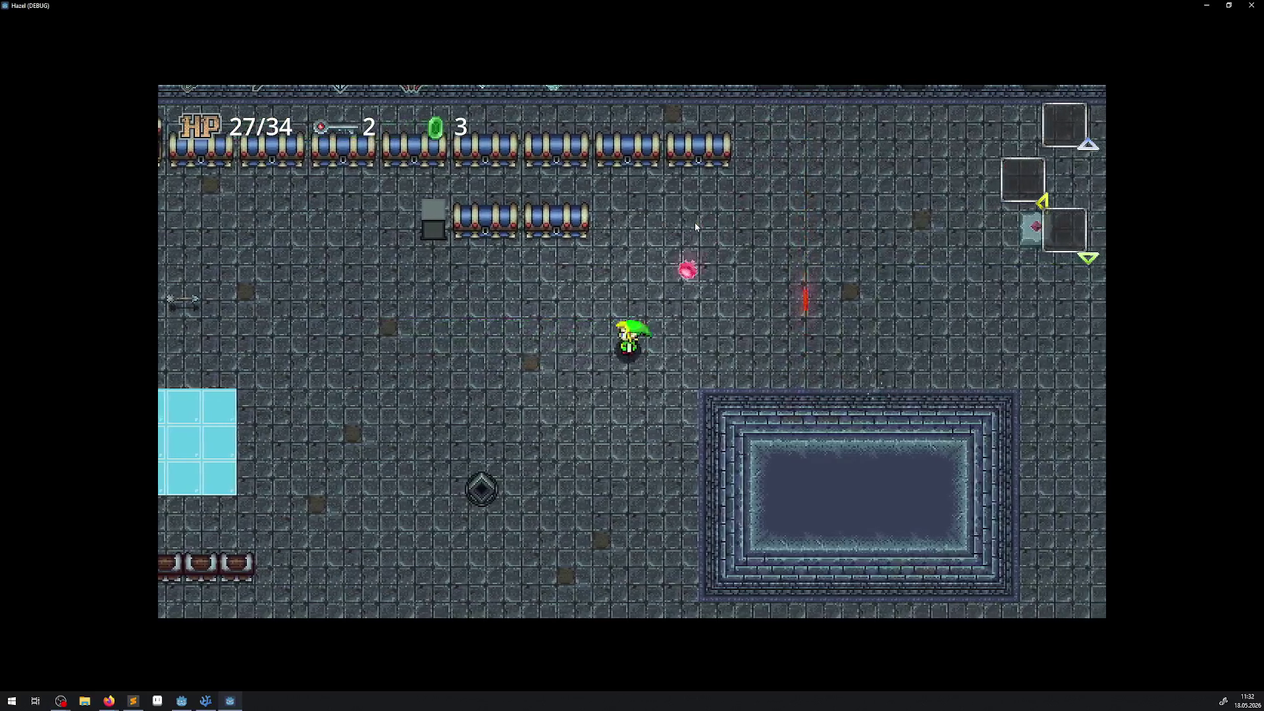
pyautogui.press('Left')
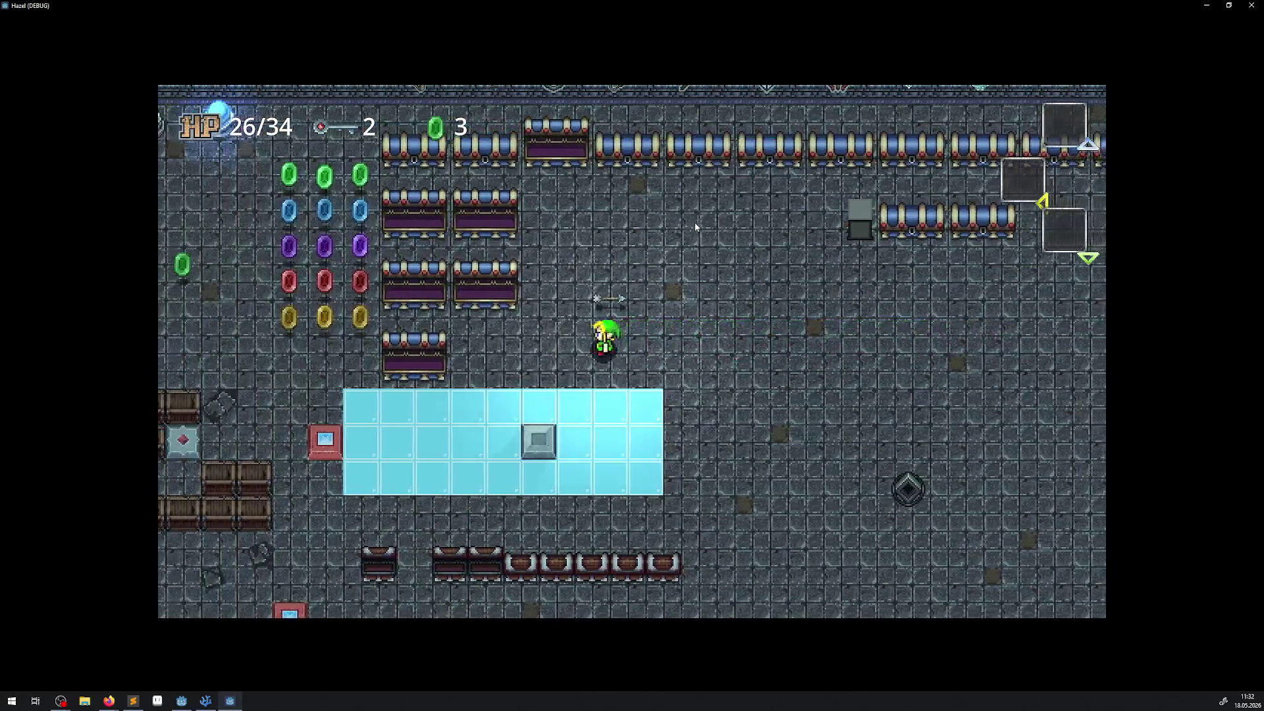
pyautogui.press('Right')
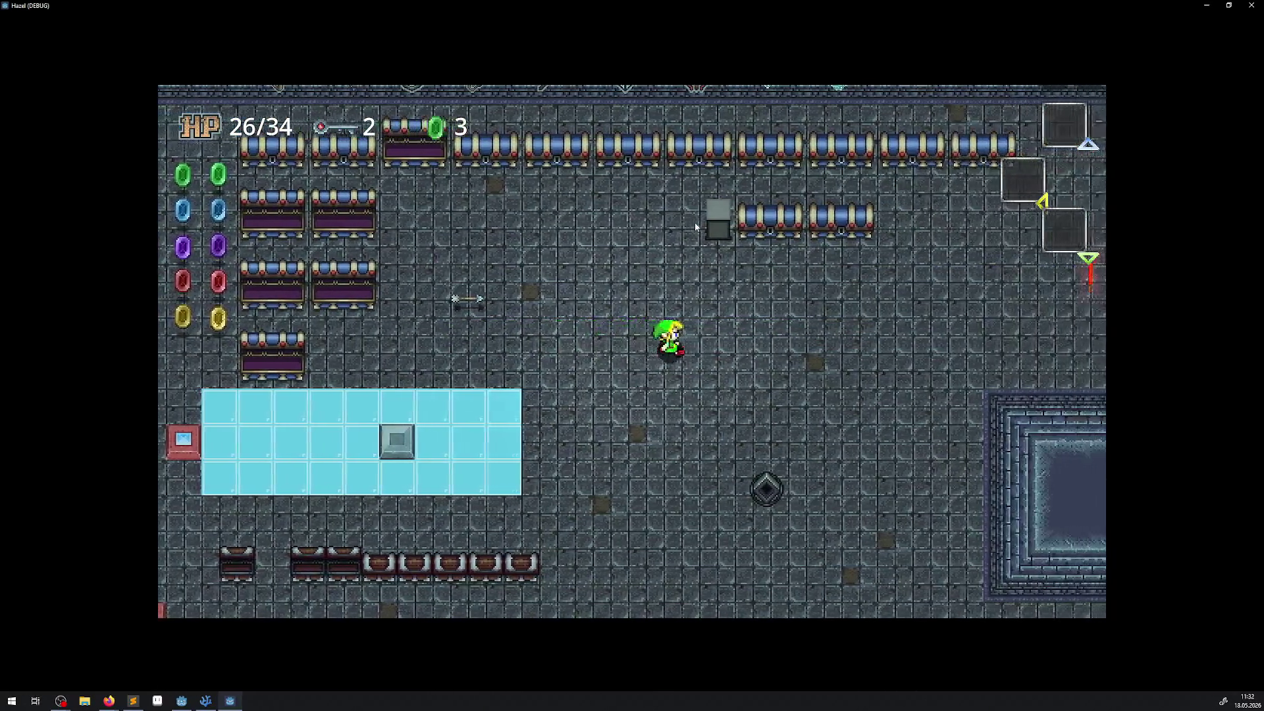
pyautogui.press('Right')
pyautogui.press('Down')
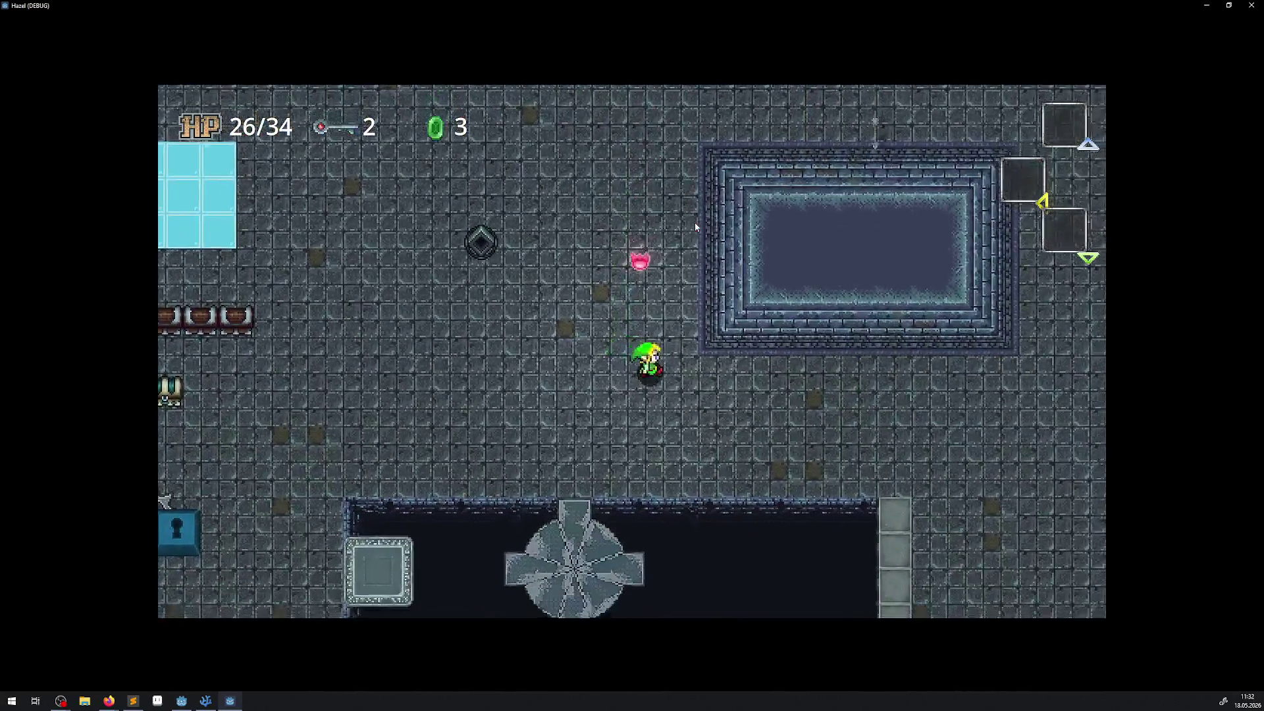
pyautogui.press('Right')
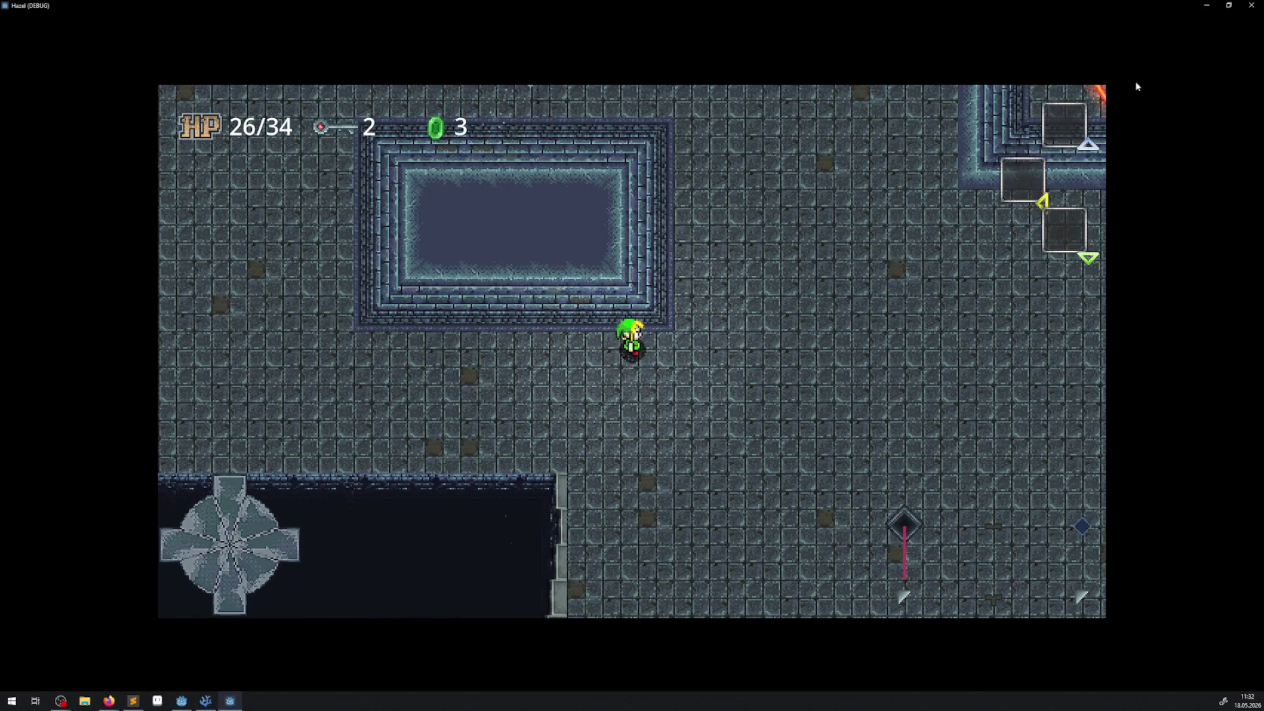
pyautogui.press('Right')
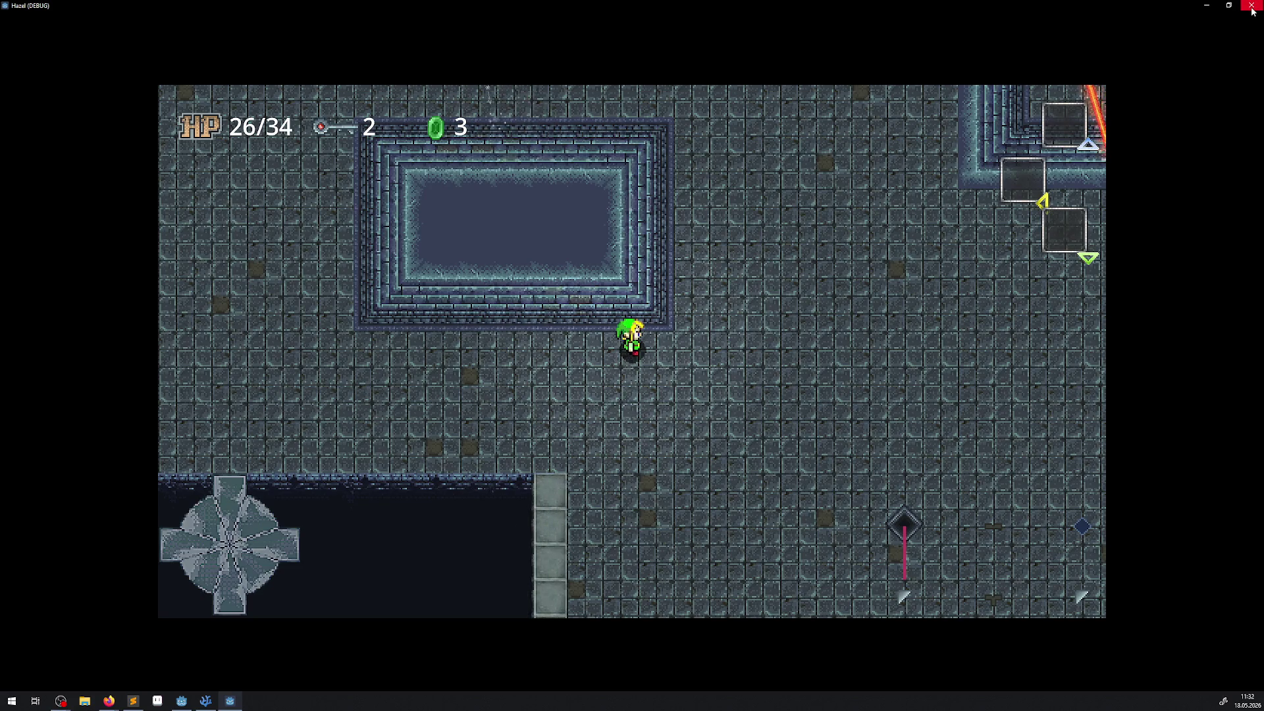
pyautogui.press('Up')
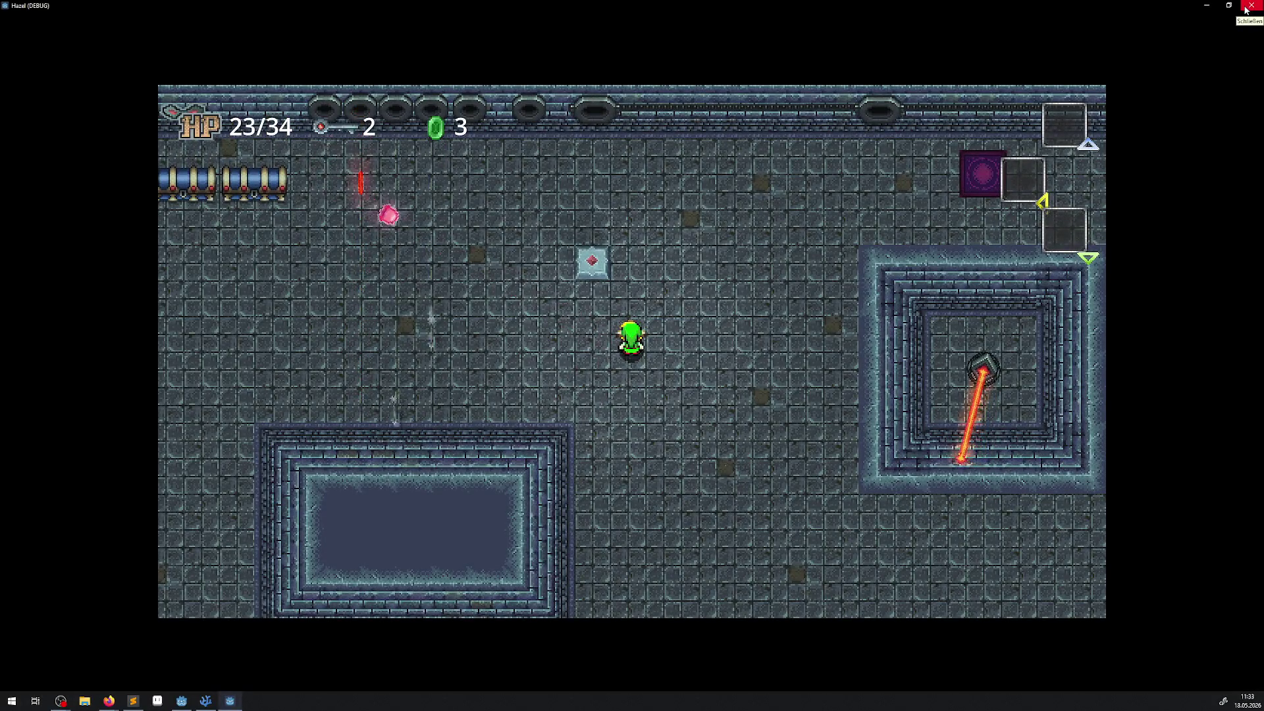
pyautogui.click(1246, 9)
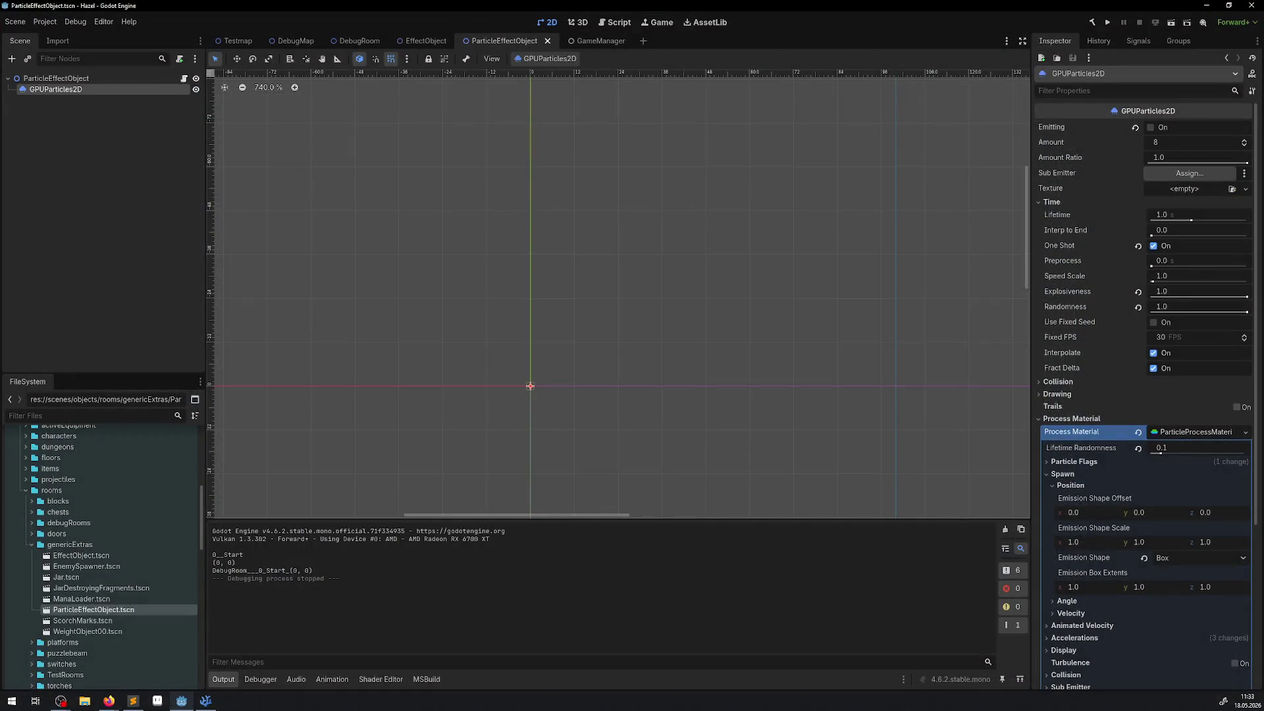
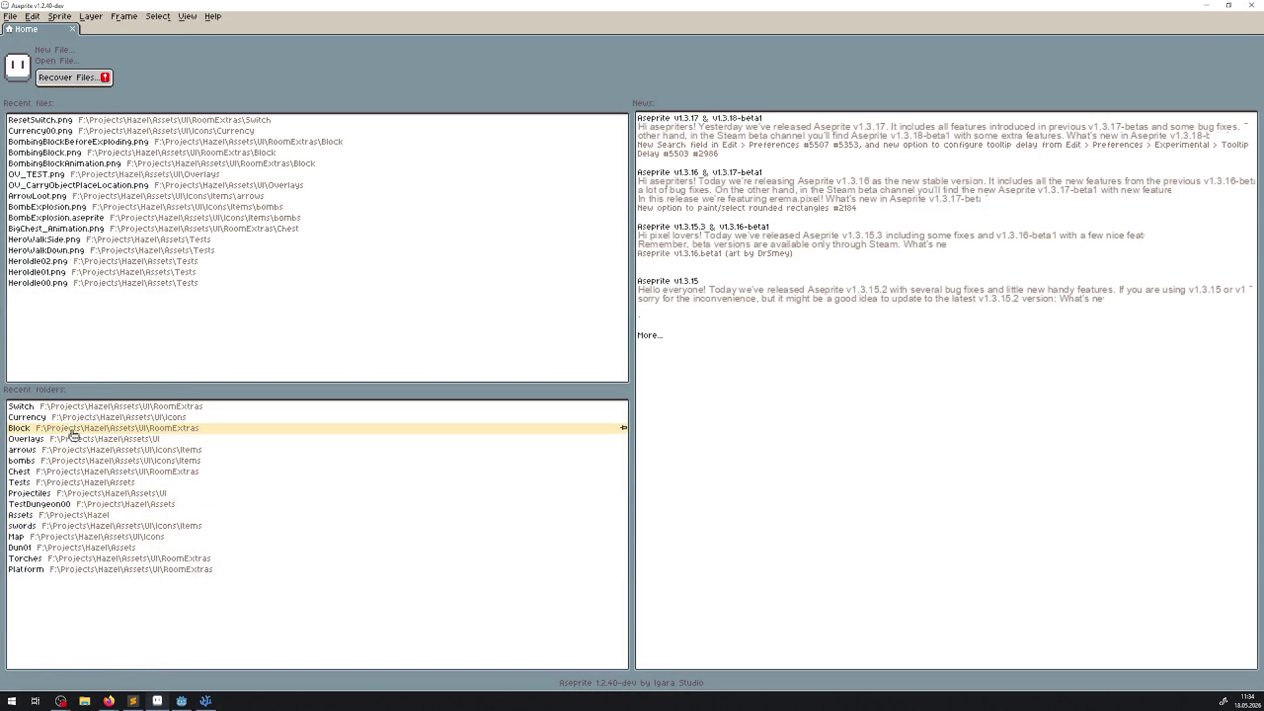
# Open SawTrapAnim.aseprite from the RoomExtras > Trap folder
pyautogui.click(58, 408)
pyautogui.click(60, 413)
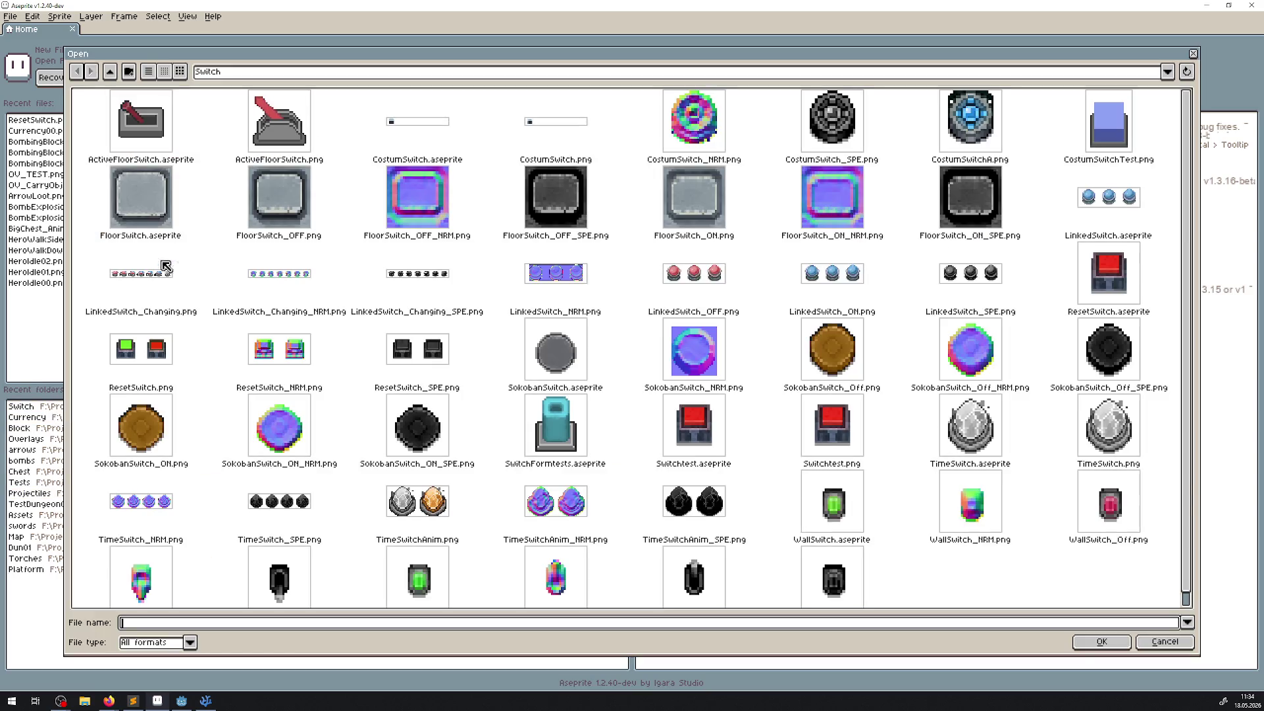
pyautogui.click(111, 73)
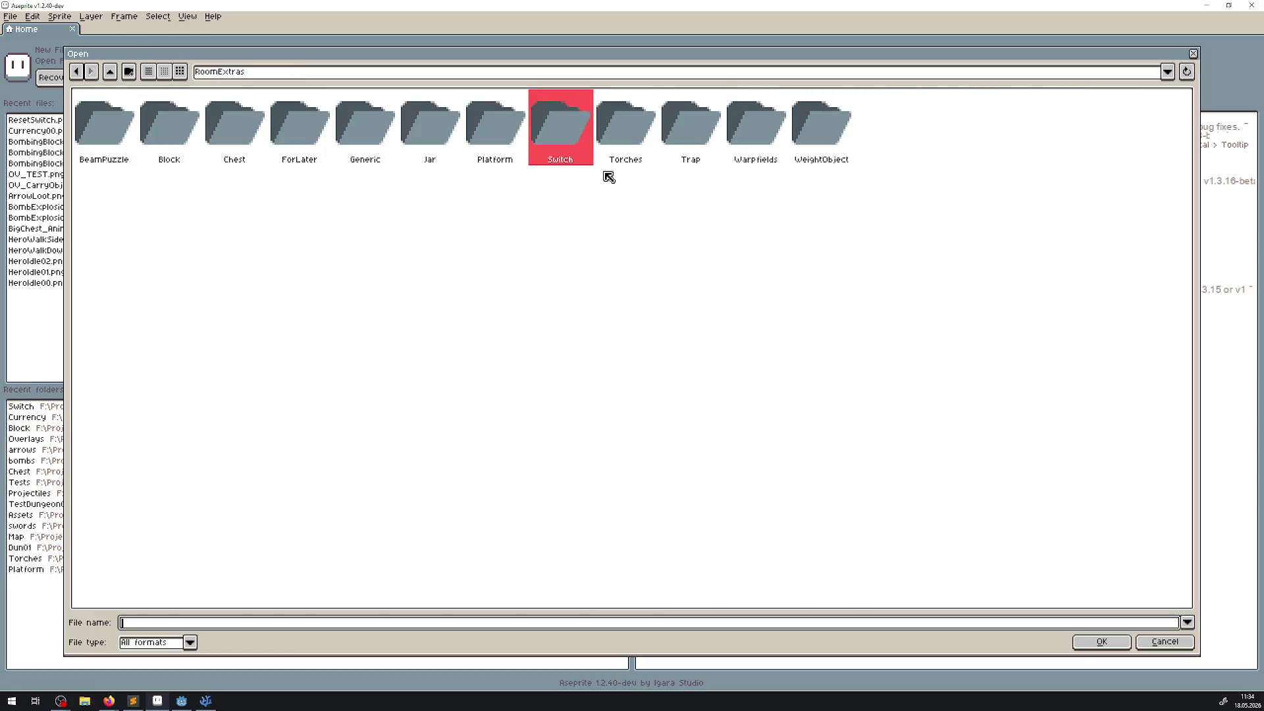
pyautogui.doubleClick(701, 142)
pyautogui.doubleClick(1087, 287)
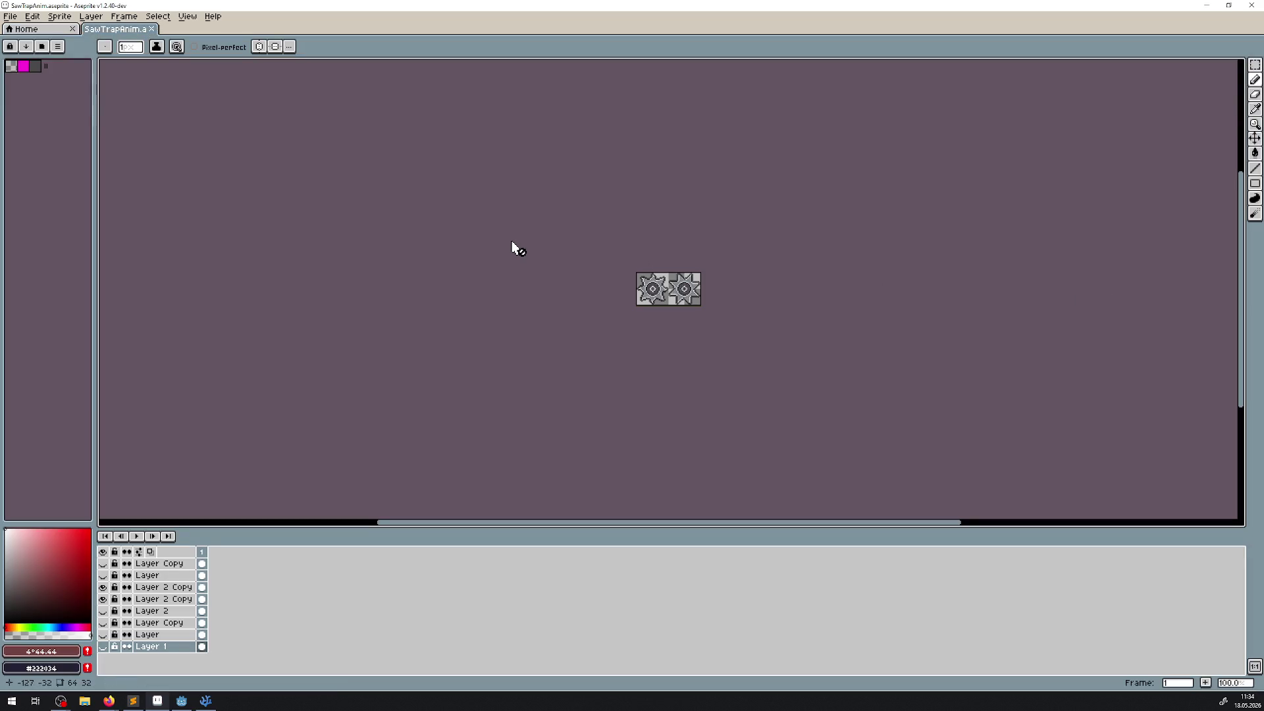
pyautogui.scroll(5, 701, 303)
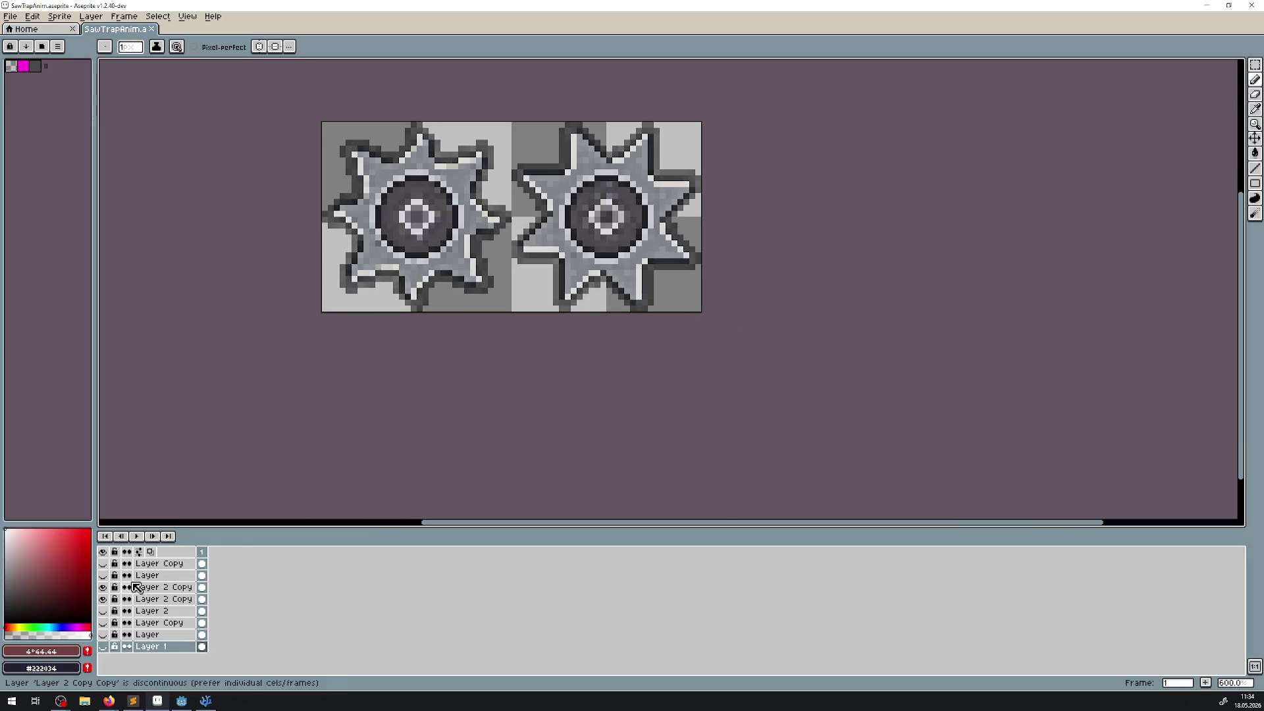
# Close SawTrapAnim.aseprite and open SawTrapAnim.png from the Trap folder instead
pyautogui.click(152, 29)
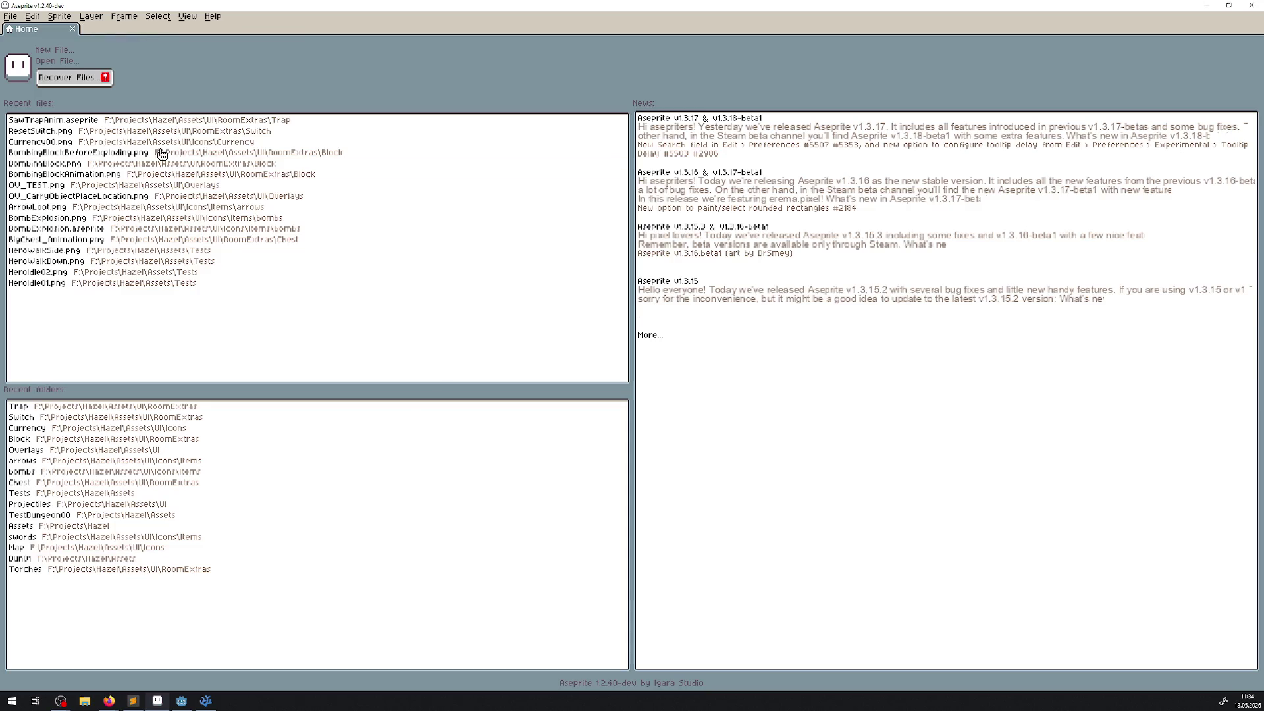
pyautogui.click(56, 406)
pyautogui.doubleClick(141, 382)
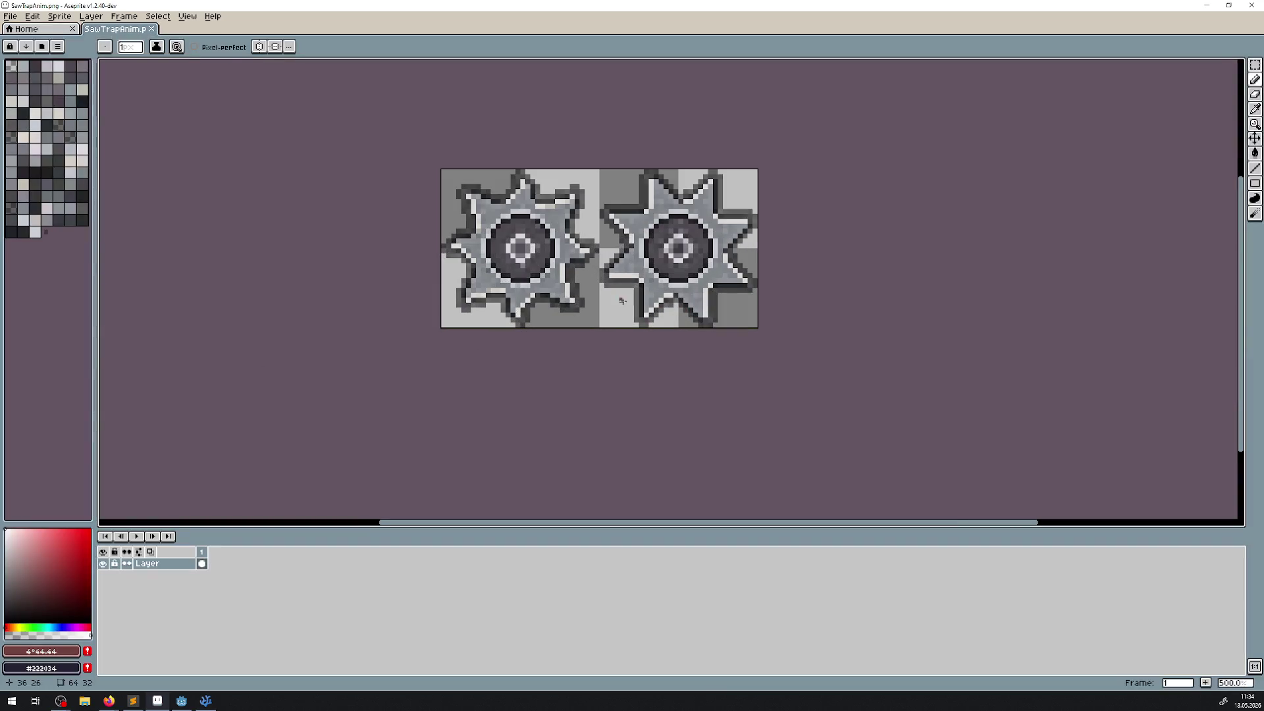
# Duplicate the saw sprite's layer
pyautogui.hscroll(2, 622, 300)
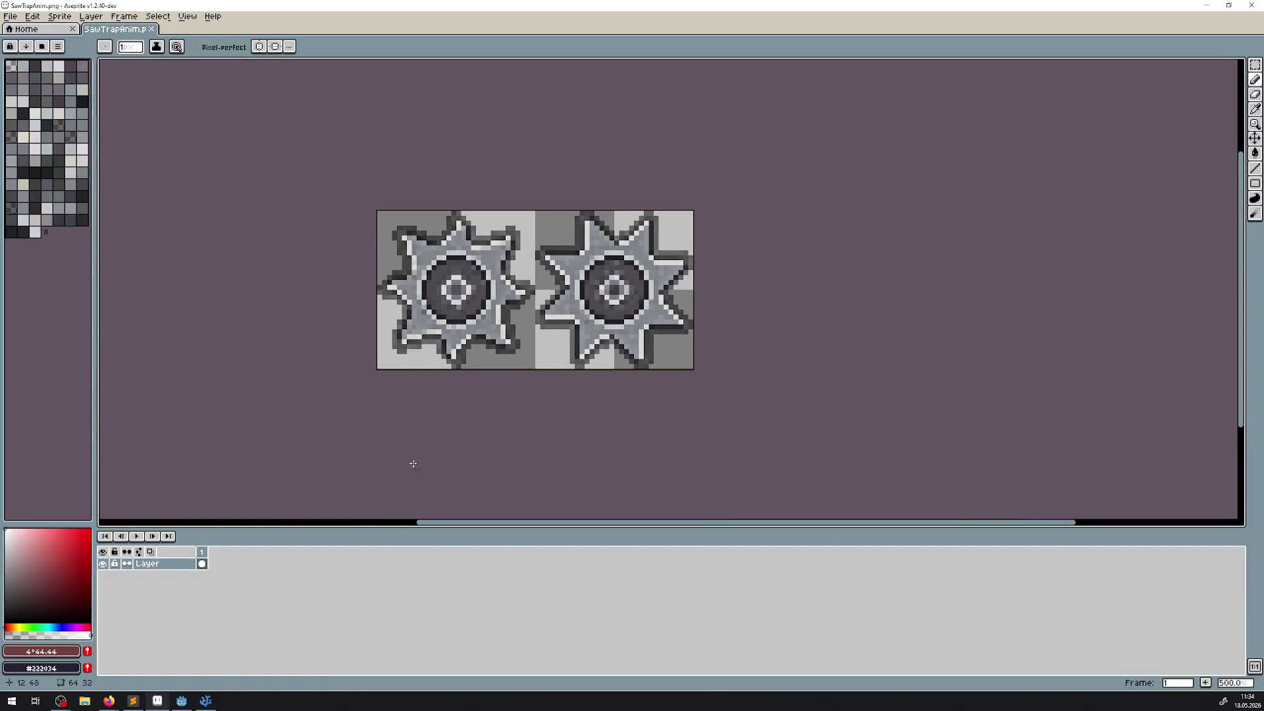
pyautogui.rightClick(168, 564)
pyautogui.click(198, 642)
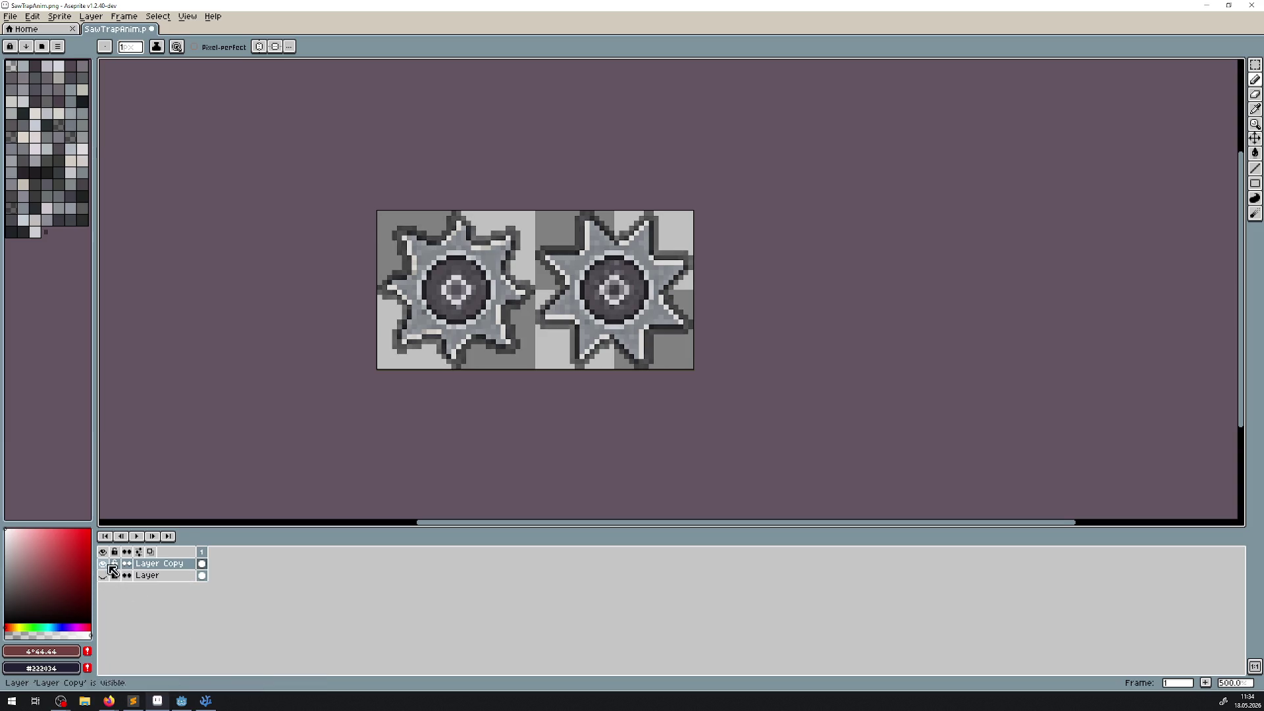
# Pick the black #000000 outline shadow as foreground and set the background to transparent
pyautogui.click(1254, 109)
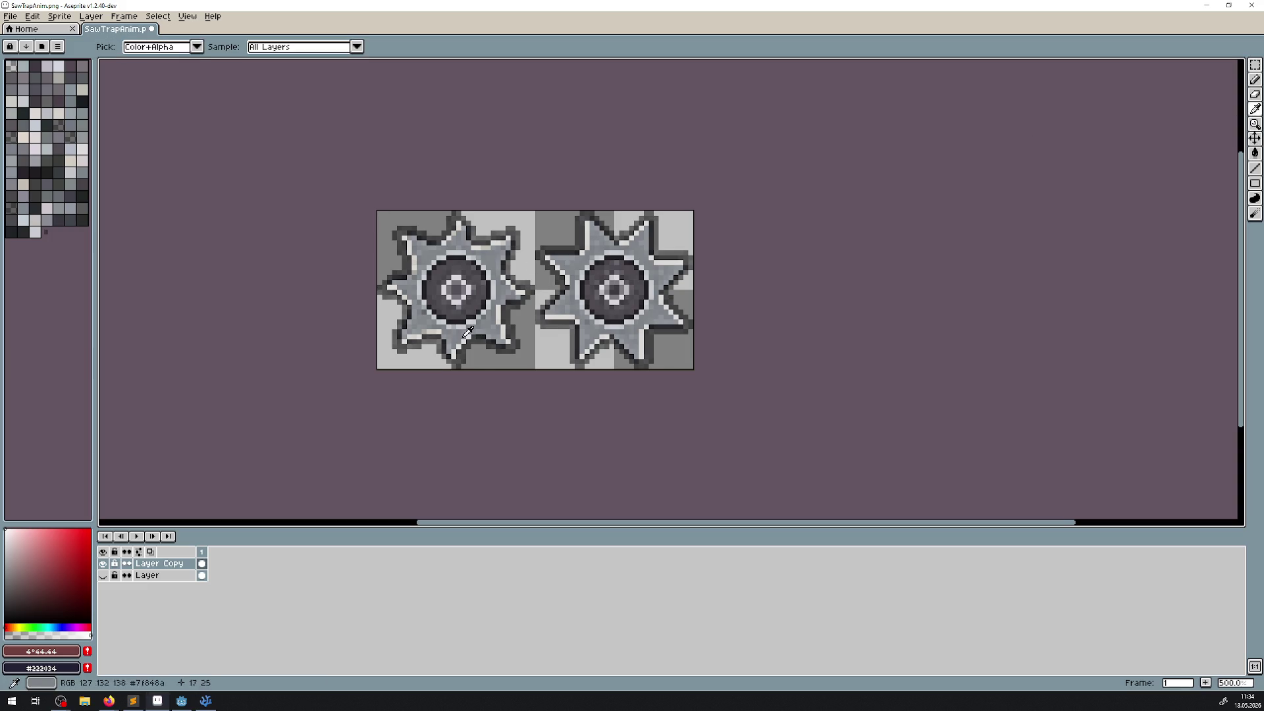
pyautogui.scroll(4, 487, 364)
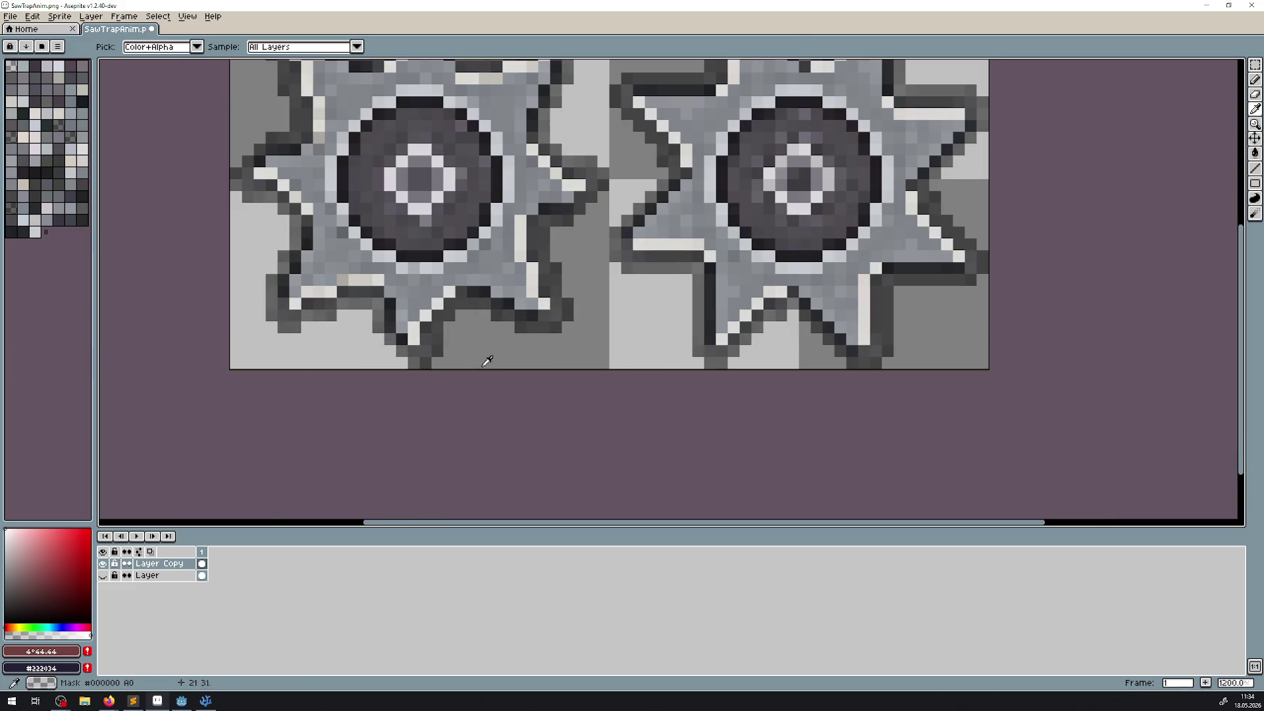
pyautogui.click(464, 297)
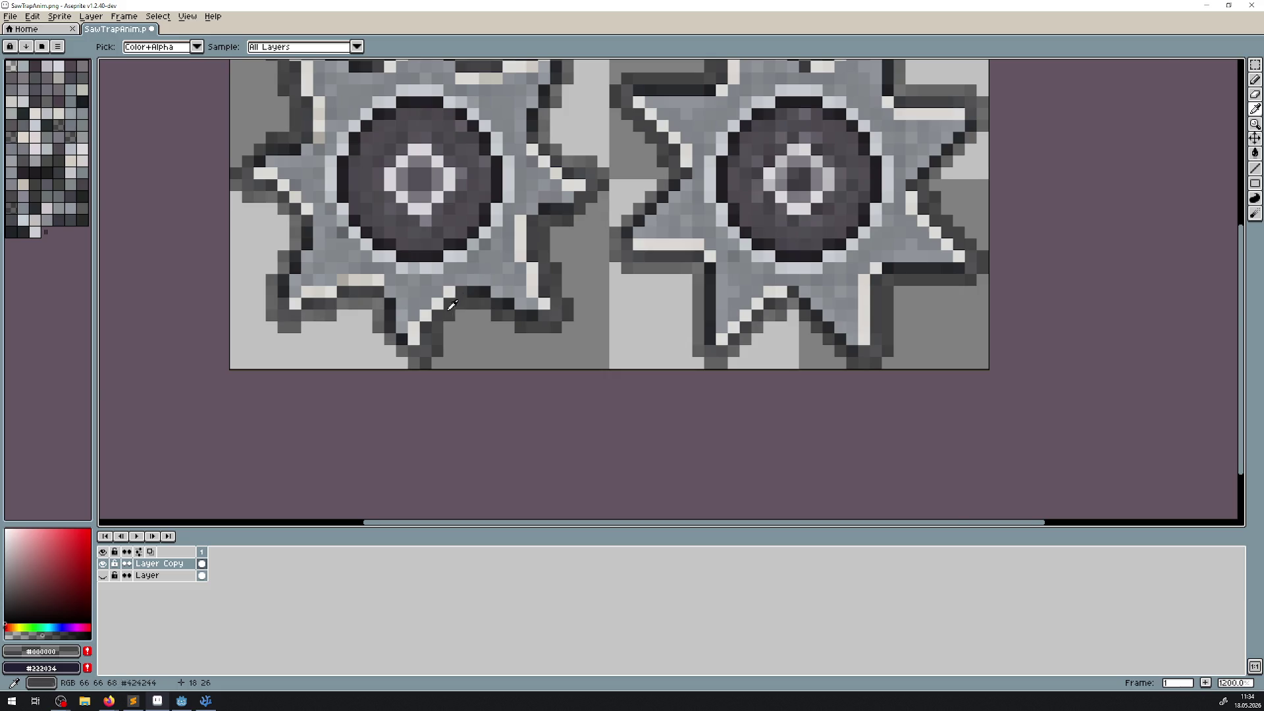
pyautogui.scroll(3, 464, 297)
pyautogui.click(429, 350)
pyautogui.click(432, 317)
pyautogui.click(429, 319)
pyautogui.click(426, 319)
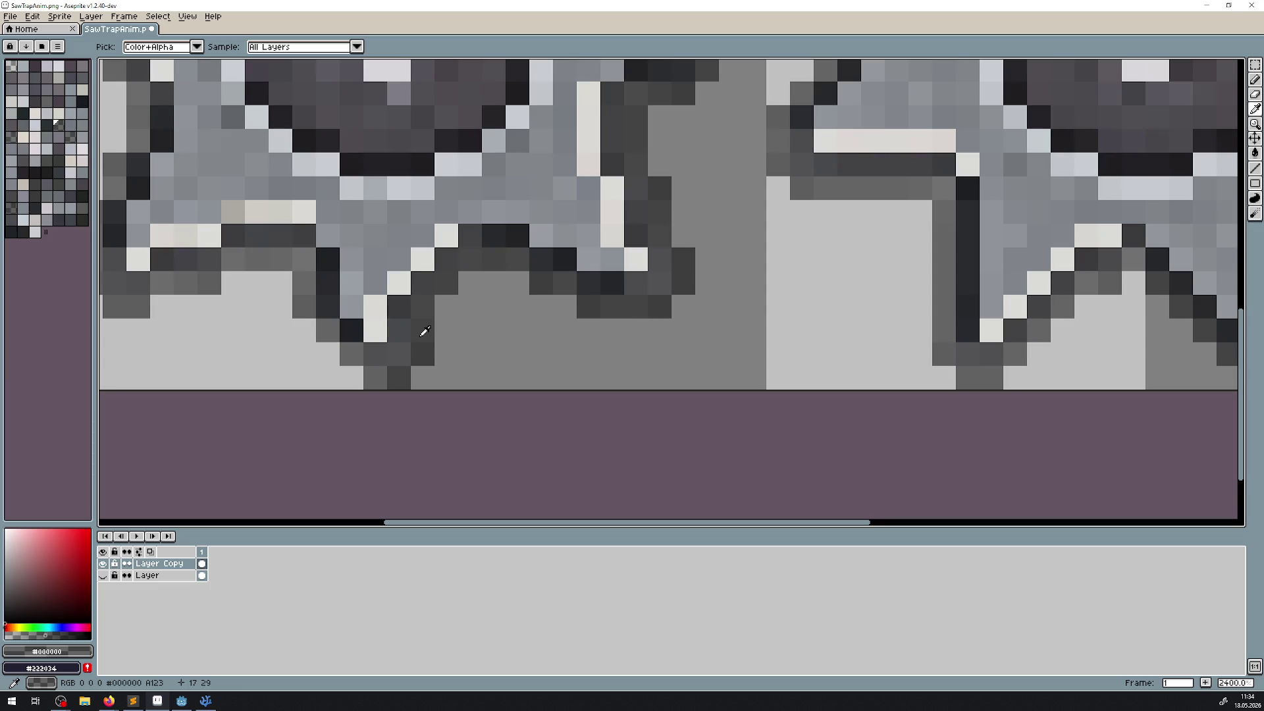
pyautogui.scroll(-5, 424, 331)
pyautogui.click(424, 337)
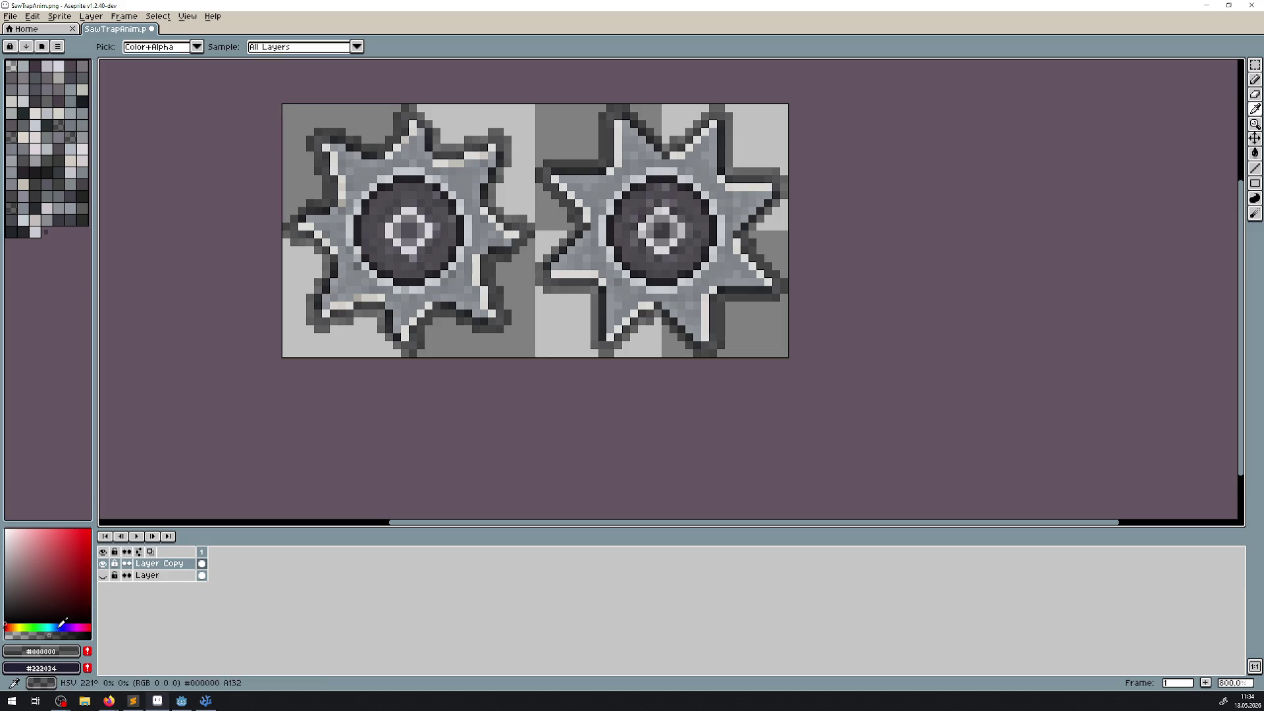
pyautogui.rightClick(6, 622)
pyautogui.click(32, 16)
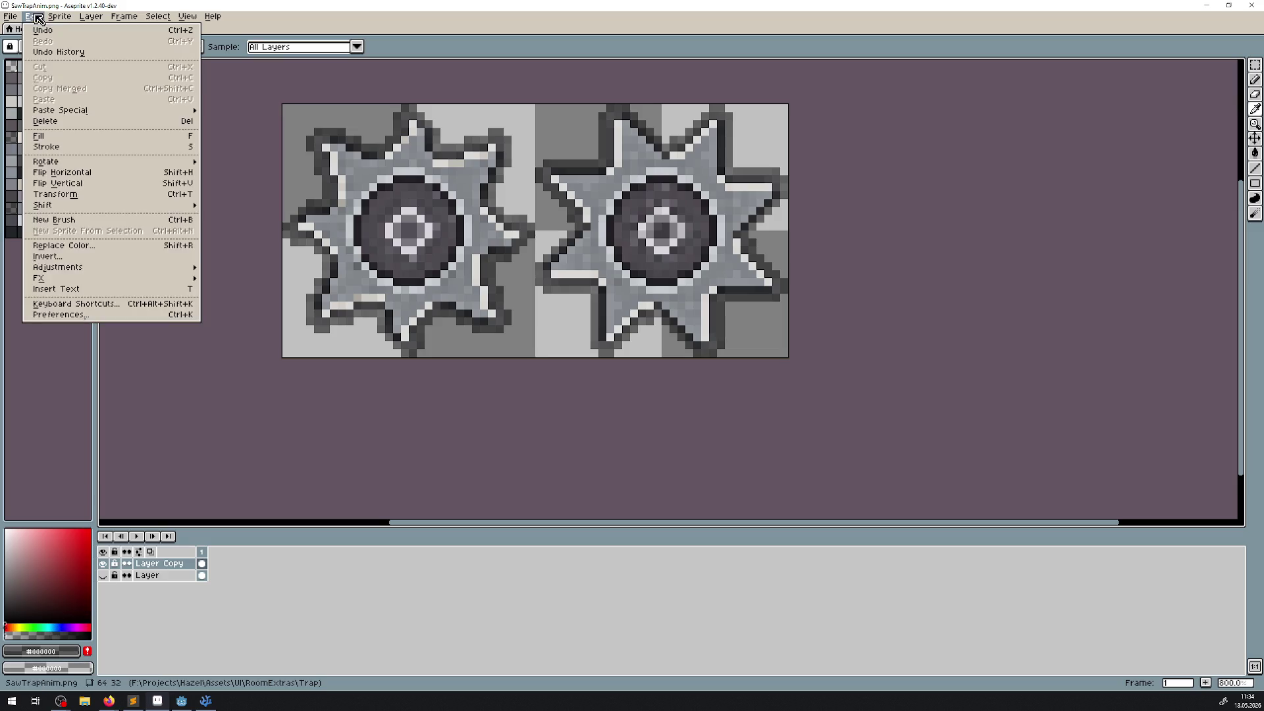
# Replace black with transparent on Layer Copy at tolerance 33, then show the original layer
pyautogui.click(72, 246)
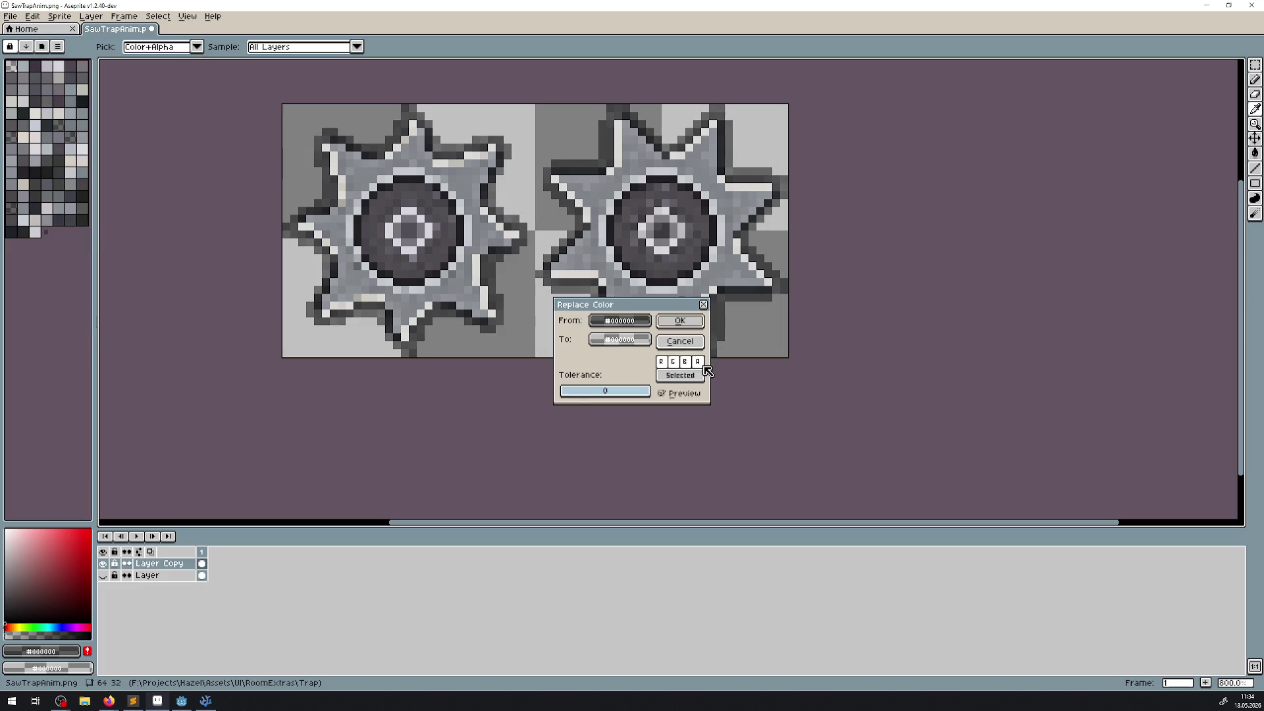
pyautogui.click(570, 393)
pyautogui.scroll(-3, 571, 393)
pyautogui.scroll(6, 574, 395)
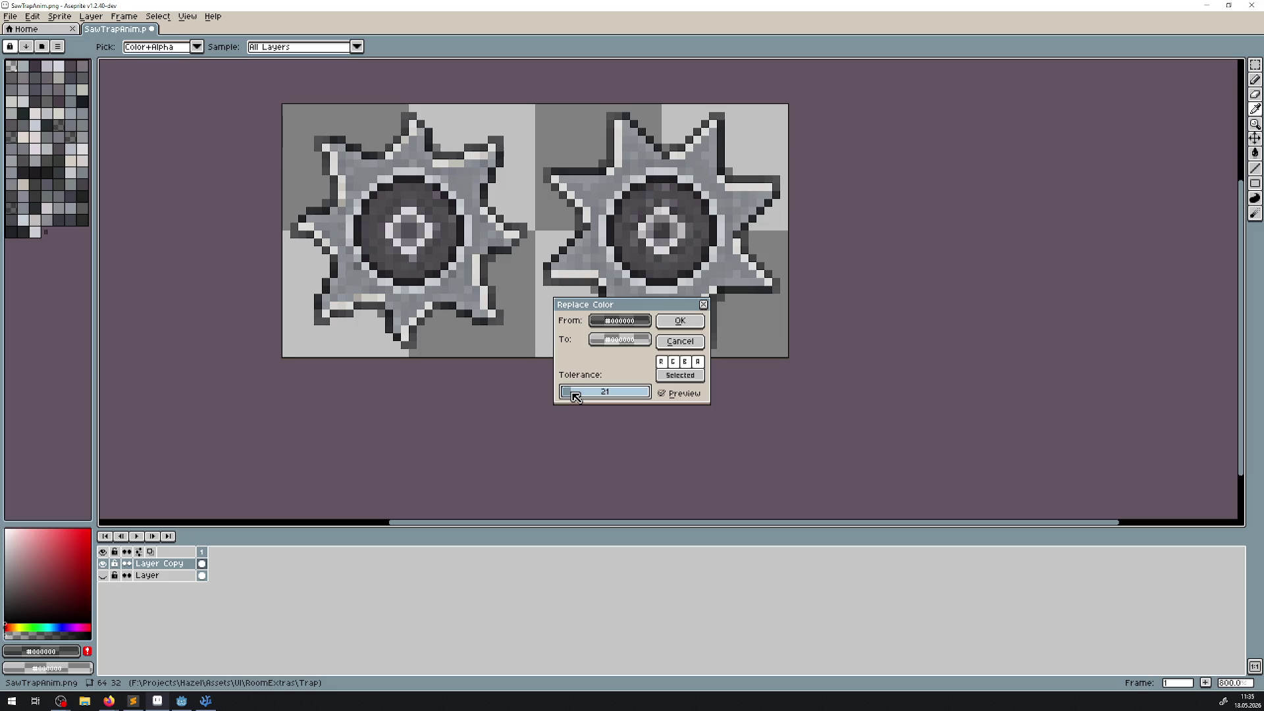
pyautogui.moveTo(574, 395); pyautogui.dragTo(578, 396)
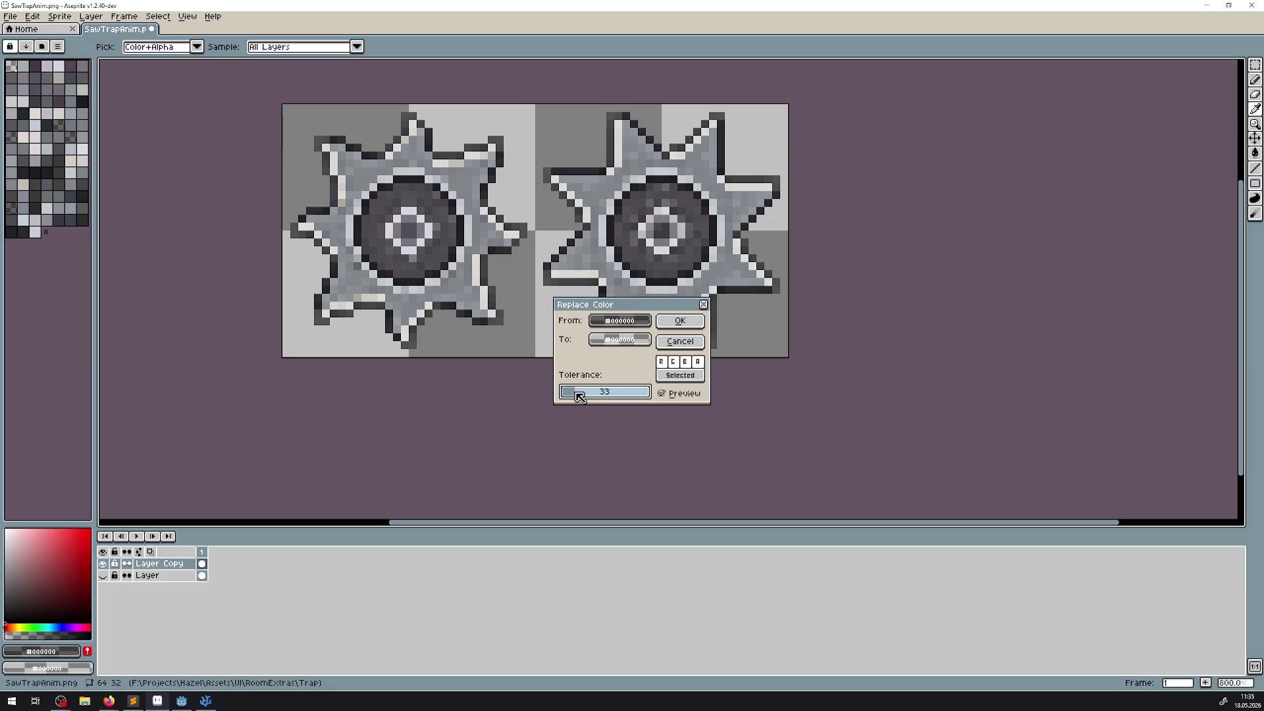
pyautogui.moveTo(619, 304)
pyautogui.mouseDown()
pyautogui.moveTo(503, 404)
pyautogui.moveTo(506, 366)
pyautogui.mouseUp()
pyautogui.click(556, 385)
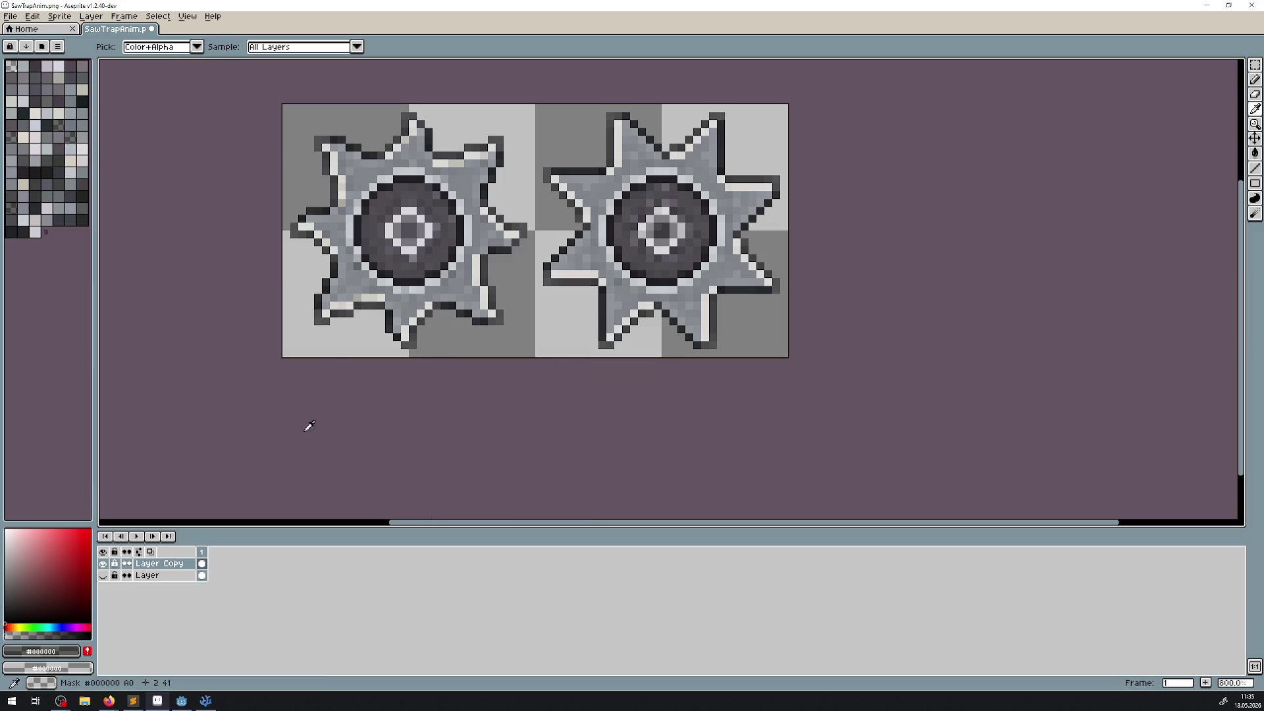
pyautogui.click(102, 575)
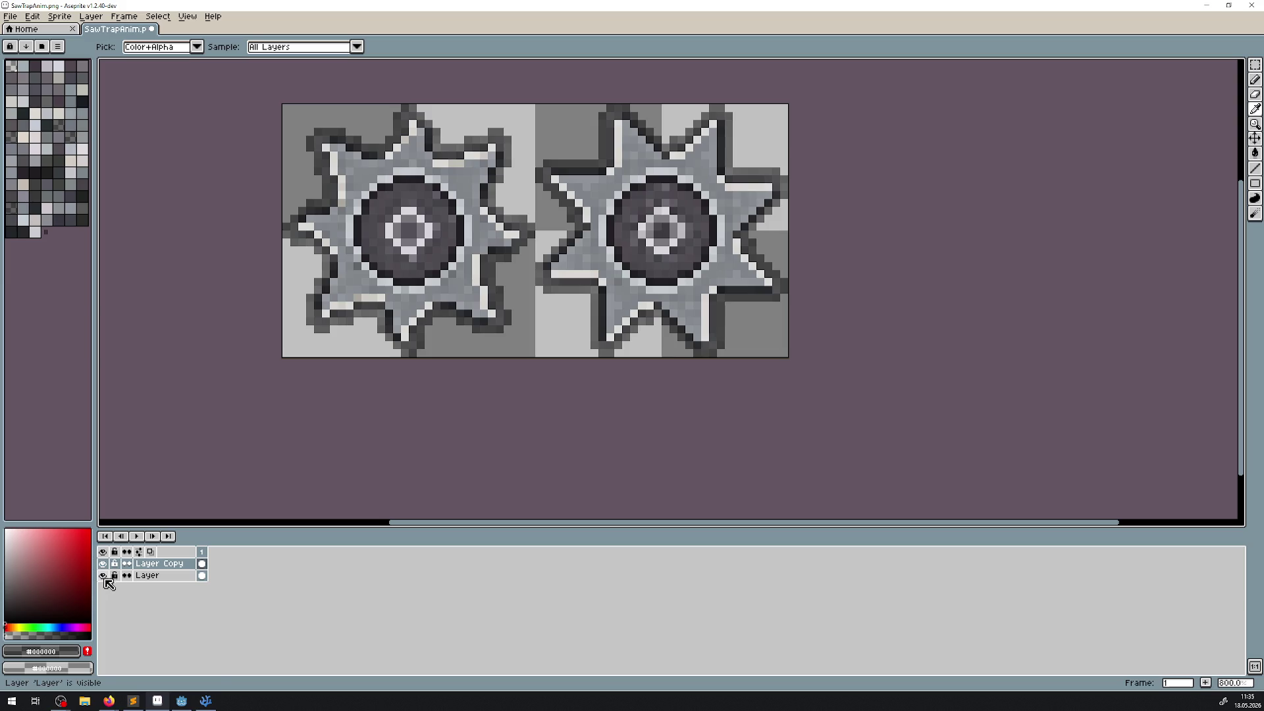
# Select the original layer, then cancel out of Replace Color without changes
pyautogui.click(178, 575)
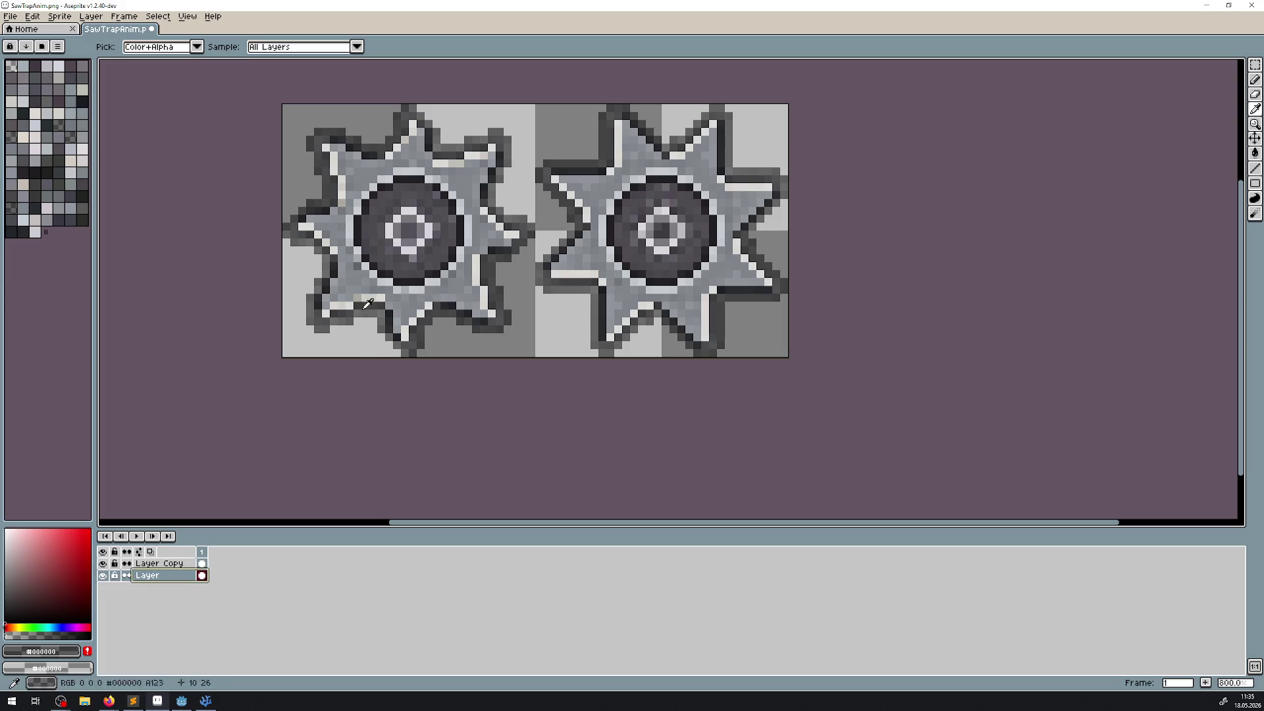
pyautogui.click(32, 16)
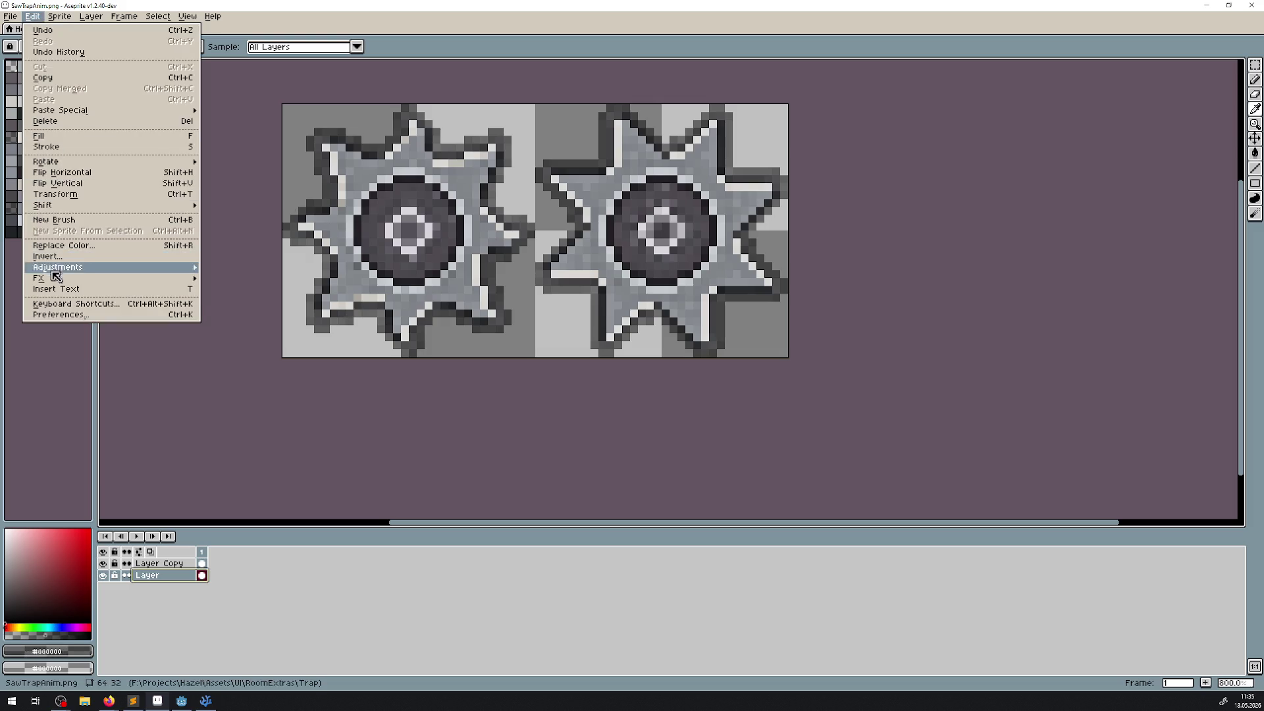
pyautogui.moveTo(57, 277)
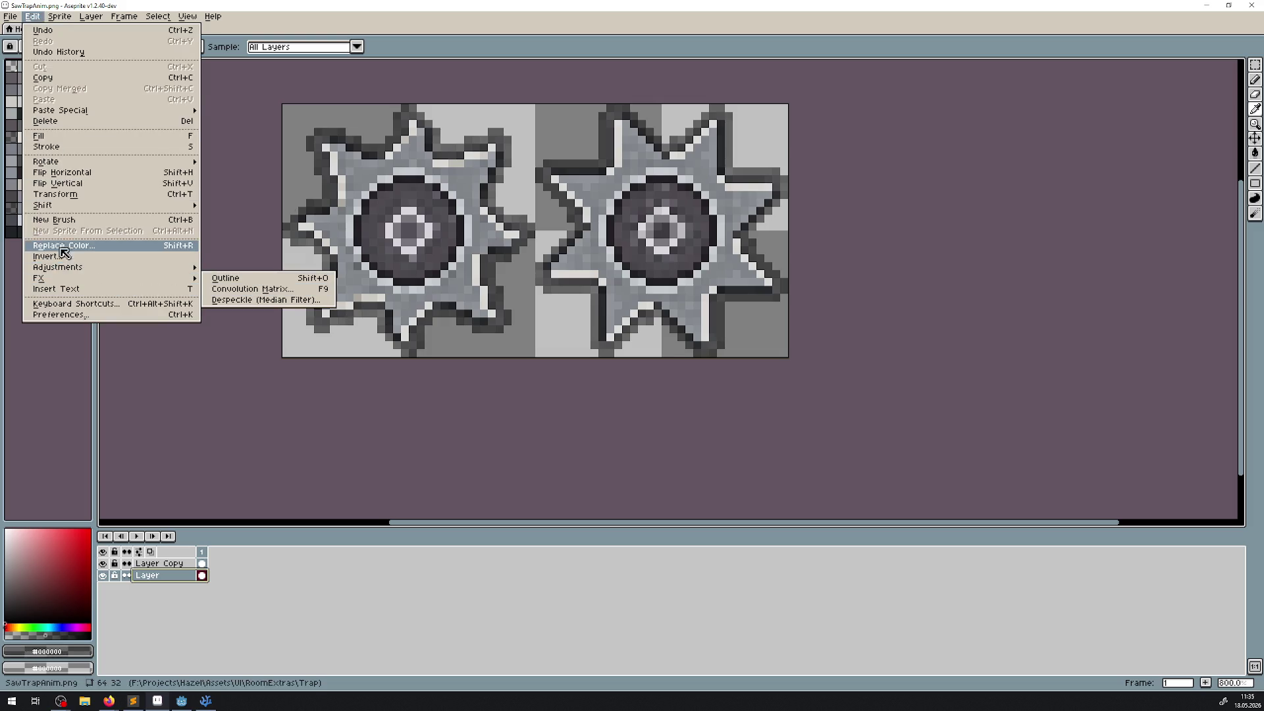
pyautogui.click(67, 244)
pyautogui.click(566, 383)
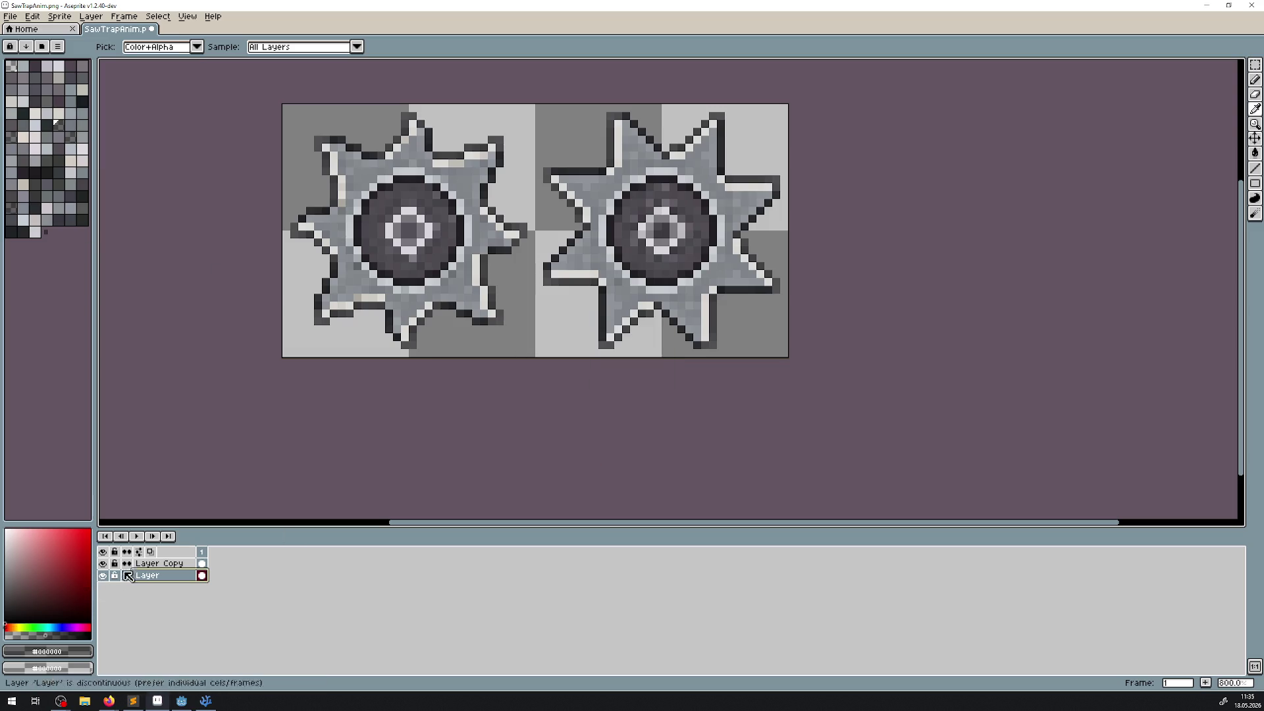
# Apply a blur-3x3 Convolution Matrix to Layer Copy
pyautogui.click(160, 564)
pyautogui.click(33, 16)
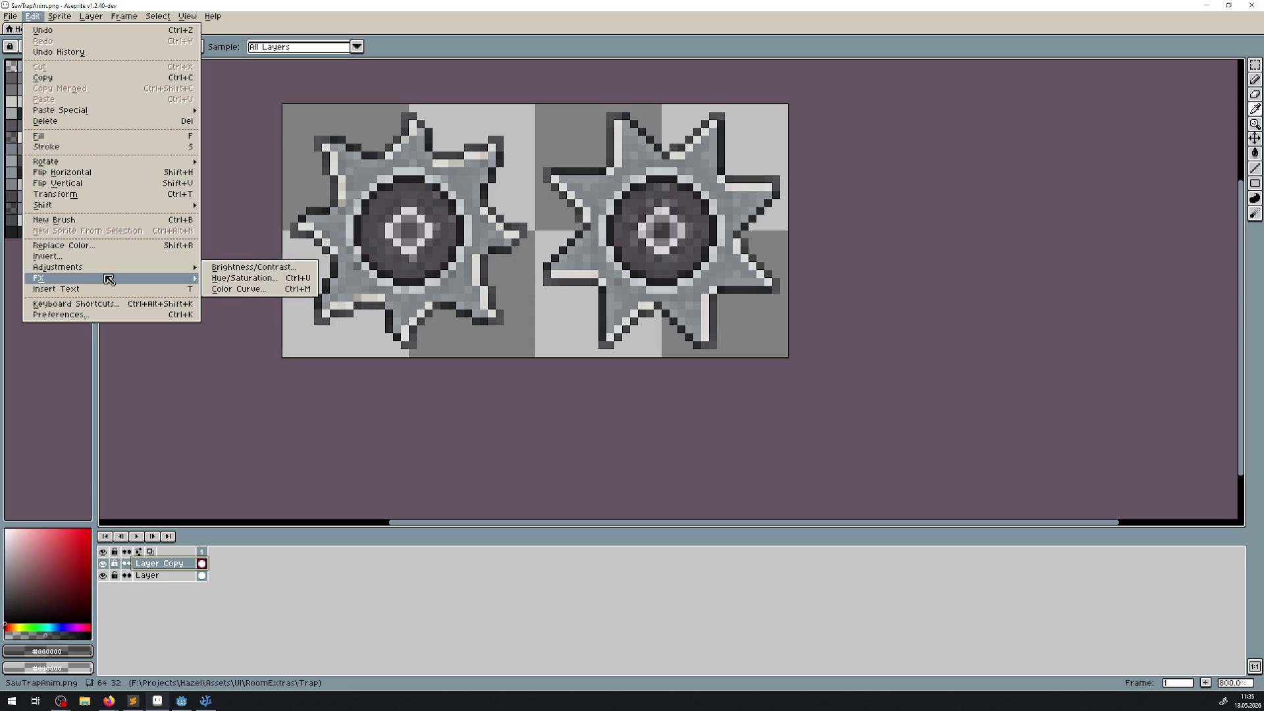
pyautogui.moveTo(104, 279)
pyautogui.click(267, 290)
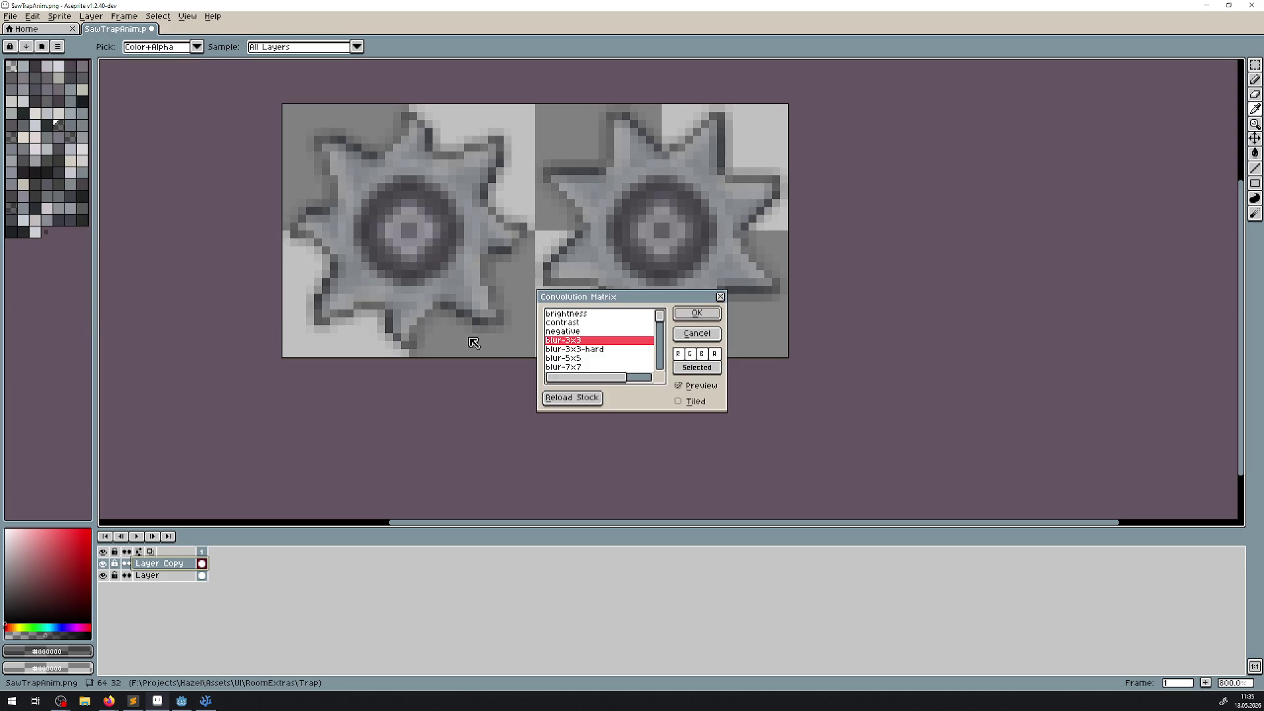
pyautogui.click(591, 349)
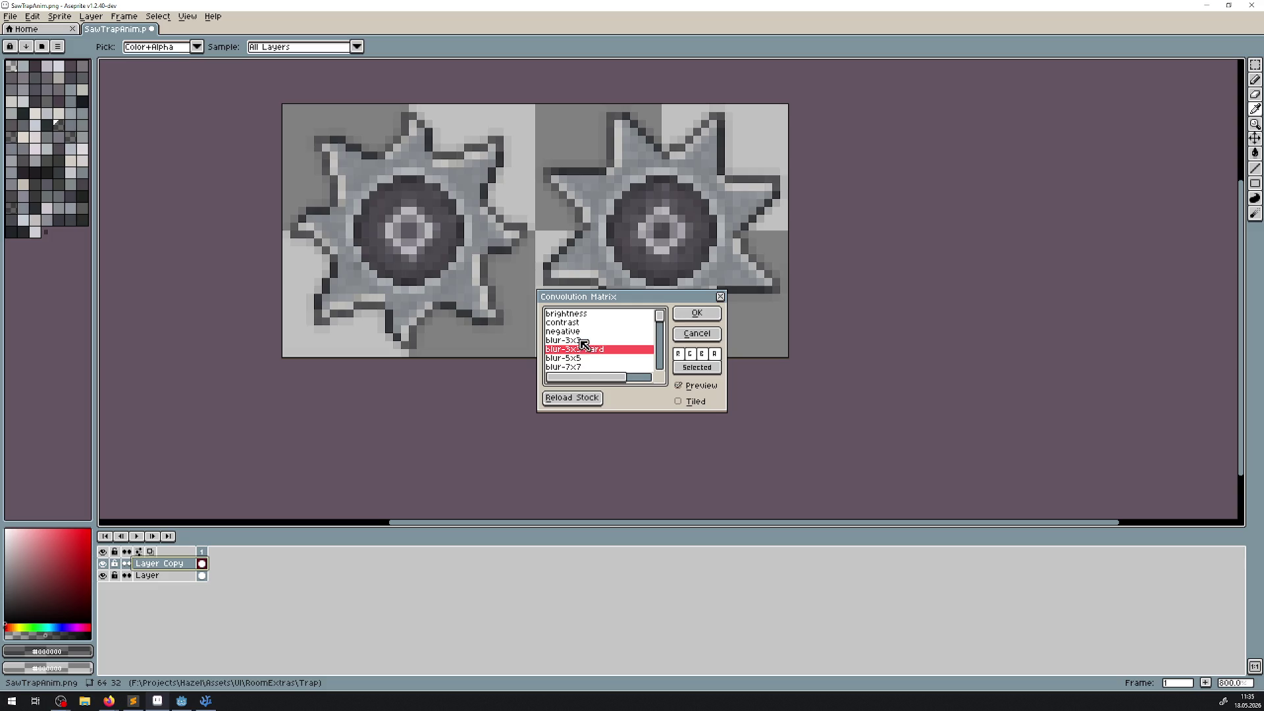
pyautogui.click(583, 340)
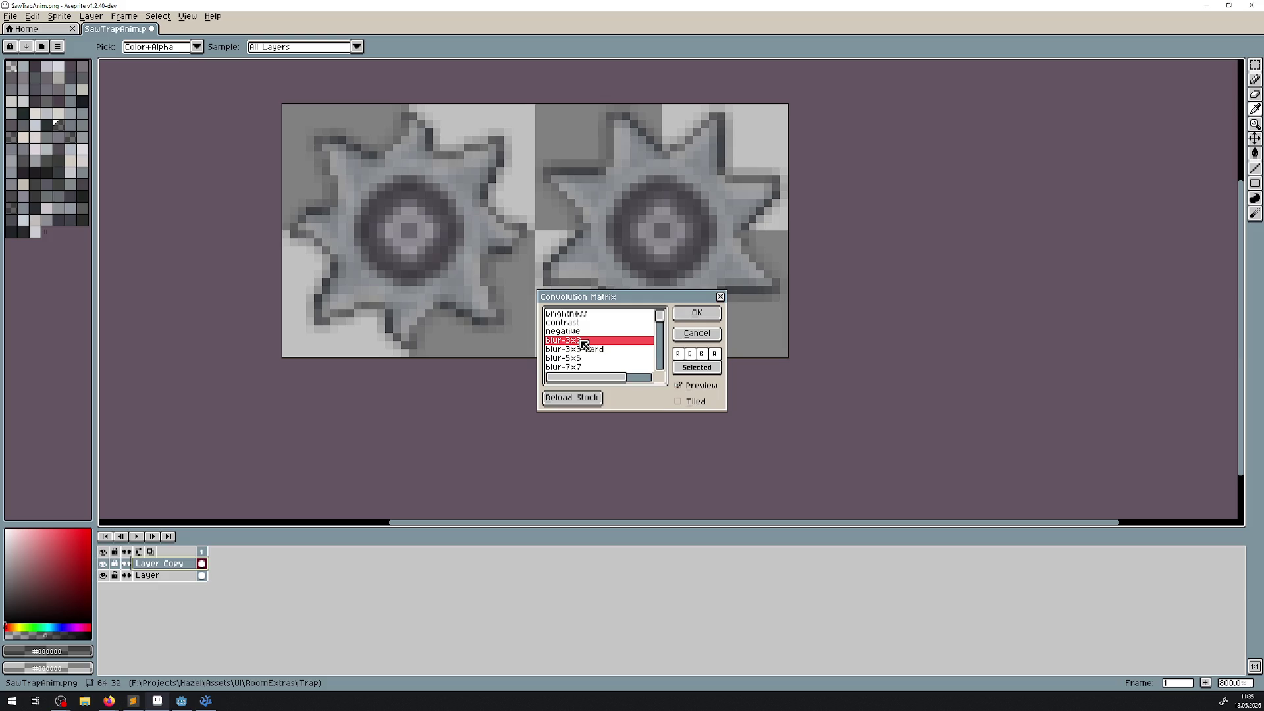
pyautogui.click(696, 312)
pyautogui.hotkey('alt', 'Down')
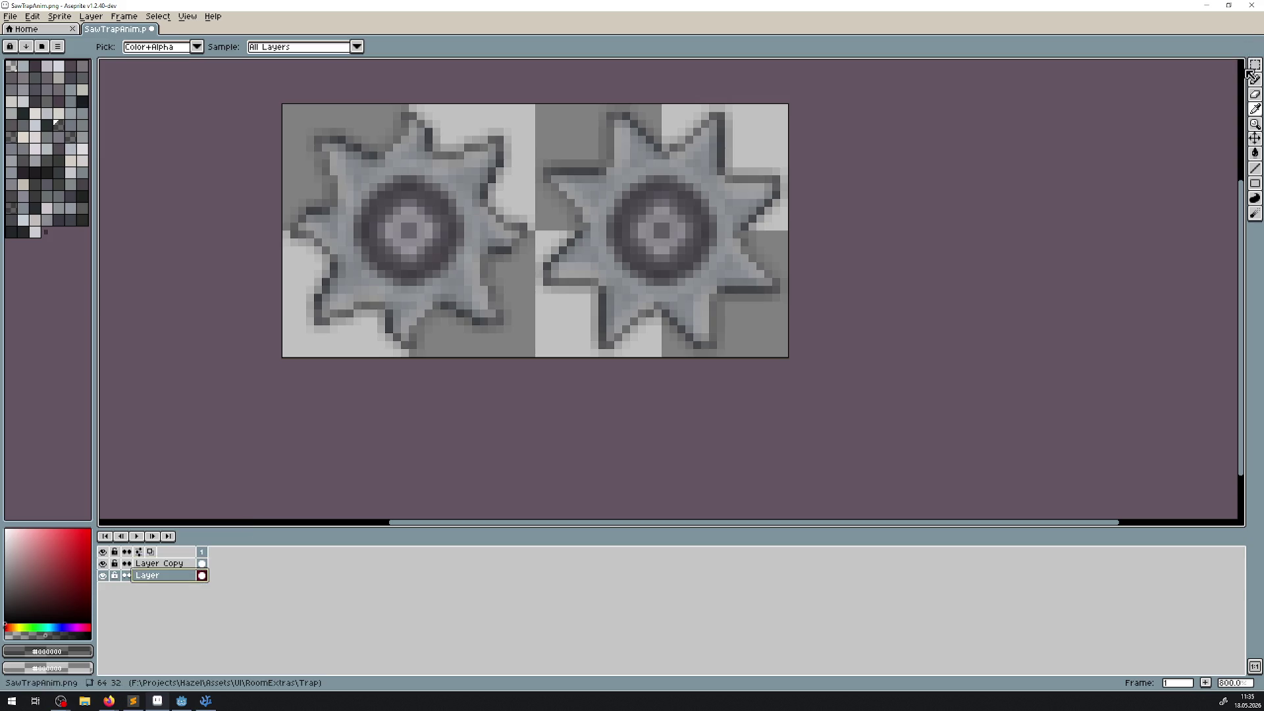
# Magic-wand select the area around the saws, then clear the selection on Layer Copy
pyautogui.press('w')
pyautogui.click(765, 337)
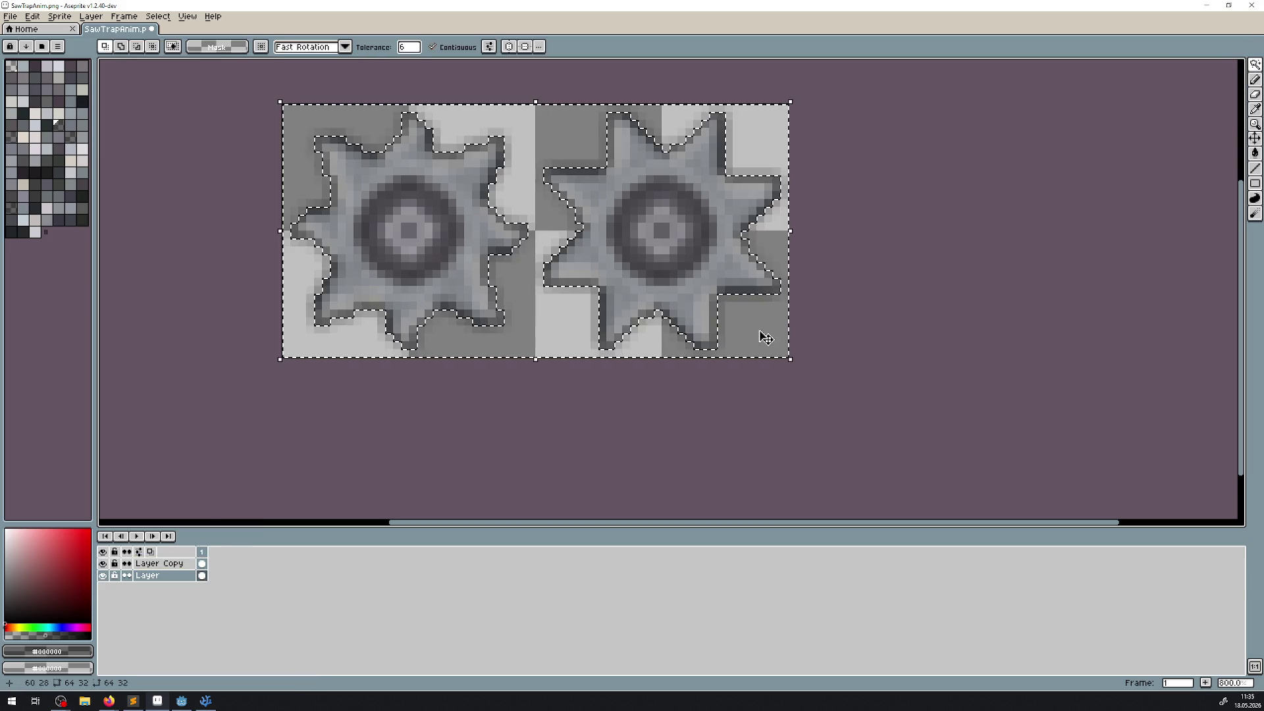
pyautogui.hotkey('alt', 'Up')
pyautogui.hotkey('ctrl', 'd')
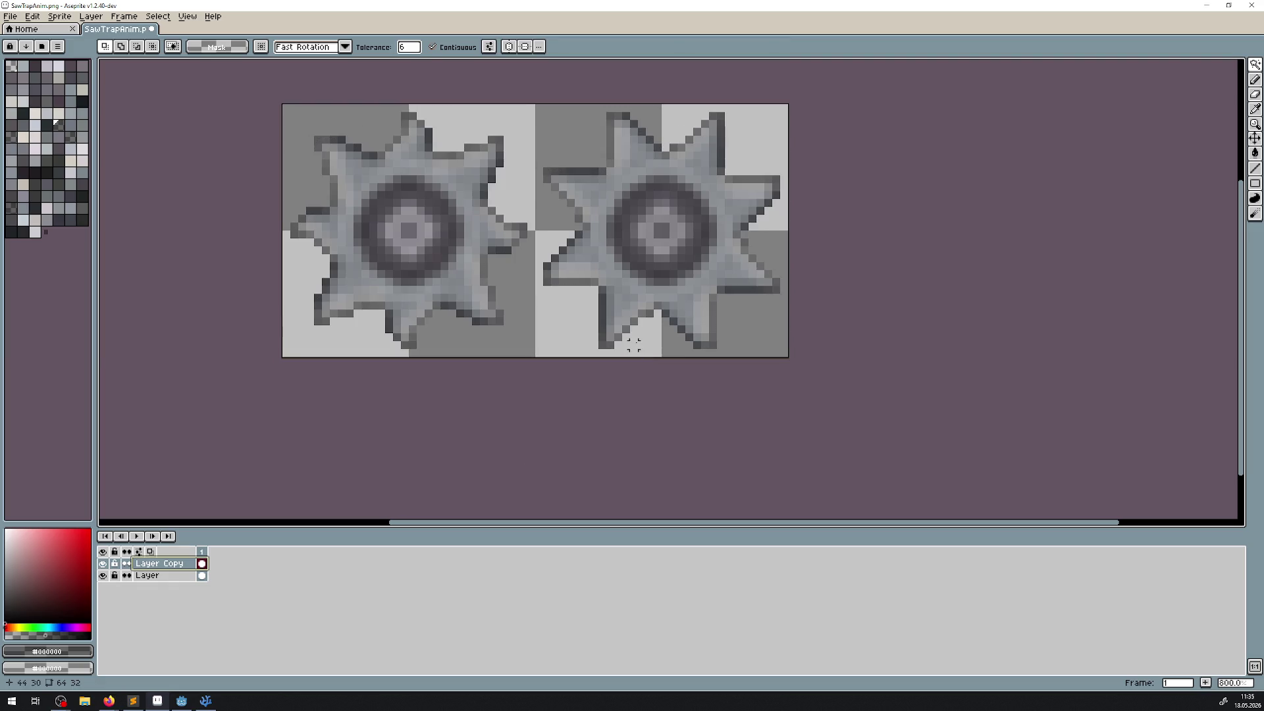
# Try Luminosity, Color, Saturation and Hue blend modes on Layer Copy, leaving it on Divide
pyautogui.doubleClick(168, 564)
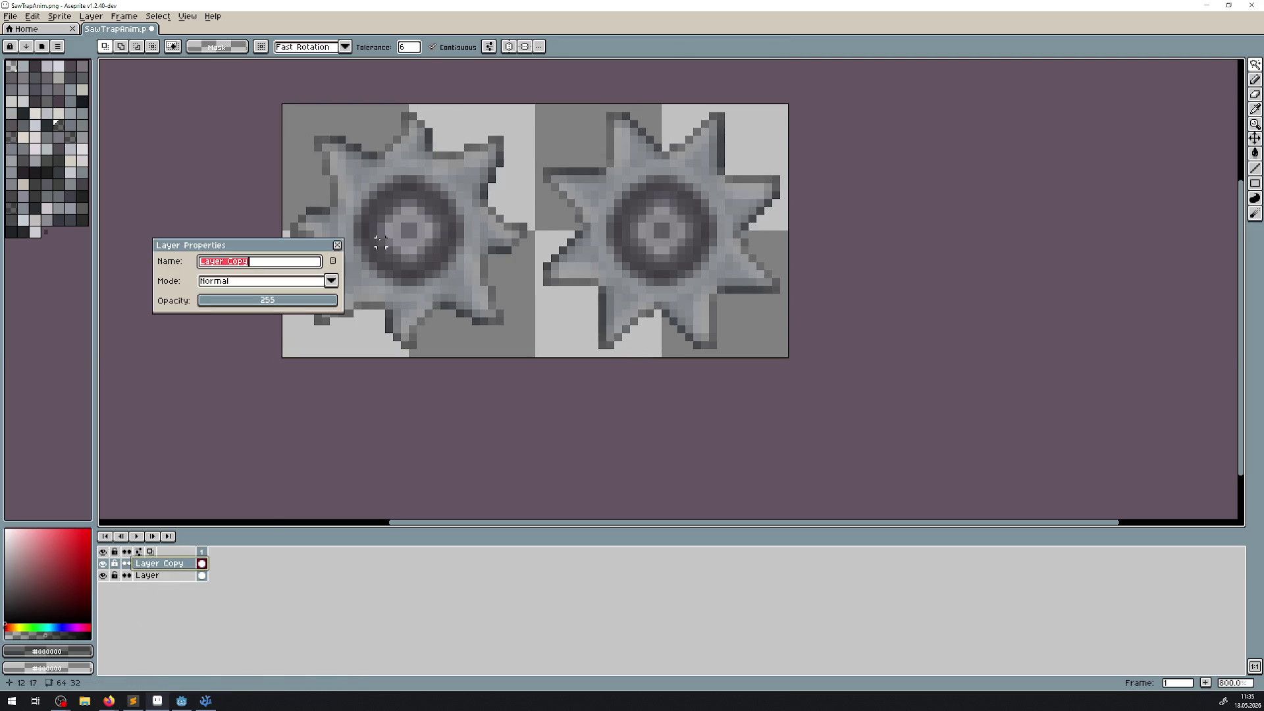
pyautogui.click(332, 281)
pyautogui.click(238, 480)
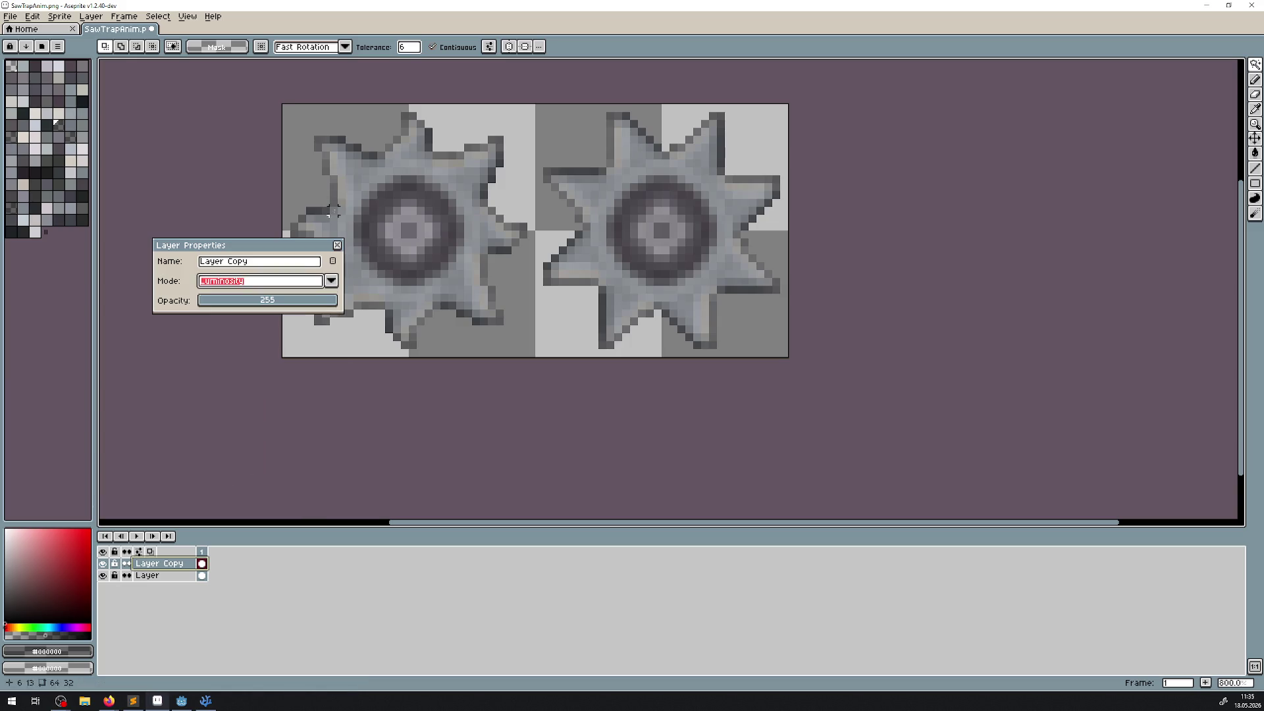
pyautogui.moveTo(300, 251)
pyautogui.mouseDown()
pyautogui.moveTo(1059, 313)
pyautogui.moveTo(998, 283)
pyautogui.mouseUp()
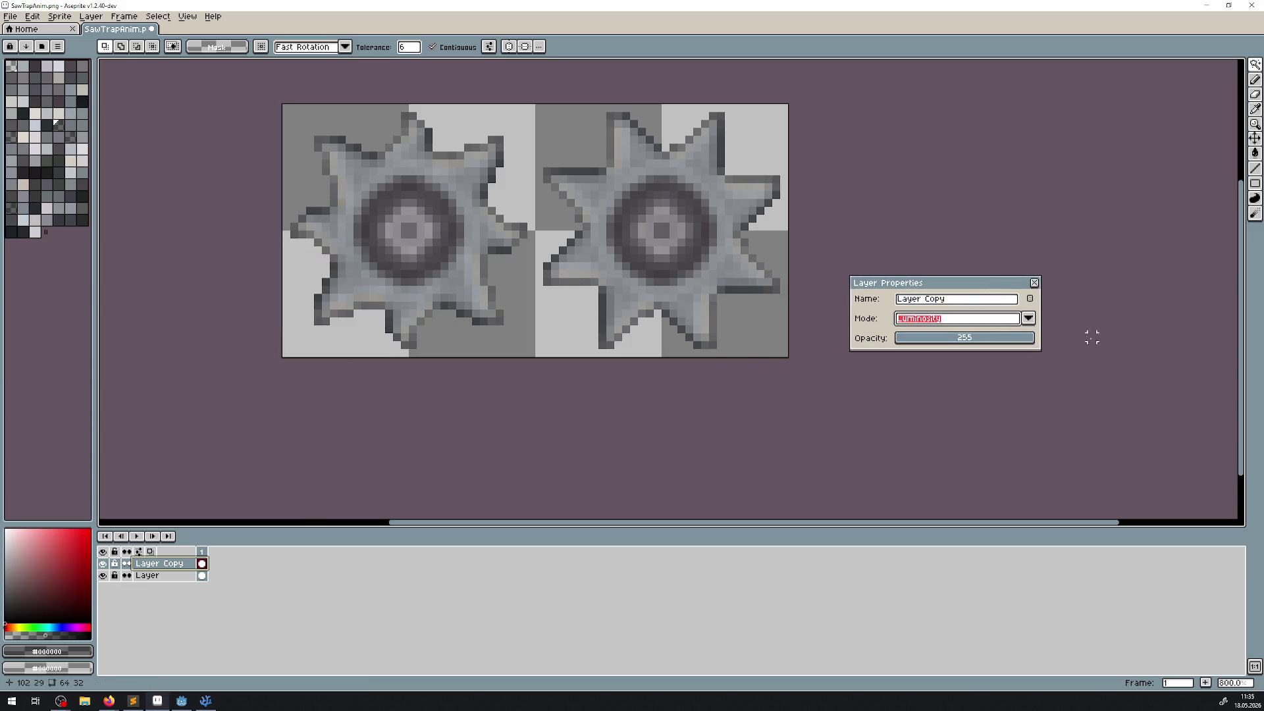
pyautogui.click(1027, 317)
pyautogui.click(912, 505)
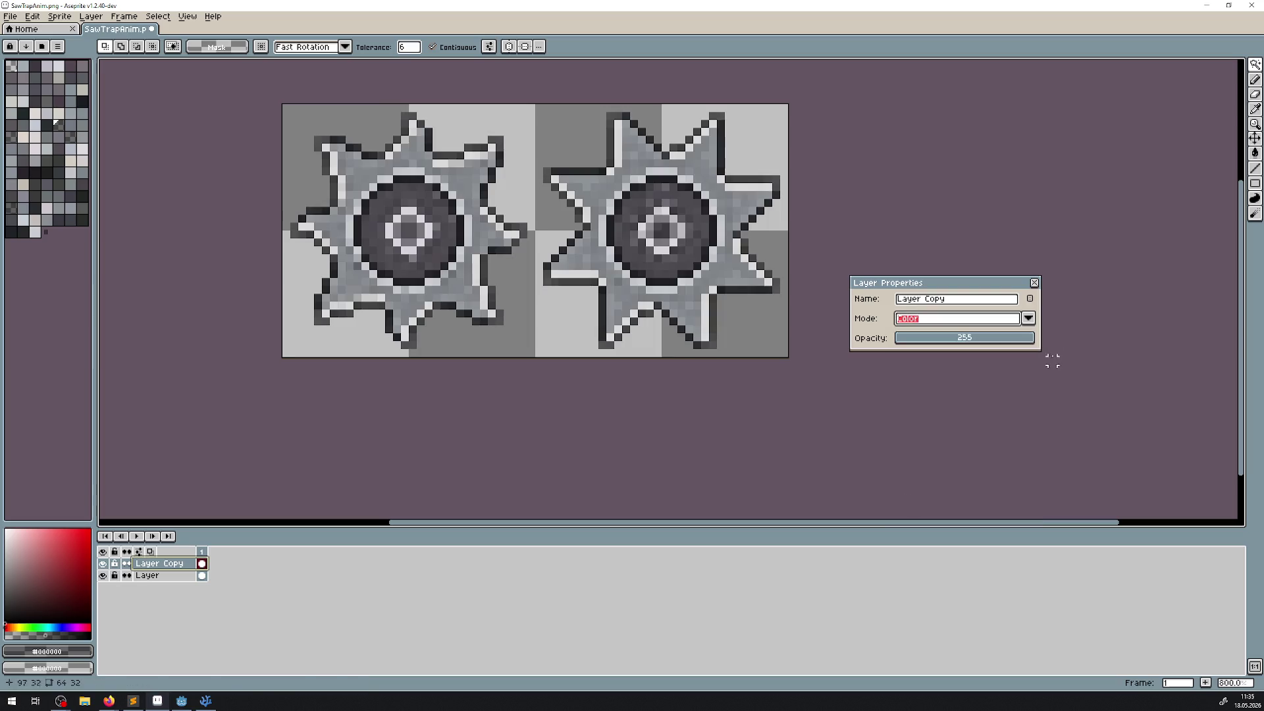
pyautogui.click(1029, 321)
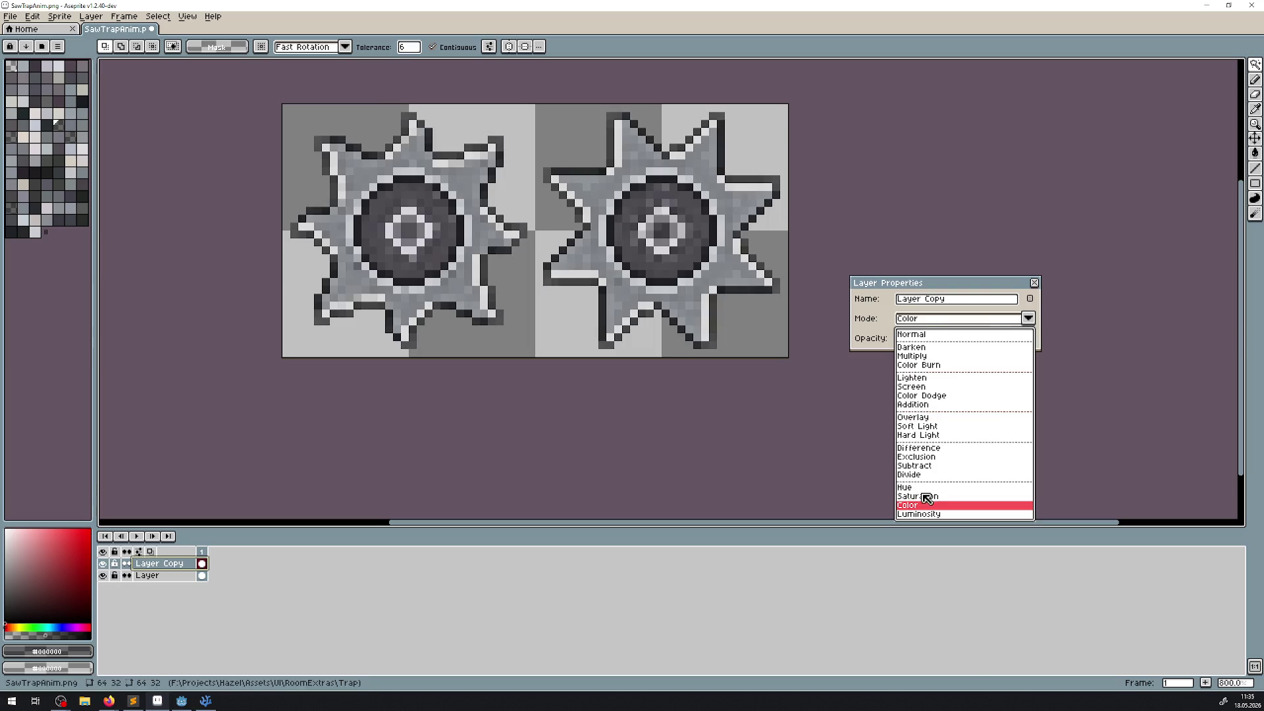
pyautogui.click(927, 497)
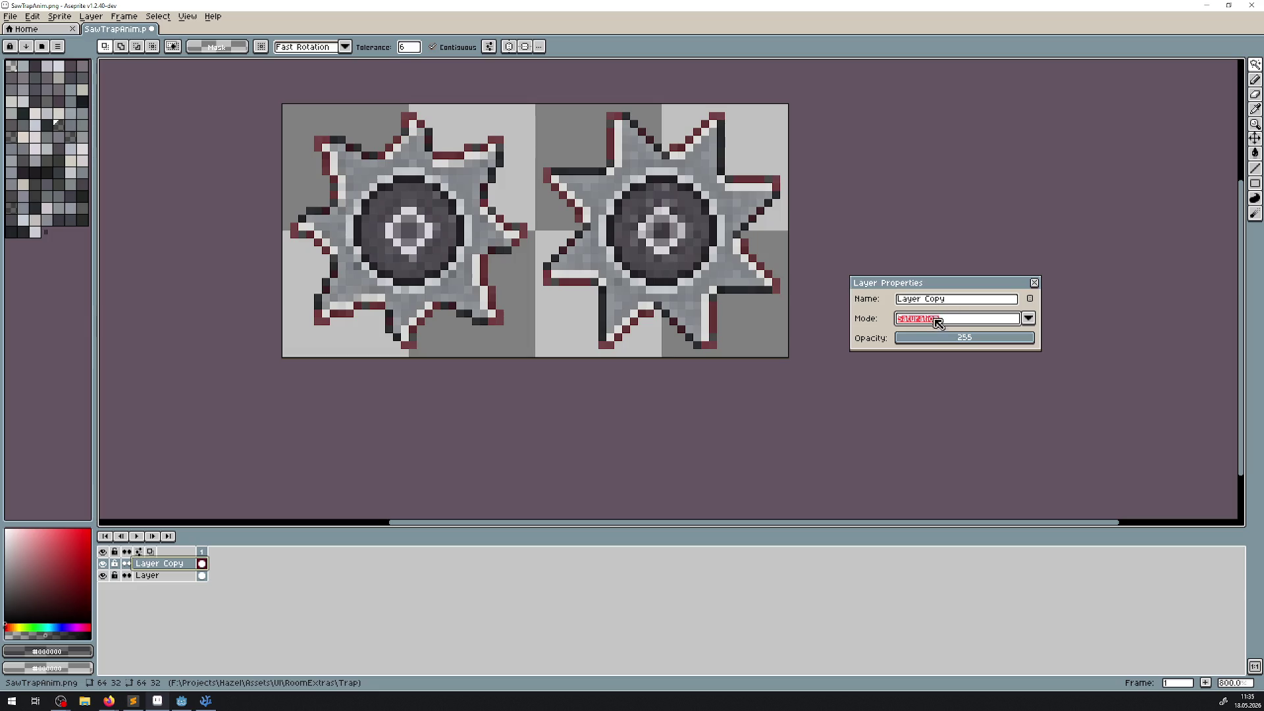
pyautogui.click(1019, 322)
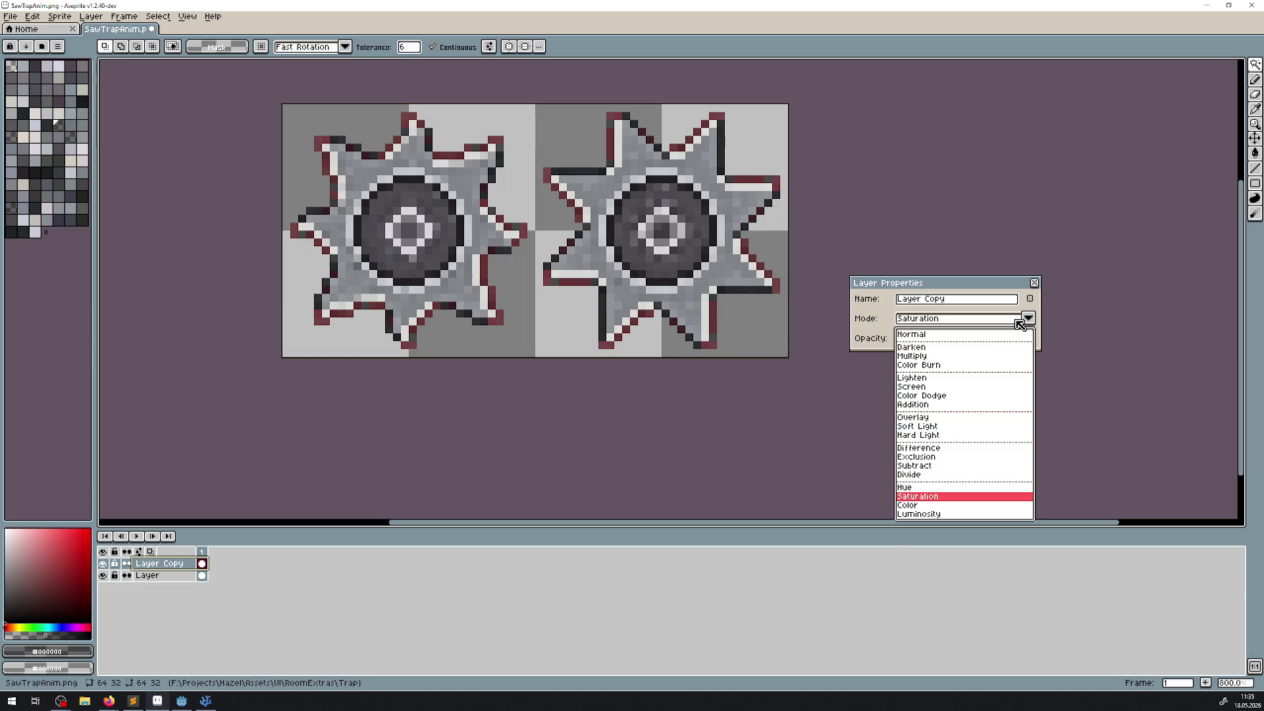
pyautogui.click(922, 489)
pyautogui.click(1028, 319)
pyautogui.click(913, 471)
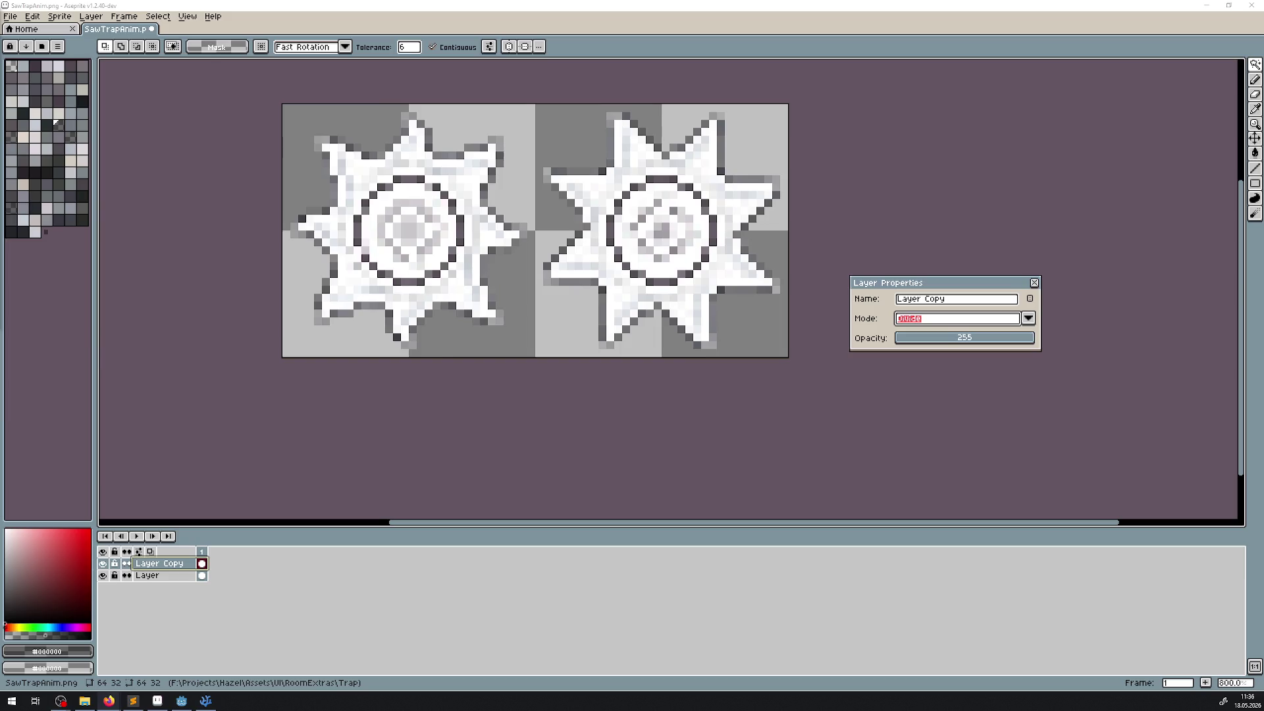
pyautogui.hotkey('alt', 'Tab')
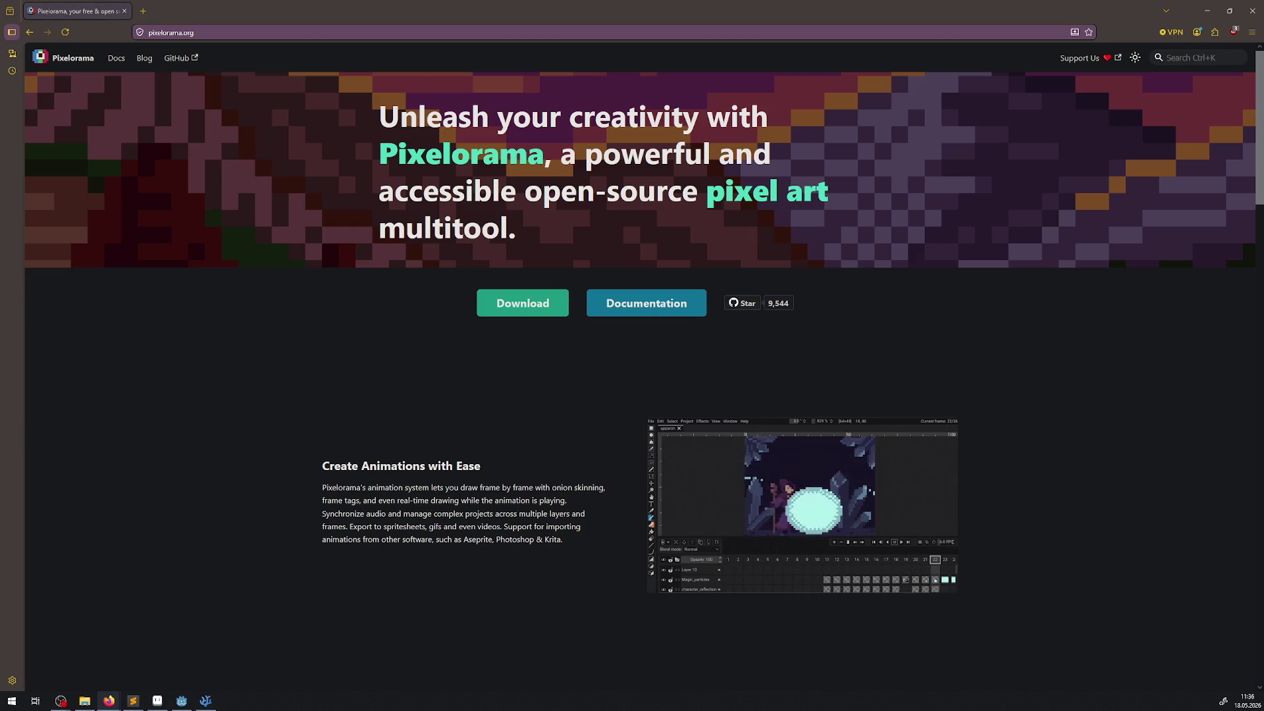
# Scroll through the Pixelorama homepage features, return to the top and highlight 'open-source'
pyautogui.click(158, 700)
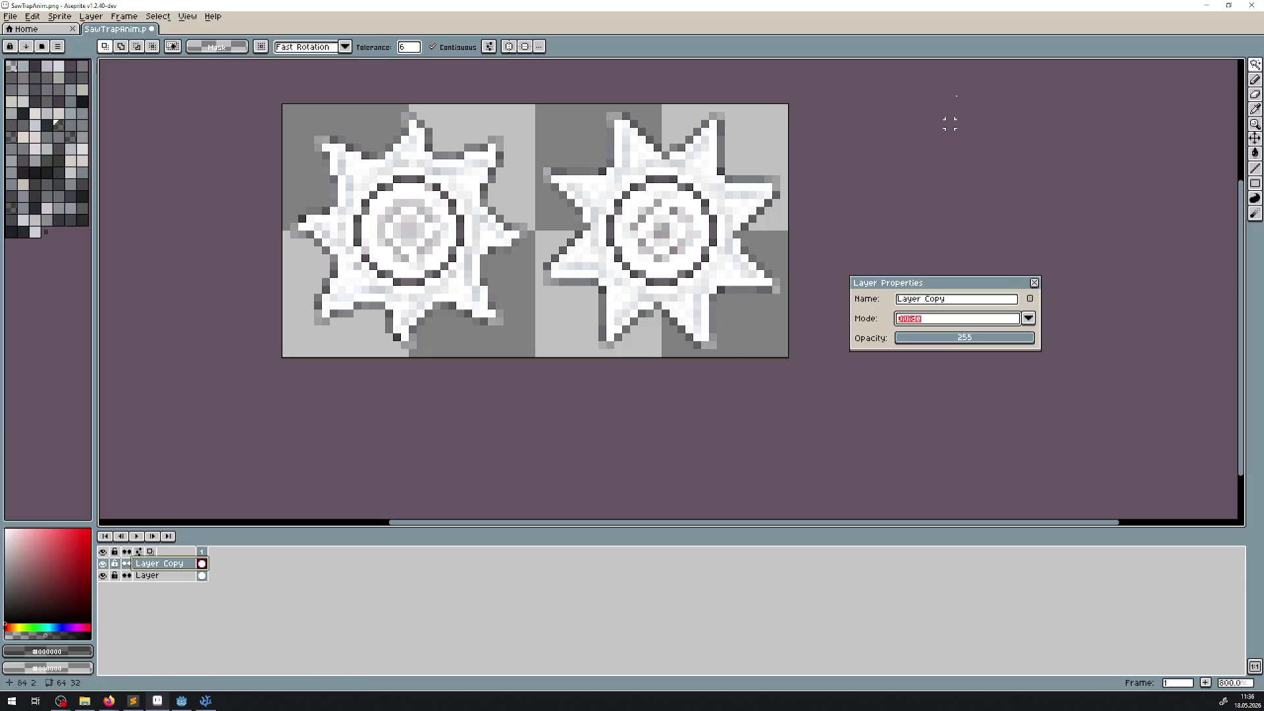
pyautogui.click(1208, 9)
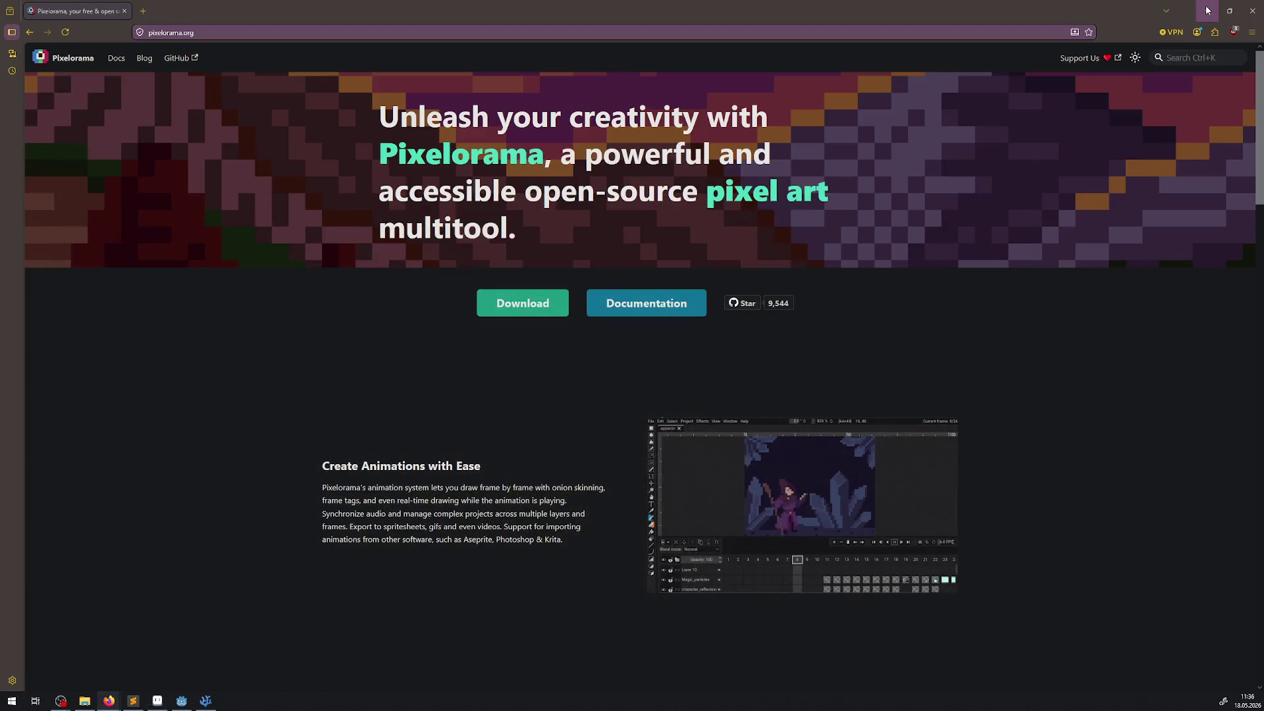
pyautogui.scroll(-3, 521, 458)
pyautogui.scroll(-4, 520, 458)
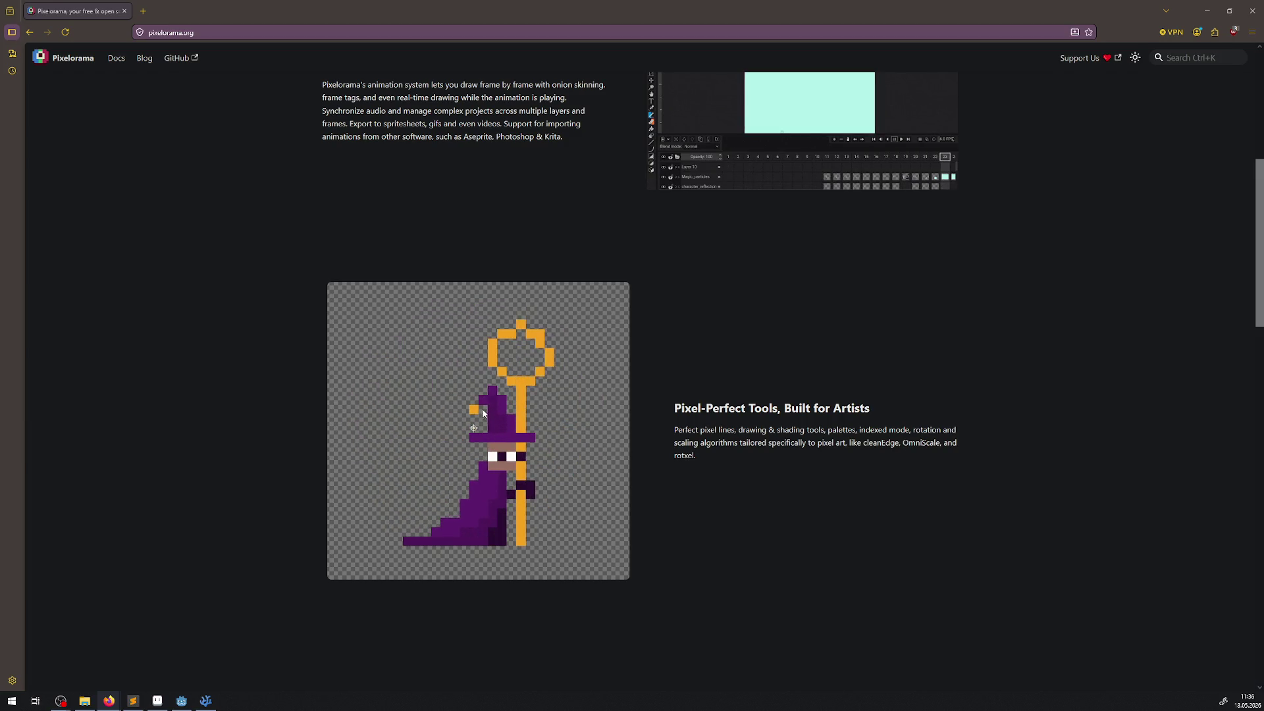
pyautogui.scroll(-3, 631, 458)
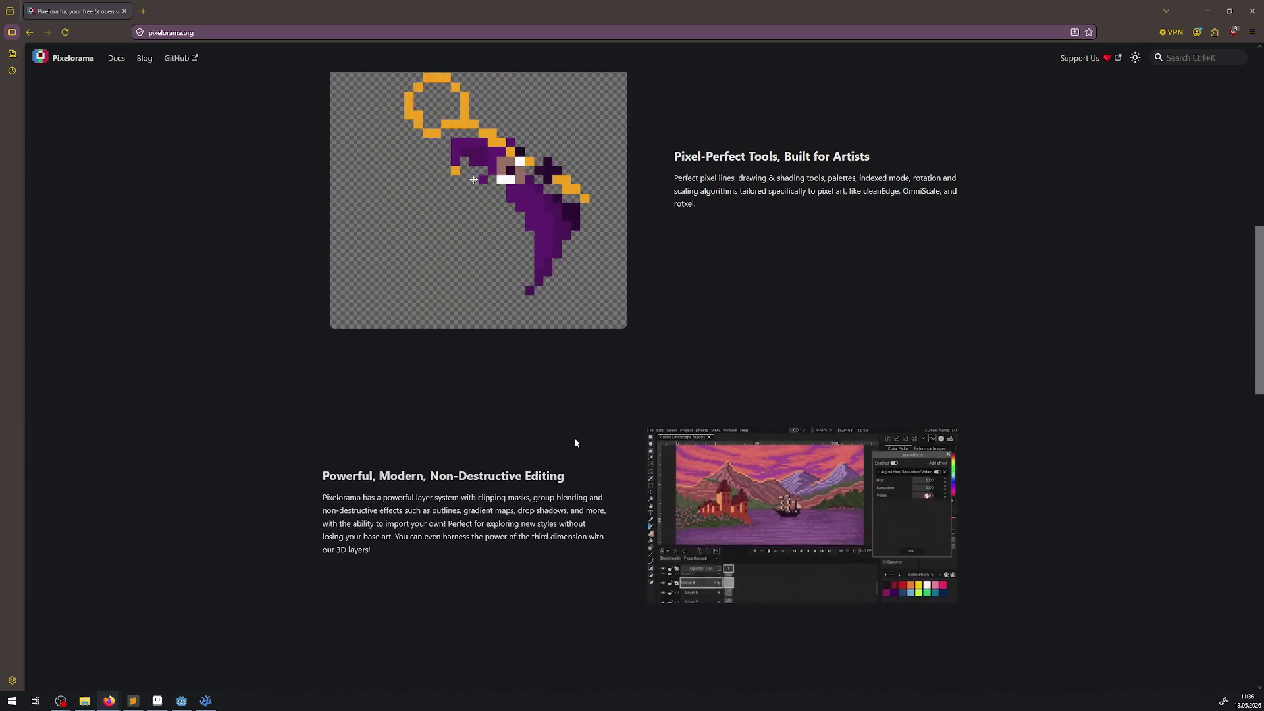
pyautogui.scroll(-4, 575, 442)
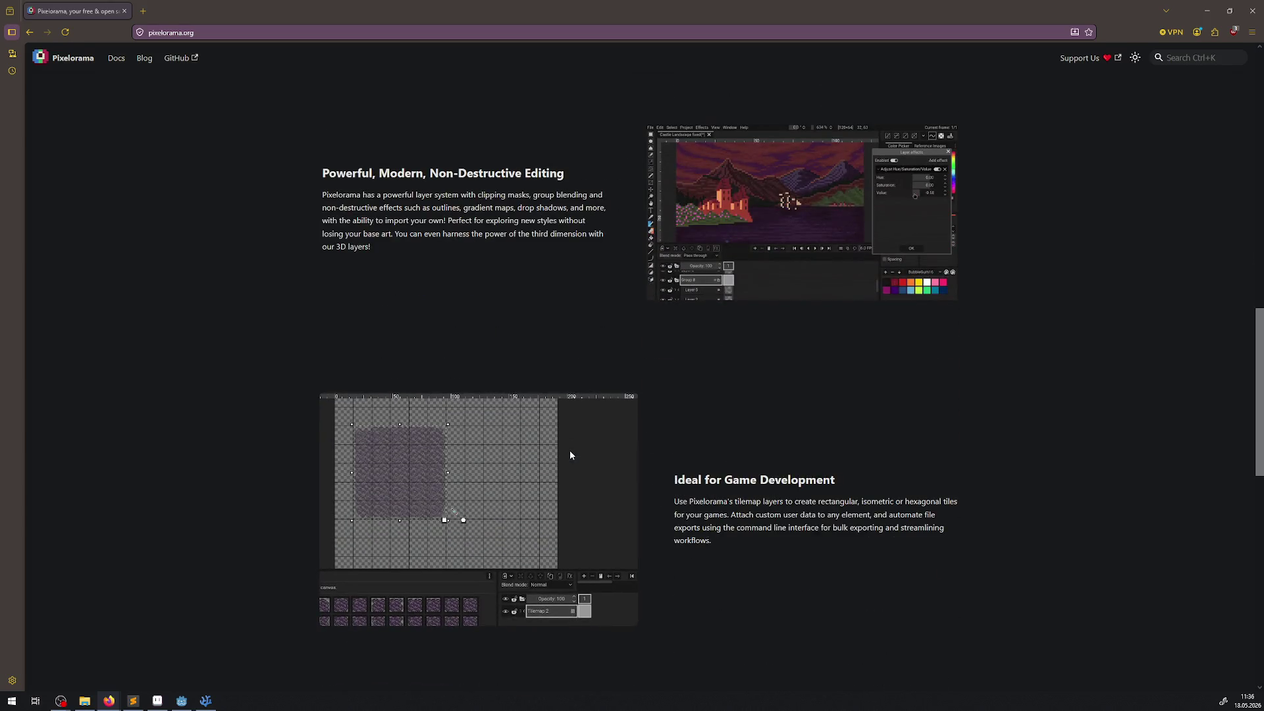
pyautogui.scroll(-3, 570, 455)
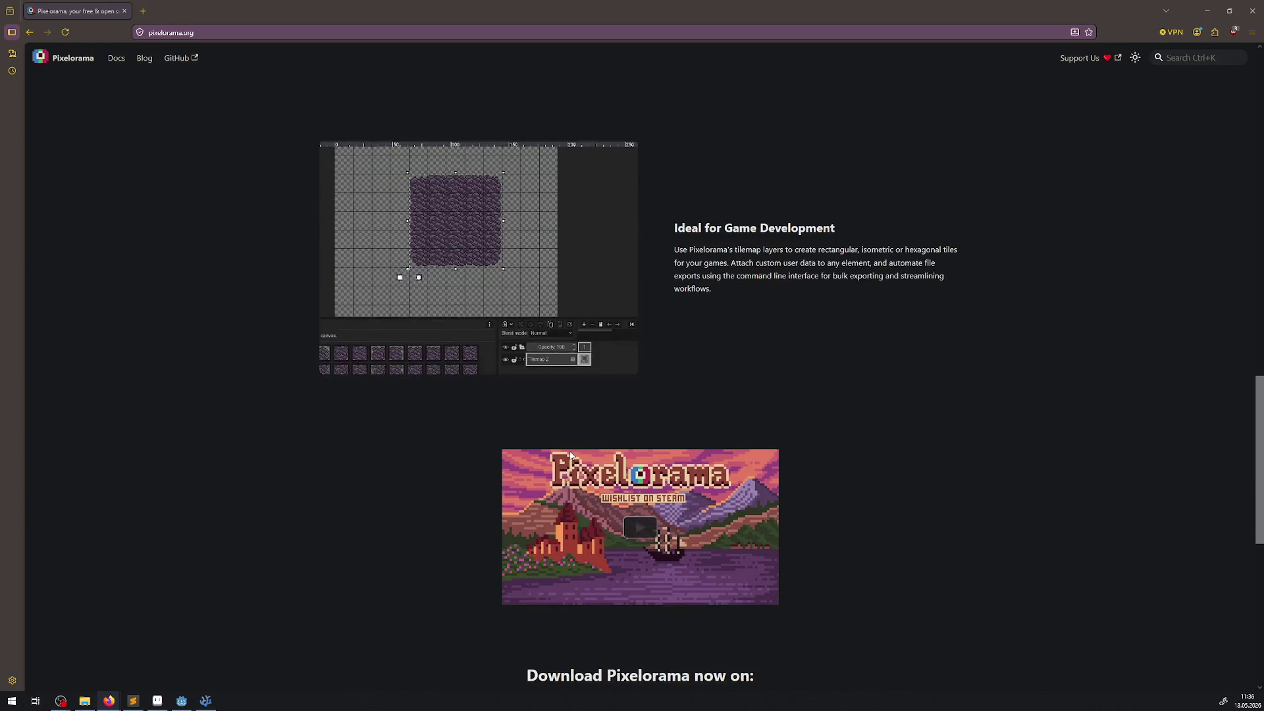
pyautogui.scroll(-2, 570, 455)
pyautogui.scroll(4, 770, 546)
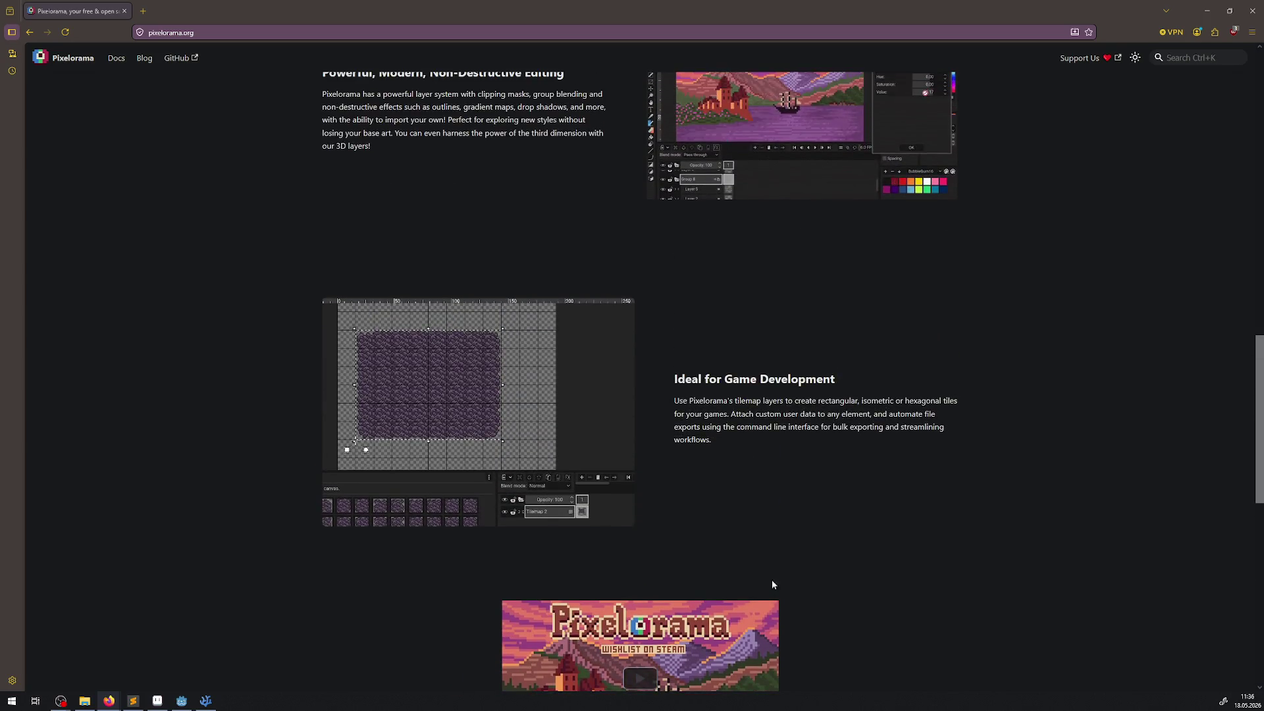
pyautogui.scroll(15, 769, 581)
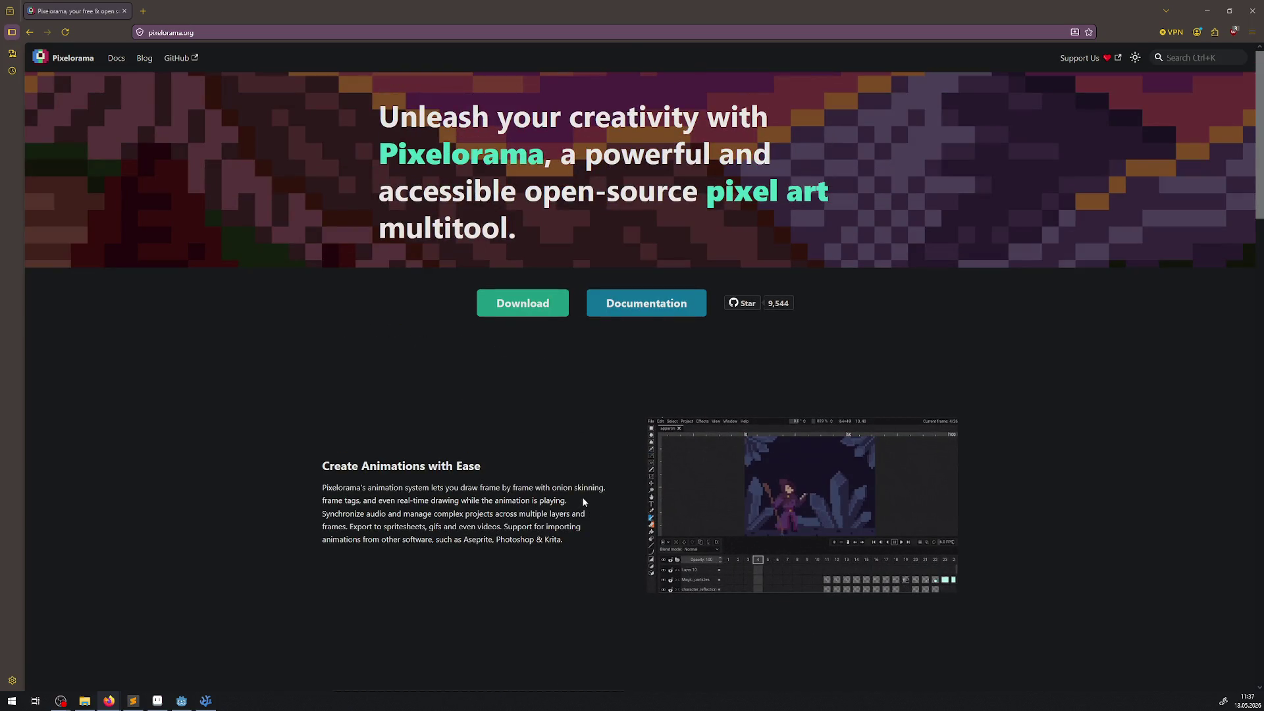
pyautogui.moveTo(525, 192); pyautogui.dragTo(693, 191)
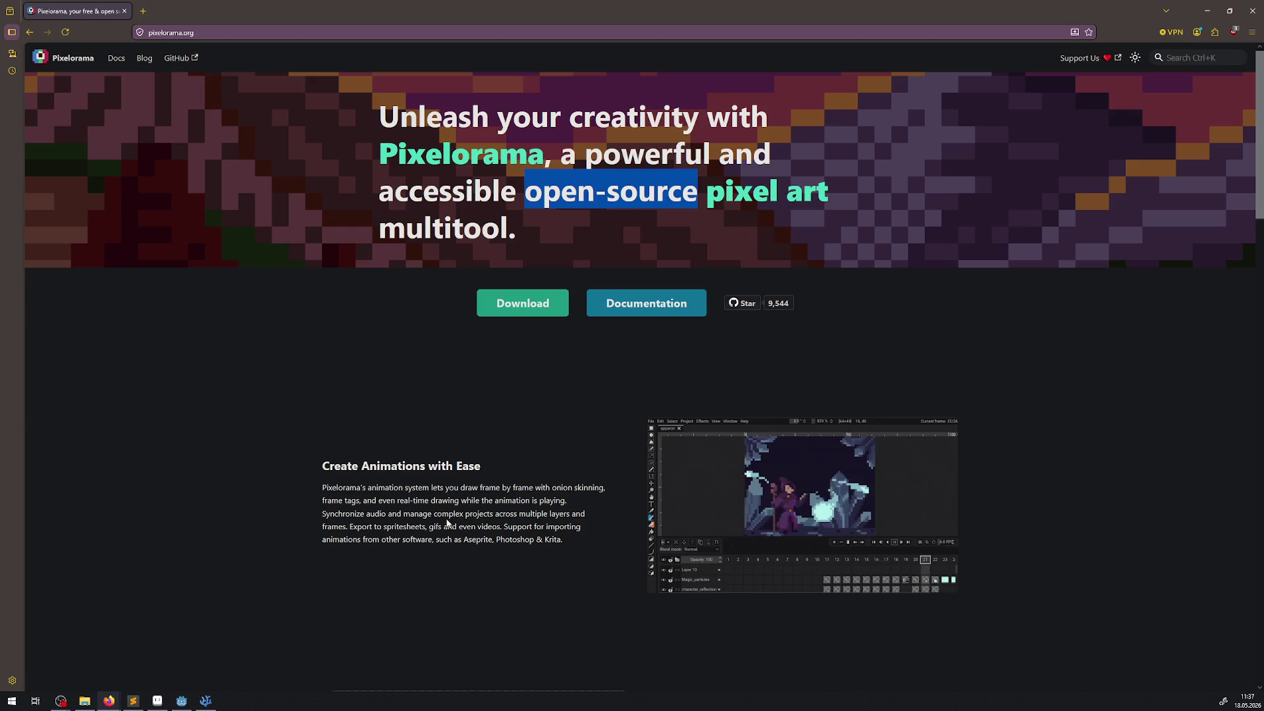
pyautogui.click(159, 704)
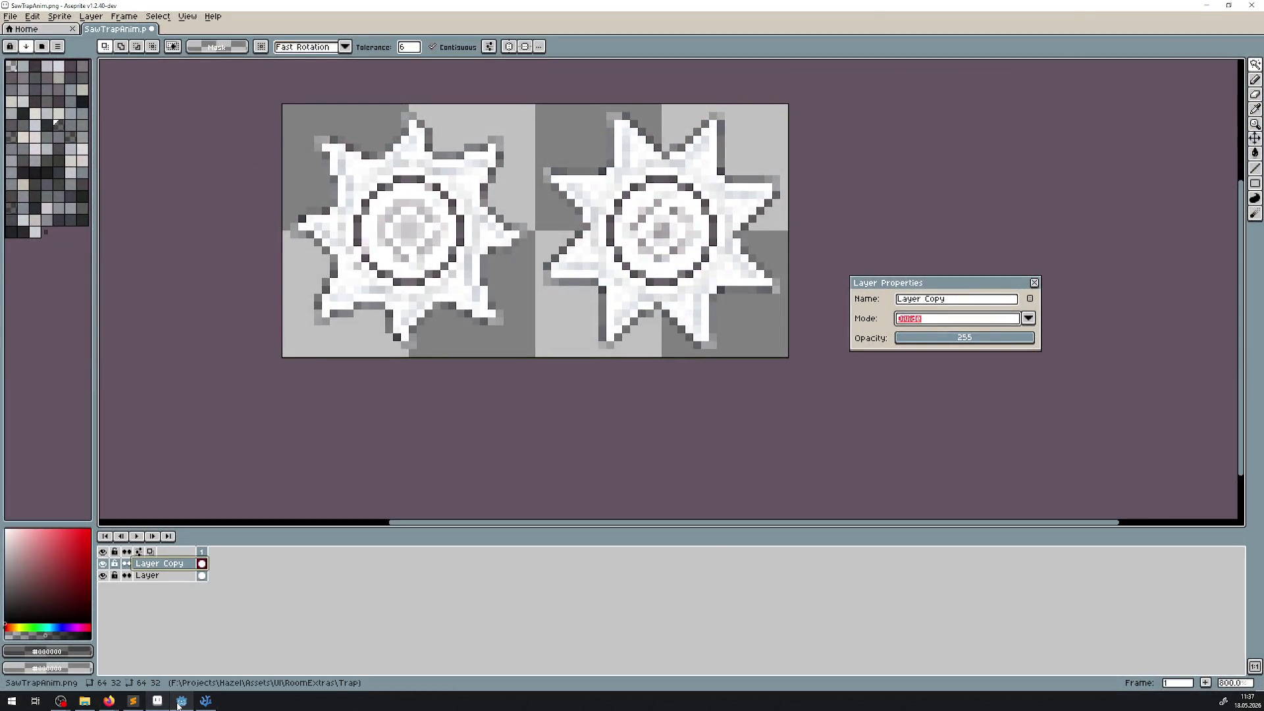
# Try Subtract, Exclusion, Difference, Hard Light, Soft Light and Overlay blend modes on Layer Copy
pyautogui.moveTo(178, 704)
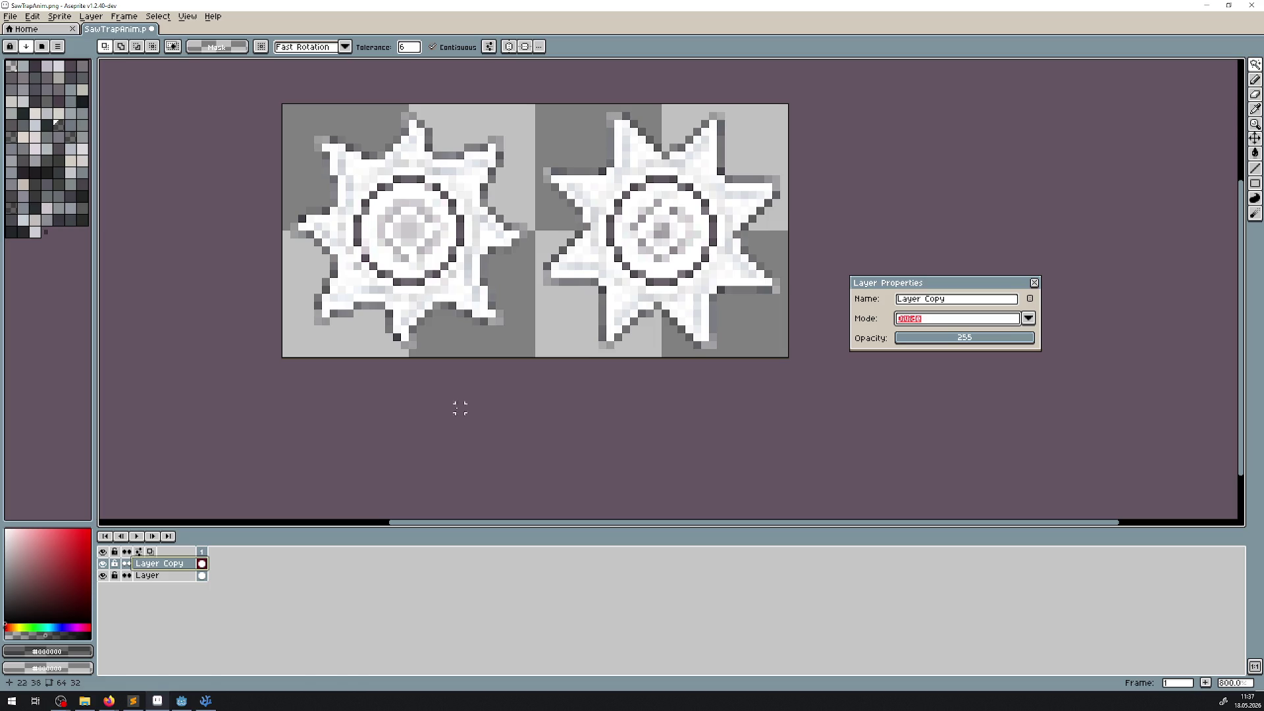
pyautogui.click(1028, 319)
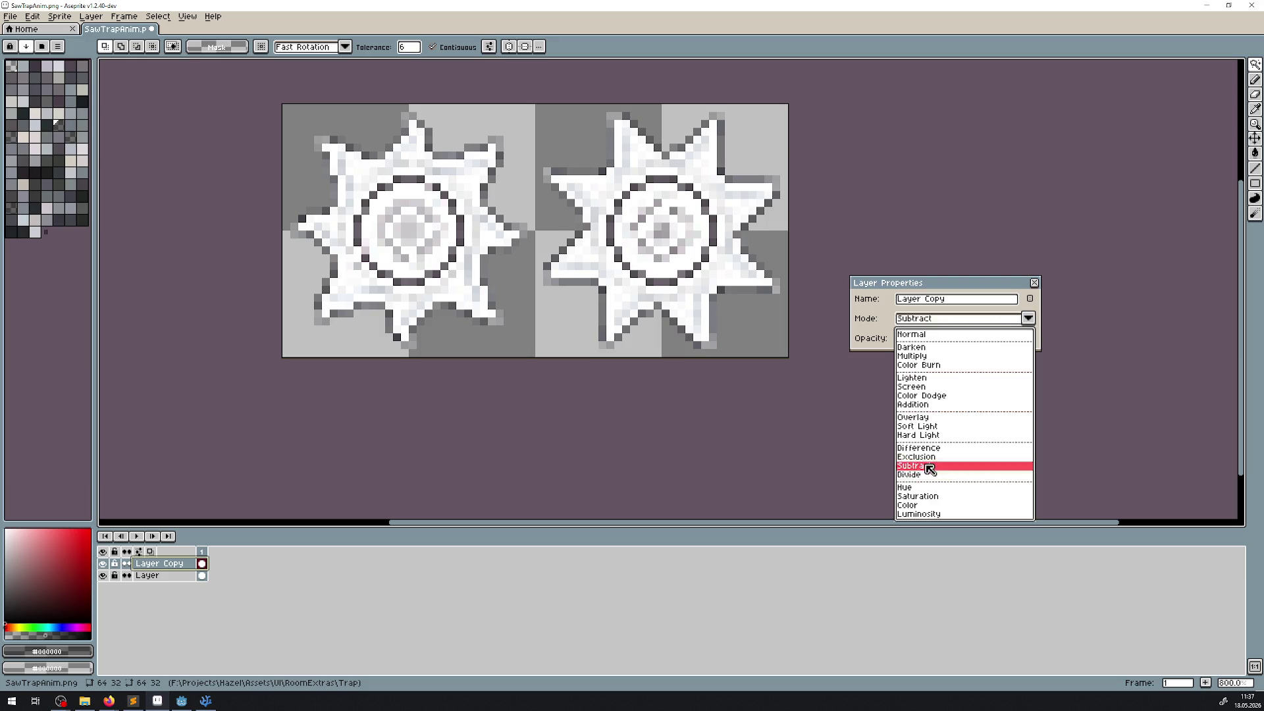
pyautogui.click(928, 468)
pyautogui.click(1028, 318)
pyautogui.click(922, 456)
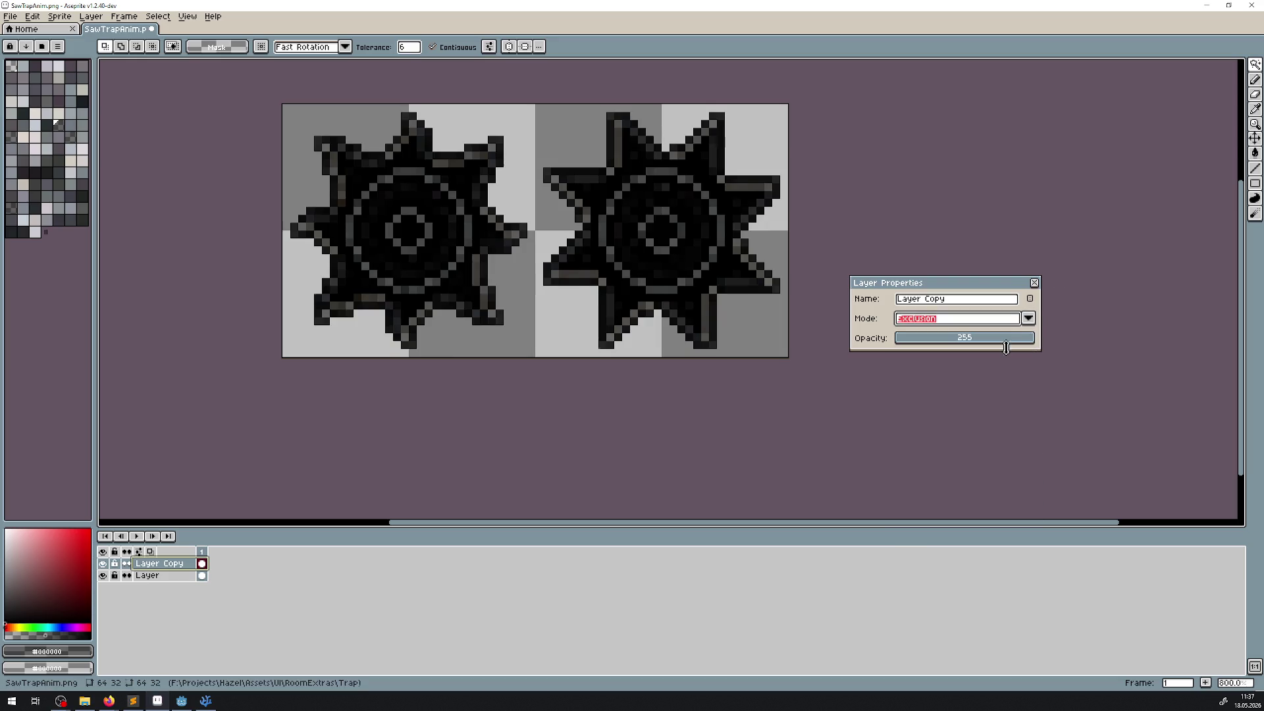
pyautogui.click(1028, 318)
pyautogui.click(918, 442)
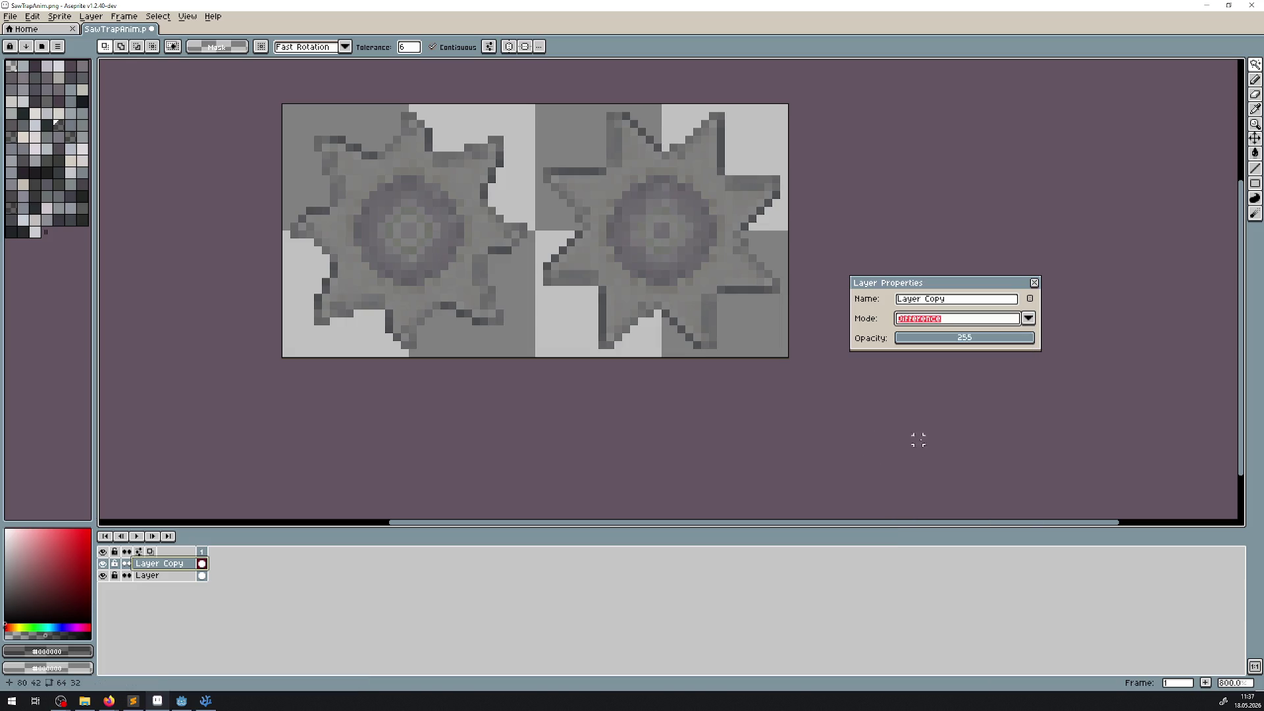
pyautogui.click(1031, 316)
pyautogui.press('Up')
pyautogui.press('Return')
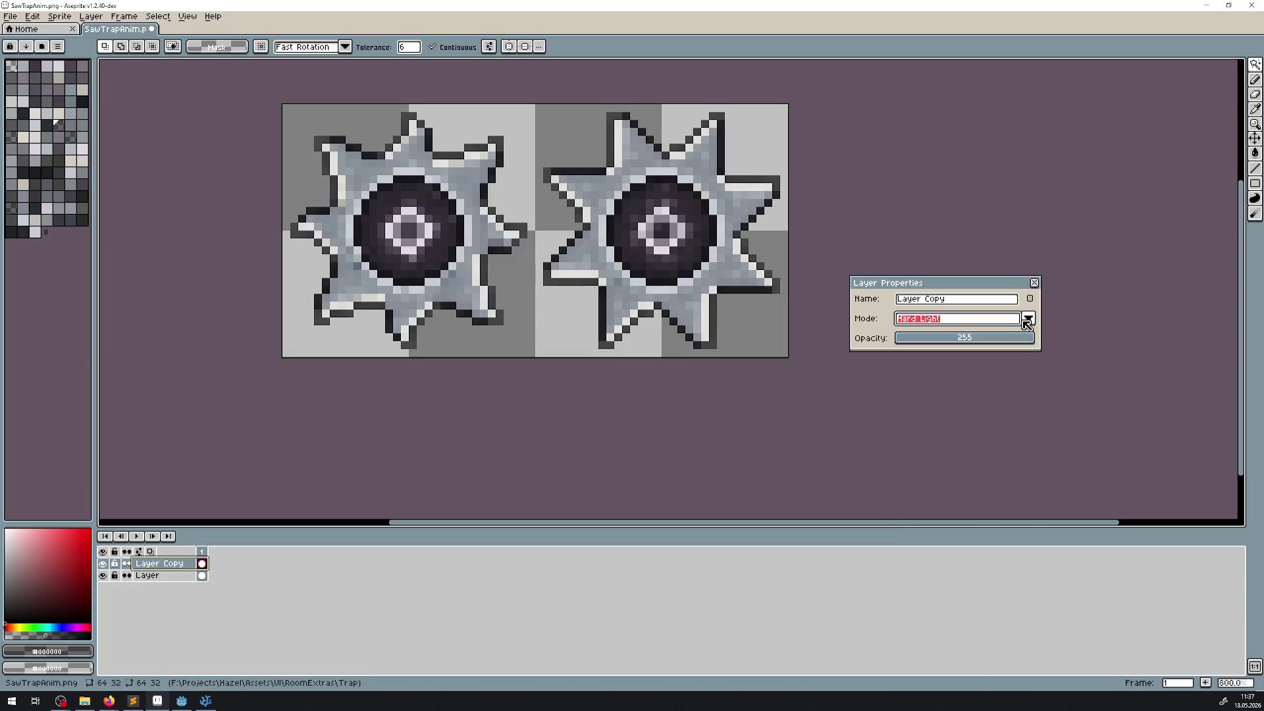
pyautogui.click(1027, 319)
pyautogui.click(924, 423)
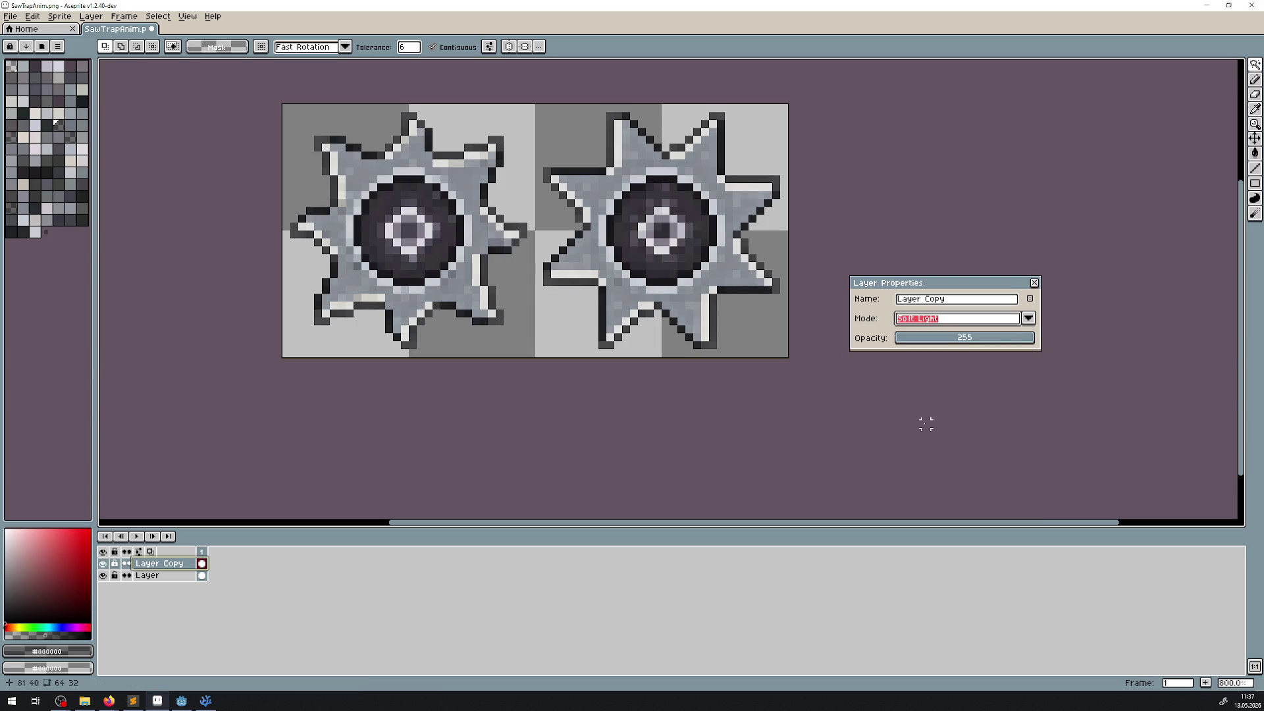
pyautogui.click(1028, 319)
pyautogui.click(935, 421)
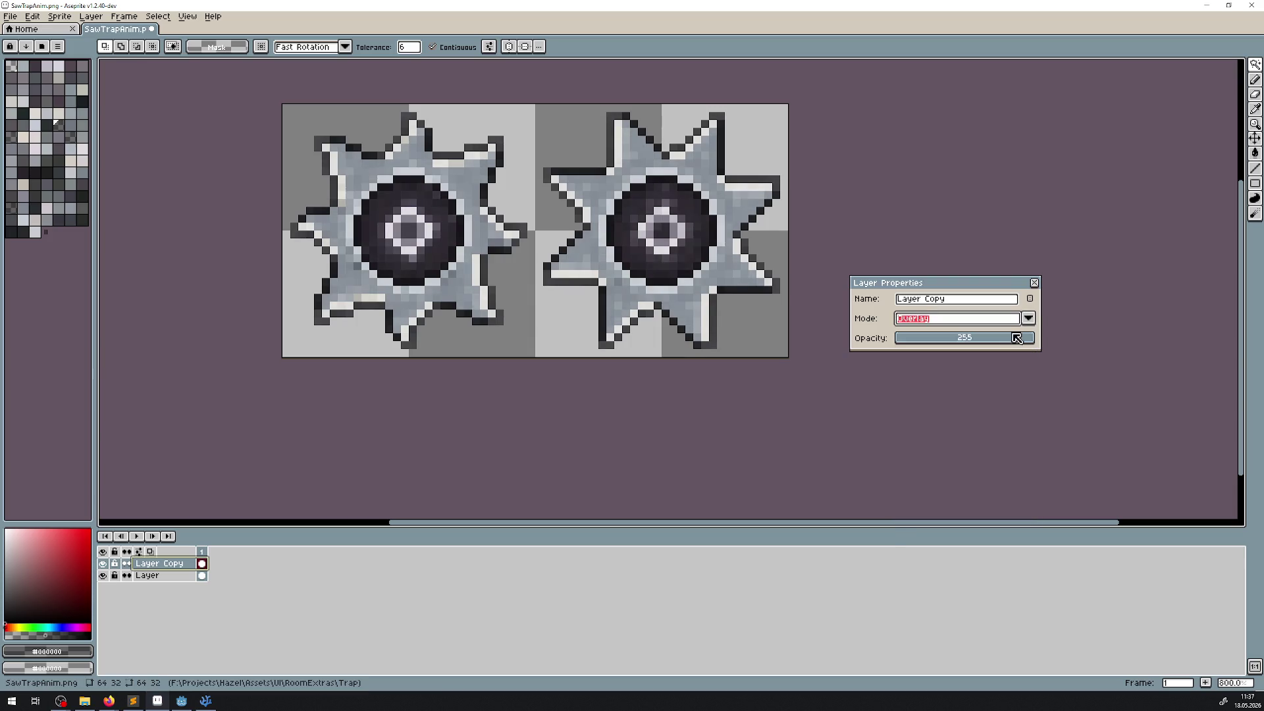
# Try Addition, Color Dodge, Screen and Multiply, then settle on Normal at opacity 149
pyautogui.click(1037, 322)
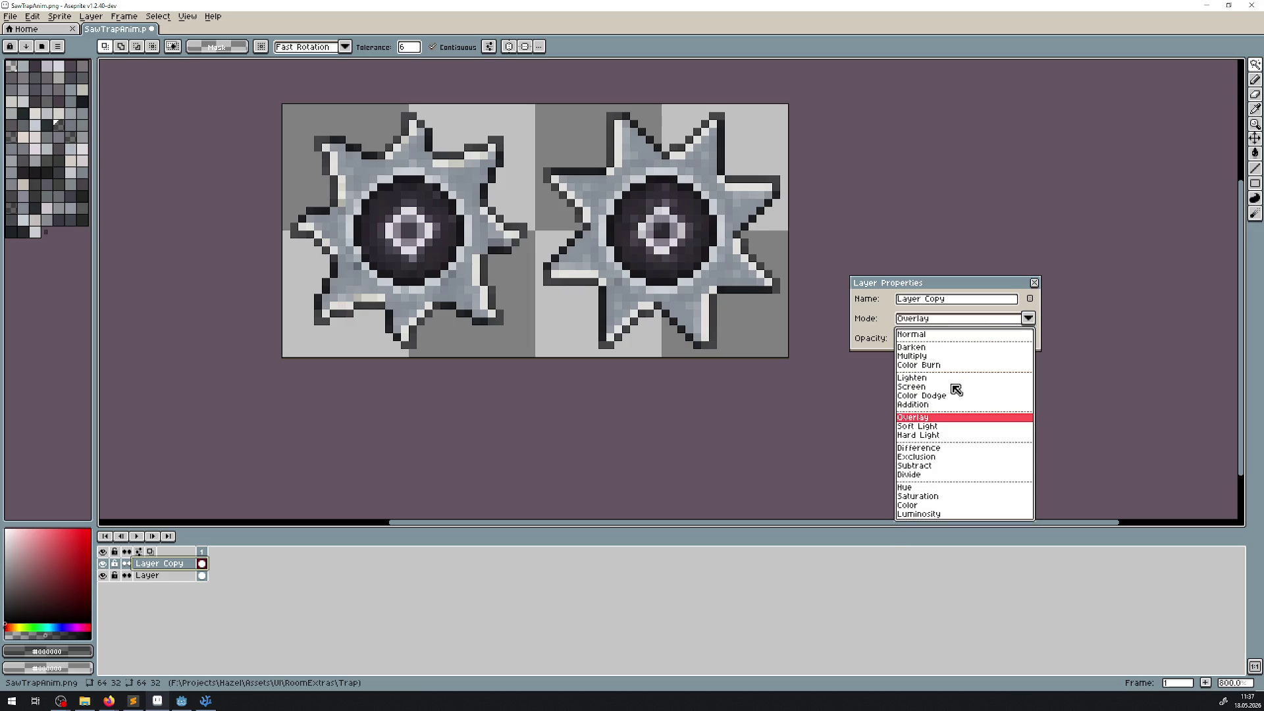
pyautogui.click(978, 405)
pyautogui.click(1029, 320)
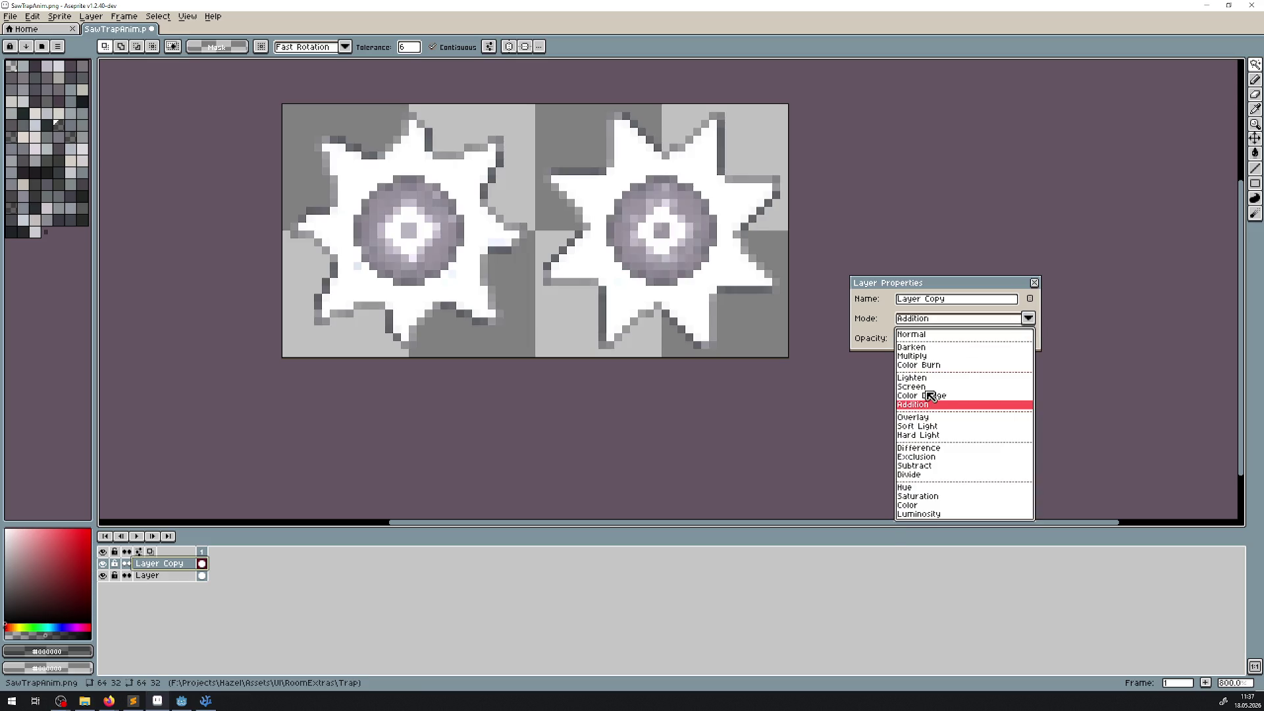
pyautogui.click(935, 394)
pyautogui.click(1028, 321)
pyautogui.click(929, 385)
pyautogui.click(1025, 316)
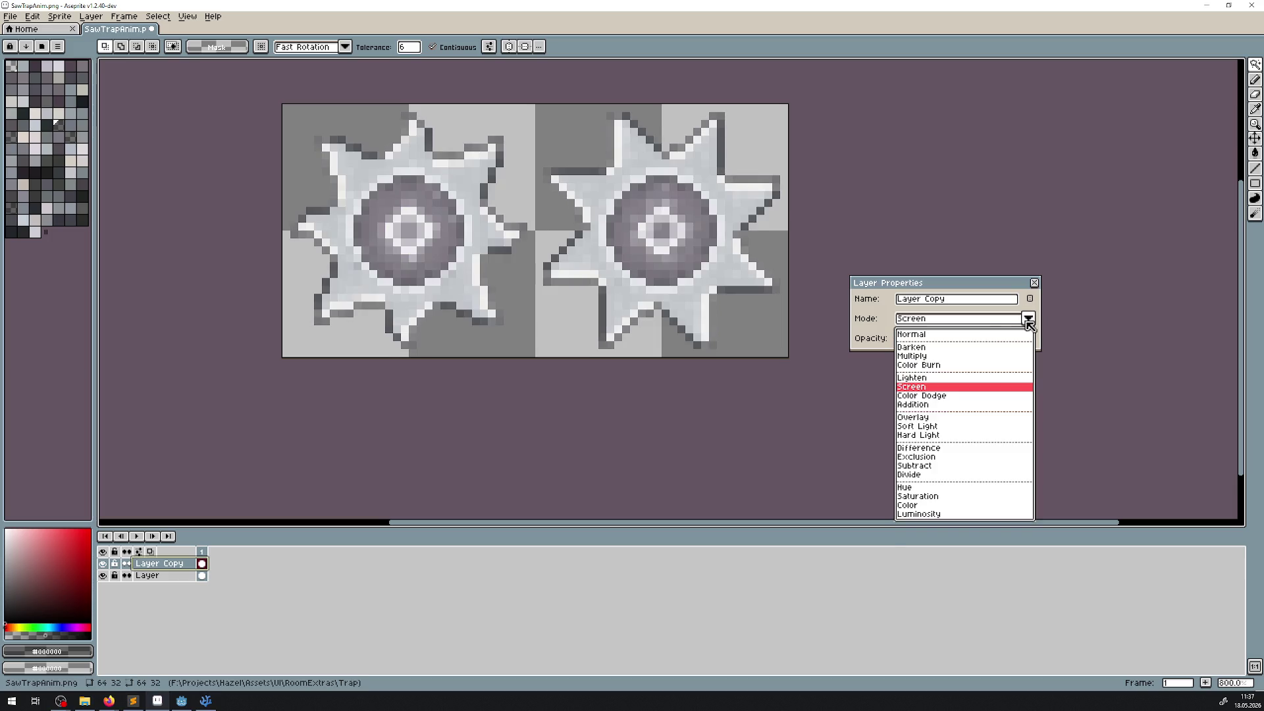
pyautogui.click(912, 356)
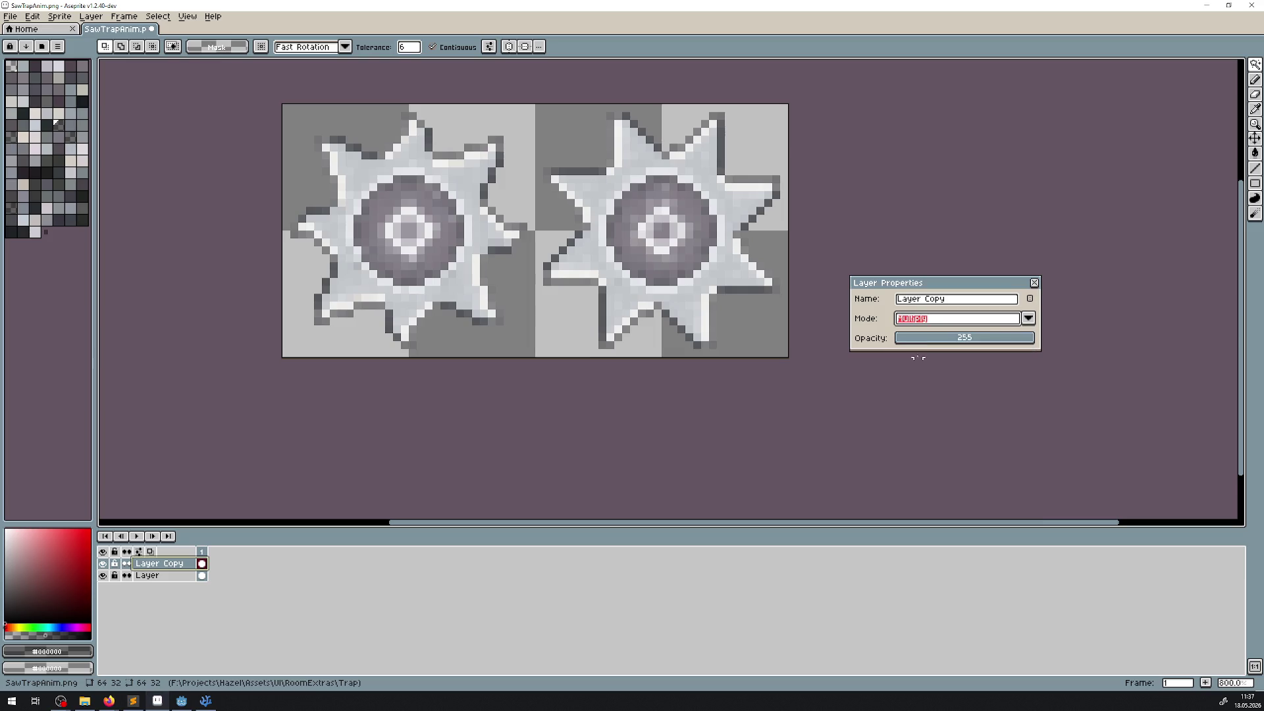
pyautogui.click(1027, 319)
pyautogui.click(912, 335)
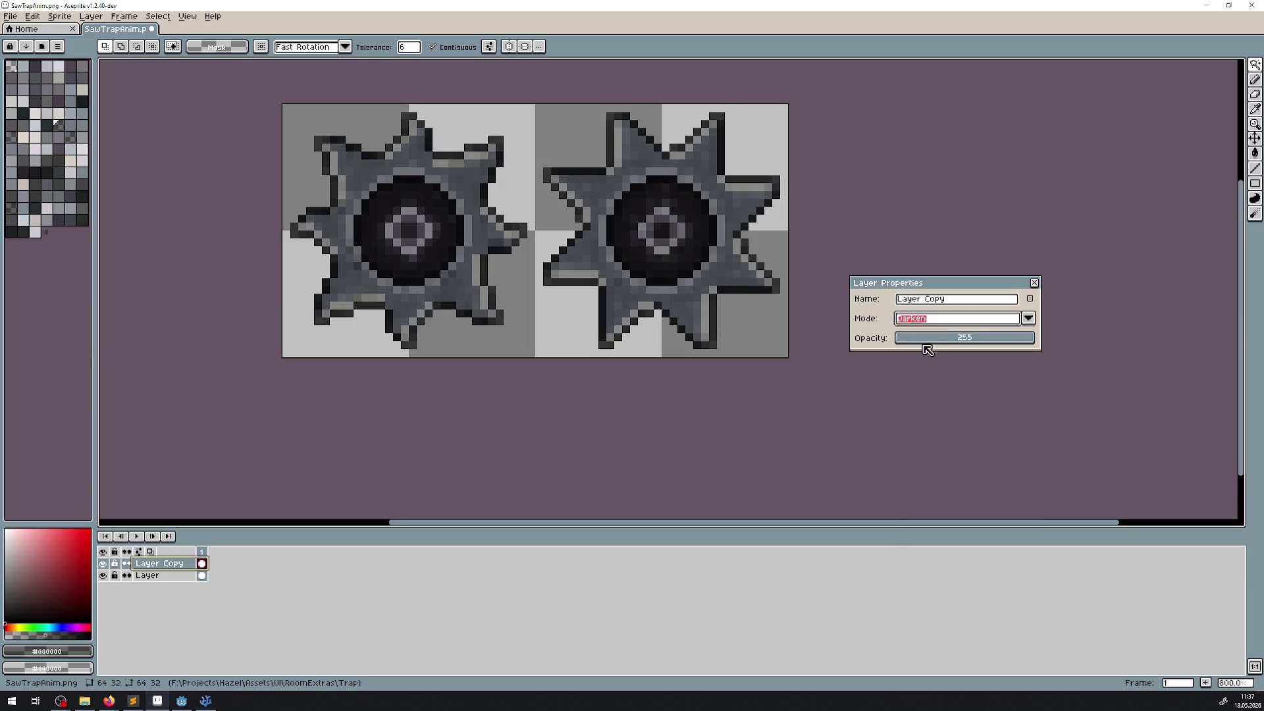
pyautogui.click(1028, 319)
pyautogui.click(926, 338)
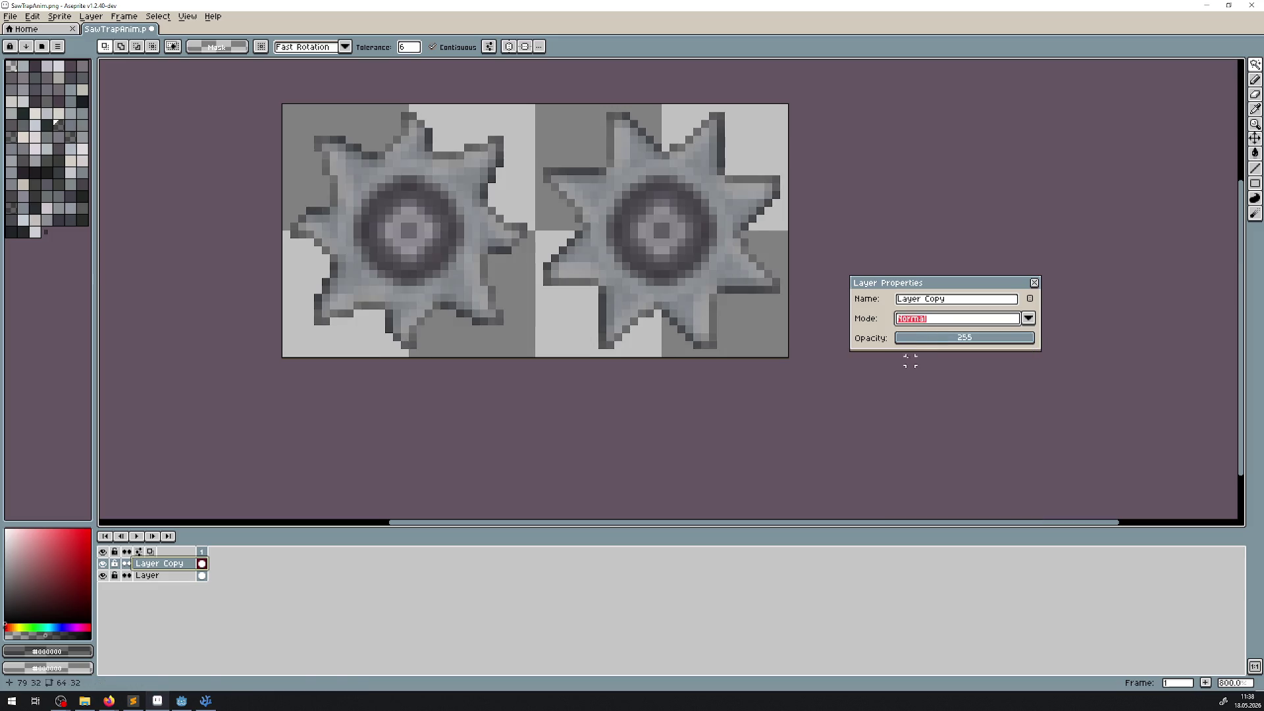
pyautogui.click(927, 343)
pyautogui.moveTo(929, 345); pyautogui.dragTo(976, 340)
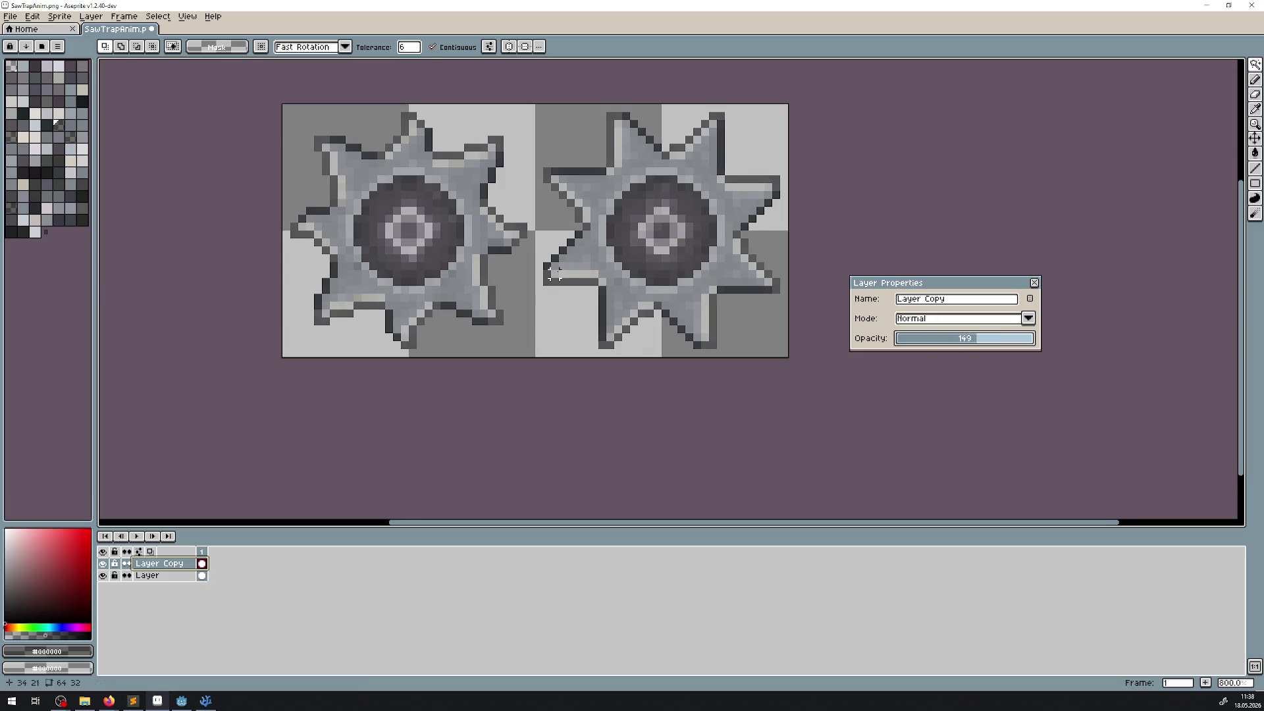
# Set Layer Copy's opacity to 110, toggling its visibility to compare the effect
pyautogui.scroll(-3, 555, 274)
pyautogui.scroll(3, 586, 288)
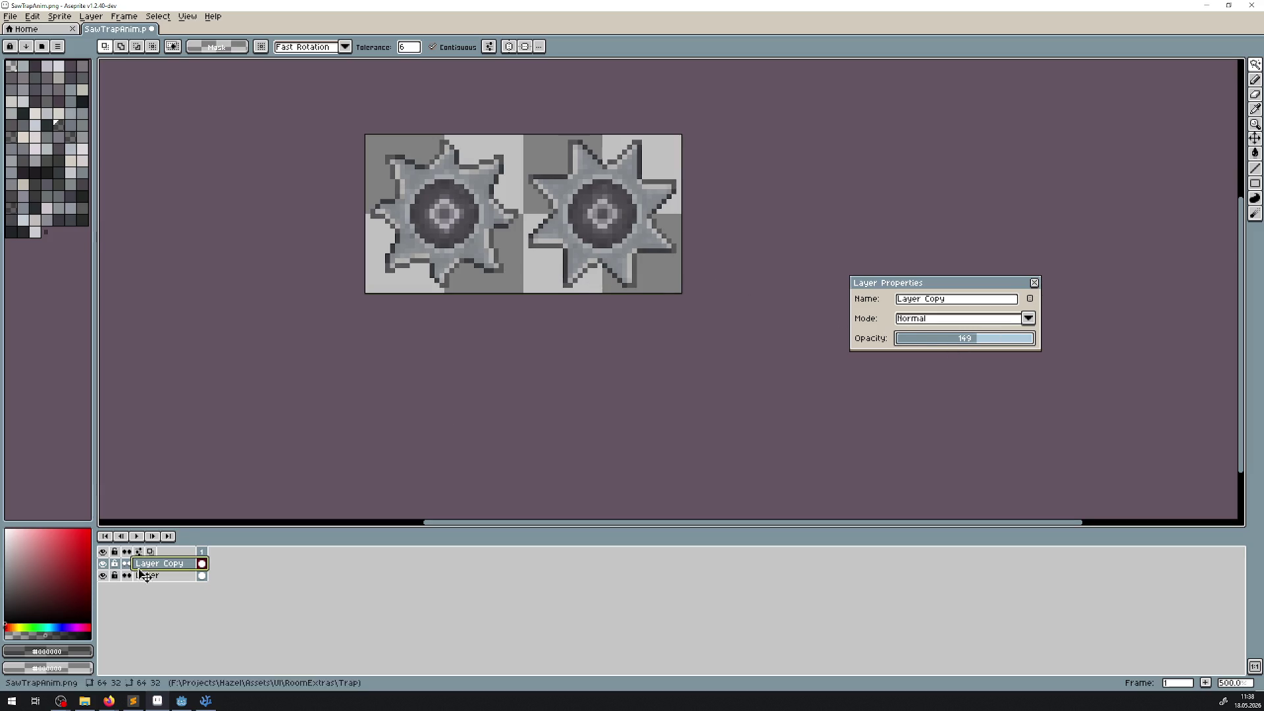
pyautogui.click(103, 566)
pyautogui.click(102, 566)
pyautogui.click(102, 566)
pyautogui.click(103, 567)
pyautogui.click(958, 341)
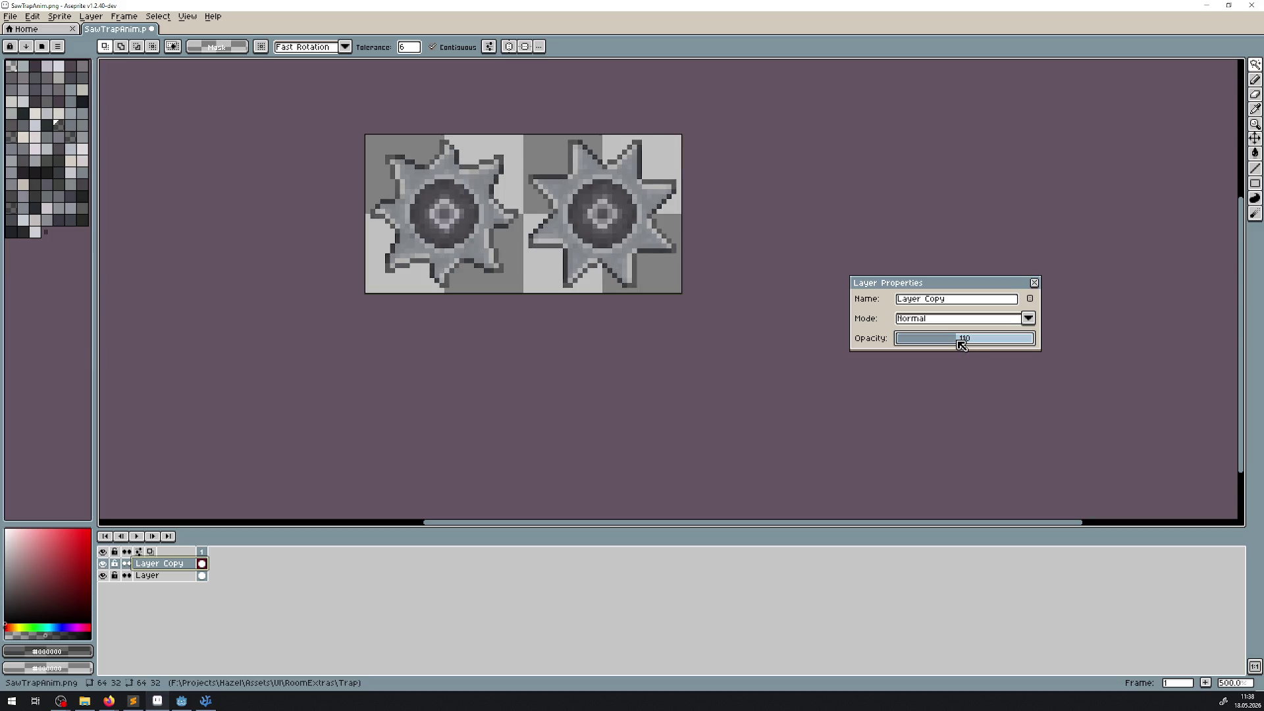
pyautogui.click(959, 341)
pyautogui.click(104, 565)
pyautogui.click(104, 565)
pyautogui.click(104, 565)
pyautogui.click(104, 564)
pyautogui.click(104, 565)
pyautogui.click(104, 565)
pyautogui.click(104, 565)
pyautogui.click(104, 565)
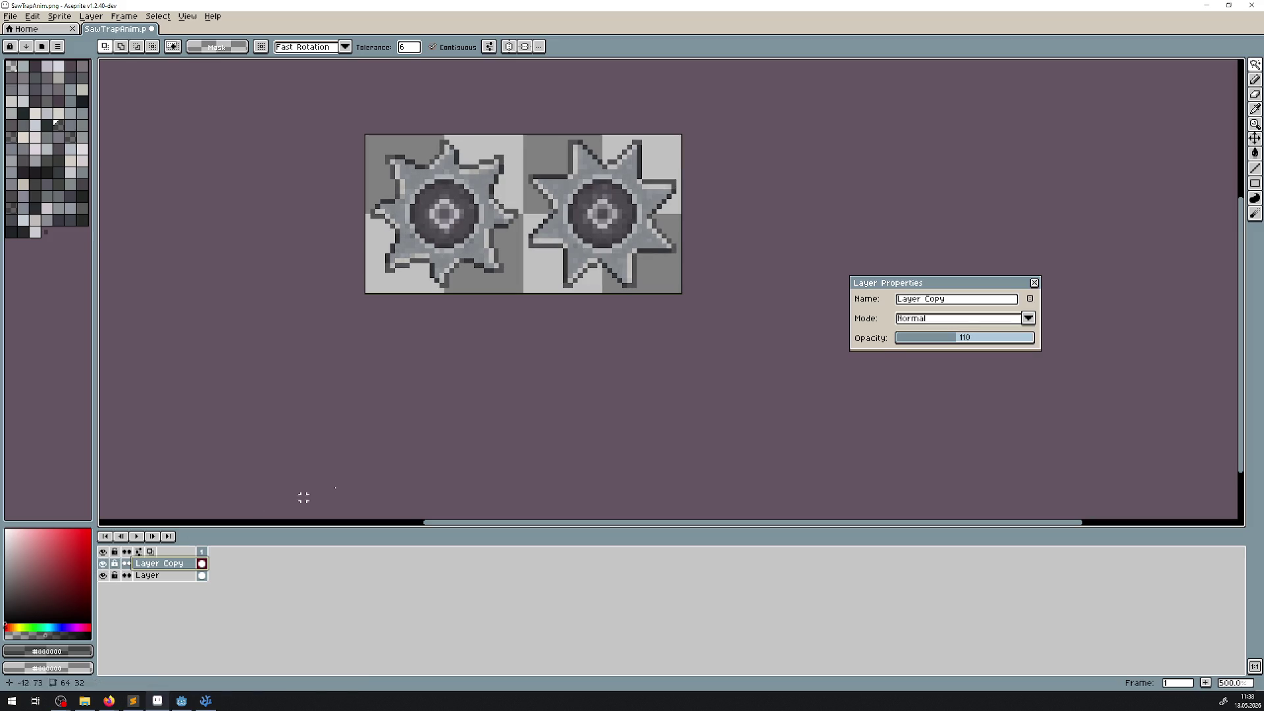
# Close Layer Properties and save SawTrapAnim.png
pyautogui.click(1035, 283)
pyautogui.moveTo(585, 234); pyautogui.dragTo(563, 280)
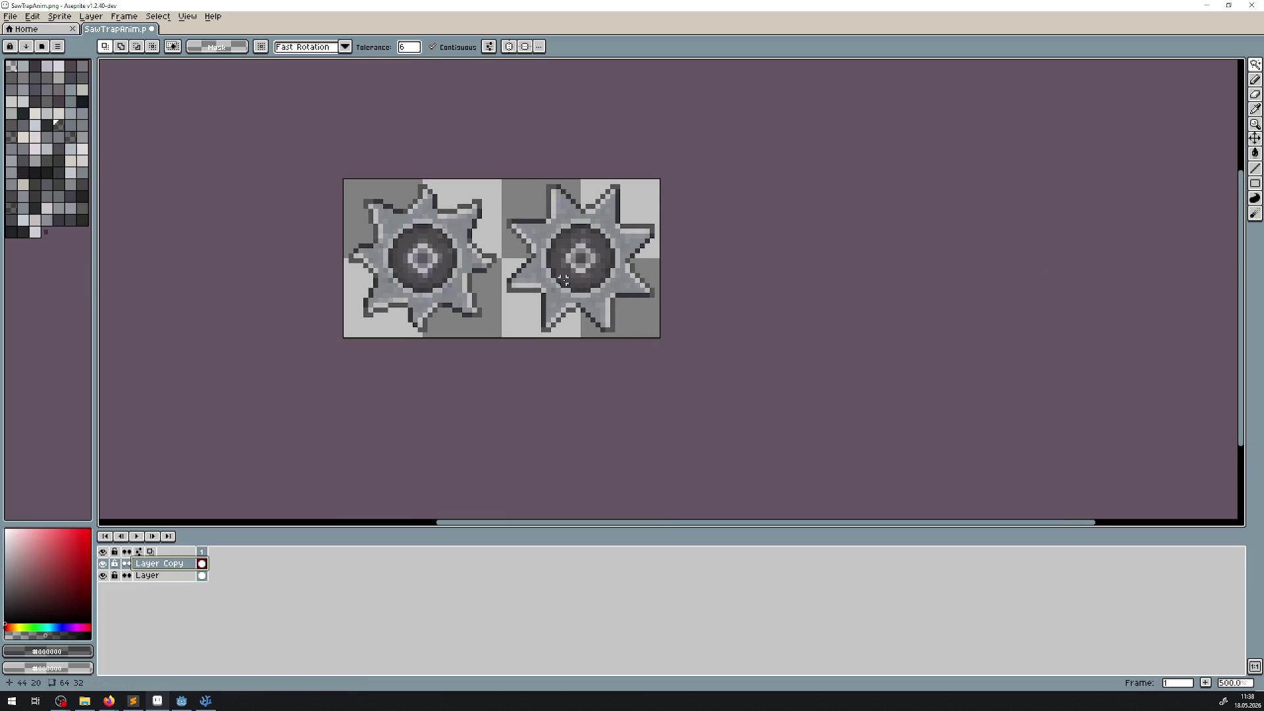
pyautogui.hotkey('ctrl', 's')
# Close the sprite in Aseprite and expand sprites > objects > roomextras > traps in Godot's FileSystem
pyautogui.click(153, 30)
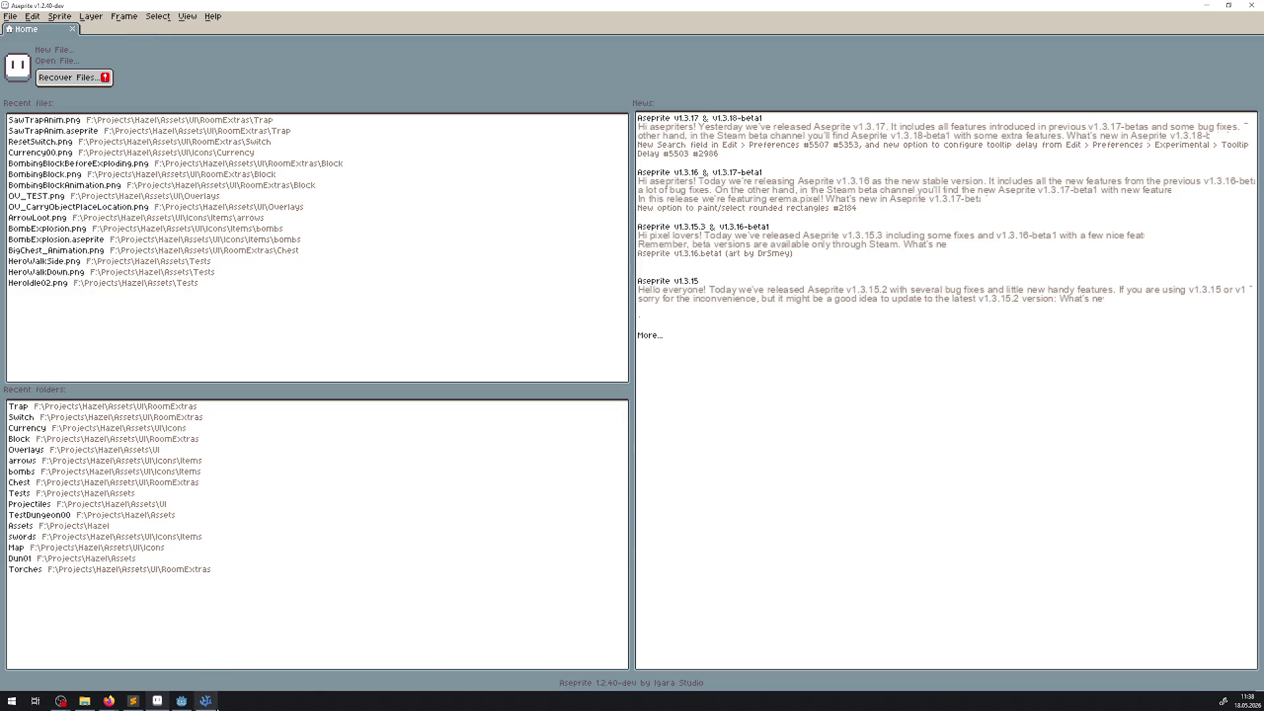
pyautogui.click(182, 699)
pyautogui.scroll(-10, 146, 563)
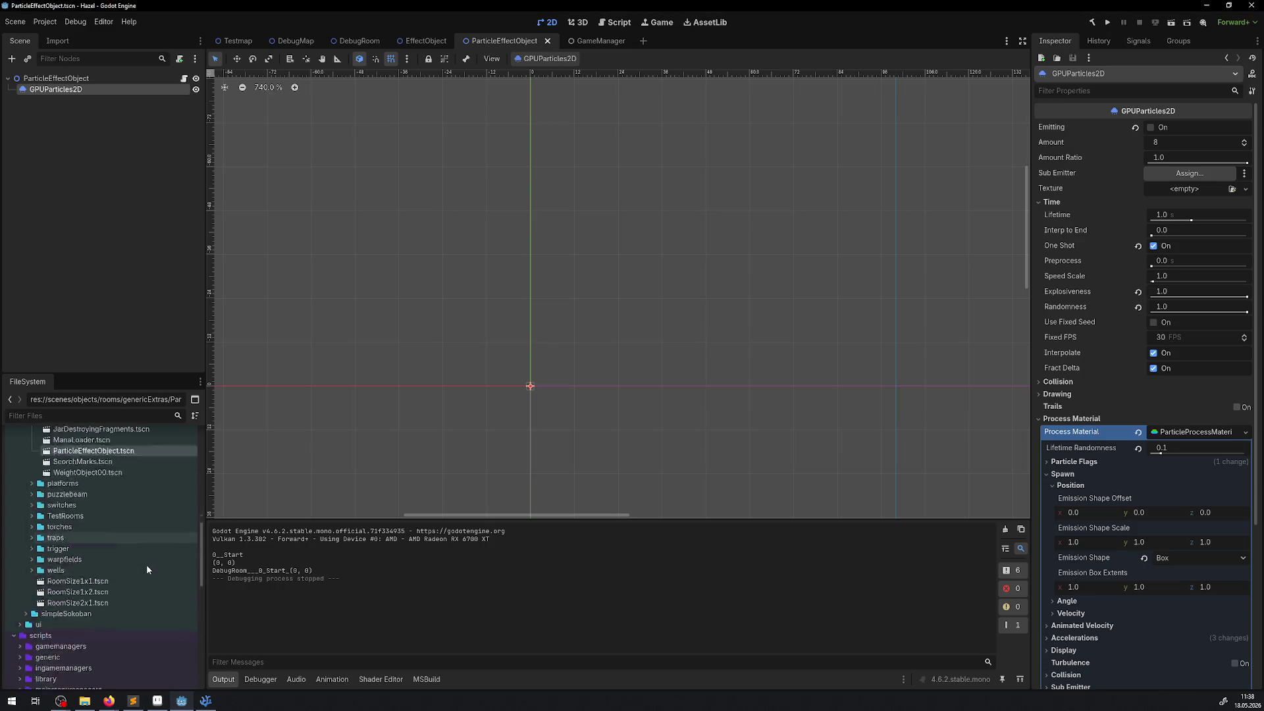
pyautogui.click(14, 624)
pyautogui.scroll(-3, 93, 599)
pyautogui.scroll(-3, 91, 566)
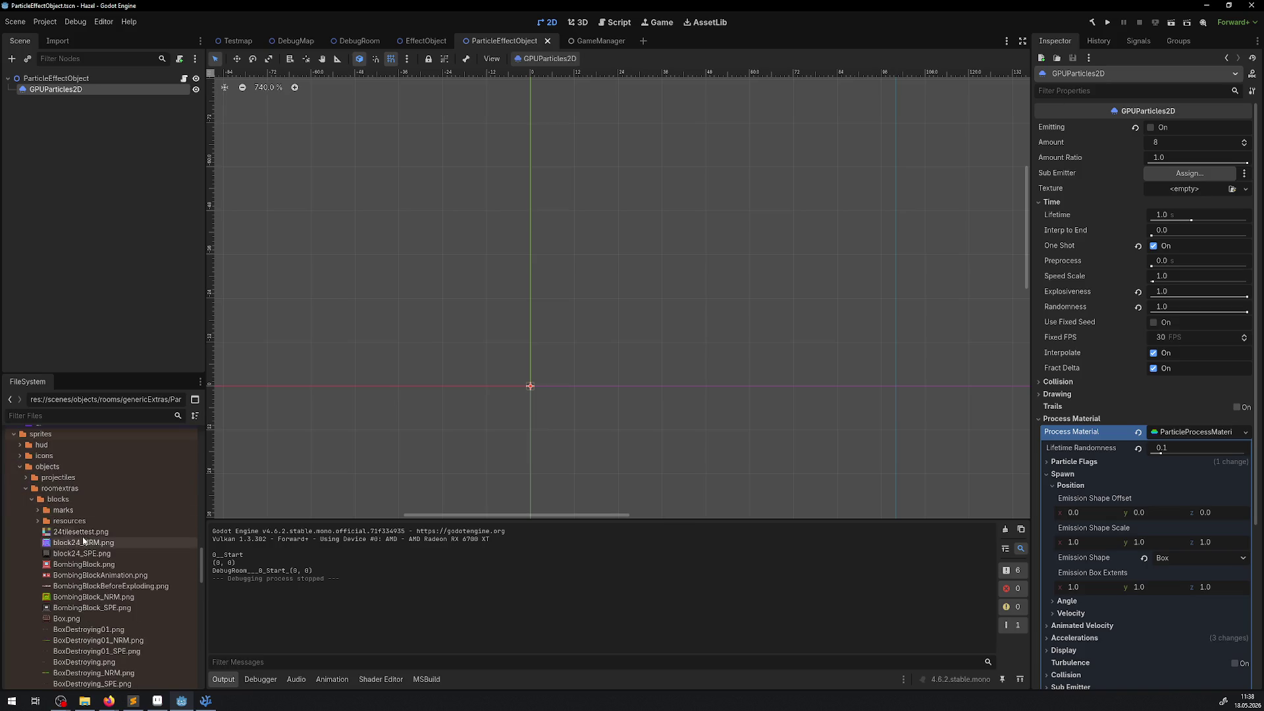
pyautogui.click(32, 500)
pyautogui.click(32, 565)
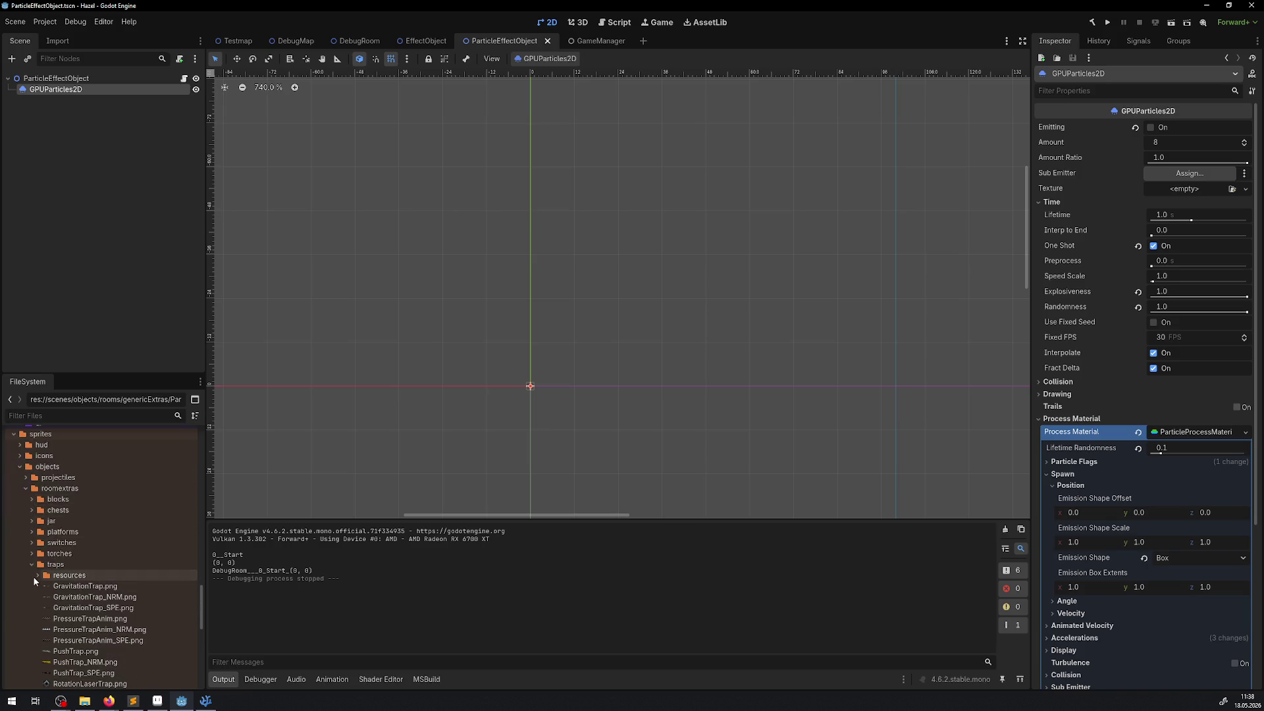
# Drag the re-saved SawTrapAnim.png from Explorer into the traps folder
pyautogui.click(84, 700)
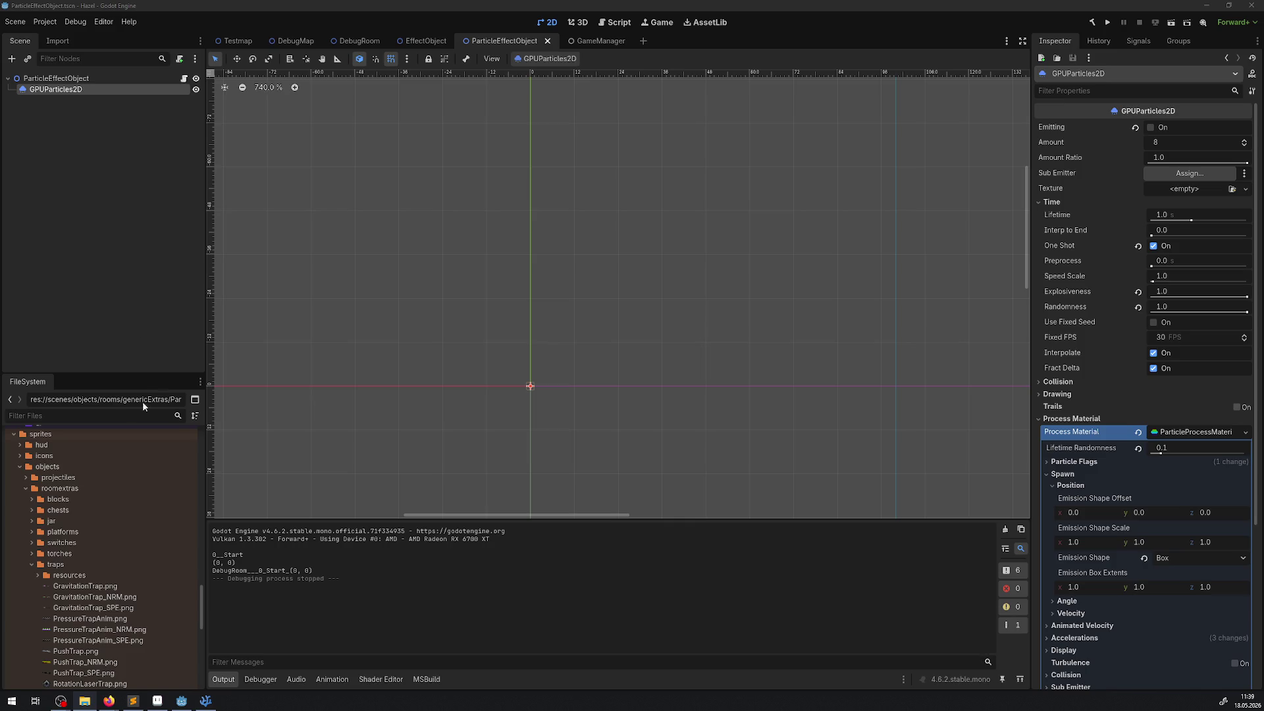
pyautogui.moveTo(132, 612); pyautogui.dragTo(129, 611)
pyautogui.click(356, 43)
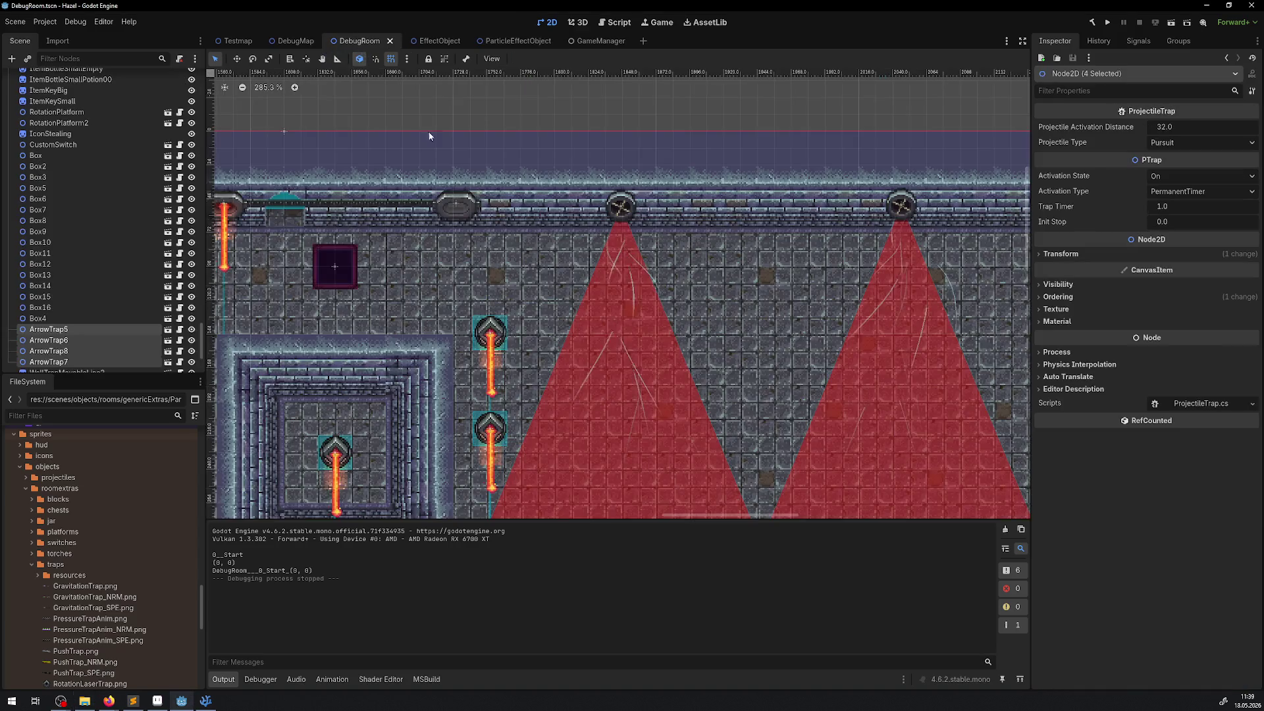
# Run the project from the DebugRoom scene to test the saw trap
pyautogui.click(1107, 22)
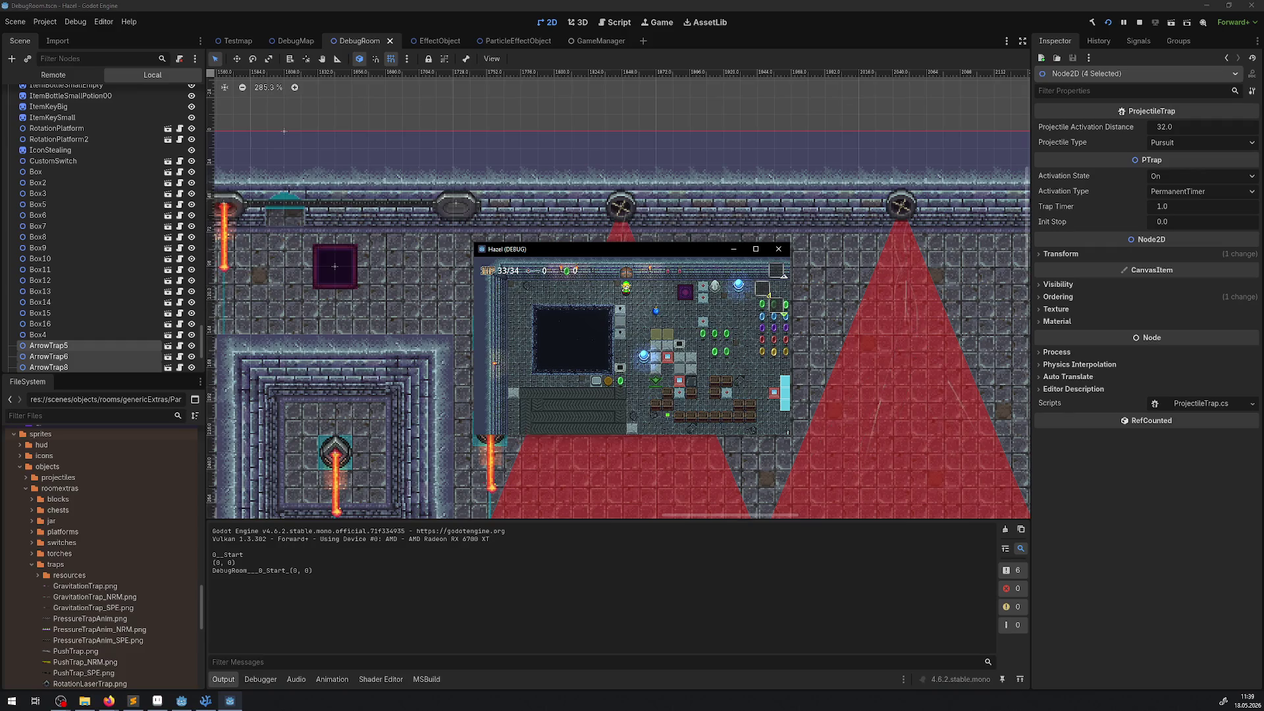
# Maximize the Hazel debug window and walk the player down and right to the saw traps
pyautogui.click(756, 249)
pyautogui.press('Down')
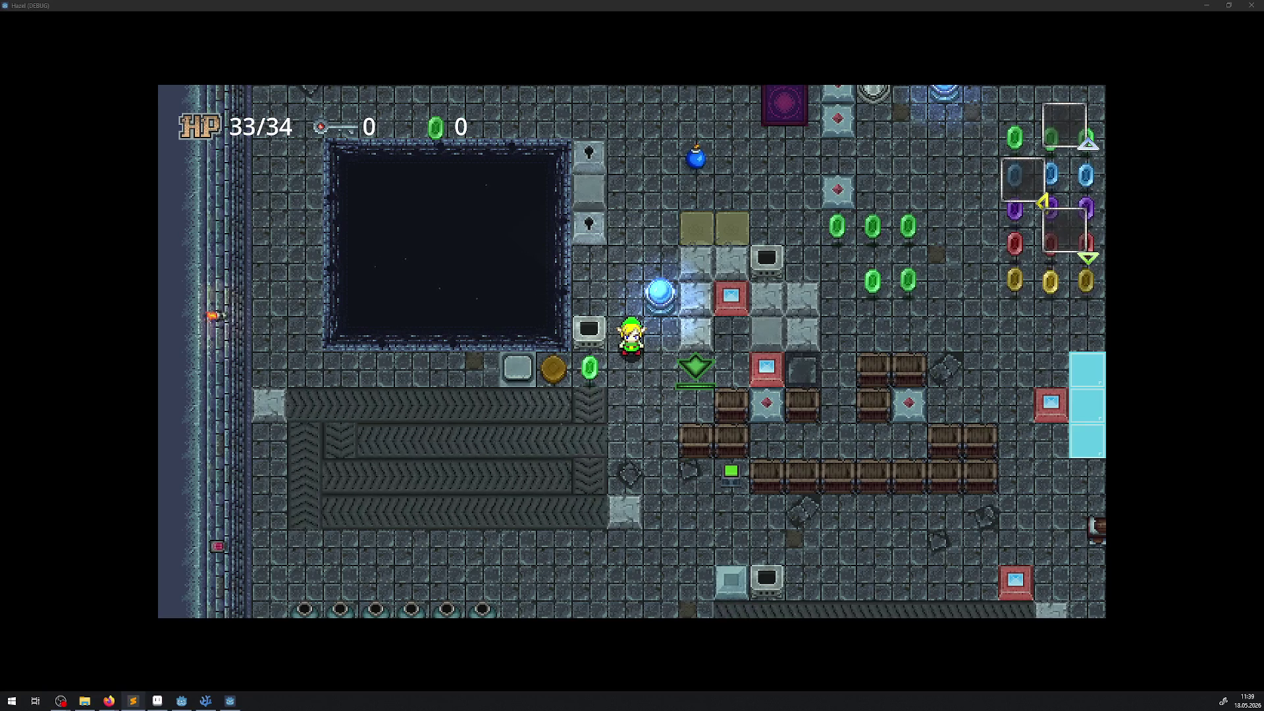
pyautogui.click(465, 6)
pyautogui.press('Right')
pyautogui.press('Down')
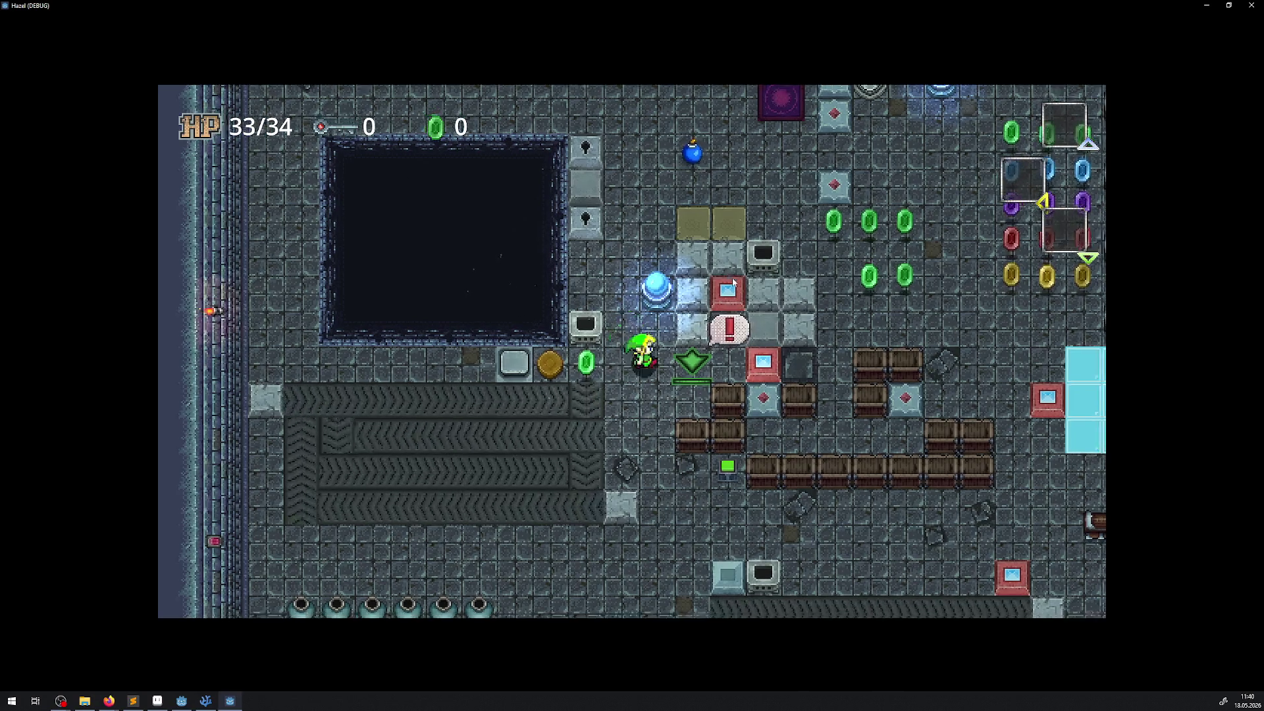
pyautogui.press('Right')
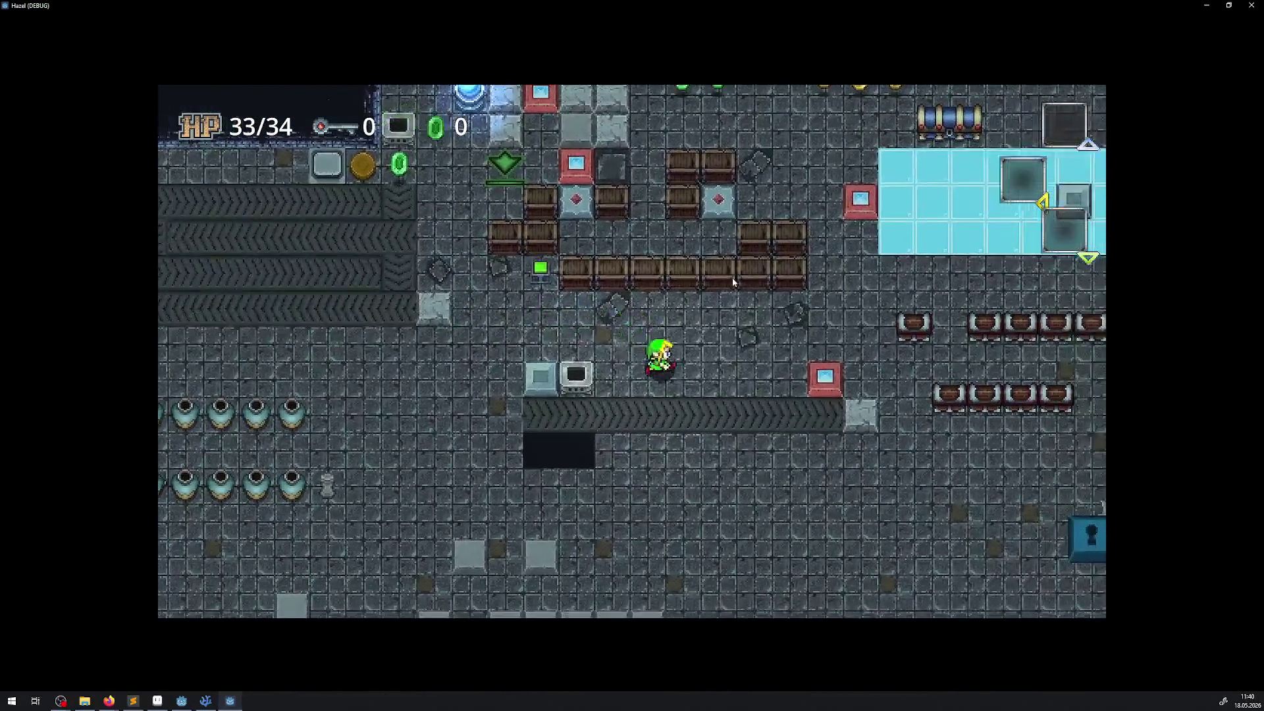
pyautogui.press('Down')
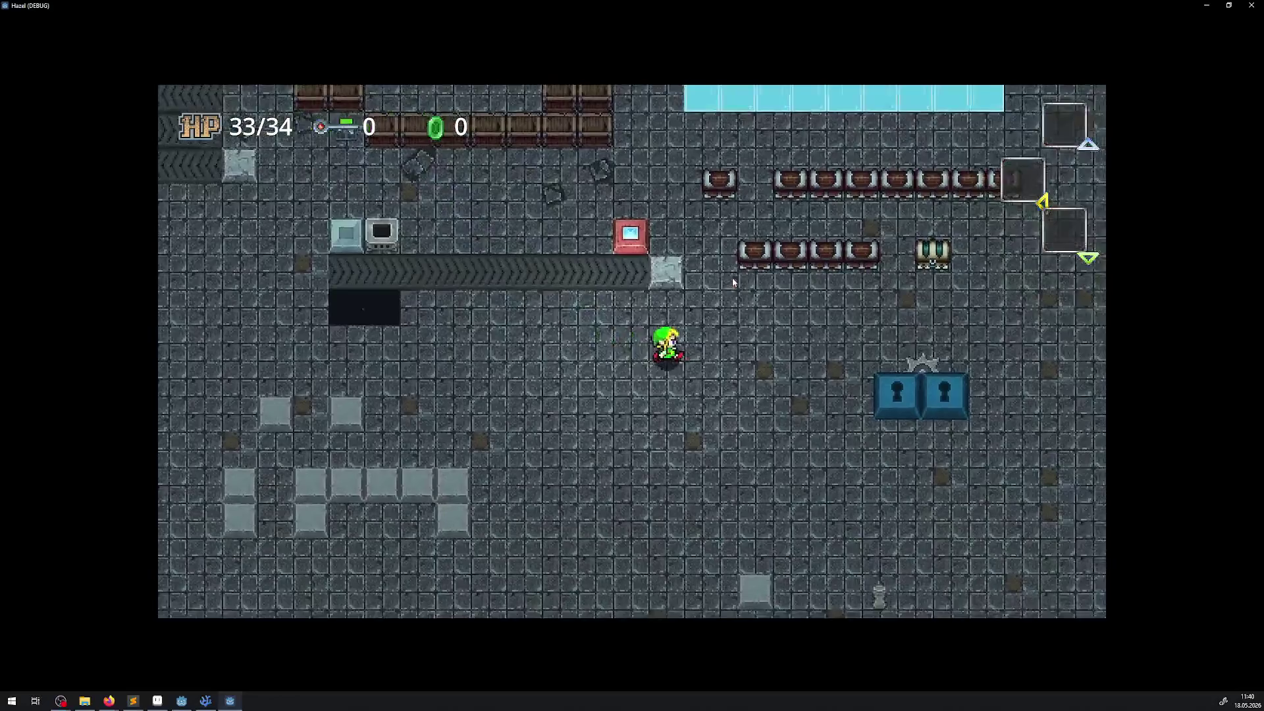
pyautogui.press('Right')
pyautogui.press('Up')
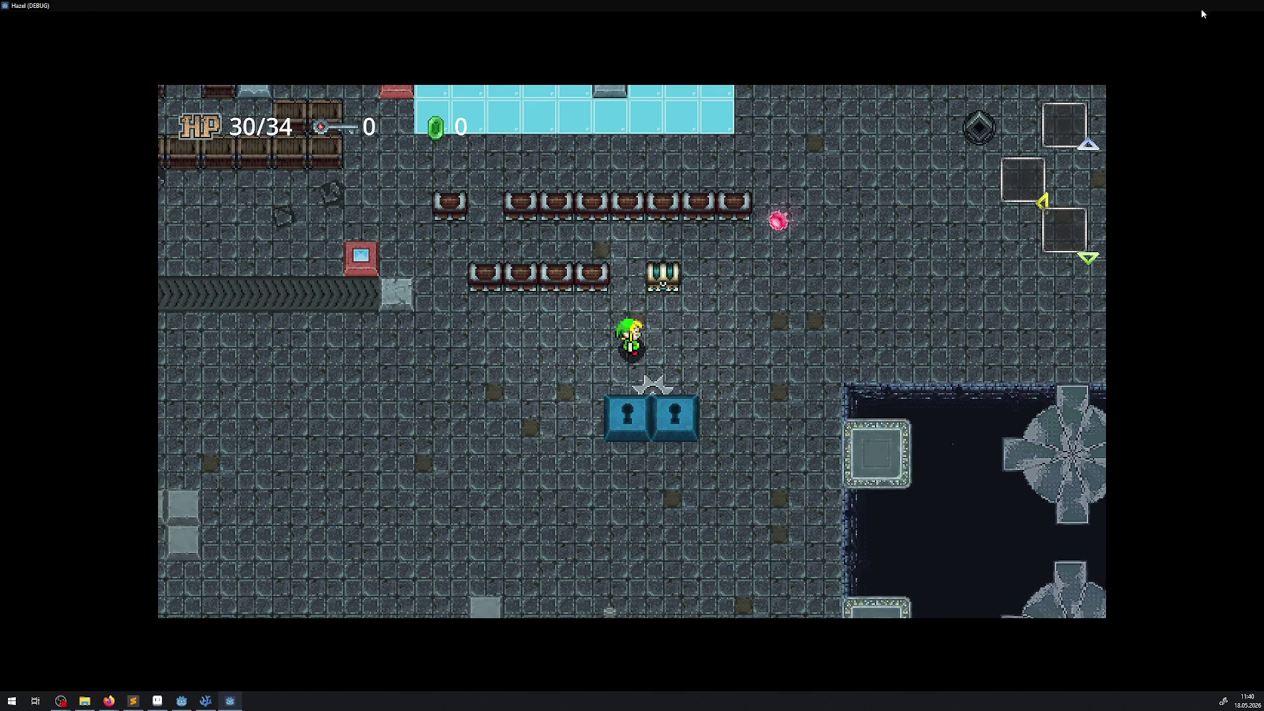
# Close the game and inspect the imported SawTrapAnim.png texture in Godot
pyautogui.click(1250, 4)
pyautogui.scroll(-10, 101, 558)
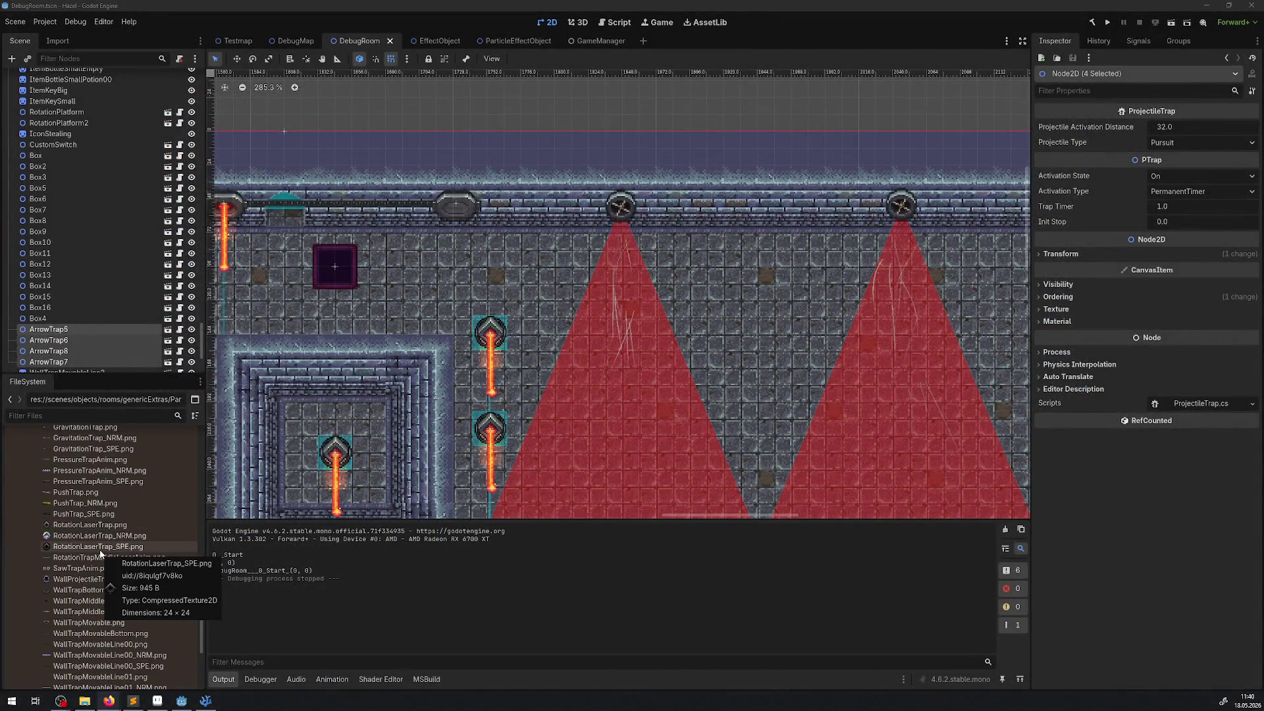
pyautogui.scroll(3, 85, 541)
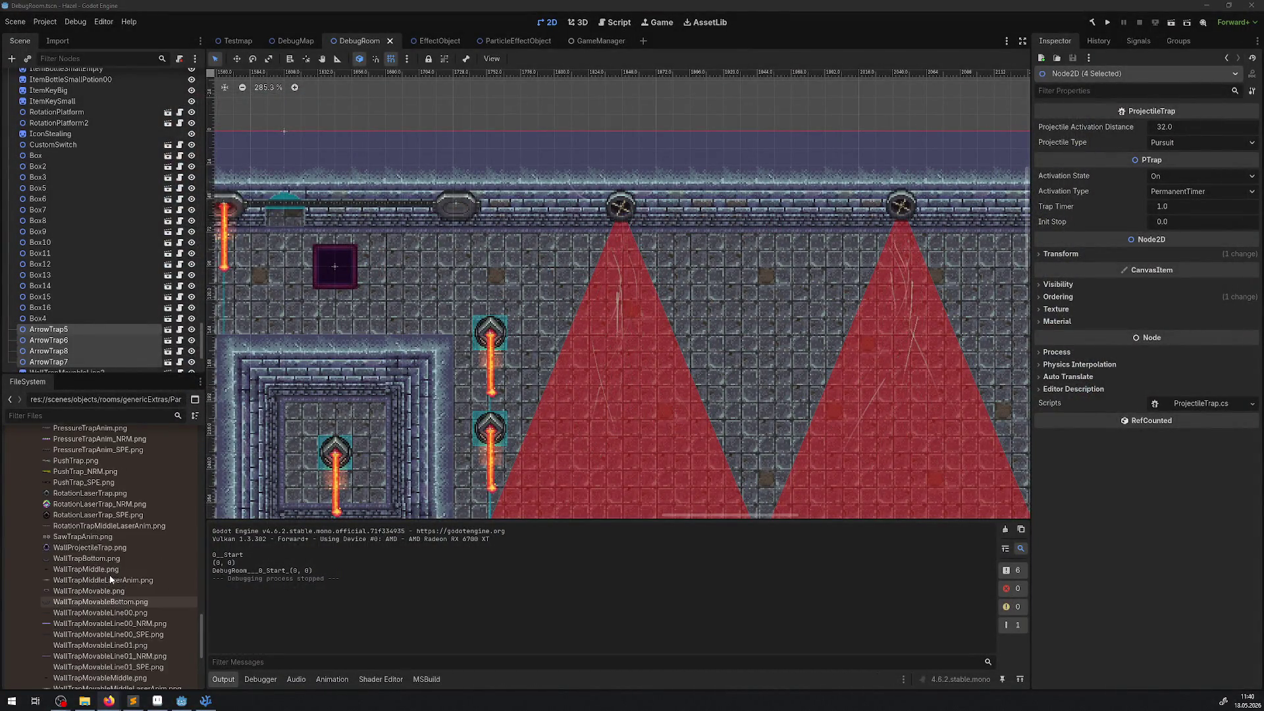
pyautogui.click(82, 537)
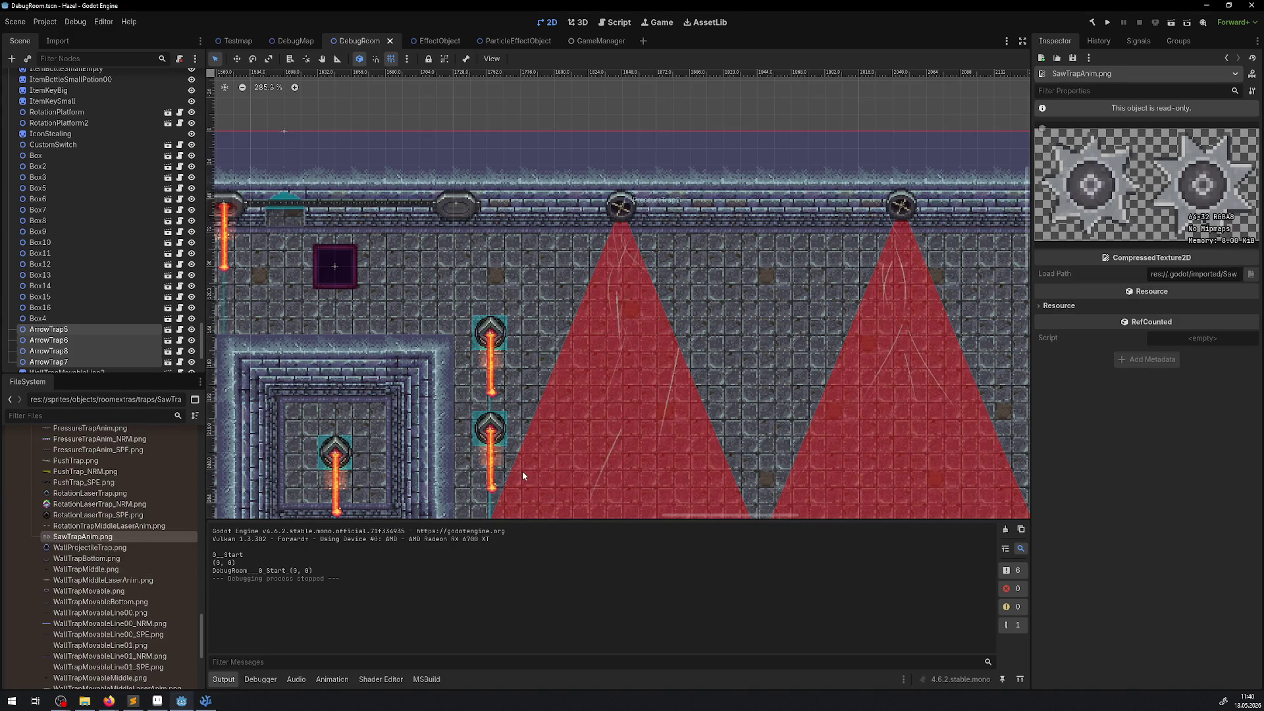
# Switch to Aseprite and reopen SawTrapAnim.png from the Trap recent folder
pyautogui.click(204, 701)
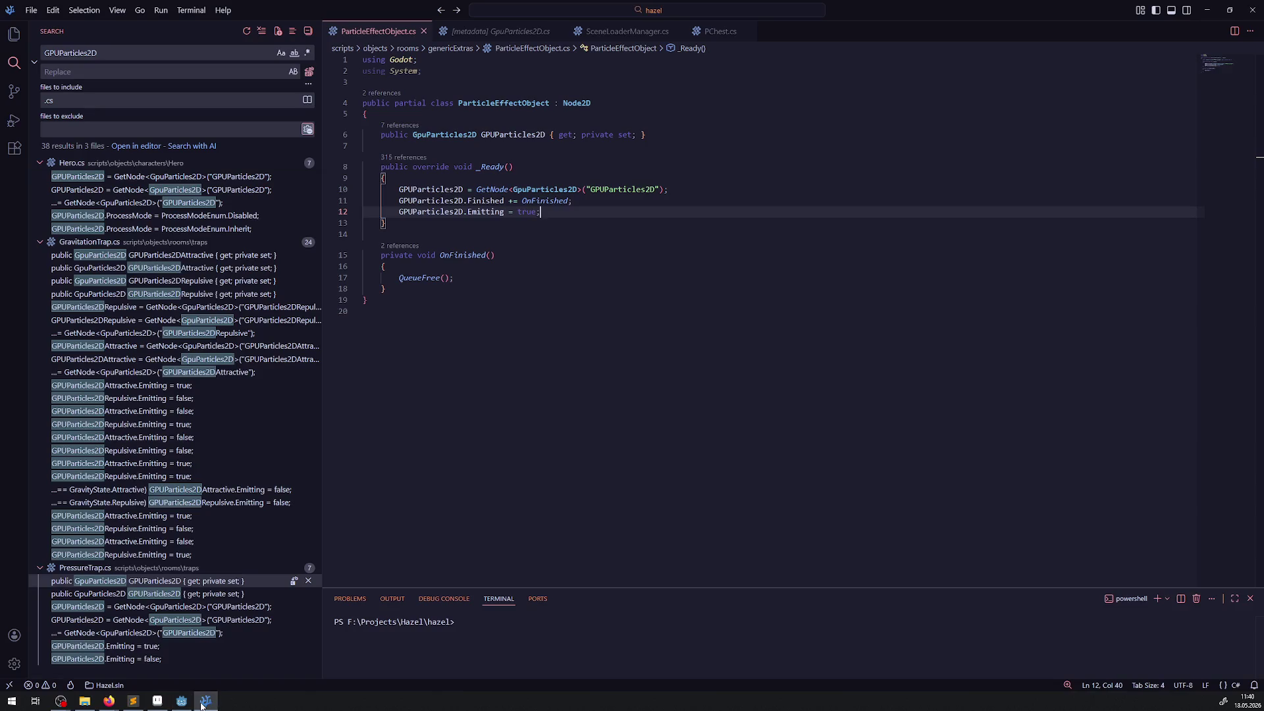
pyautogui.click(204, 702)
pyautogui.click(156, 702)
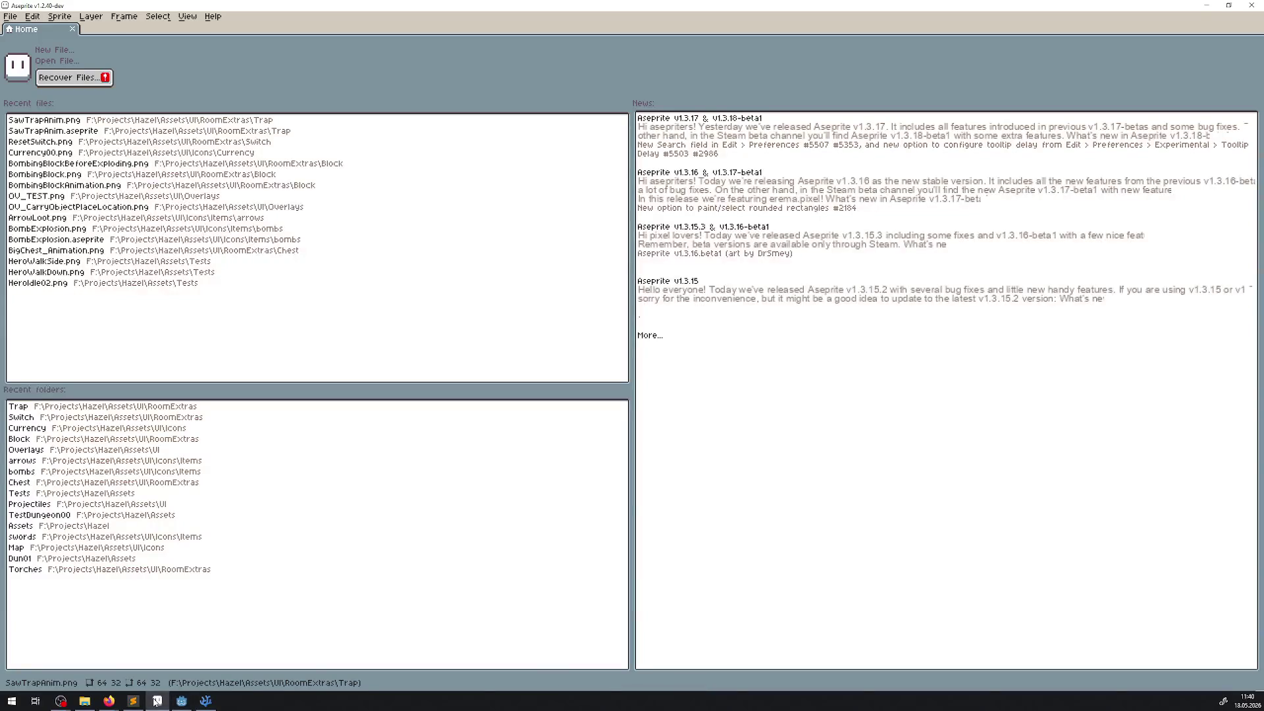
pyautogui.click(64, 407)
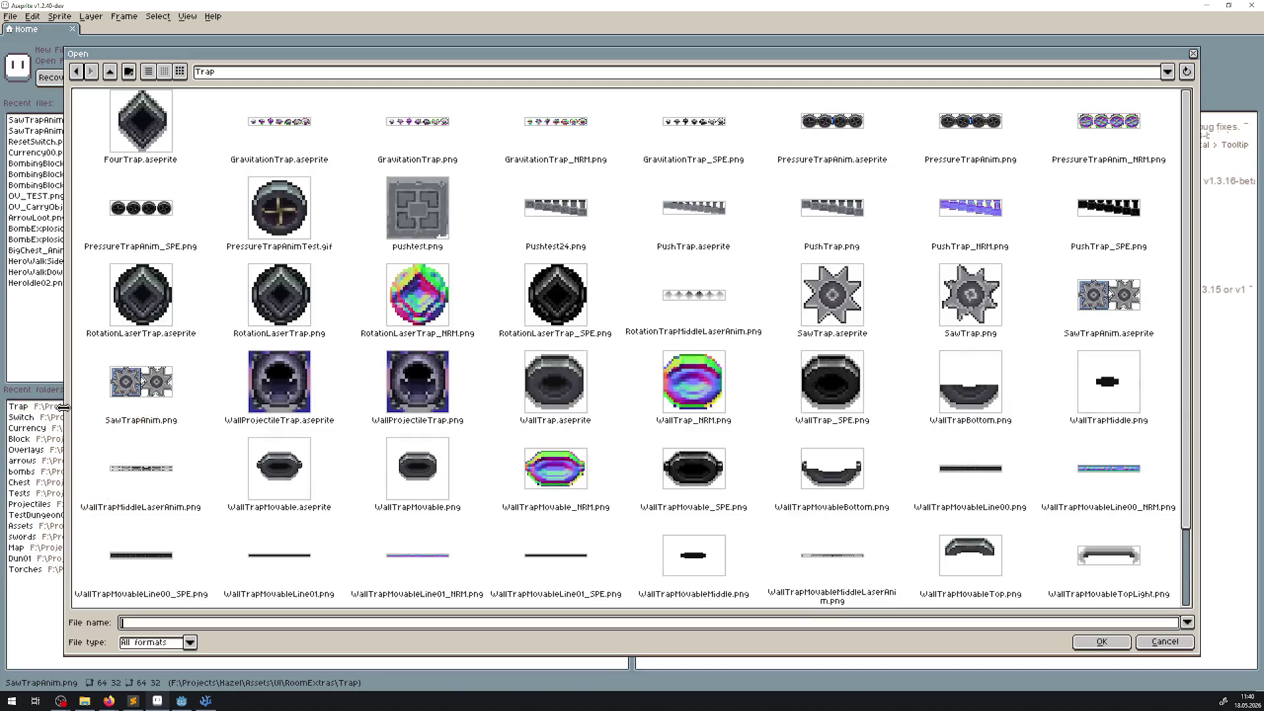
pyautogui.doubleClick(141, 381)
pyautogui.scroll(8, 649, 296)
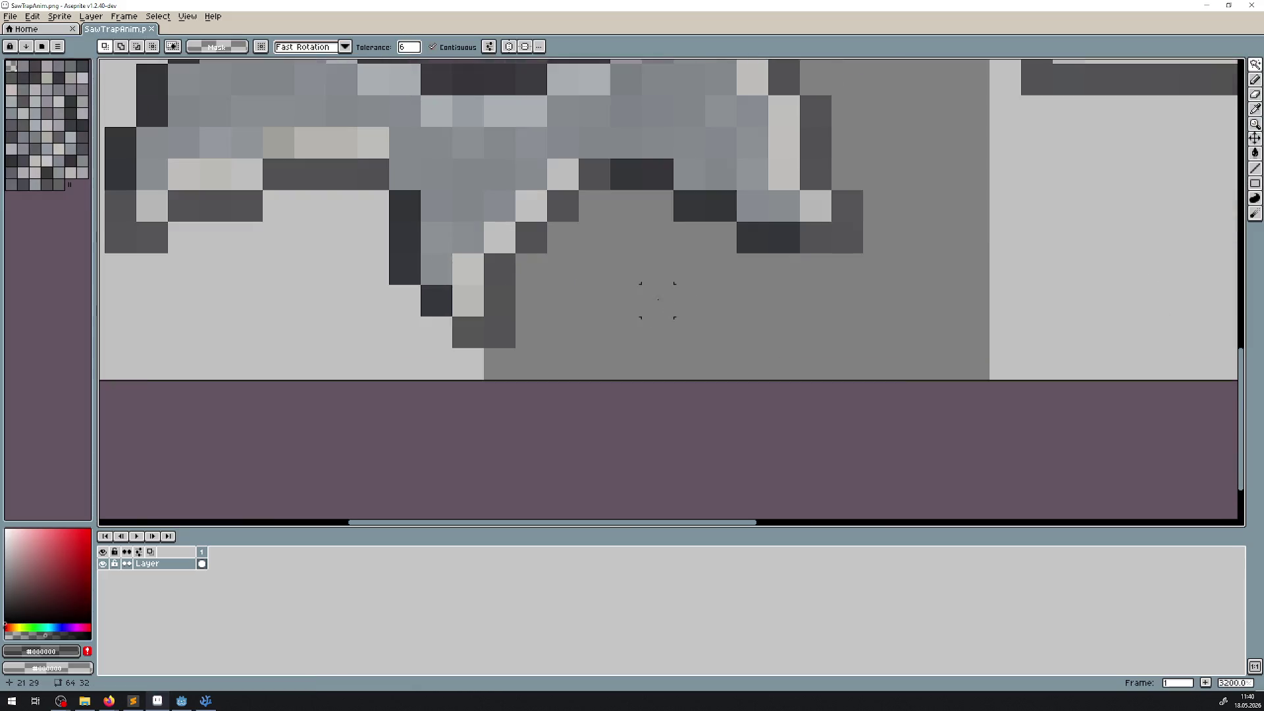
pyautogui.scroll(-4, 657, 287)
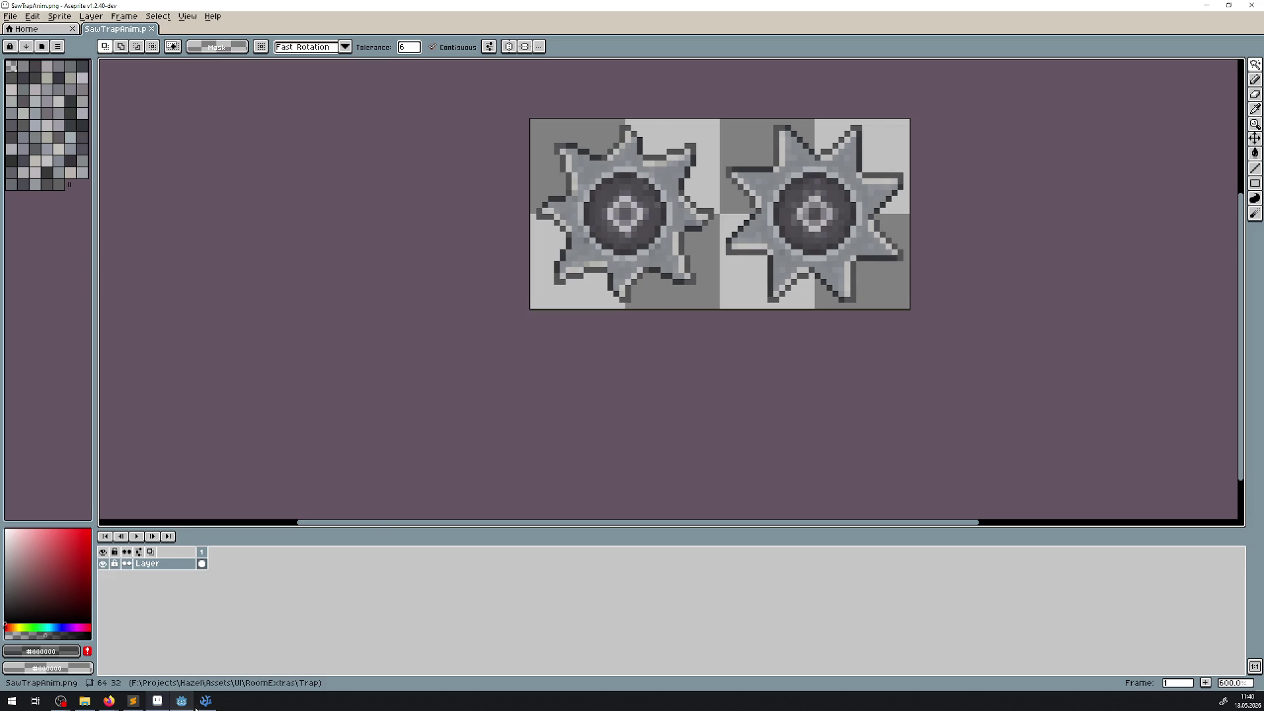
pyautogui.scroll(1, 632, 333)
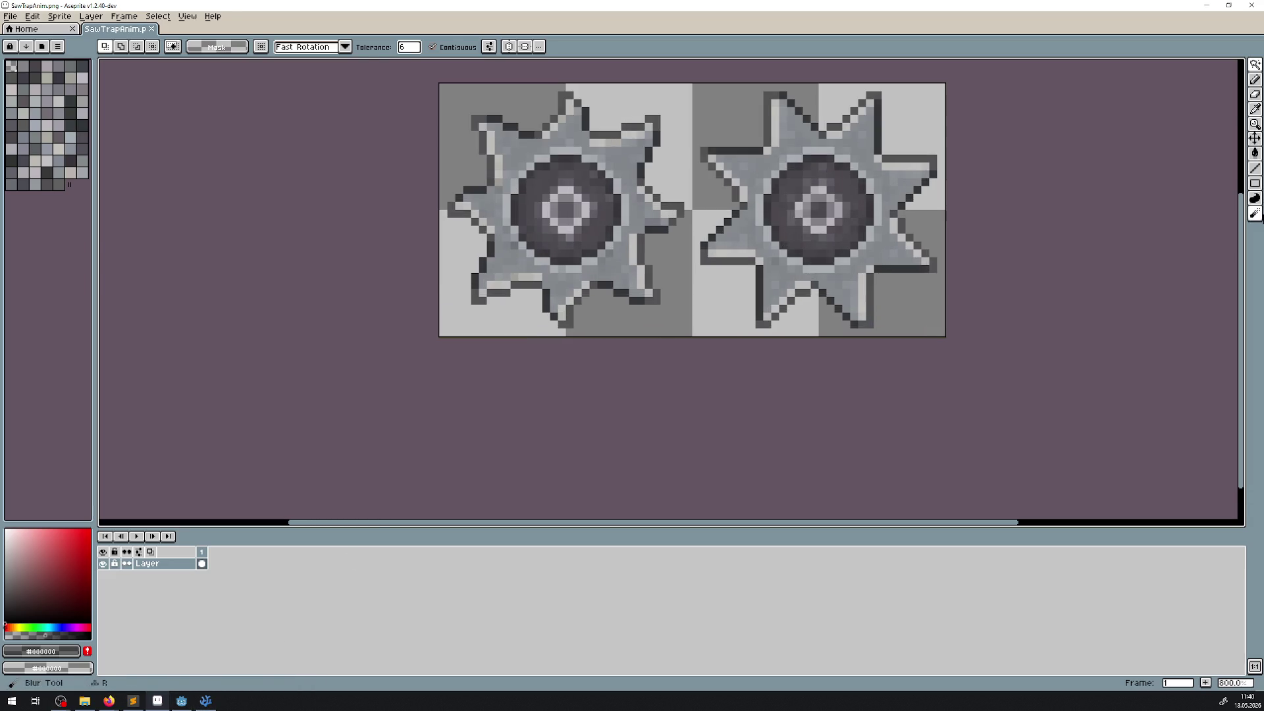
# Soften the top and right edges of the left gear's ring with the Blur Tool
pyautogui.click(1255, 213)
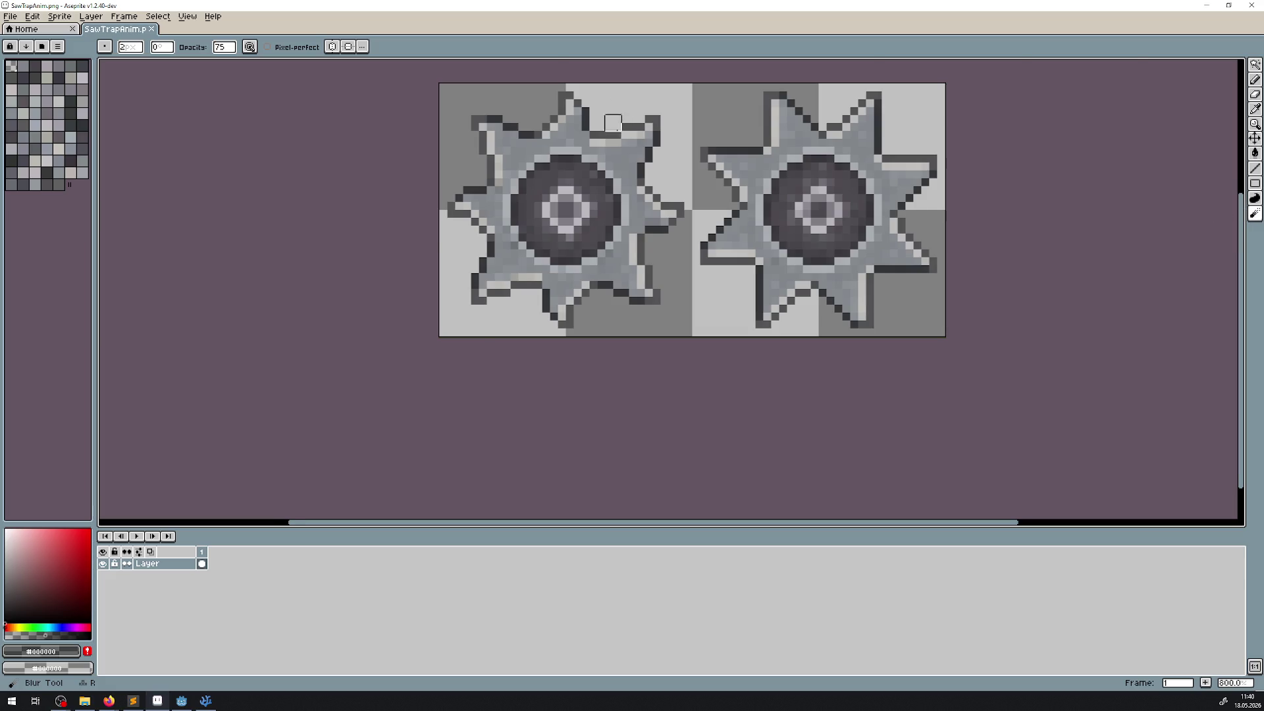
pyautogui.scroll(2, 549, 167)
pyautogui.moveTo(539, 166)
pyautogui.mouseDown()
pyautogui.moveTo(597, 166)
pyautogui.moveTo(642, 210)
pyautogui.moveTo(645, 258)
pyautogui.moveTo(547, 301)
pyautogui.moveTo(512, 267)
pyautogui.moveTo(500, 208)
pyautogui.mouseUp()
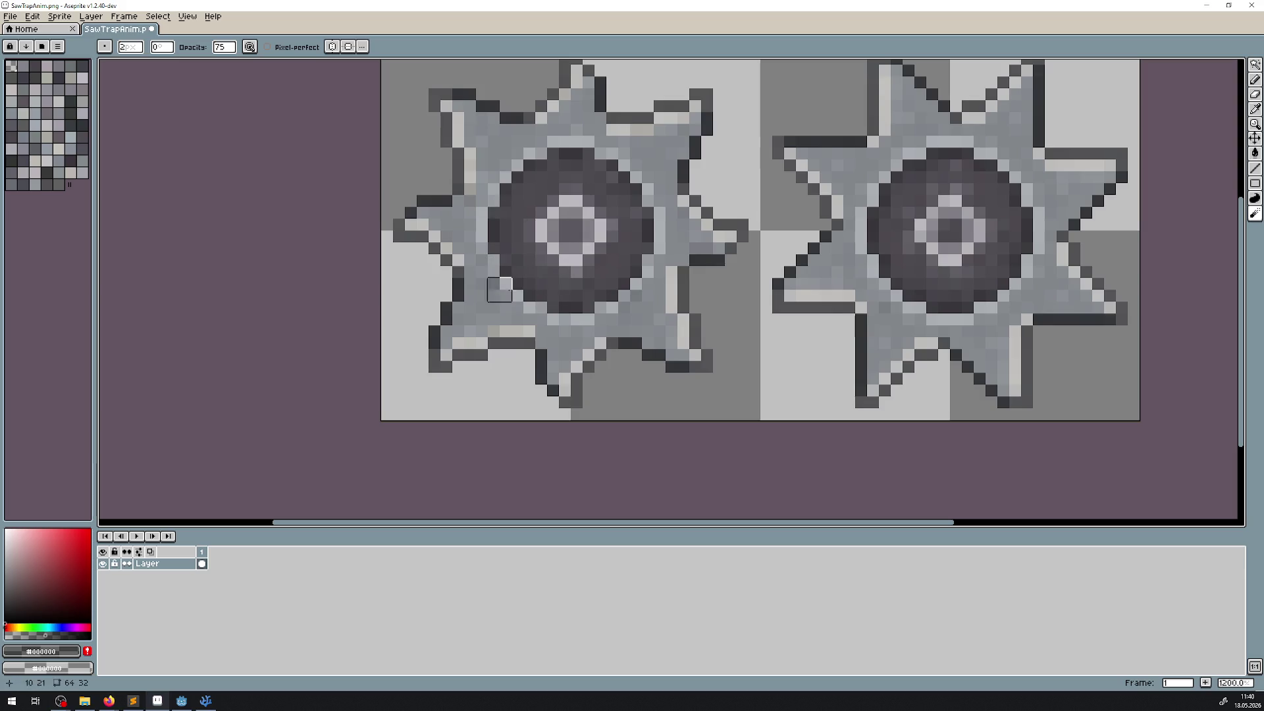
pyautogui.scroll(-5, 547, 313)
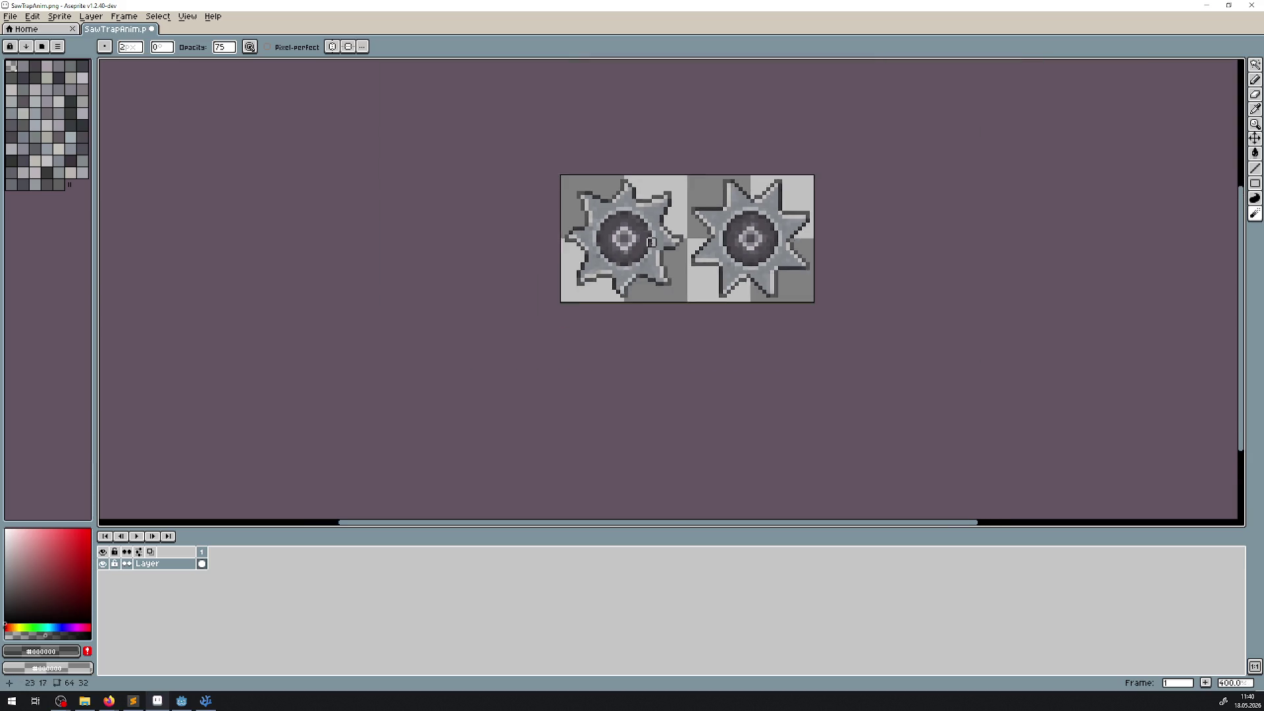
pyautogui.scroll(7, 518, 149)
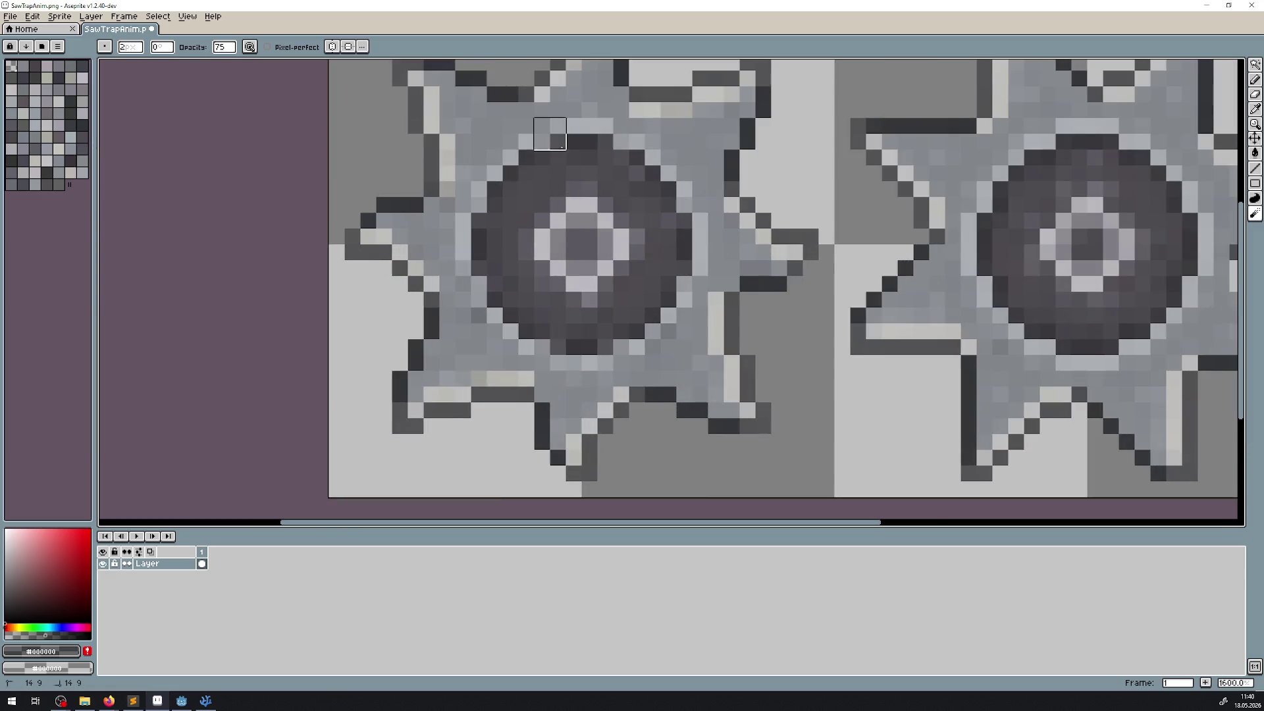
pyautogui.click(697, 222)
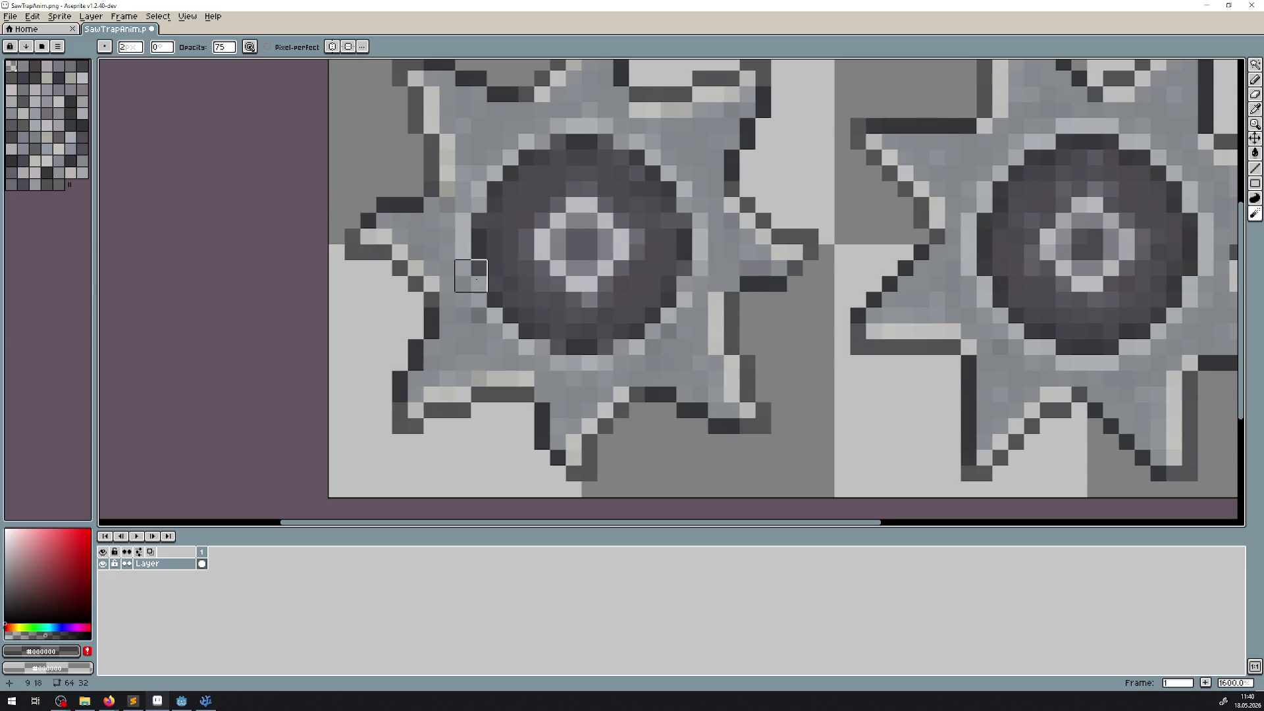
pyautogui.scroll(-5, 685, 250)
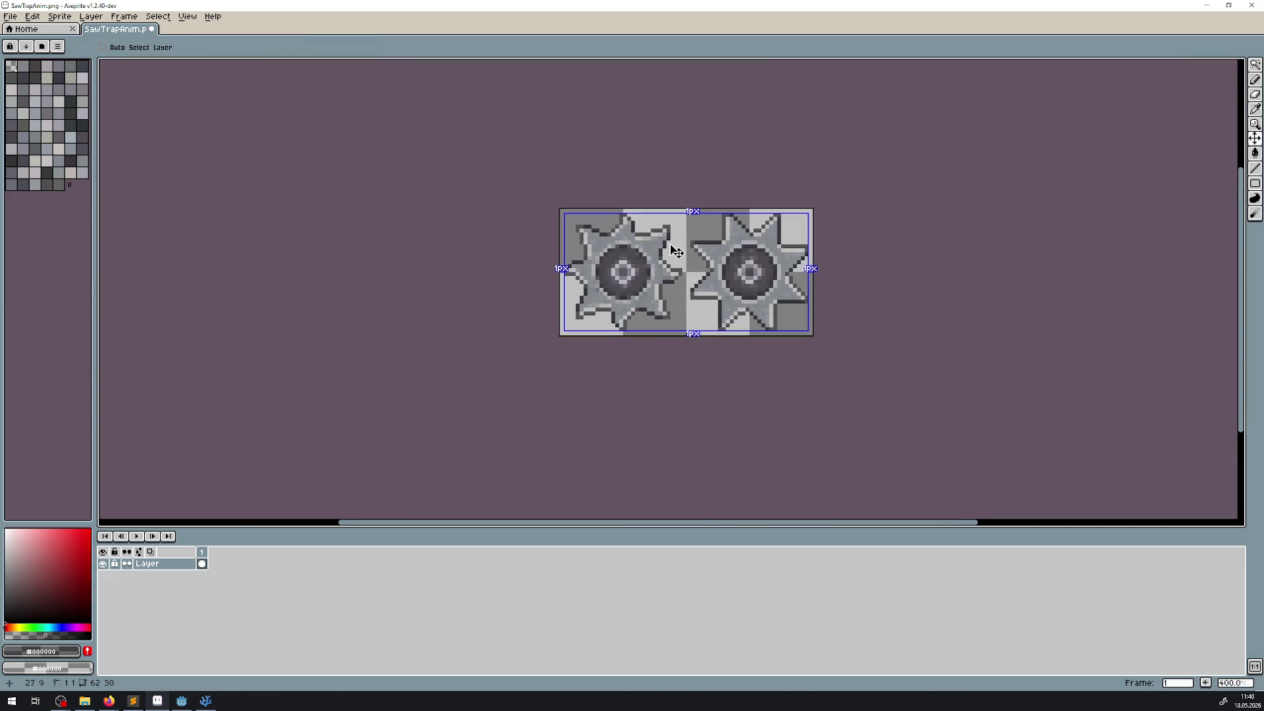
pyautogui.scroll(-3, 671, 250)
pyautogui.scroll(10, 722, 263)
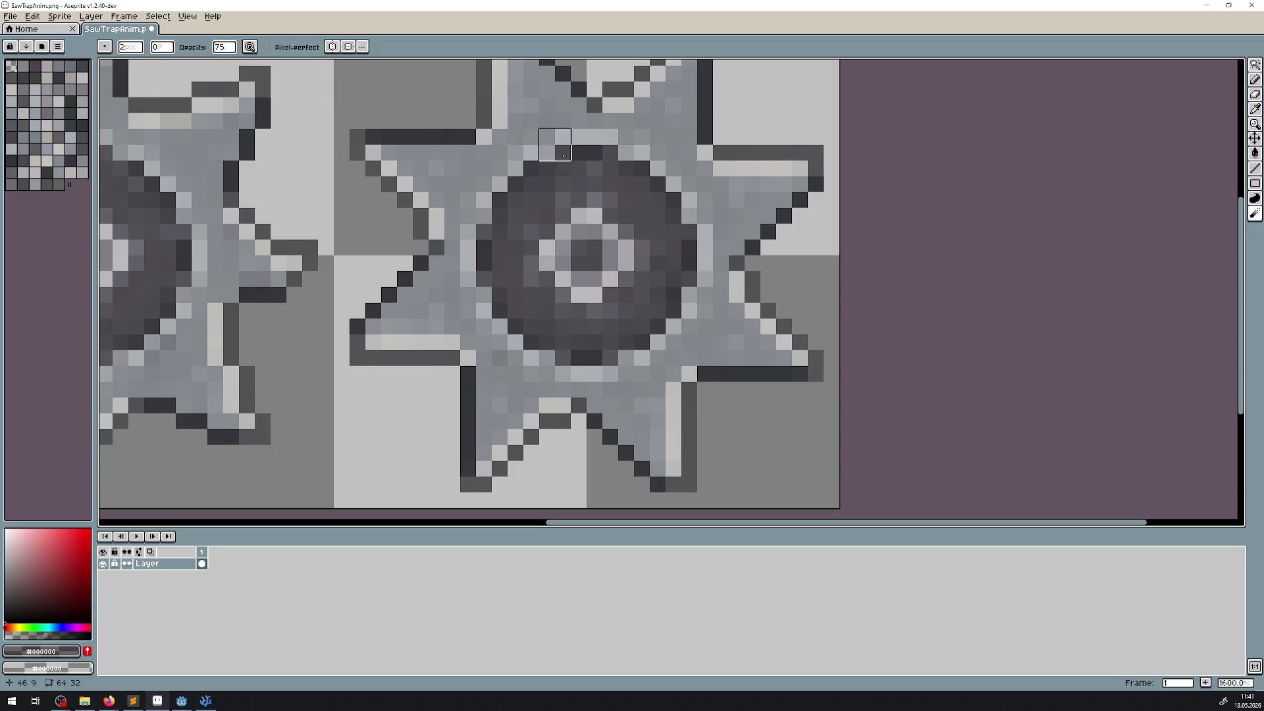
# Shift the sprite view left, toggle between Move (V) and Brush (B), then return to Godot
pyautogui.scroll(-4, 681, 302)
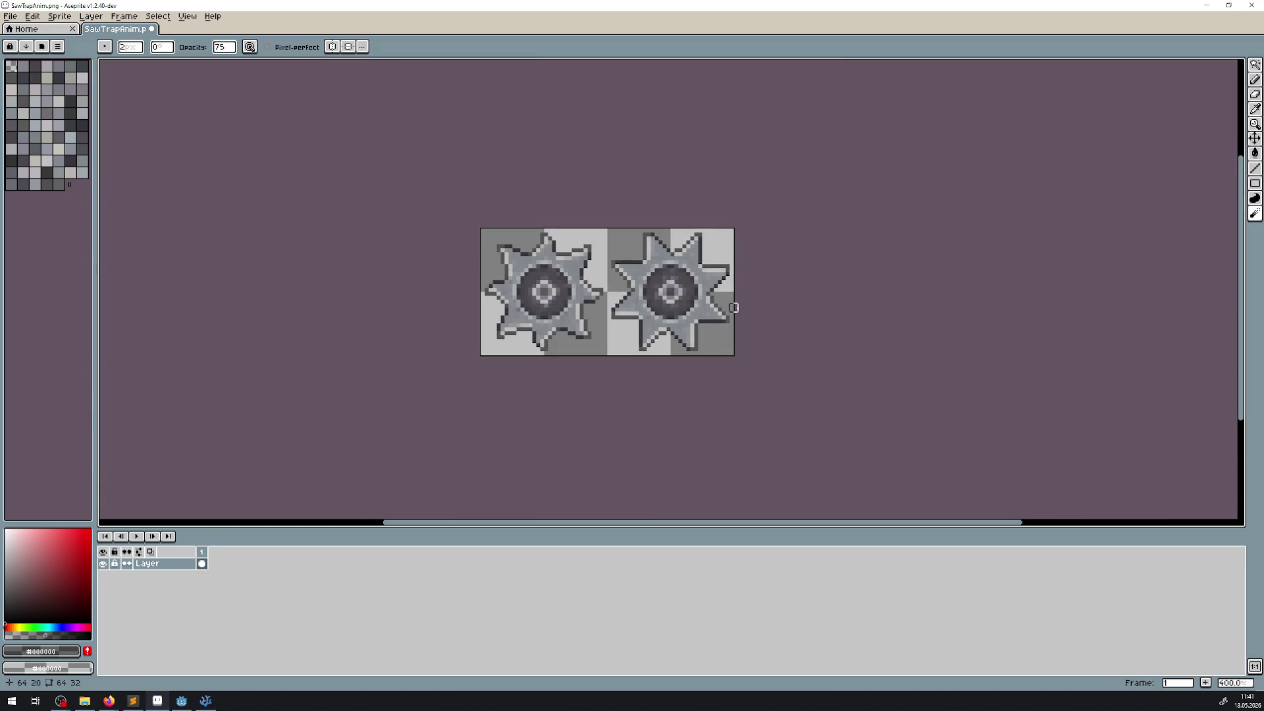
pyautogui.scroll(-3, 733, 307)
pyautogui.scroll(1, 744, 303)
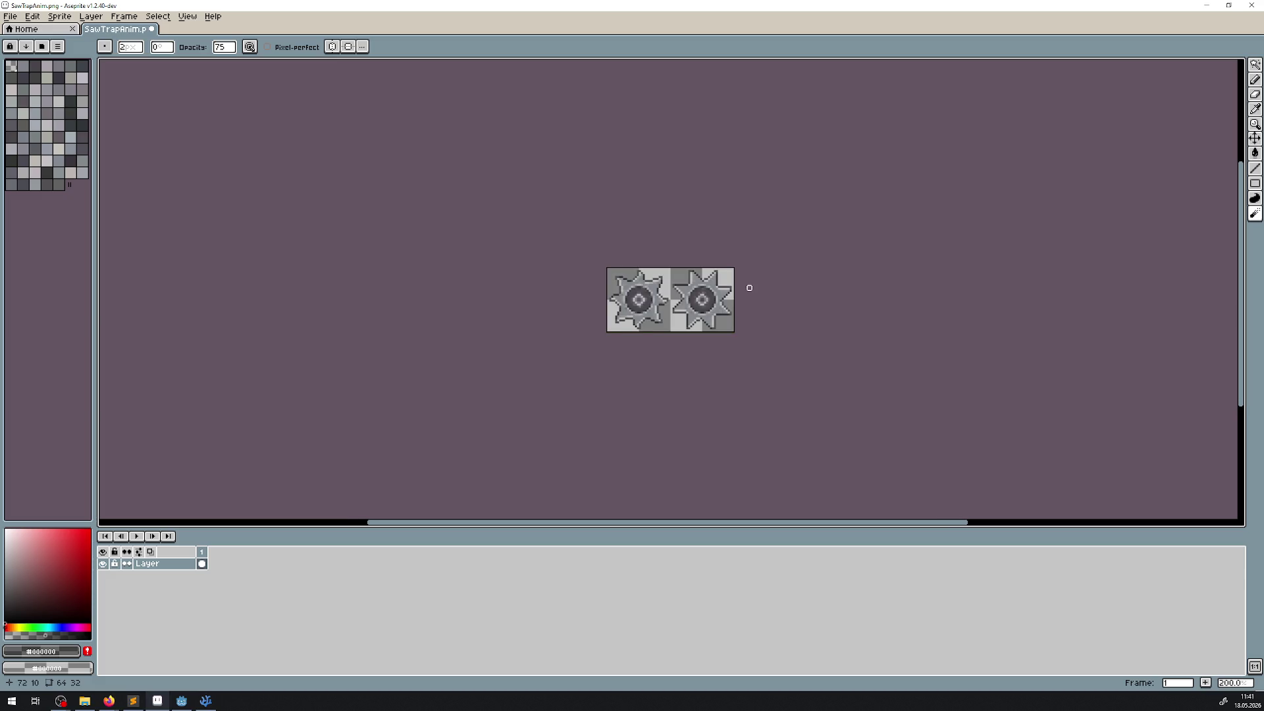
pyautogui.moveTo(745, 302); pyautogui.dragTo(655, 269)
pyautogui.press('v')
pyautogui.press('b')
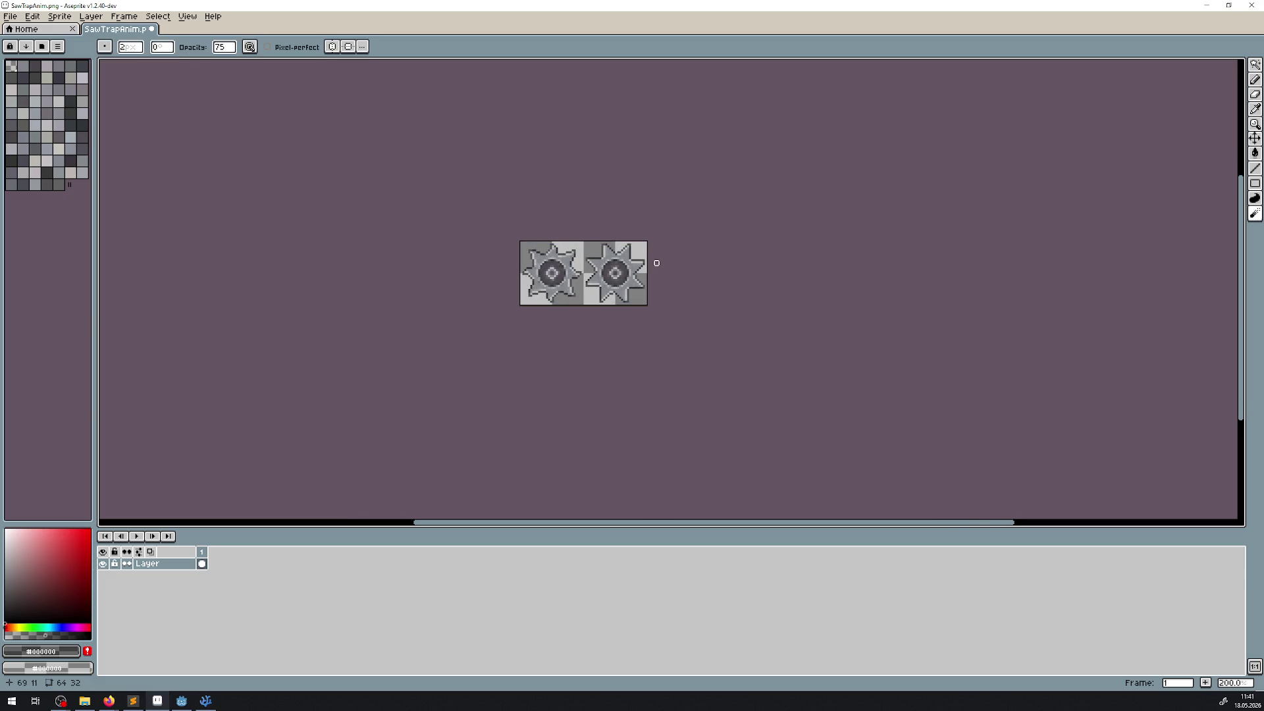
pyautogui.press('v')
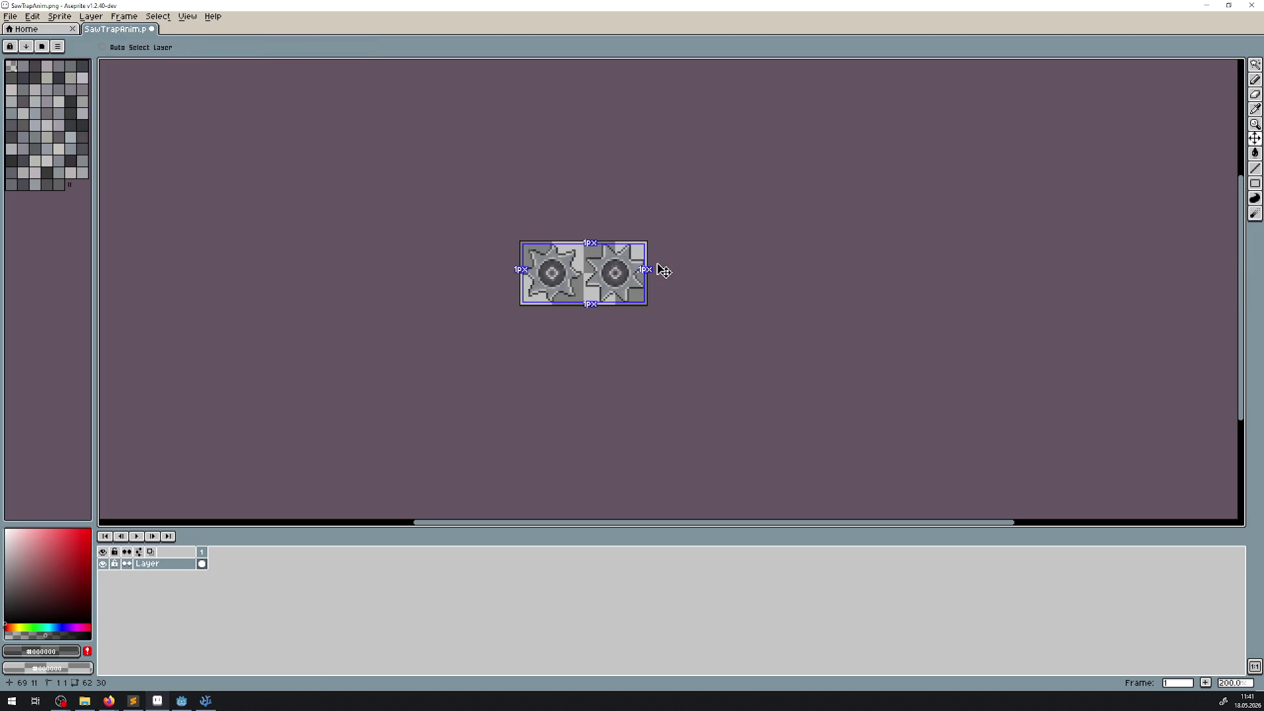
pyautogui.press('b')
pyautogui.click(182, 700)
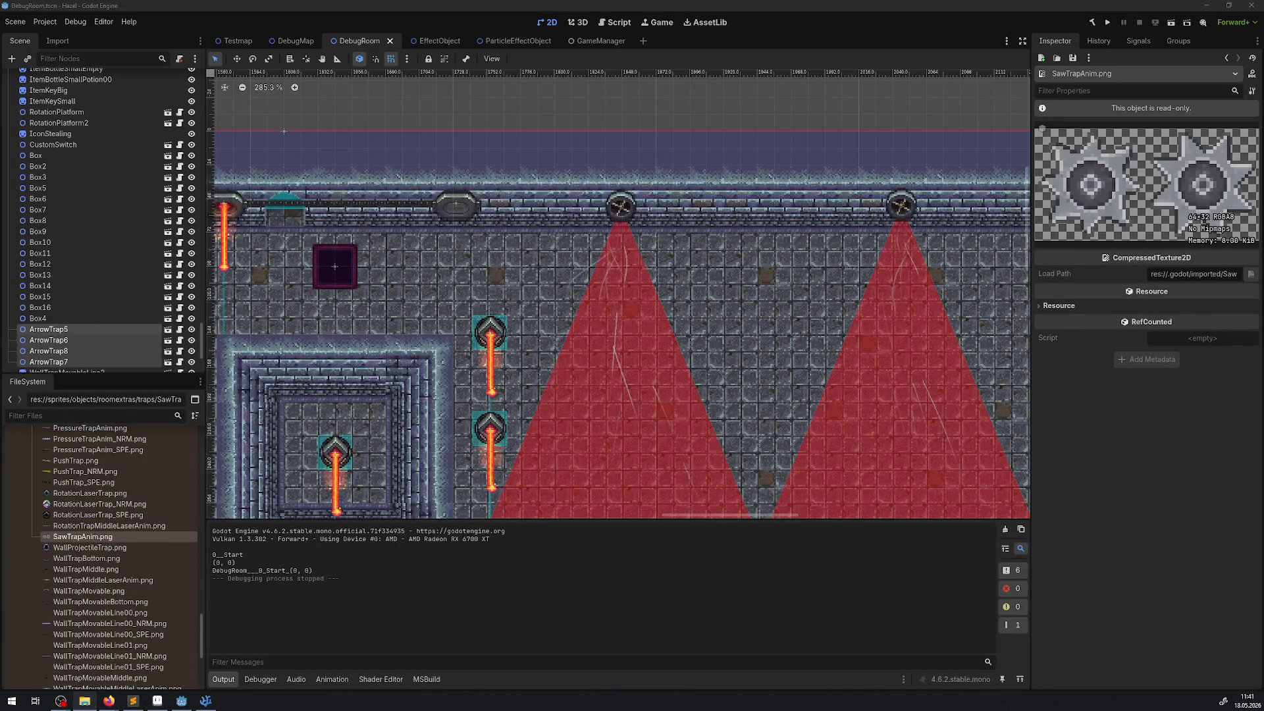
# Pan to the lock blocks, select the saw's AnimatedSprite2D2 and preview its animation
pyautogui.moveTo(651, 258)
pyautogui.mouseDown()
pyautogui.moveTo(692, 232)
pyautogui.moveTo(922, 280)
pyautogui.moveTo(471, 247)
pyautogui.mouseUp()
pyautogui.scroll(3, 471, 263)
pyautogui.click(491, 264)
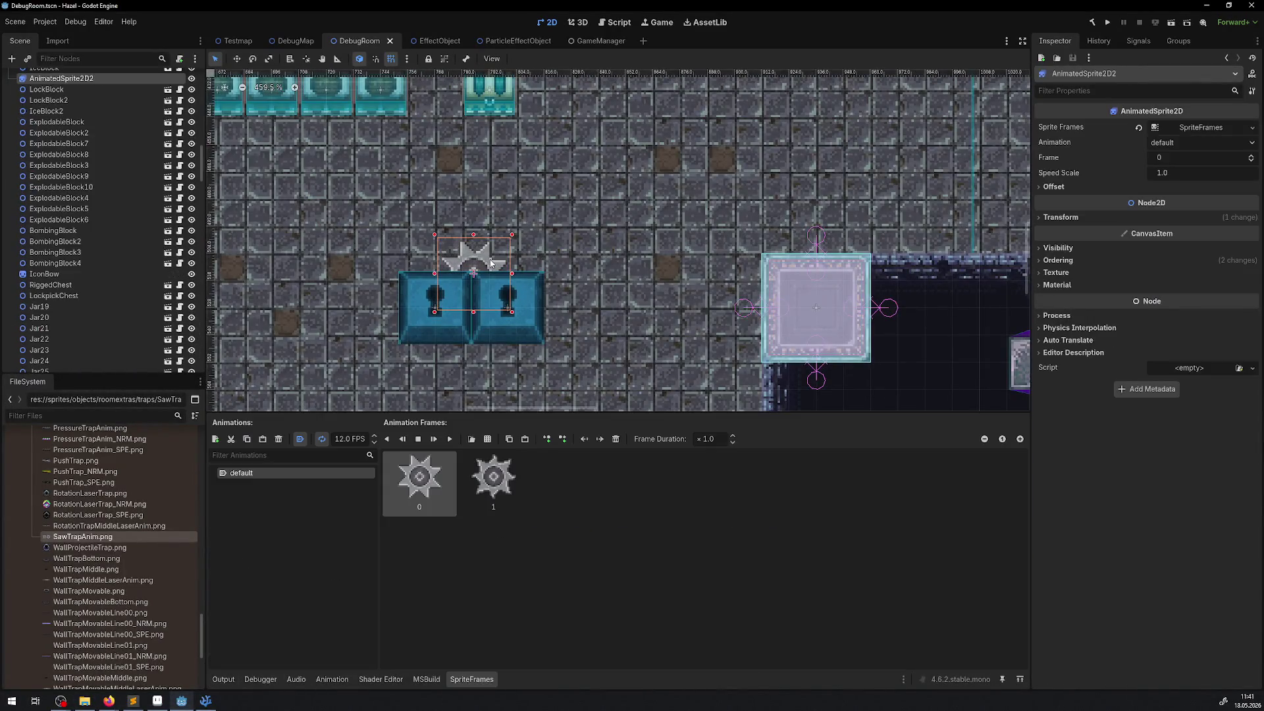
pyautogui.click(450, 439)
pyautogui.scroll(3, 544, 280)
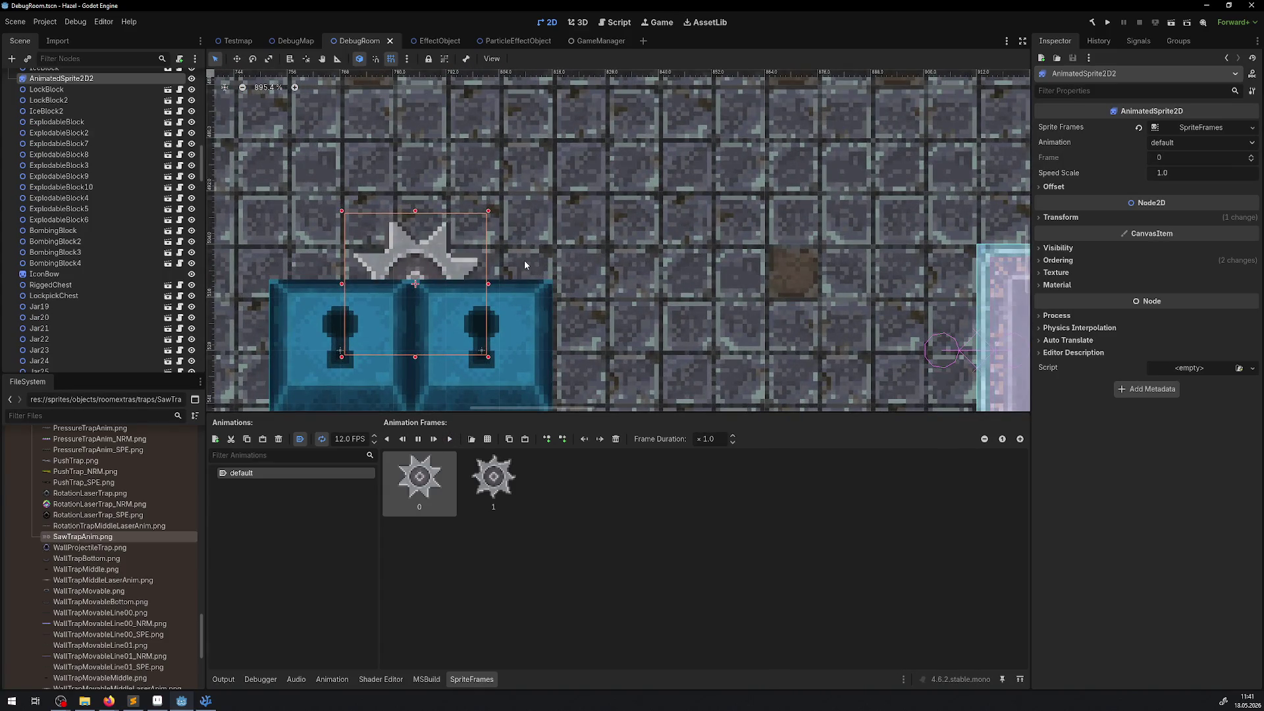
pyautogui.scroll(-5, 581, 258)
# Reselect the saw sprite and drag frame 1 ahead of frame 0 in SpriteFrames
pyautogui.click(603, 233)
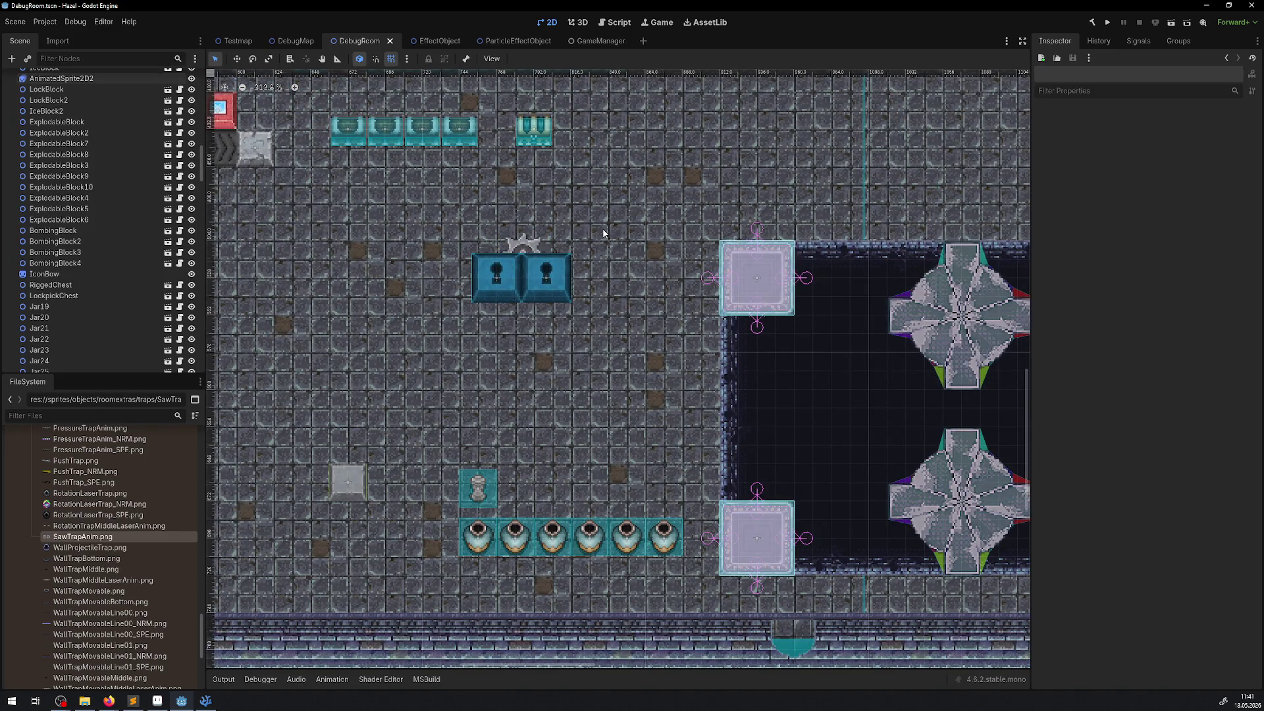
pyautogui.scroll(1, 563, 245)
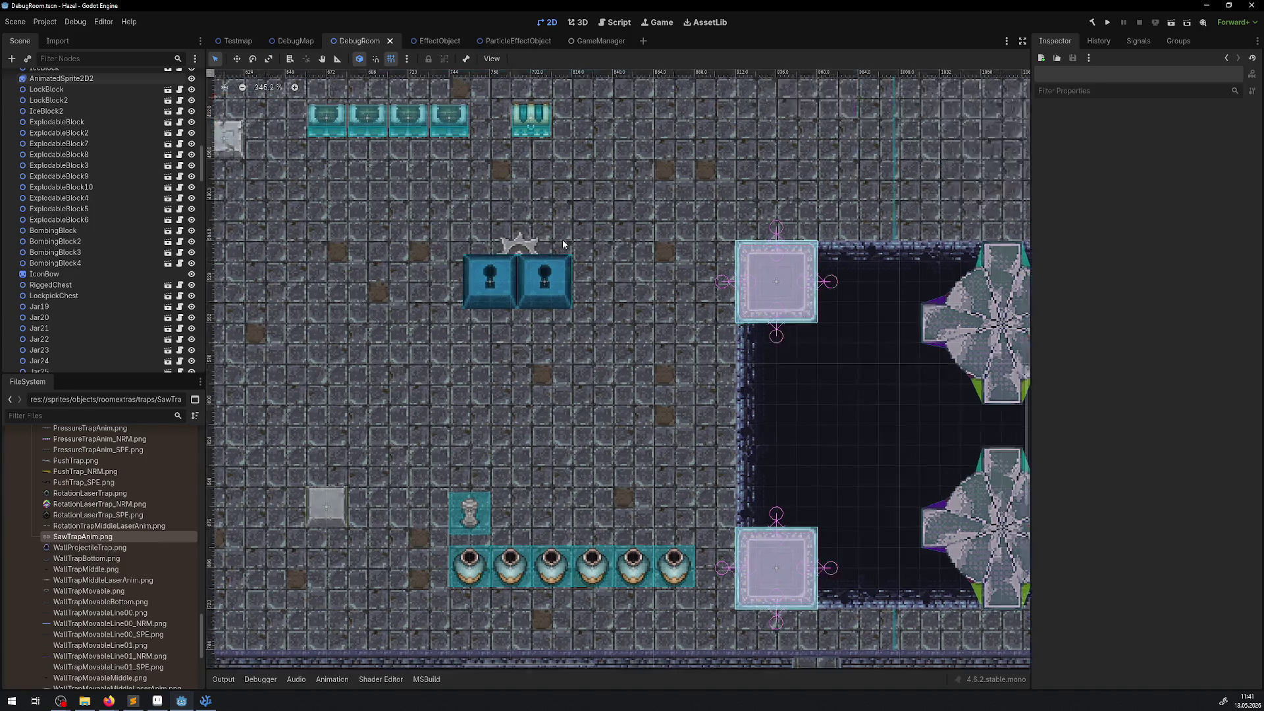
pyautogui.scroll(7, 563, 244)
pyautogui.click(497, 245)
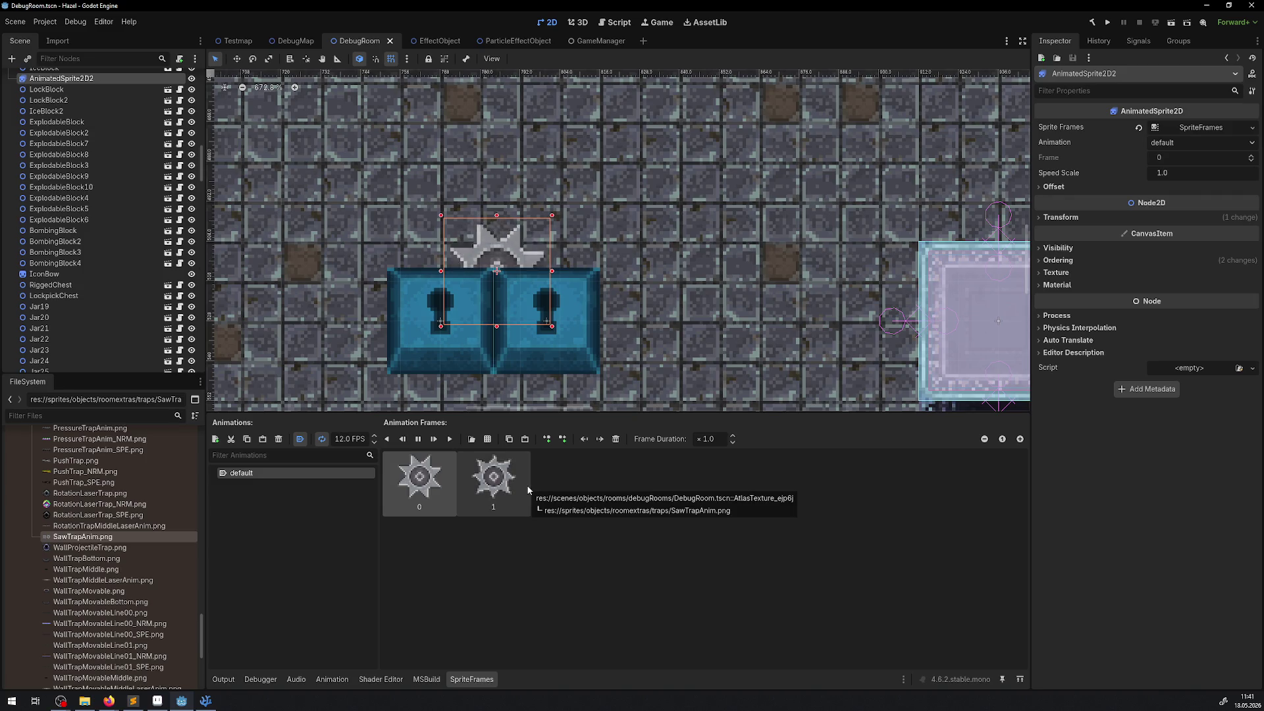
pyautogui.click(497, 493)
pyautogui.moveTo(497, 493)
pyautogui.mouseDown()
pyautogui.moveTo(380, 473)
pyautogui.moveTo(391, 476)
pyautogui.mouseUp()
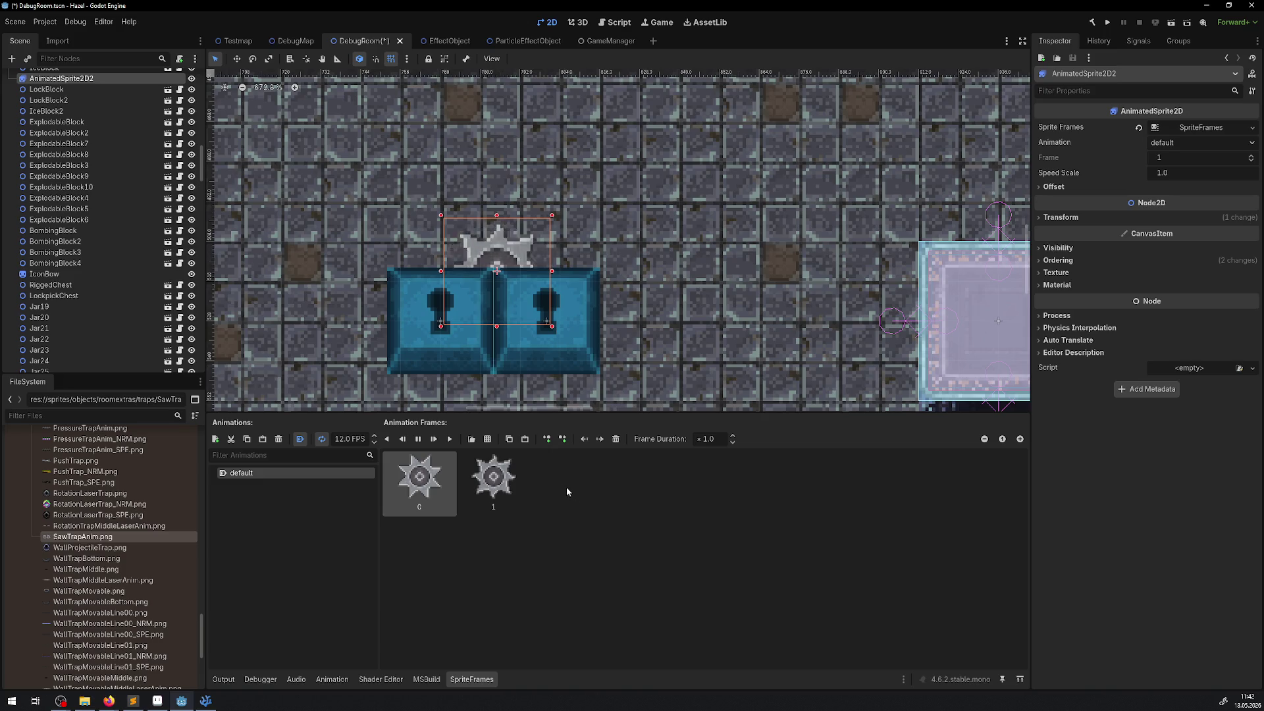
pyautogui.click(157, 701)
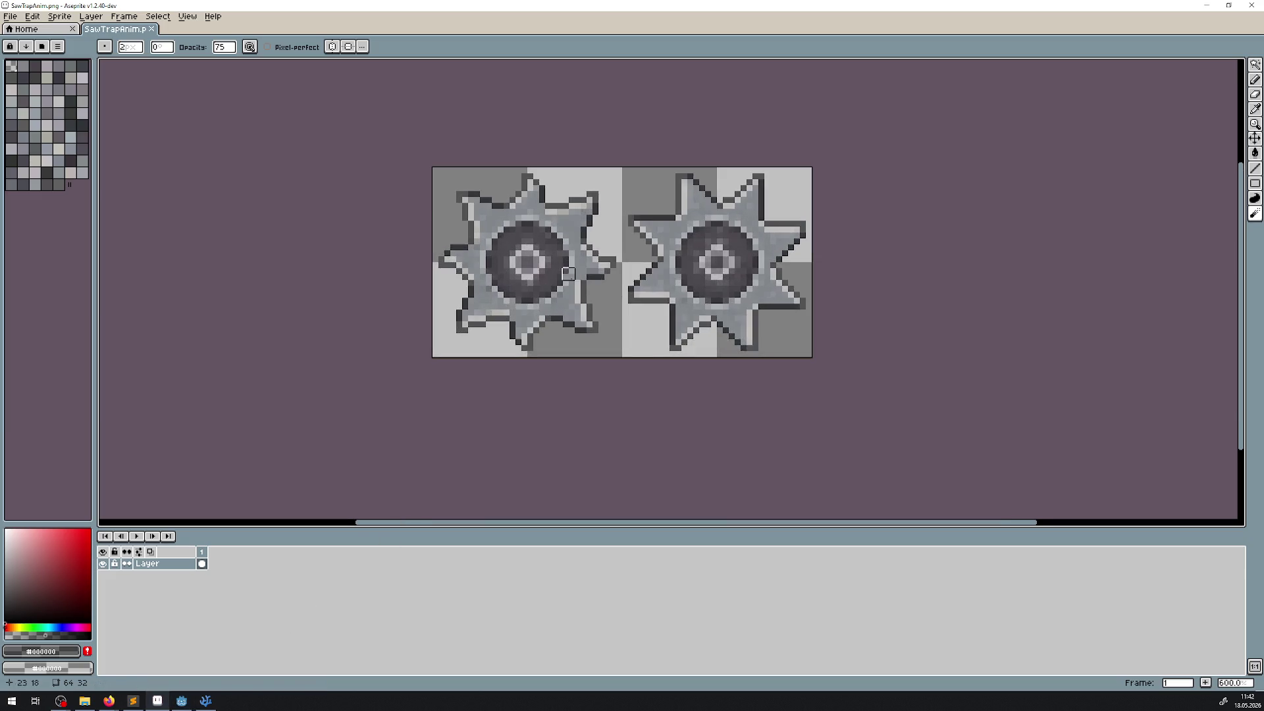
# Flip the whole saw sprite sheet with Edit > Flip Horizontal and save it
pyautogui.click(32, 16)
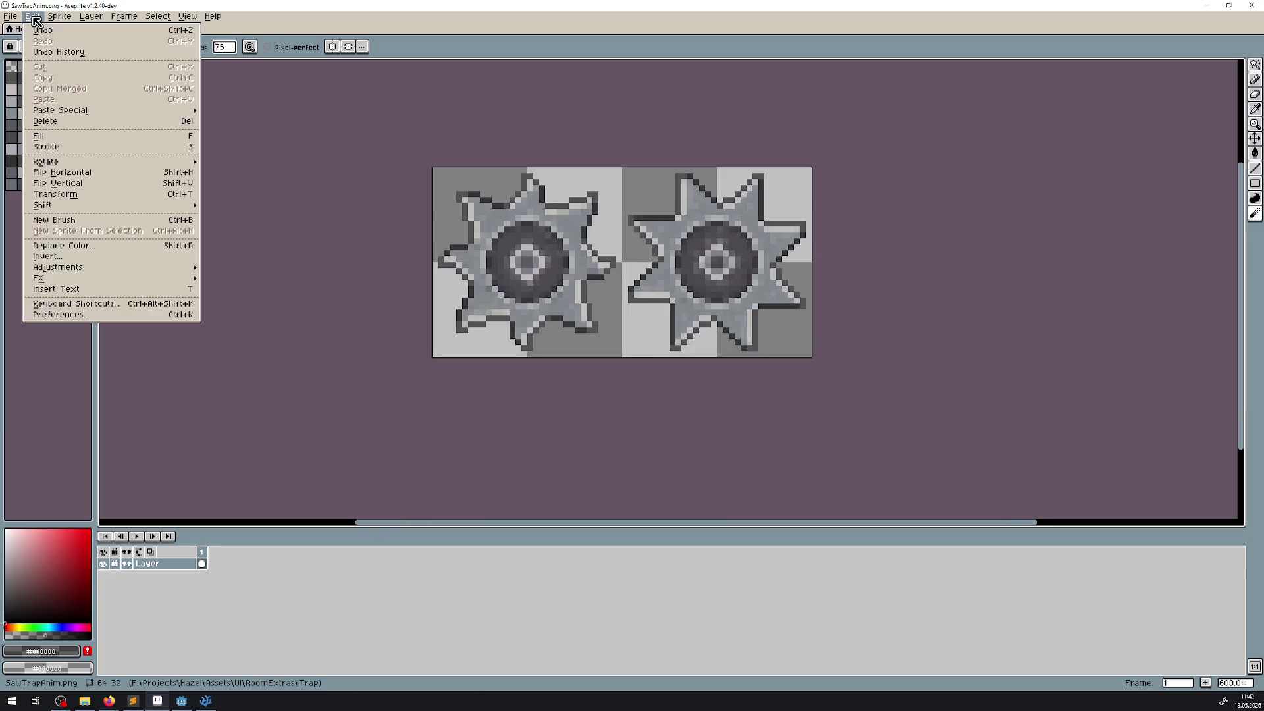
pyautogui.click(86, 174)
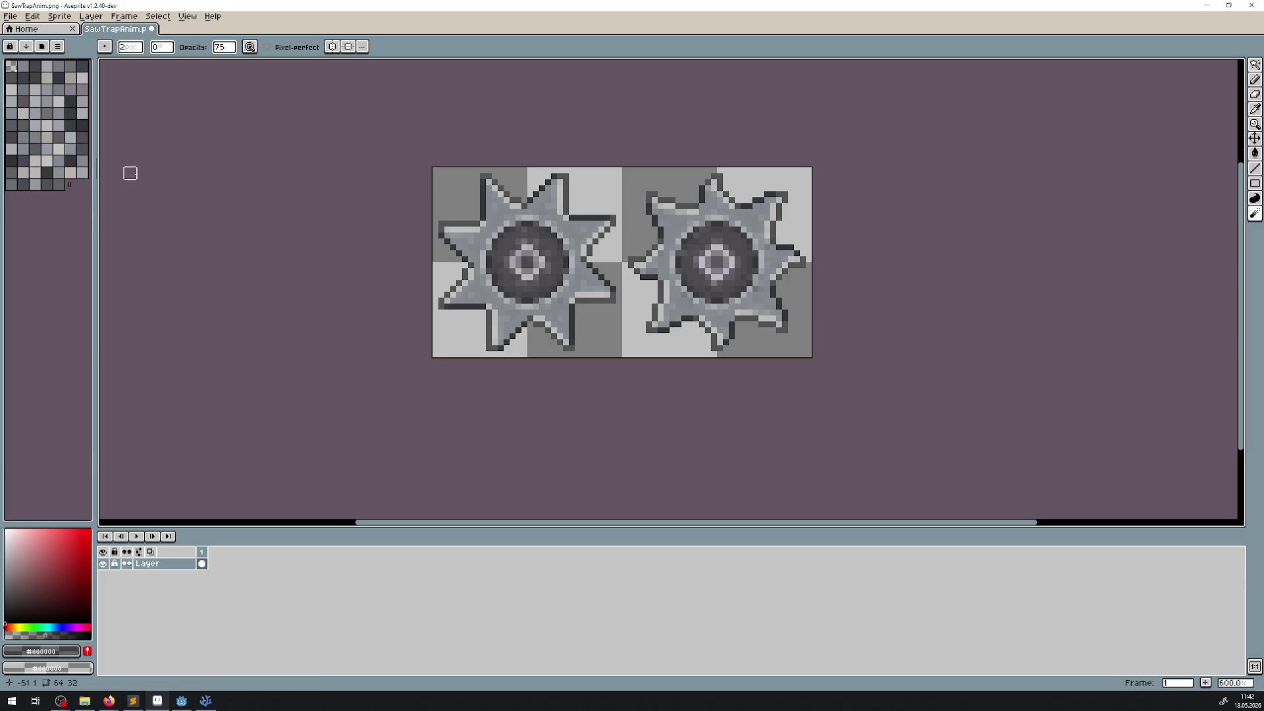
pyautogui.hotkey('ctrl', 'a')
pyautogui.hotkey('ctrl', 'd')
pyautogui.hotkey('ctrl', 's')
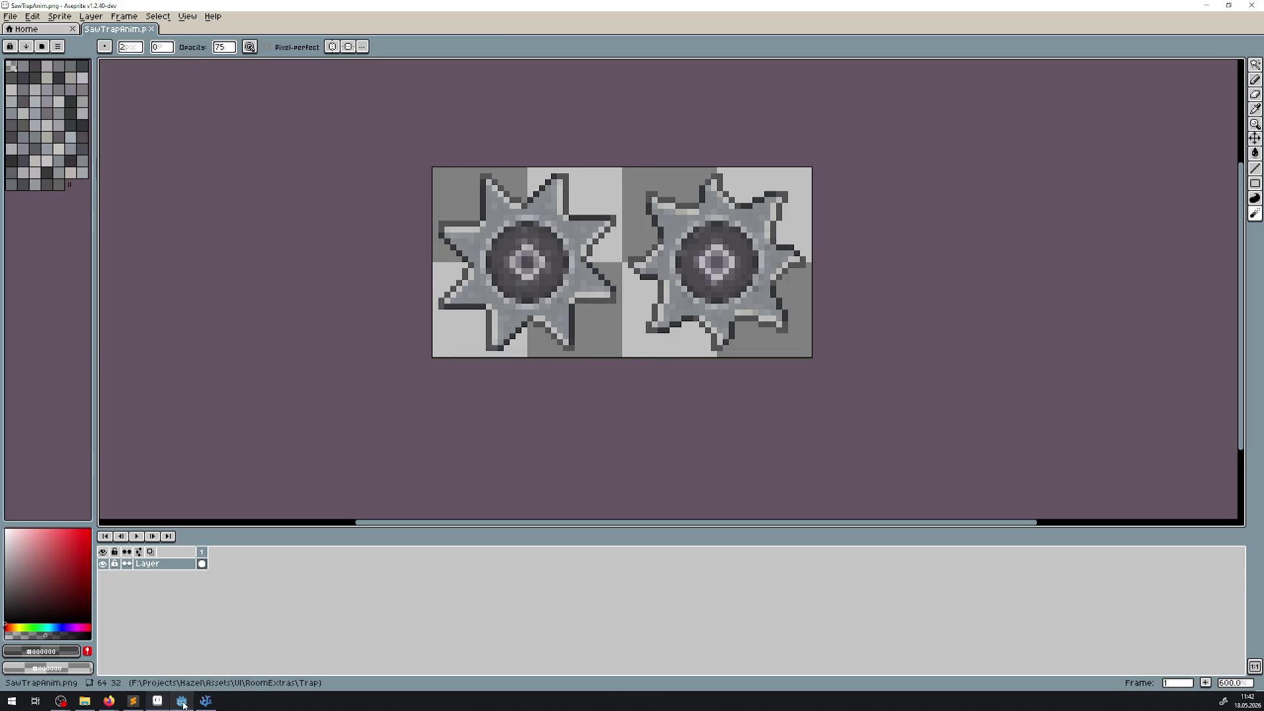
pyautogui.click(181, 701)
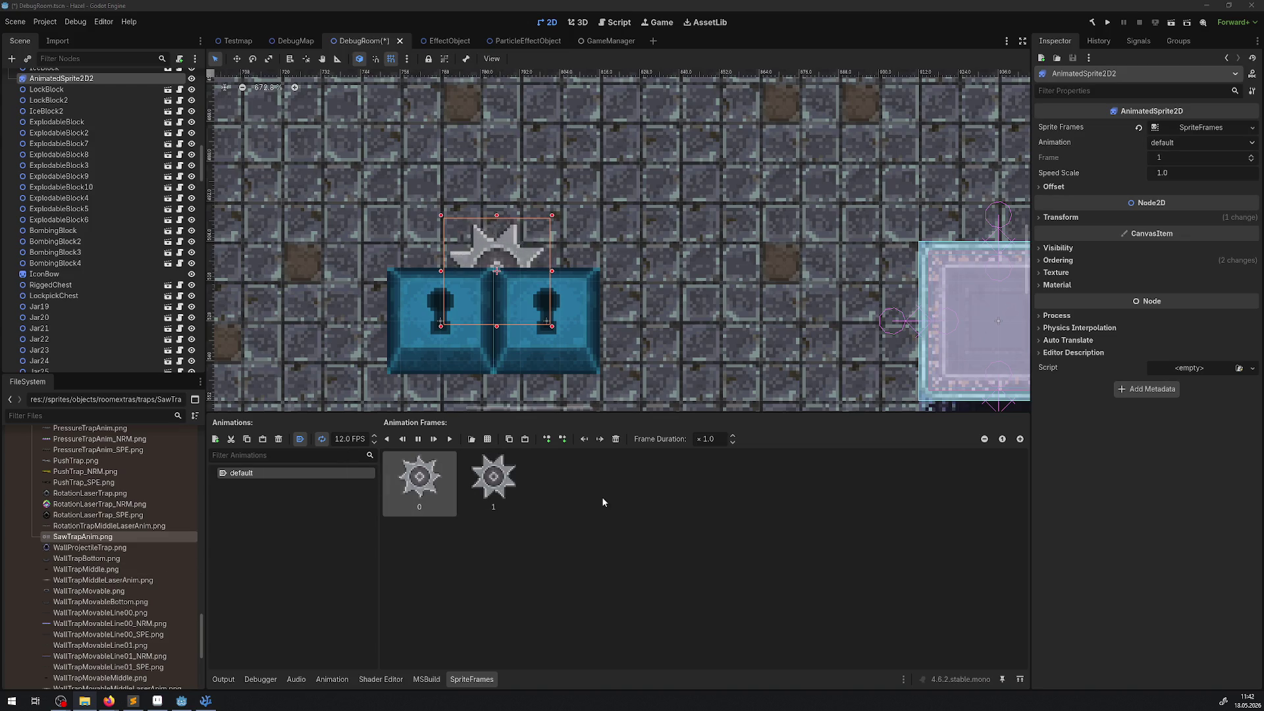
pyautogui.click(631, 286)
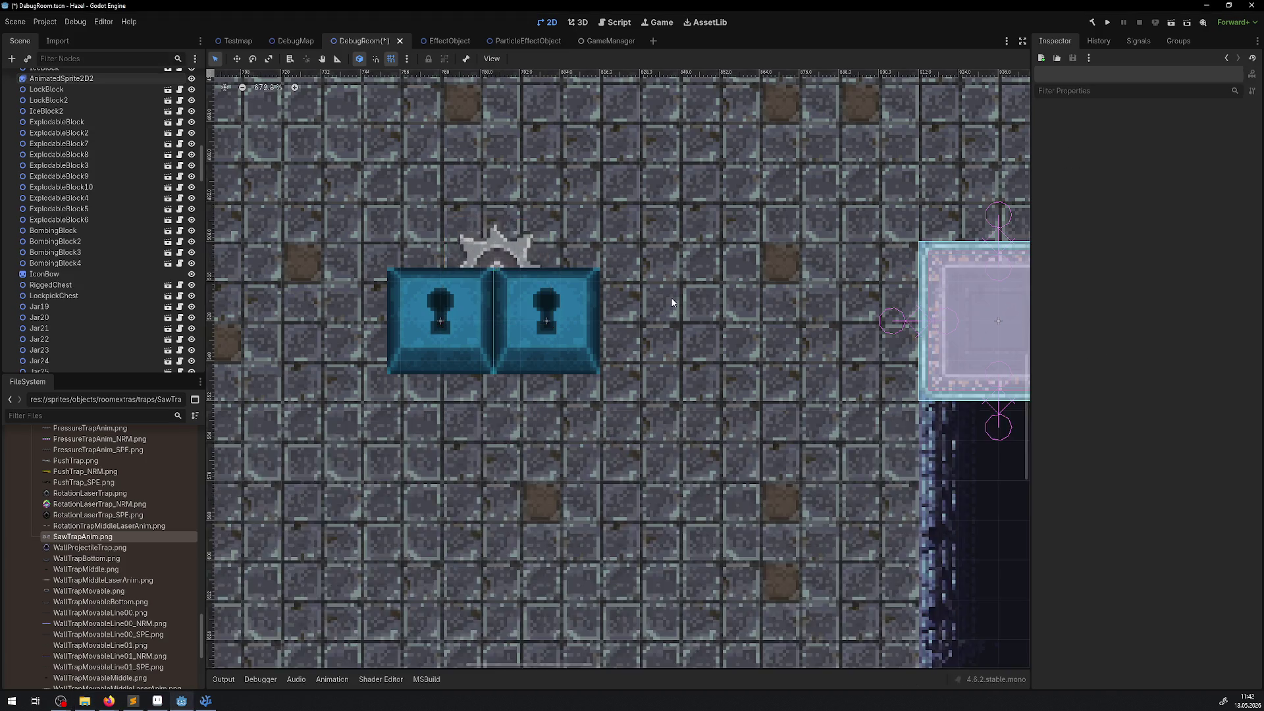
pyautogui.scroll(-7, 630, 287)
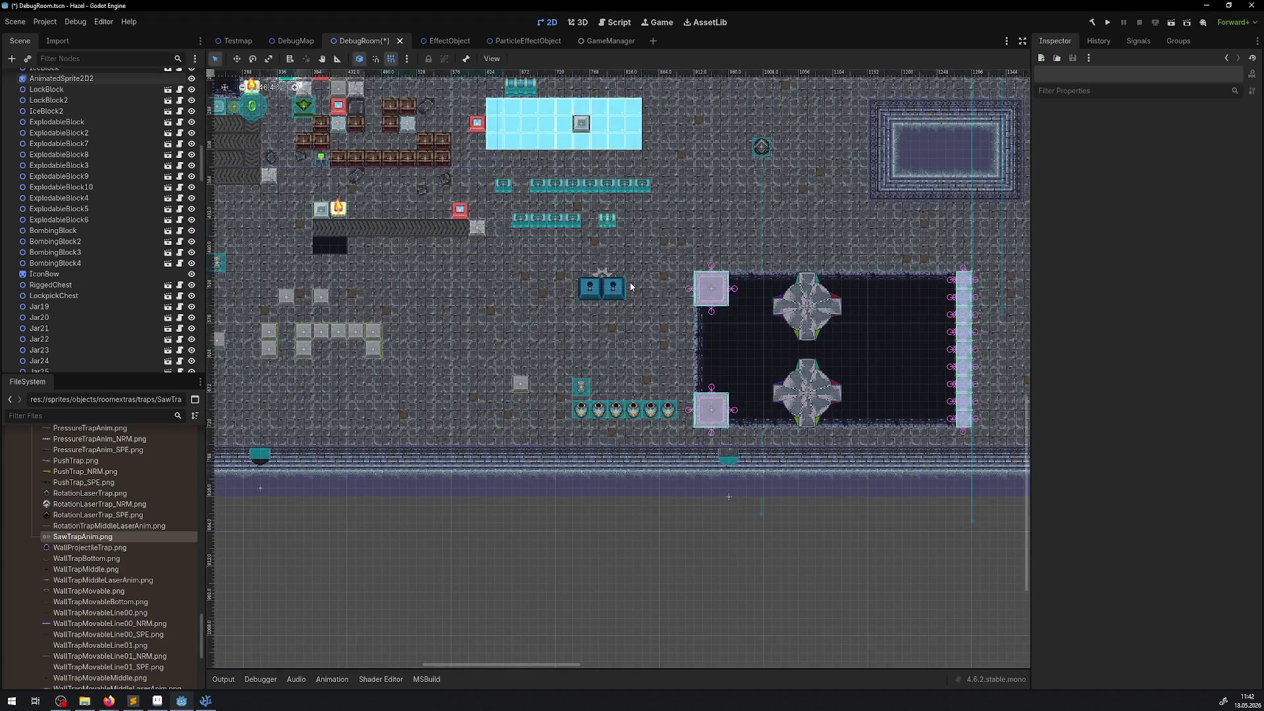
pyautogui.scroll(4, 611, 275)
pyautogui.scroll(3, 610, 275)
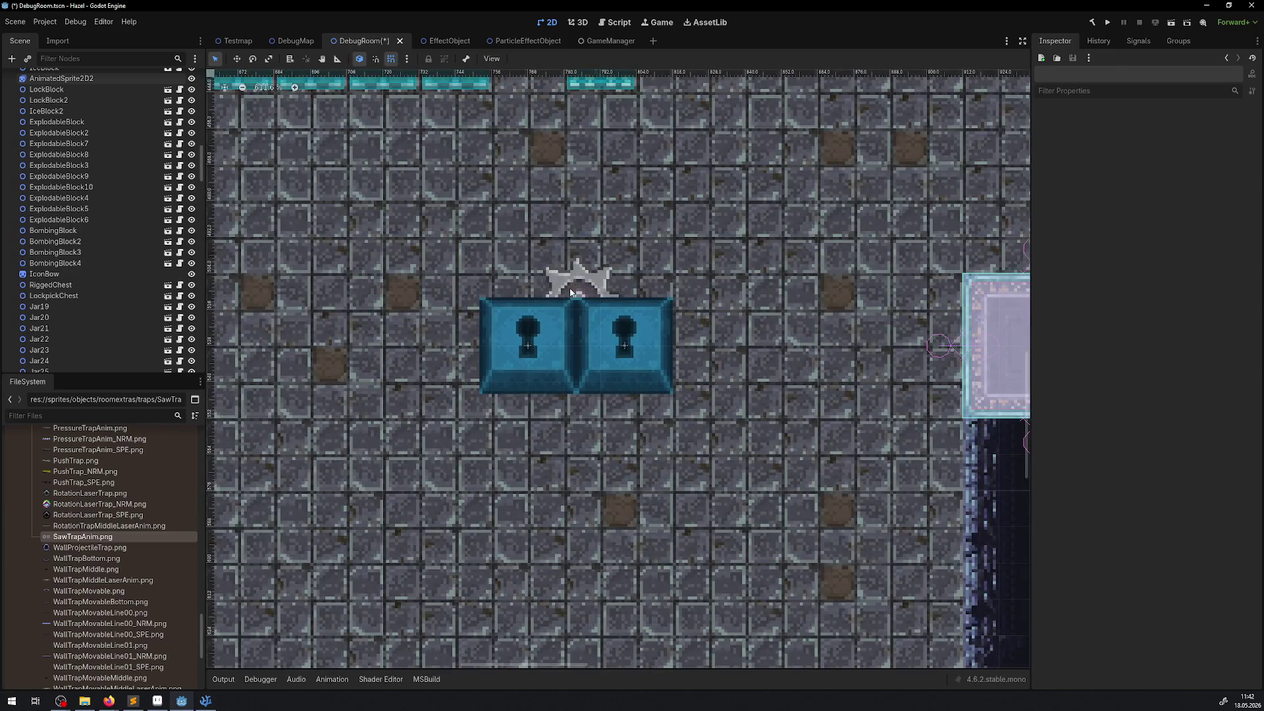
pyautogui.click(619, 270)
pyautogui.click(339, 439)
pyautogui.press('Return')
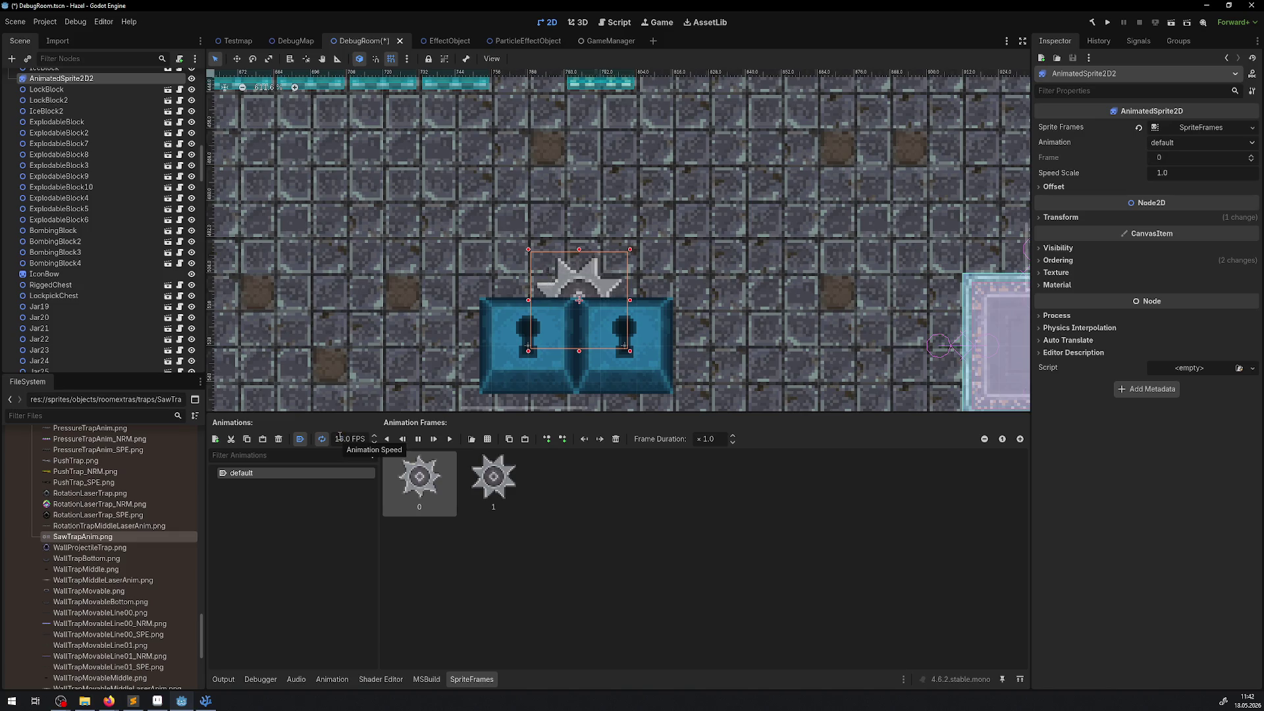
pyautogui.click(792, 263)
pyautogui.scroll(-5, 731, 283)
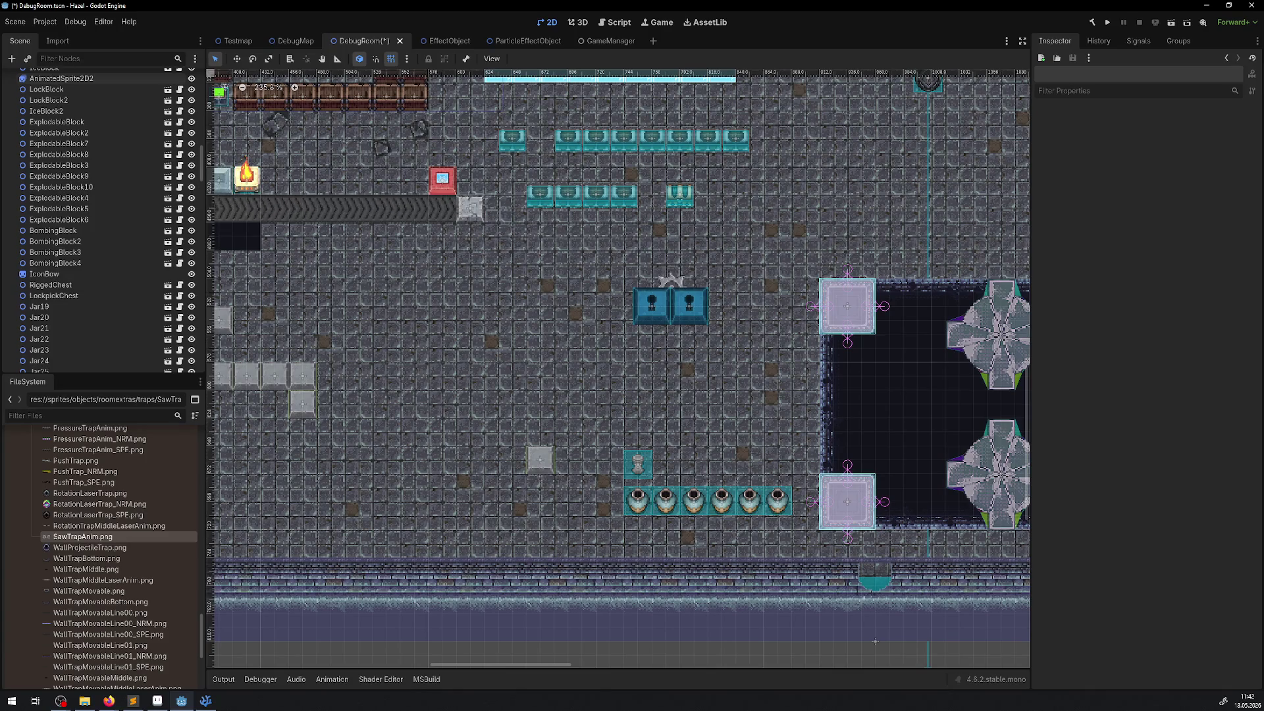
pyautogui.hotkey('alt', 'Tab')
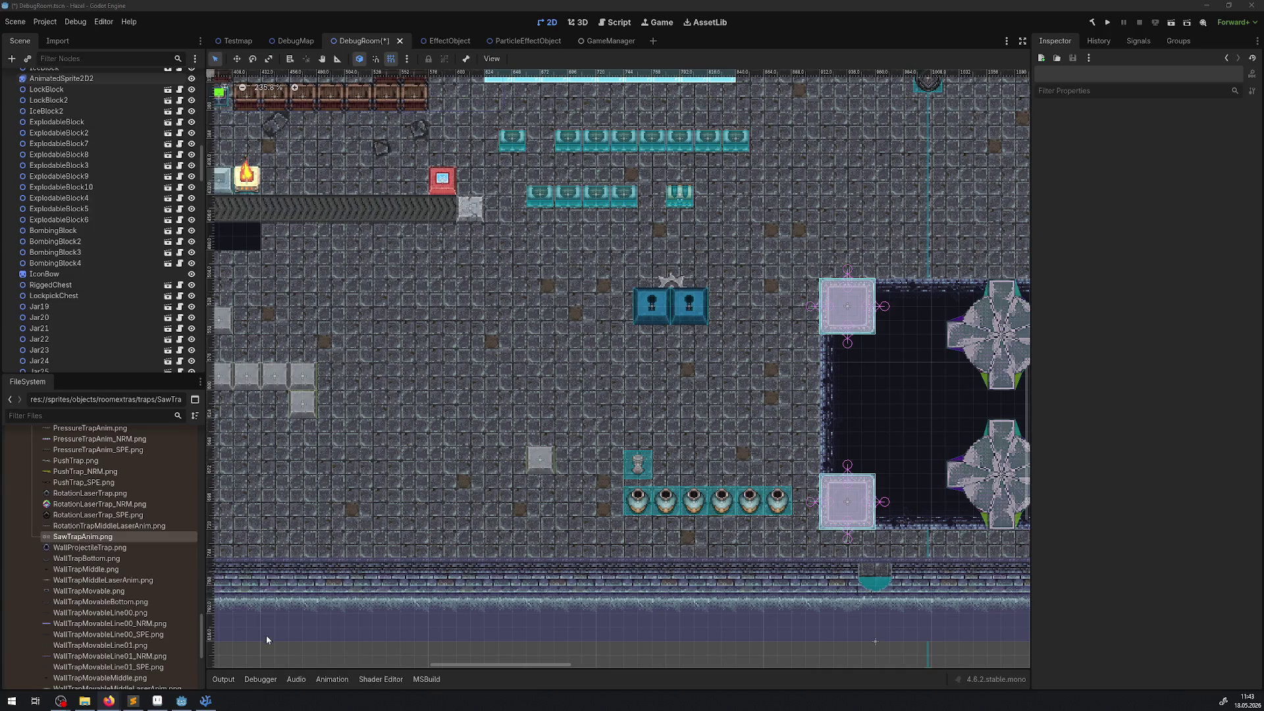
pyautogui.click(132, 701)
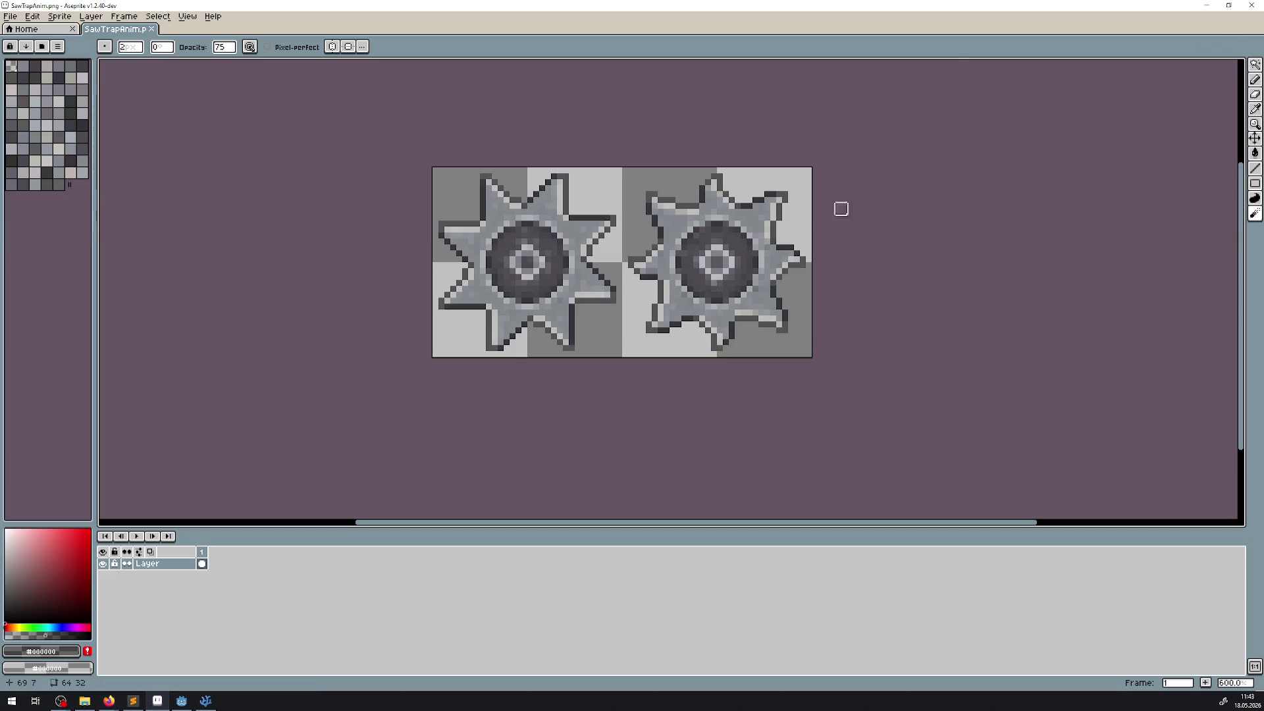
# Zoom around the canvas and marquee-select the right gear frame
pyautogui.scroll(-4, 841, 209)
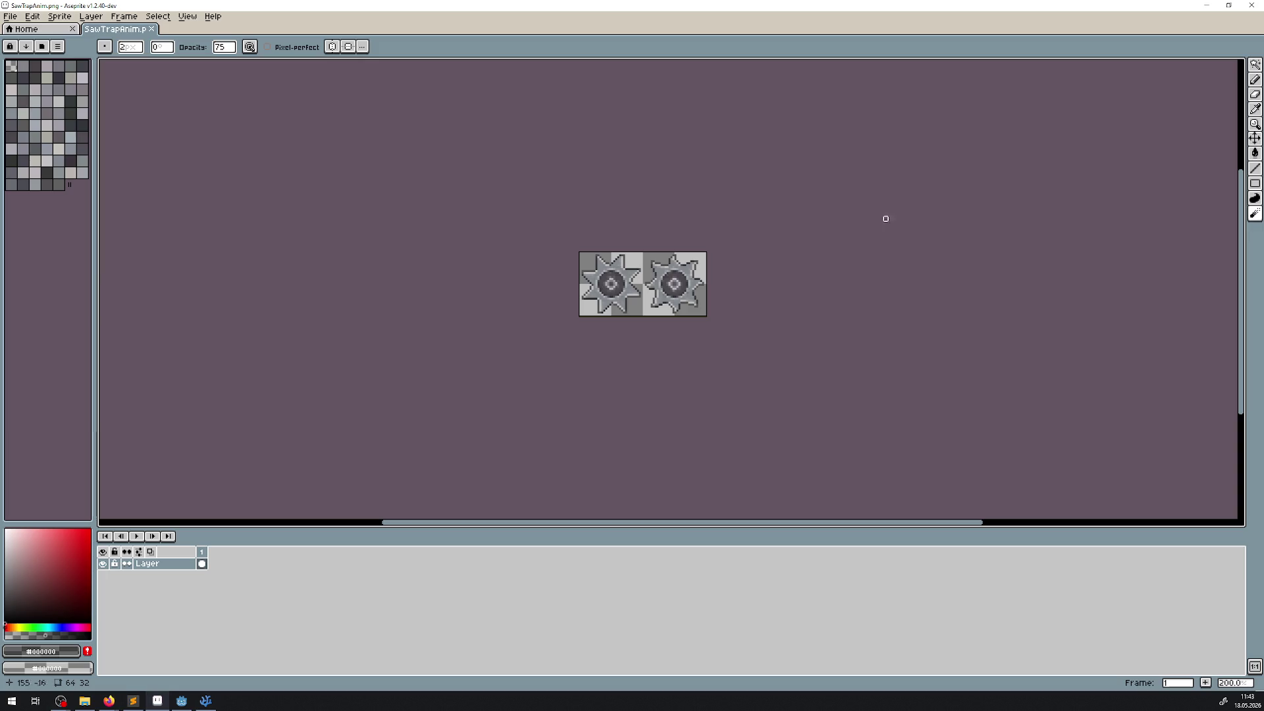
pyautogui.scroll(4, 632, 316)
pyautogui.scroll(-5, 779, 349)
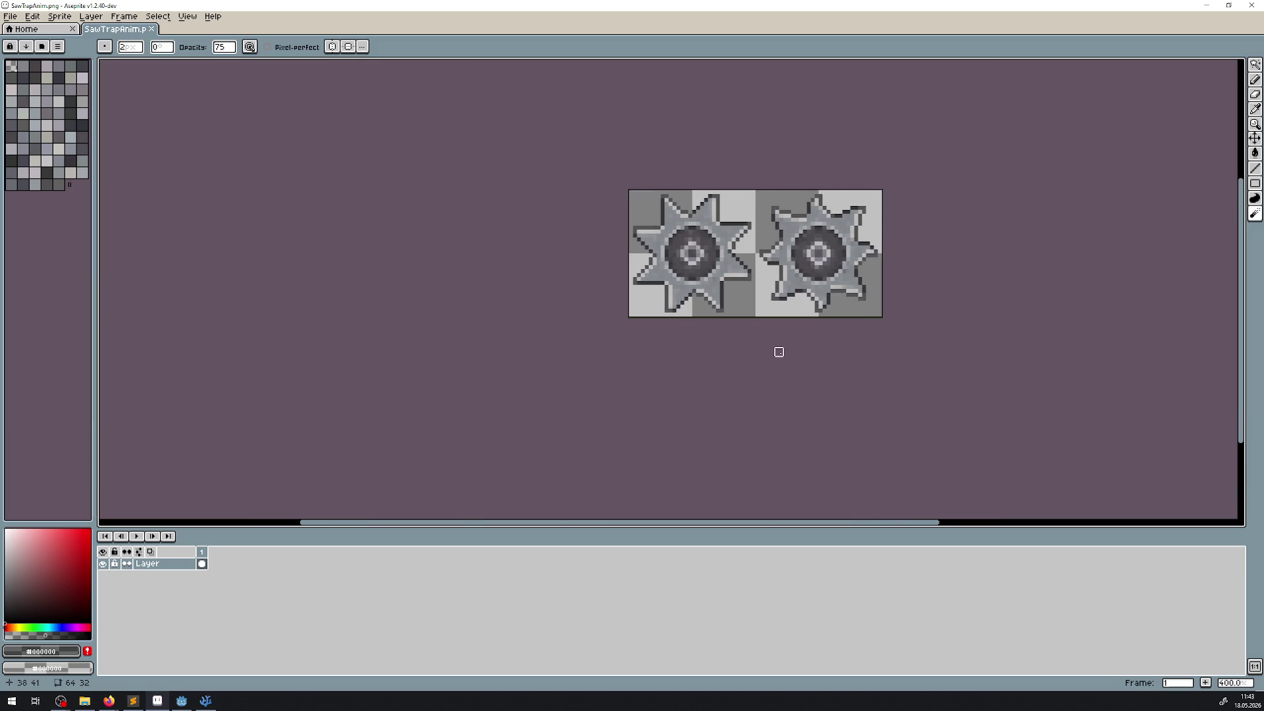
pyautogui.scroll(5, 788, 341)
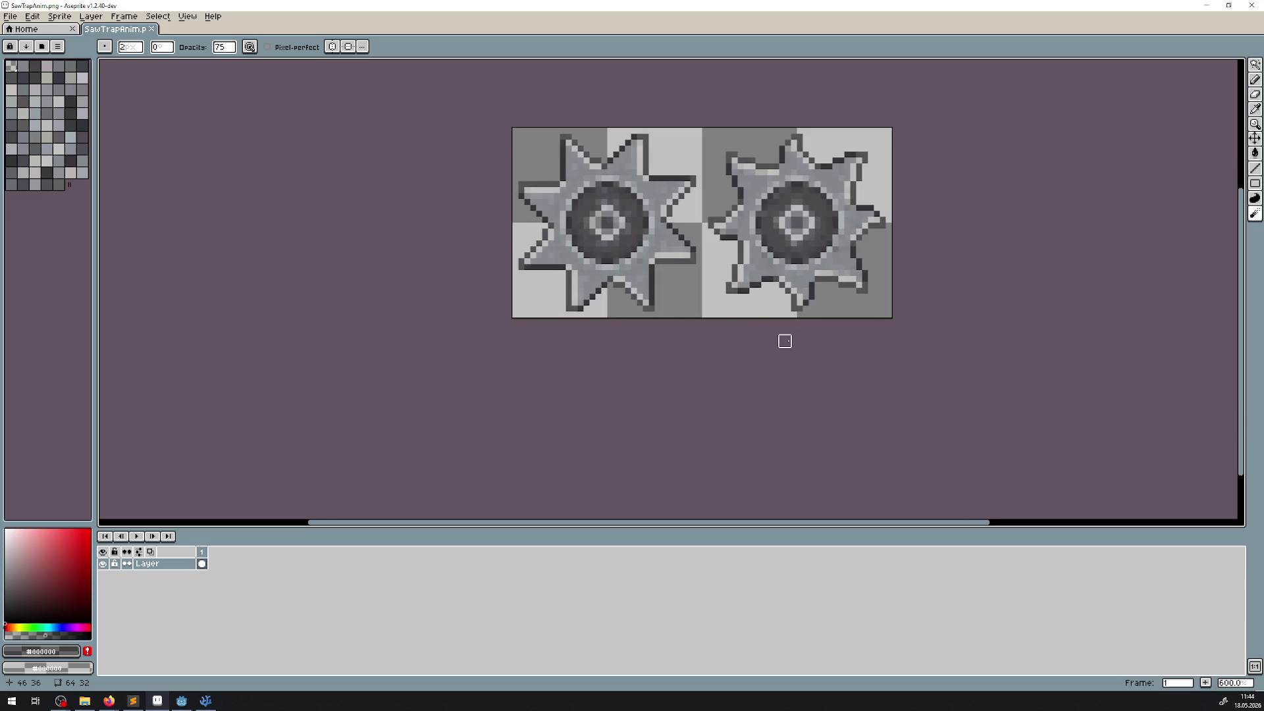
pyautogui.scroll(3, 782, 333)
pyautogui.scroll(-2, 782, 334)
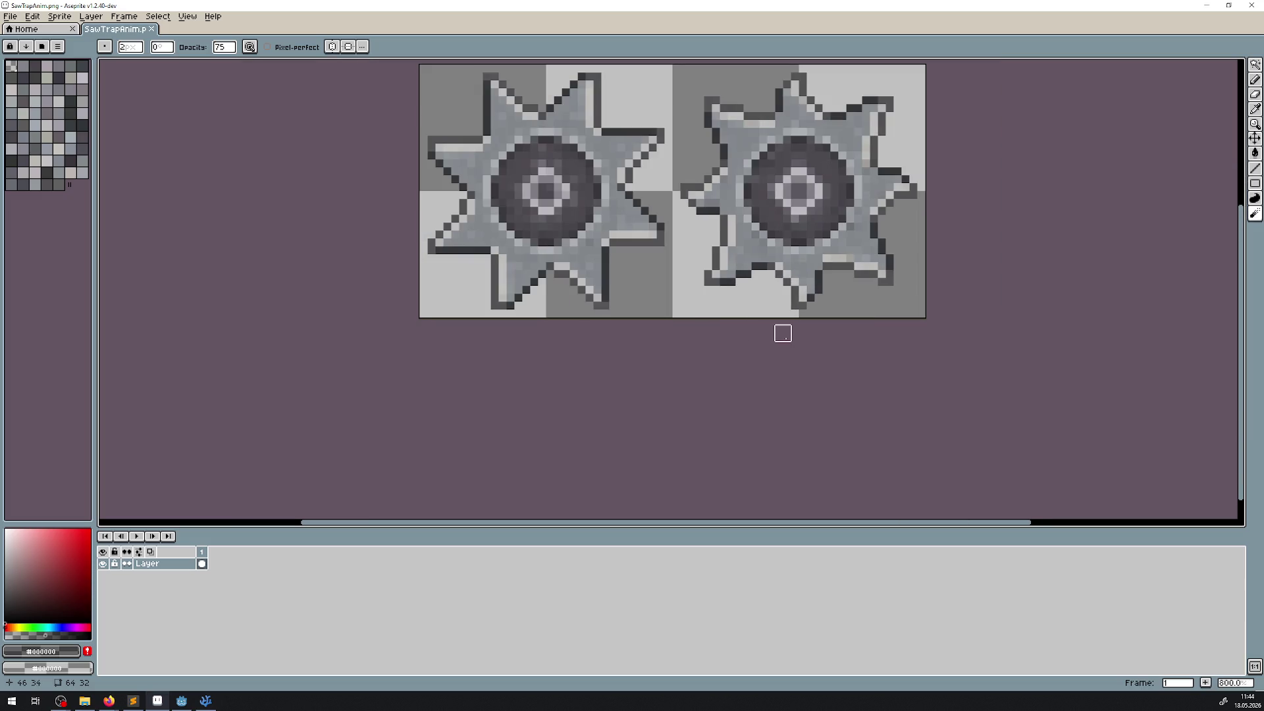
pyautogui.scroll(-1, 783, 334)
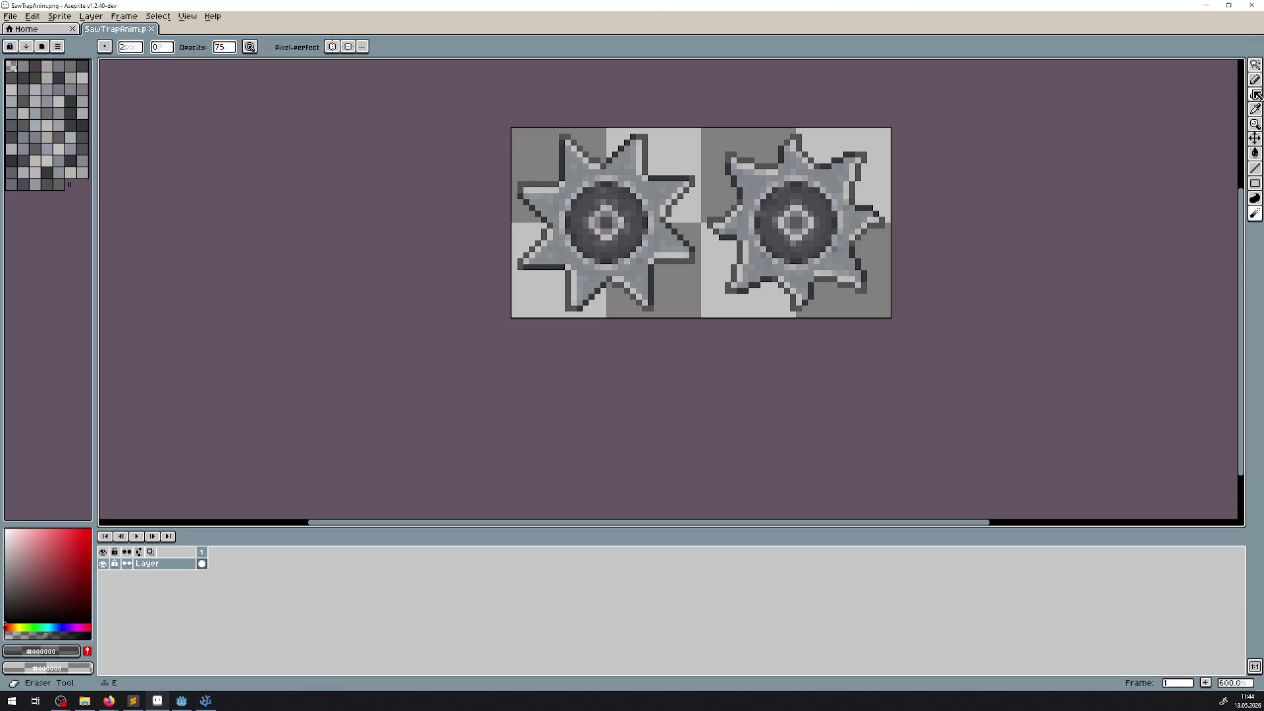
pyautogui.click(1254, 65)
pyautogui.moveTo(699, 126)
pyautogui.mouseDown()
pyautogui.moveTo(893, 319)
pyautogui.moveTo(844, 389)
pyautogui.moveTo(736, 393)
pyautogui.moveTo(685, 378)
pyautogui.moveTo(655, 300)
pyautogui.moveTo(668, 247)
pyautogui.moveTo(737, 131)
pyautogui.moveTo(822, 119)
pyautogui.mouseUp()
# Rotate the right gear using the RotSprite algorithm, apply it, and save the sheet
pyautogui.click(314, 46)
pyautogui.click(290, 74)
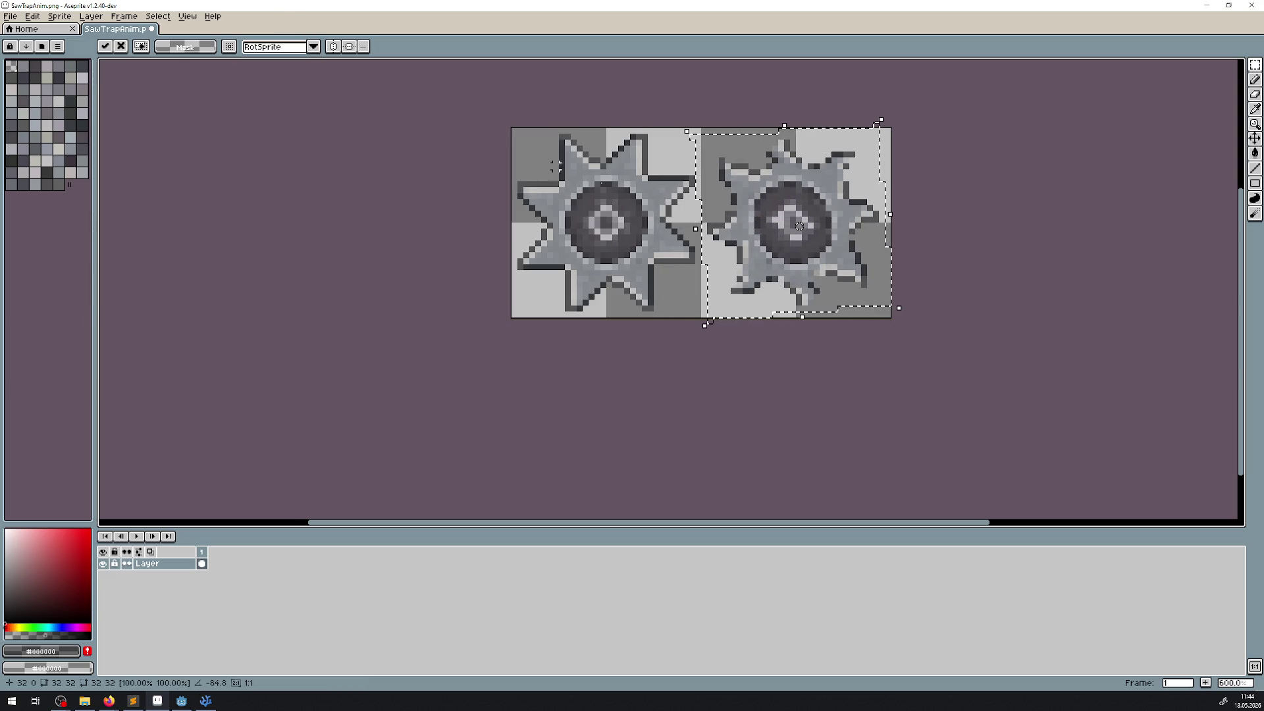
pyautogui.moveTo(905, 315)
pyautogui.mouseDown()
pyautogui.moveTo(796, 347)
pyautogui.moveTo(819, 352)
pyautogui.moveTo(954, 121)
pyautogui.moveTo(994, 258)
pyautogui.moveTo(856, 320)
pyautogui.mouseUp()
pyautogui.press('Return')
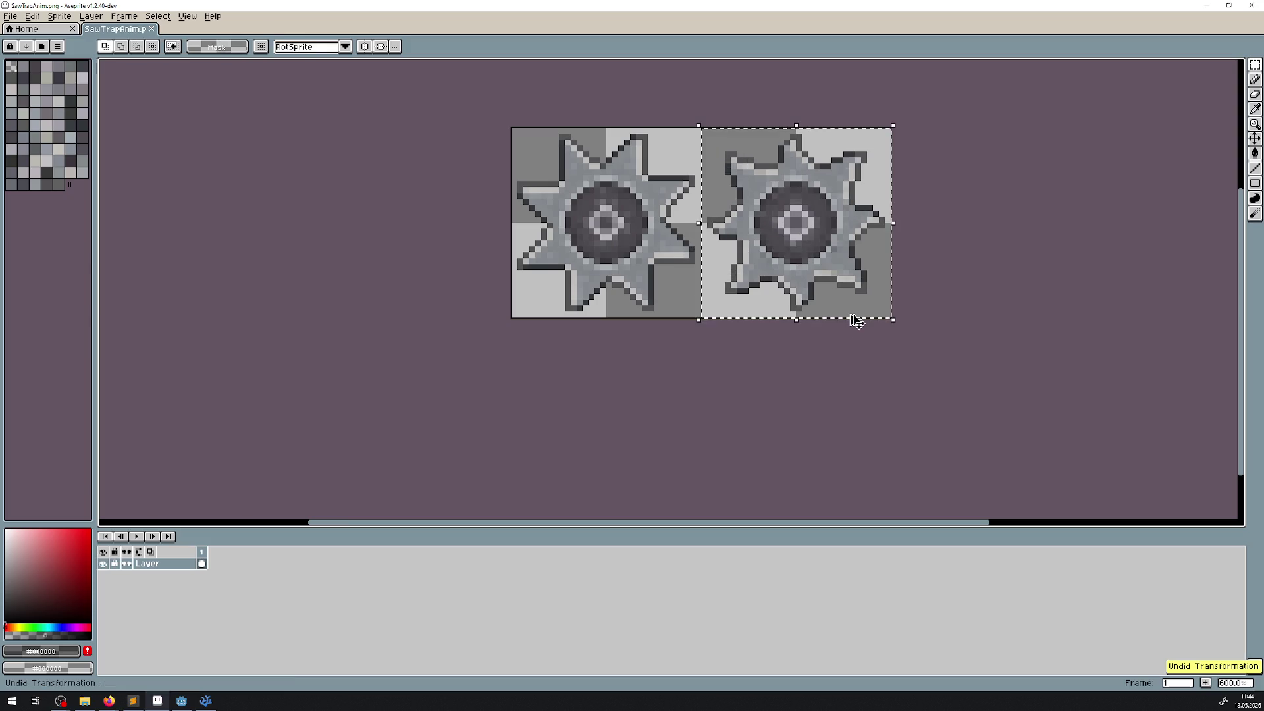
pyautogui.click(887, 361)
pyautogui.hotkey('ctrl', 's')
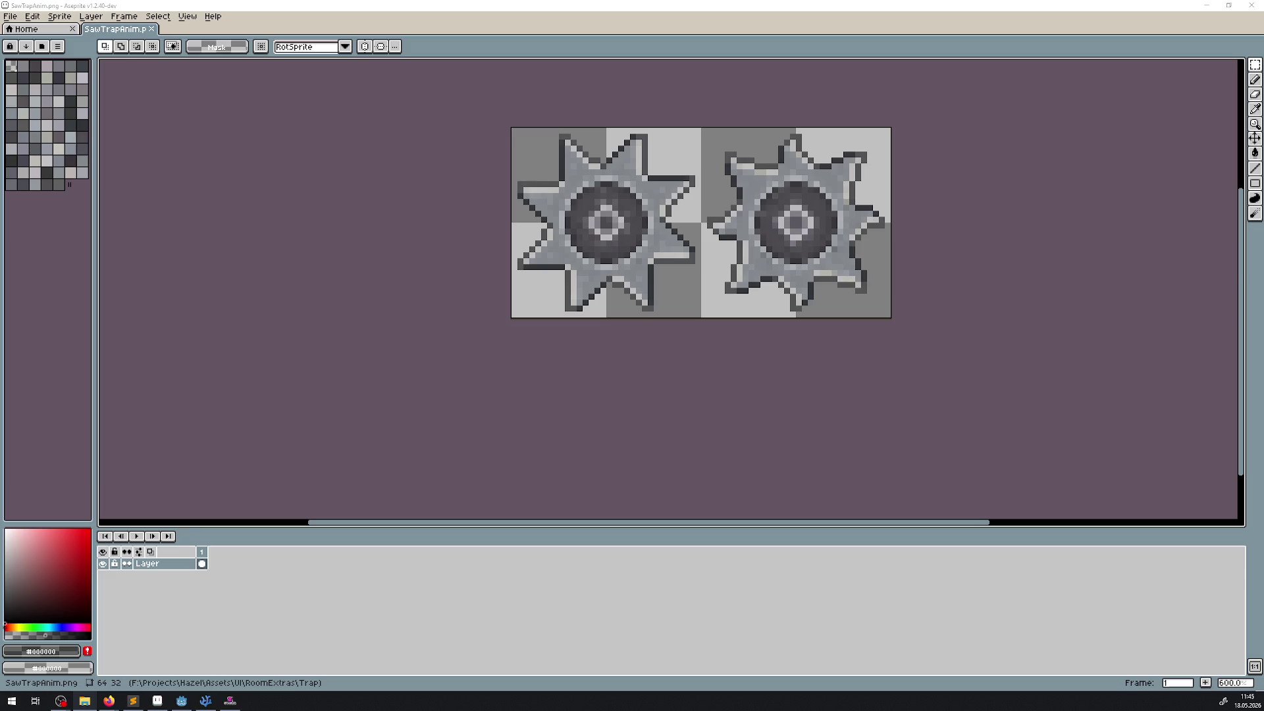
# Create a new sprite sized 32 by 32 pixels
pyautogui.click(11, 16)
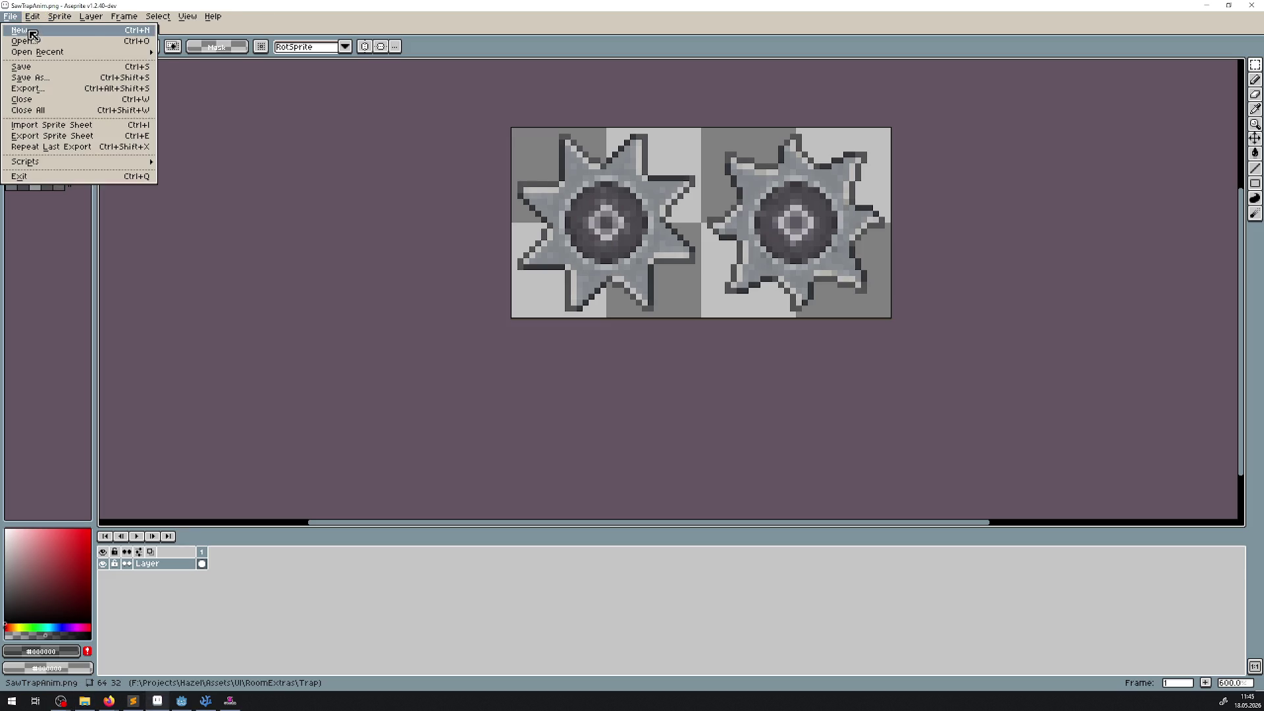
pyautogui.click(27, 22)
pyautogui.press('Tab')
pyautogui.write('32')
pyautogui.click(602, 440)
# Copy the SawTrapAnim layer and paste the saw blade into the new sprite
pyautogui.click(125, 29)
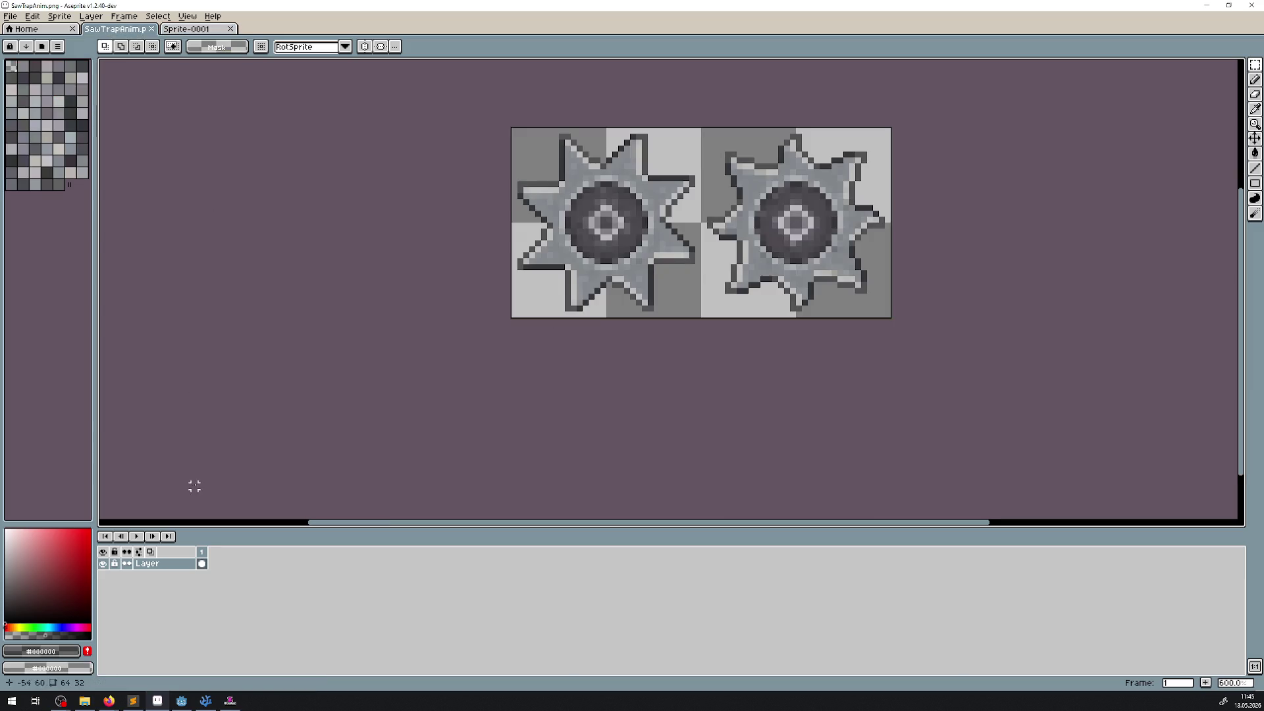
pyautogui.click(164, 564)
pyautogui.hotkey('ctrl', 'Tab')
pyautogui.hotkey('ctrl', 'v')
pyautogui.scroll(3, 635, 223)
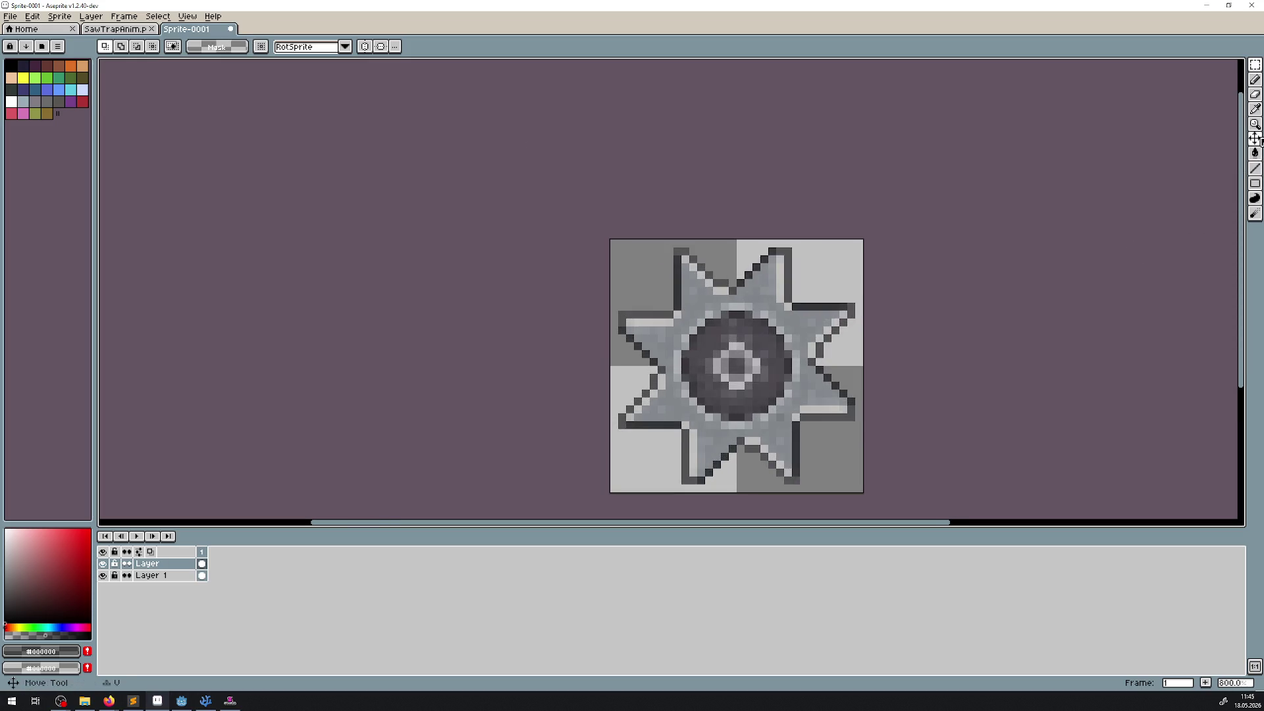
pyautogui.click(1255, 139)
pyautogui.scroll(-4, 833, 359)
pyautogui.scroll(1, 856, 353)
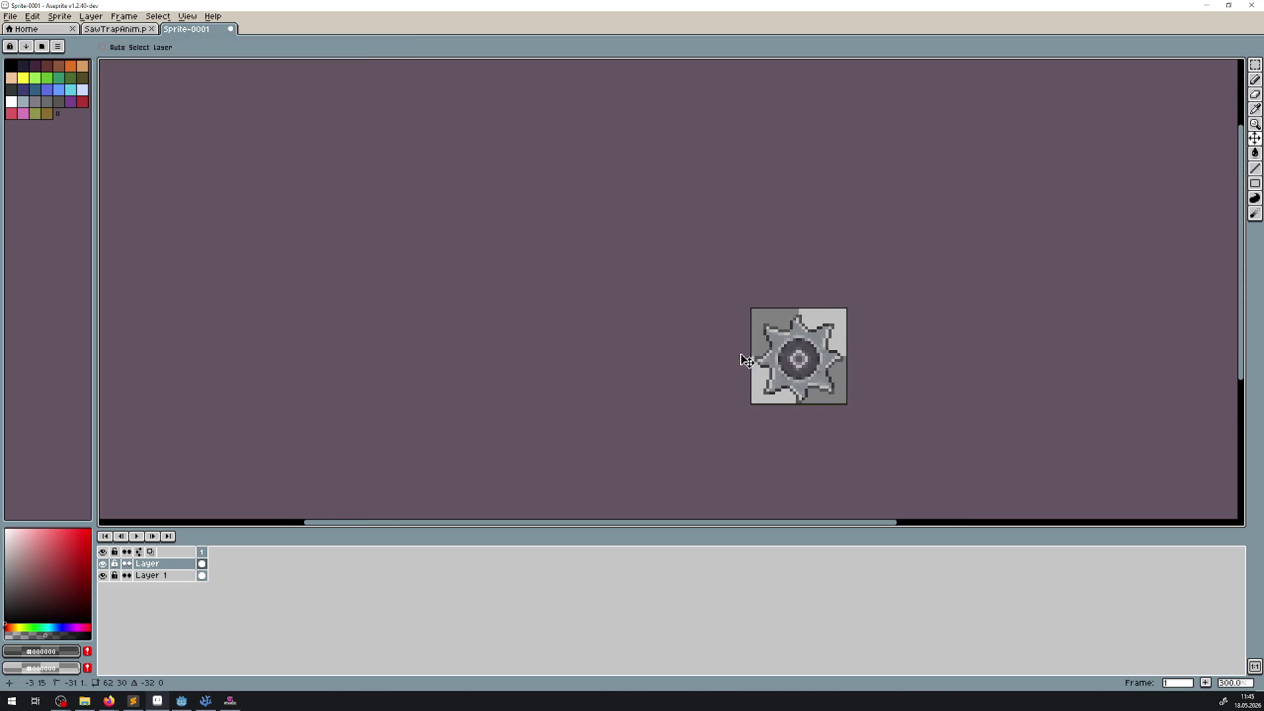
pyautogui.scroll(4, 800, 368)
pyautogui.scroll(2, 809, 378)
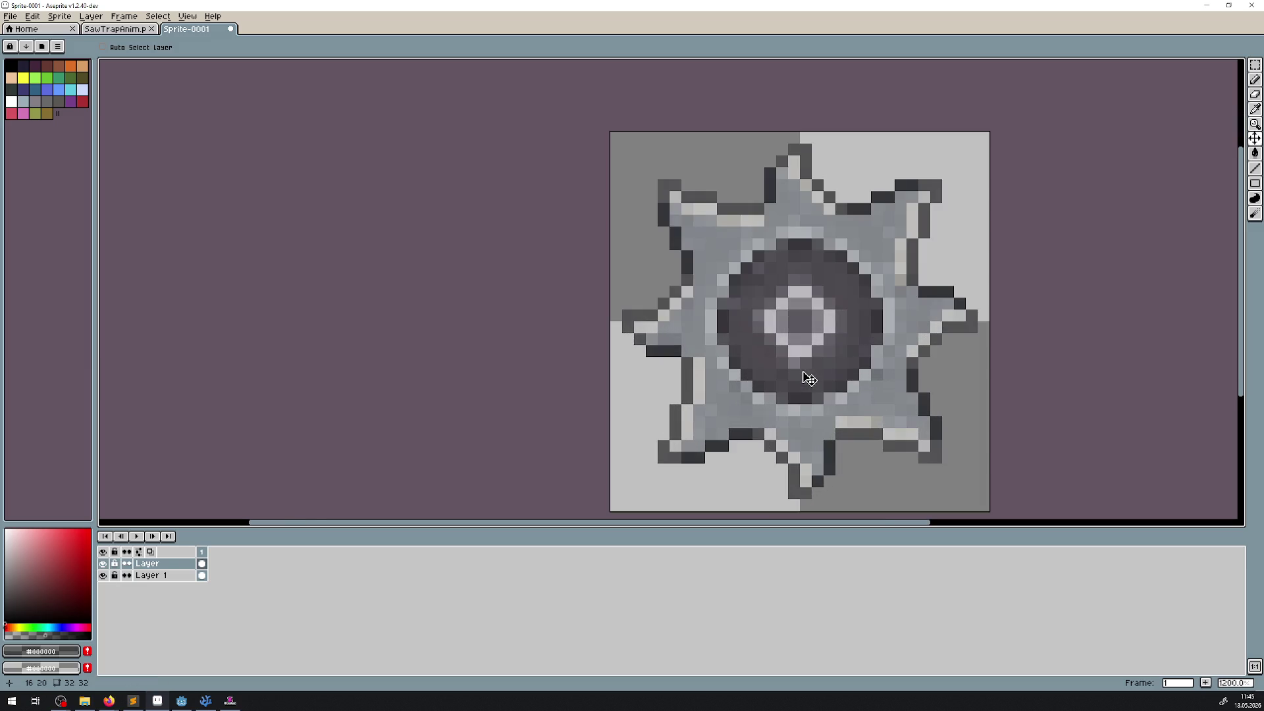
pyautogui.hscroll(5, 809, 378)
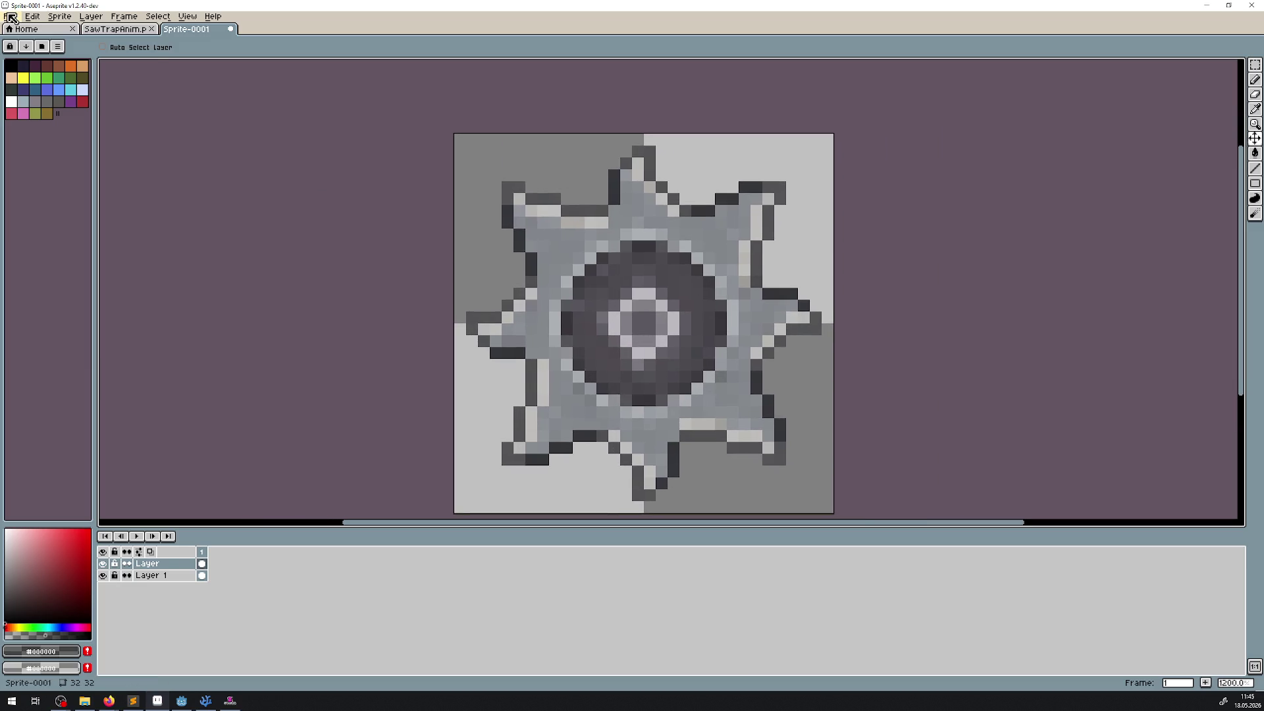
pyautogui.click(10, 16)
# Save the new sprite as TEST
pyautogui.click(58, 77)
pyautogui.write('TEST')
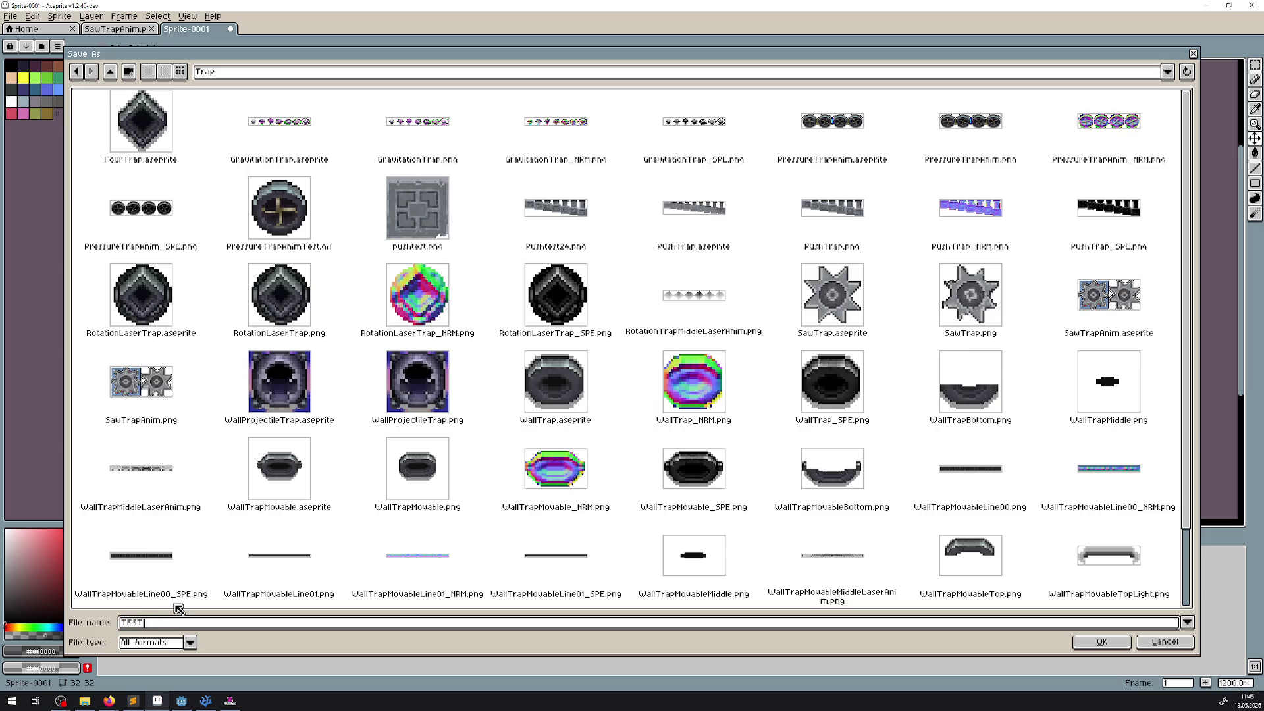
pyautogui.click(1102, 642)
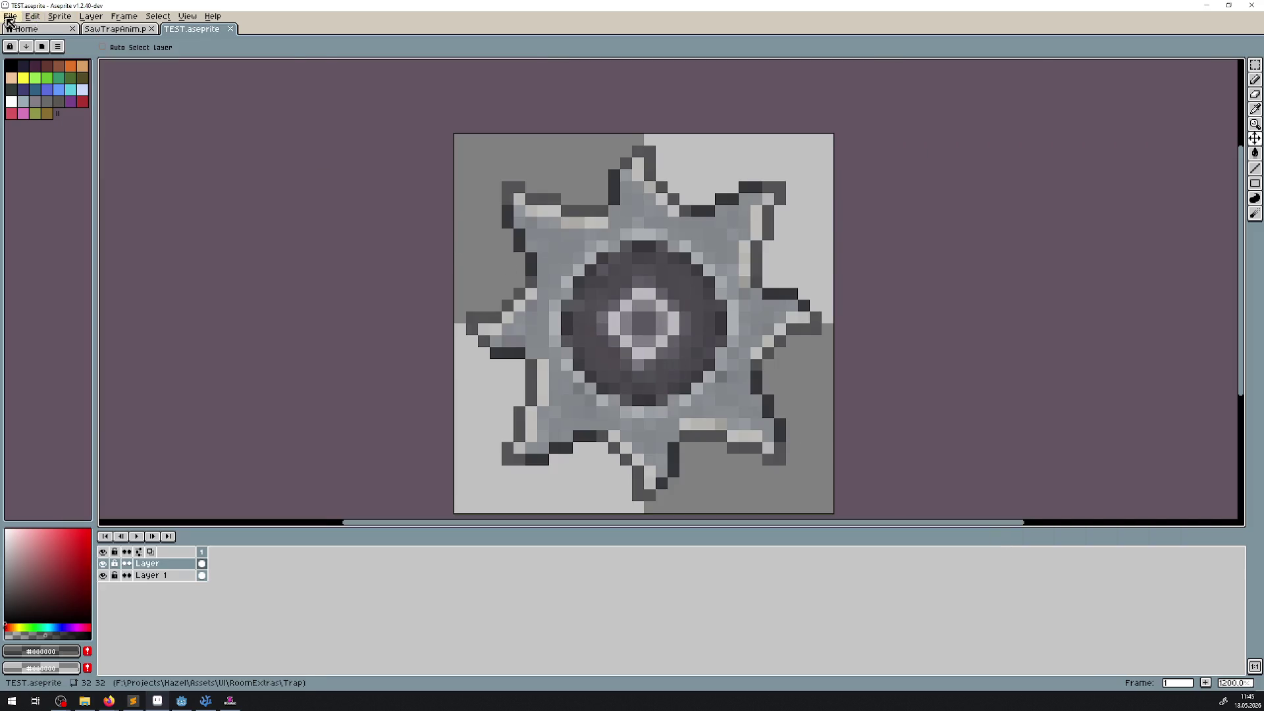
pyautogui.hotkey('alt', 'Tab')
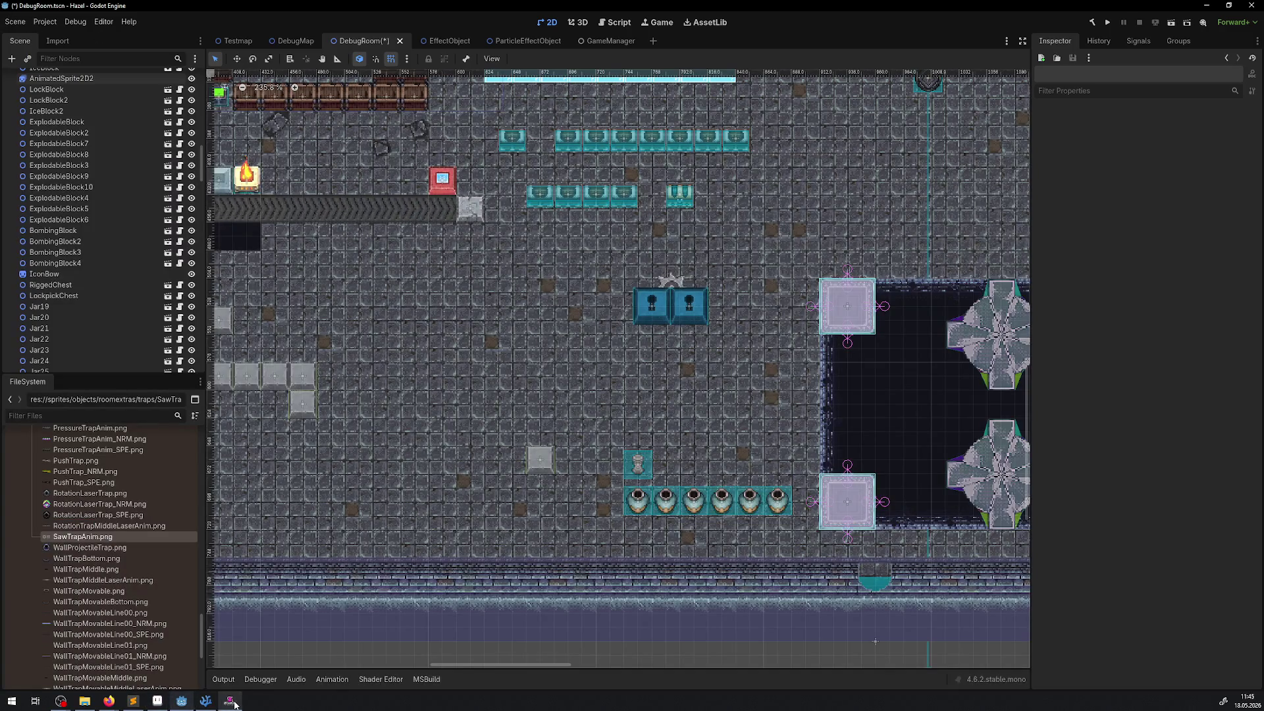
pyautogui.click(230, 702)
# Save the sprite again as TEST.png using the png file type
pyautogui.click(9, 17)
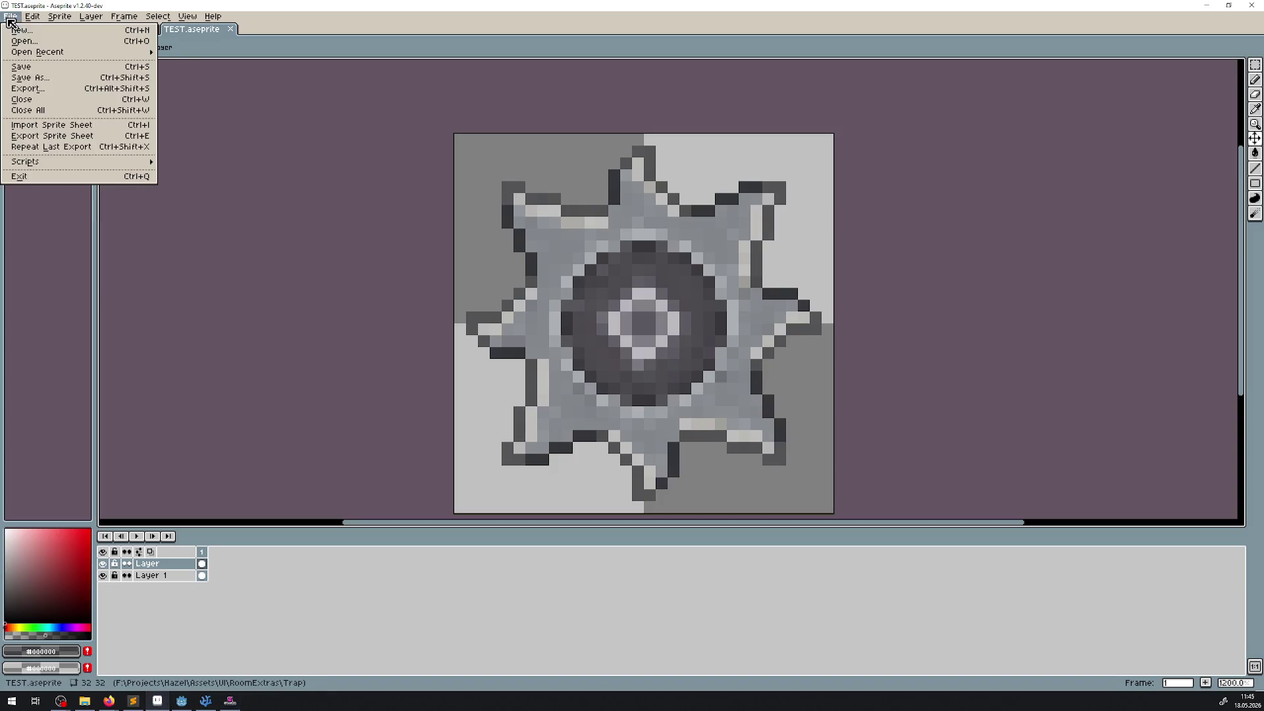
pyautogui.click(46, 77)
pyautogui.click(190, 642)
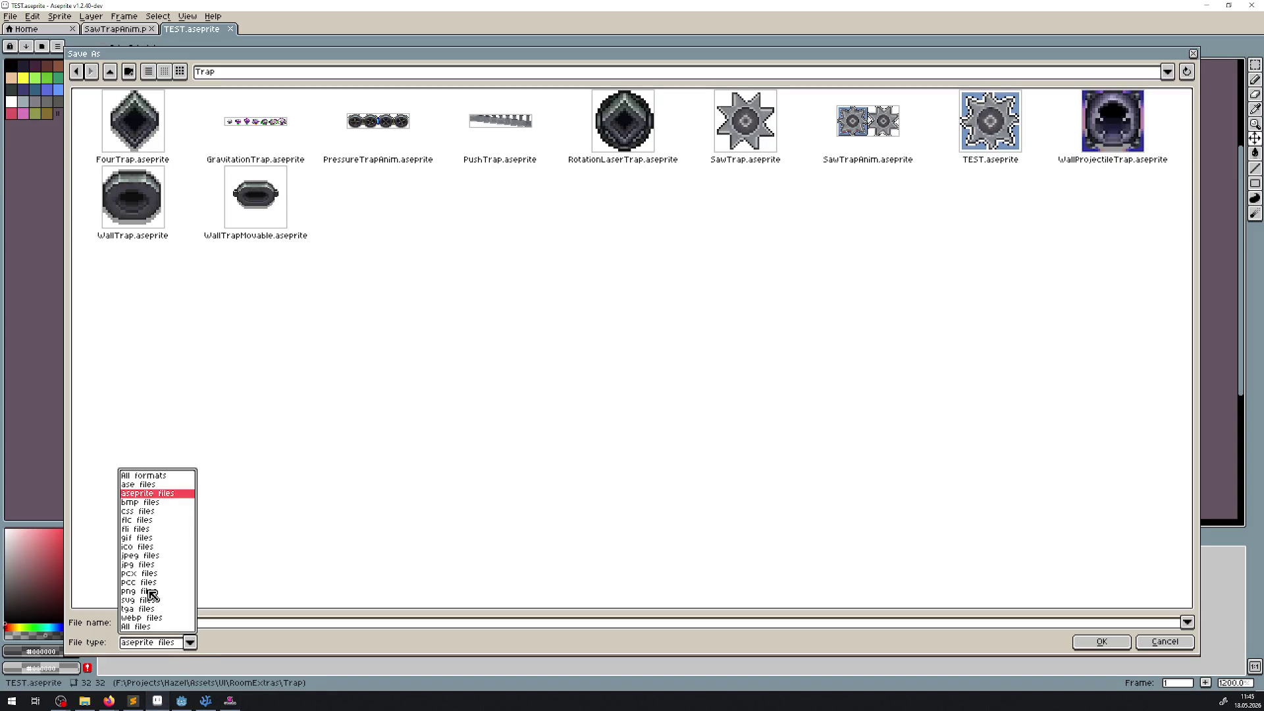
pyautogui.click(152, 592)
pyautogui.click(1101, 642)
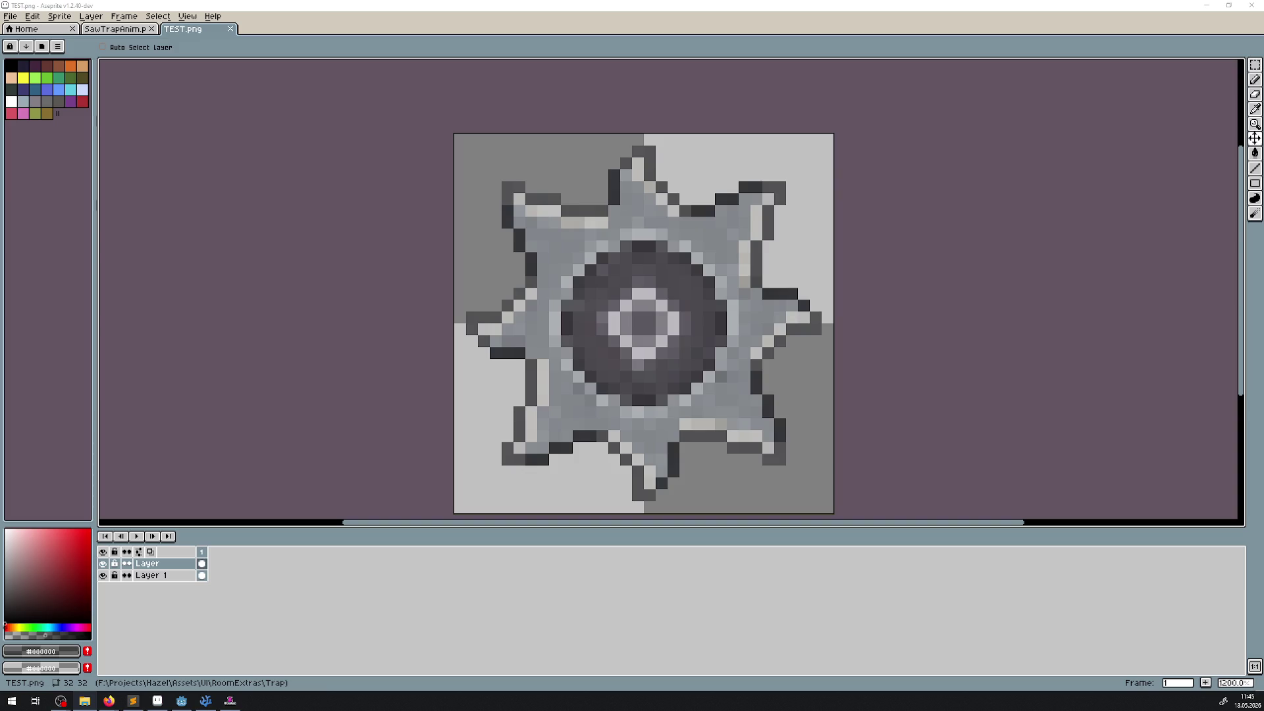
pyautogui.click(230, 701)
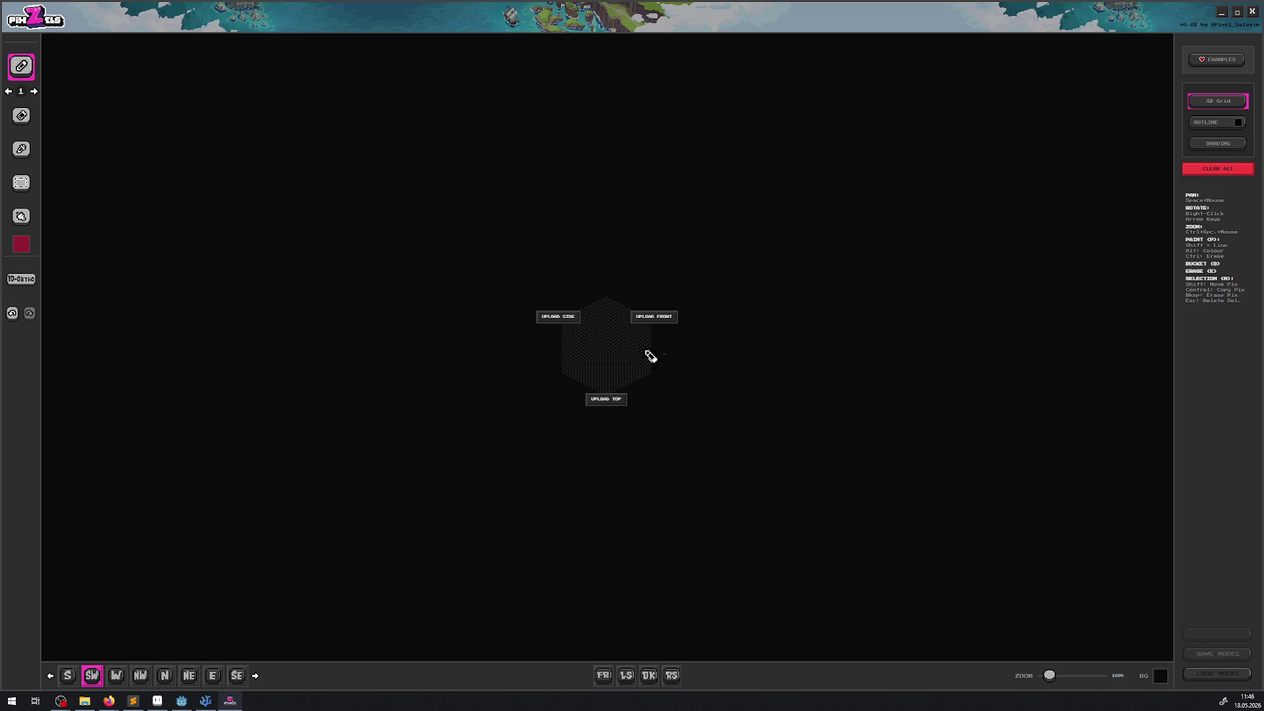
# Cancel a side-image upload and cycle through the front, left-side and back views
pyautogui.click(547, 318)
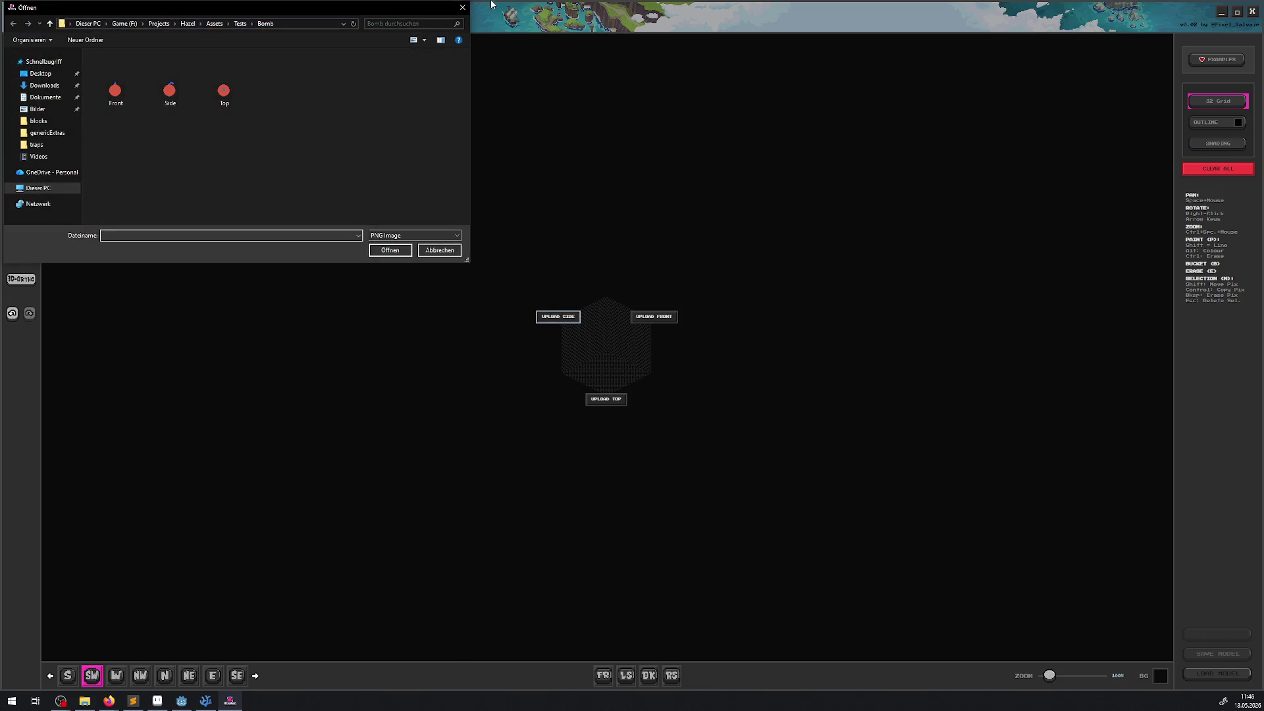
pyautogui.click(462, 7)
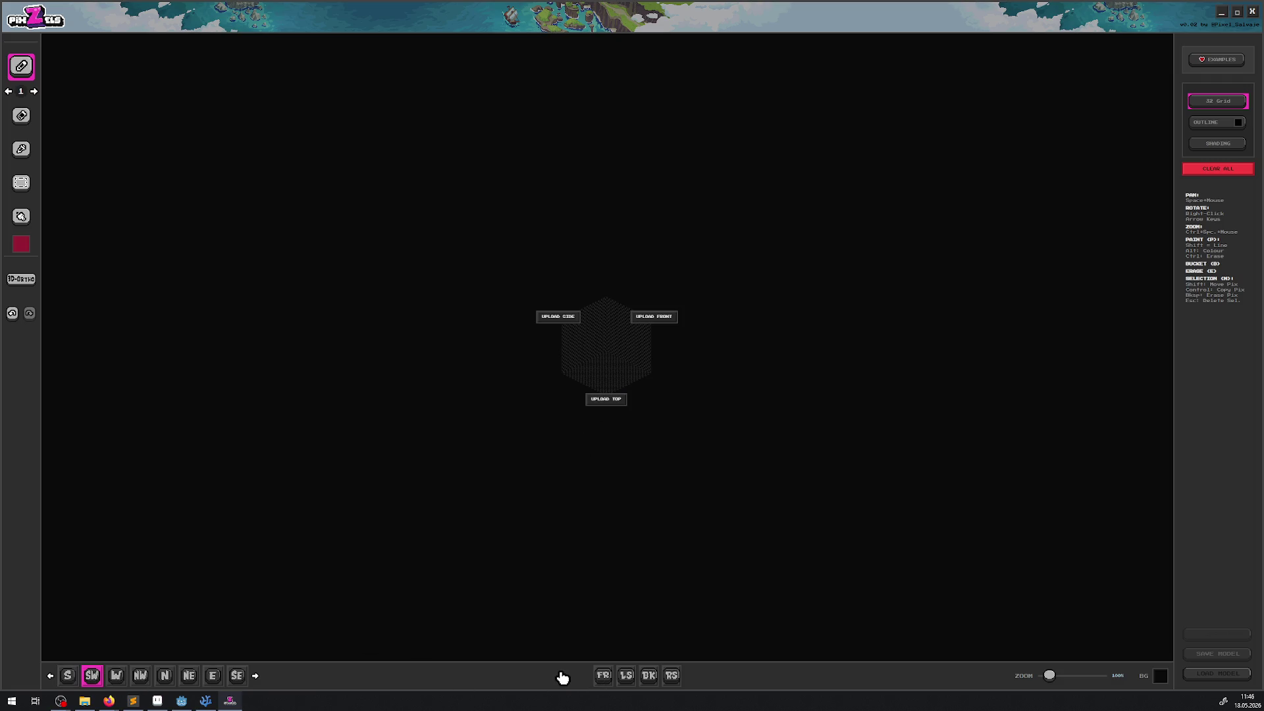
pyautogui.click(603, 676)
pyautogui.click(629, 677)
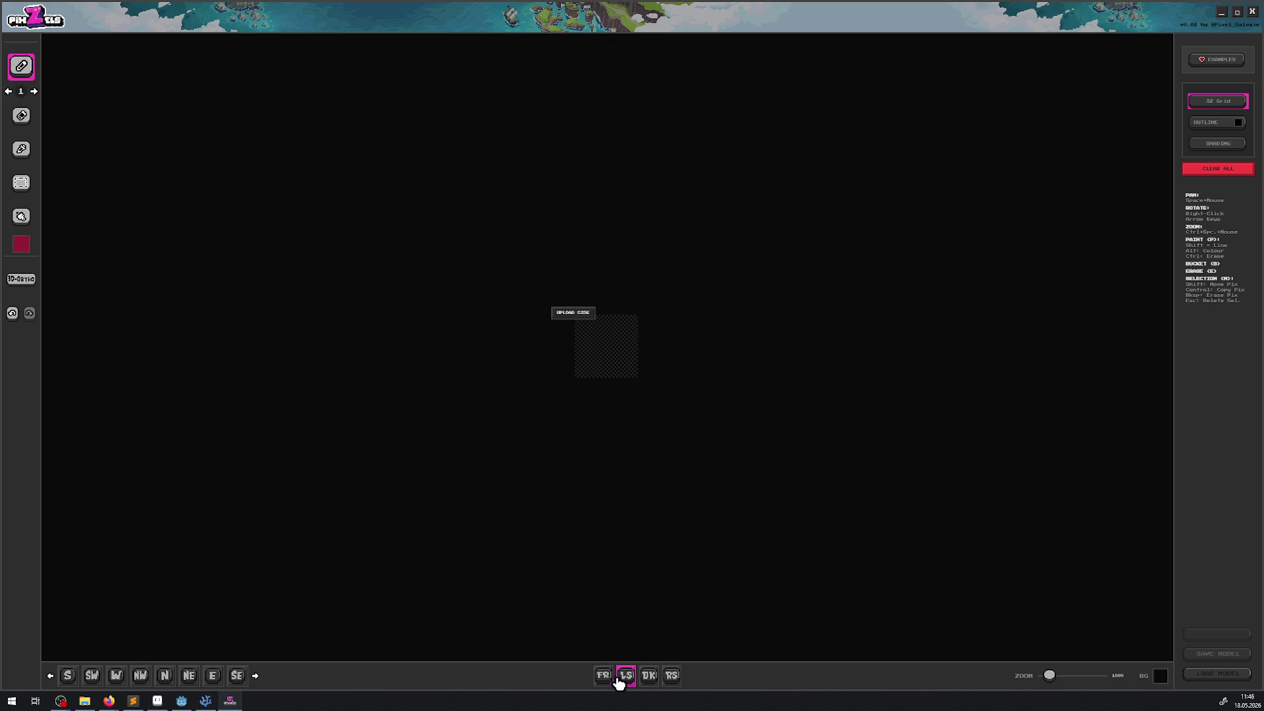
pyautogui.click(650, 678)
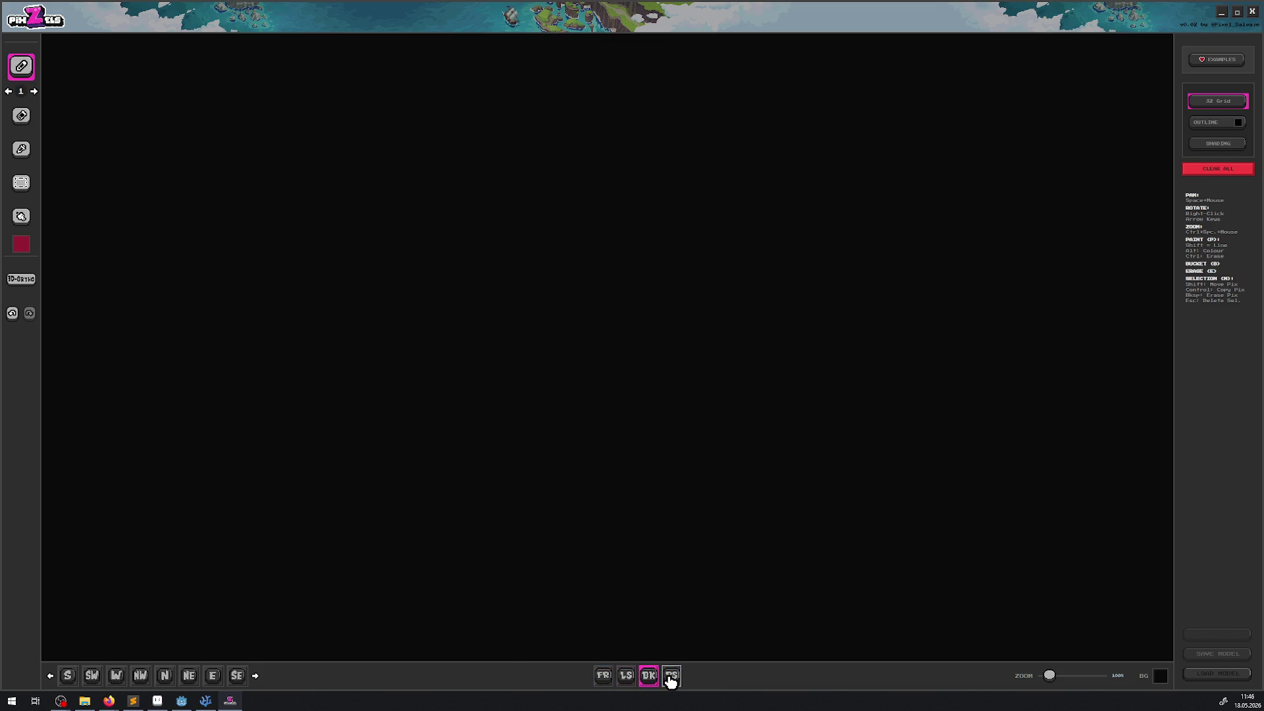
pyautogui.click(628, 676)
pyautogui.click(604, 677)
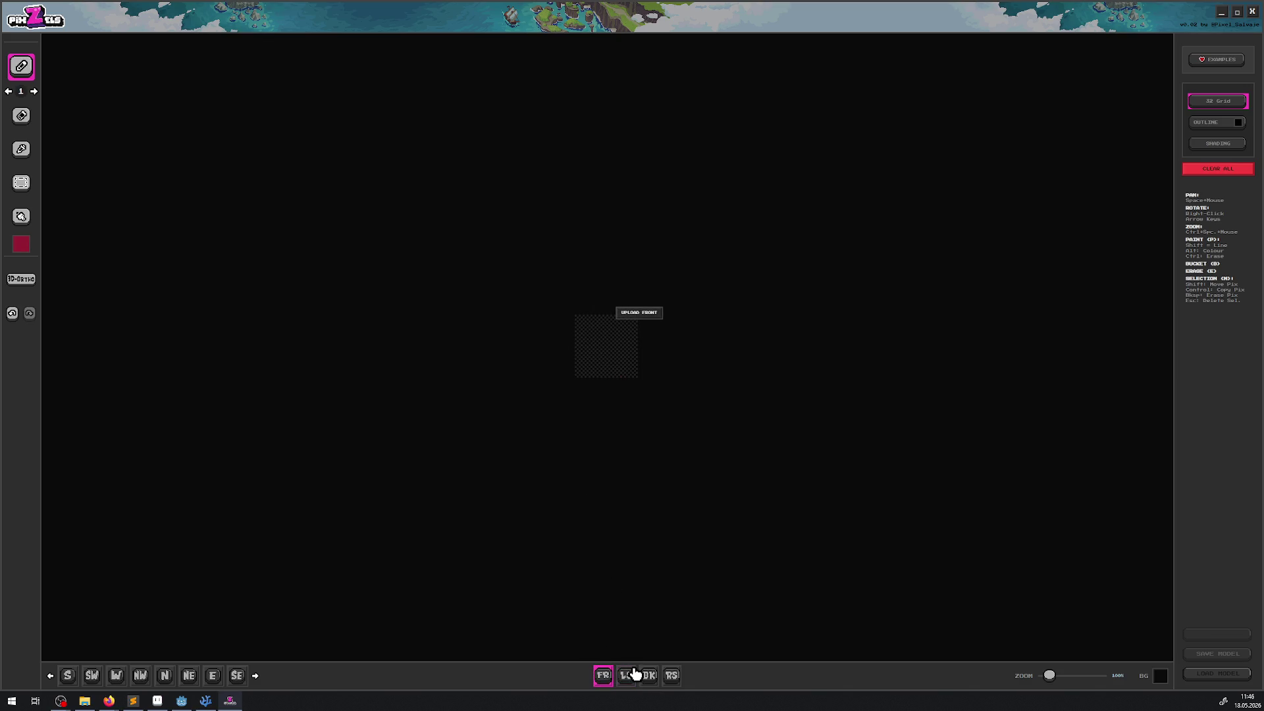
pyautogui.click(631, 678)
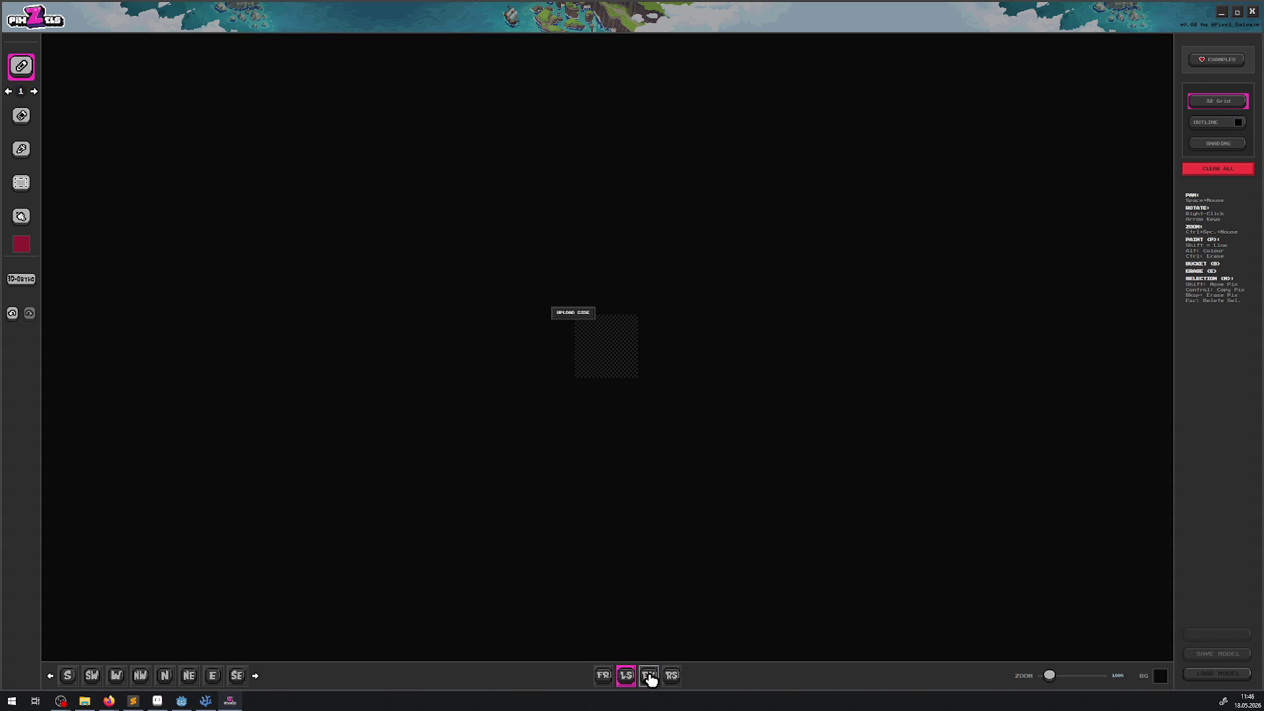
pyautogui.click(650, 677)
# Switch to top view and load TEST from UI > RoomExtras > Trap as the top image
pyautogui.press('Up')
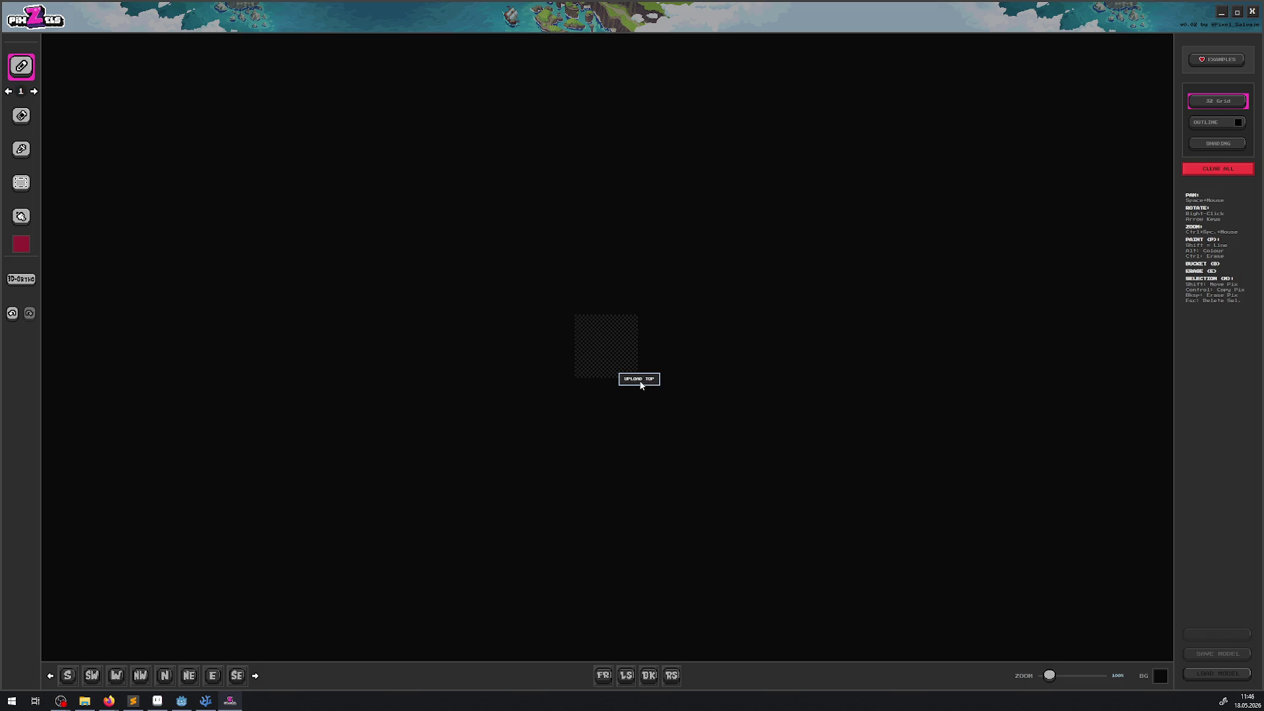
pyautogui.click(640, 378)
pyautogui.click(240, 24)
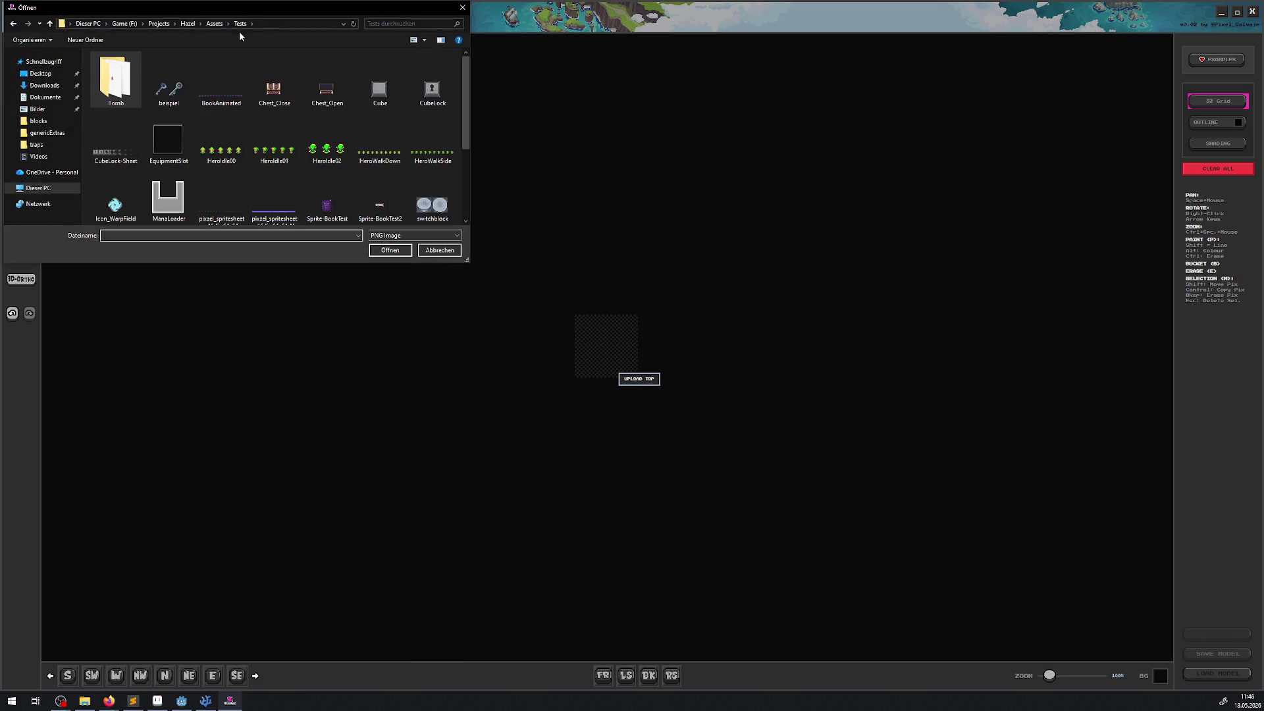
pyautogui.click(214, 24)
pyautogui.doubleClick(108, 120)
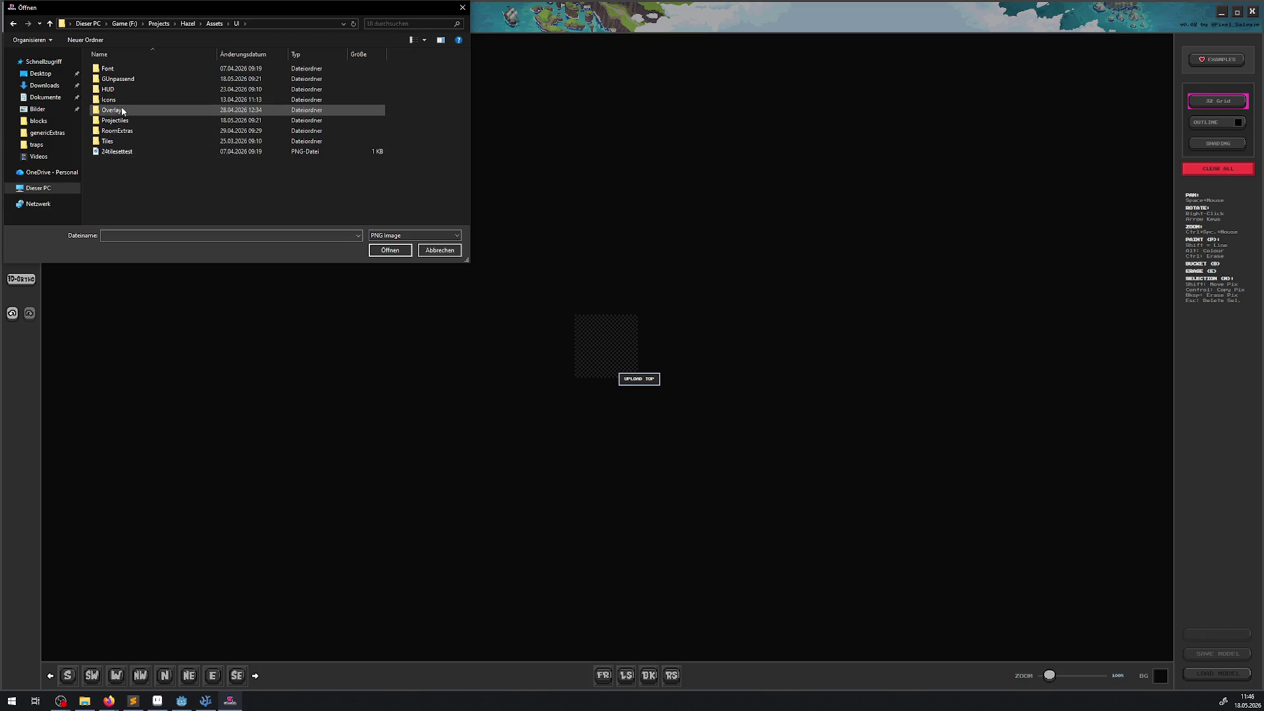
pyautogui.doubleClick(122, 131)
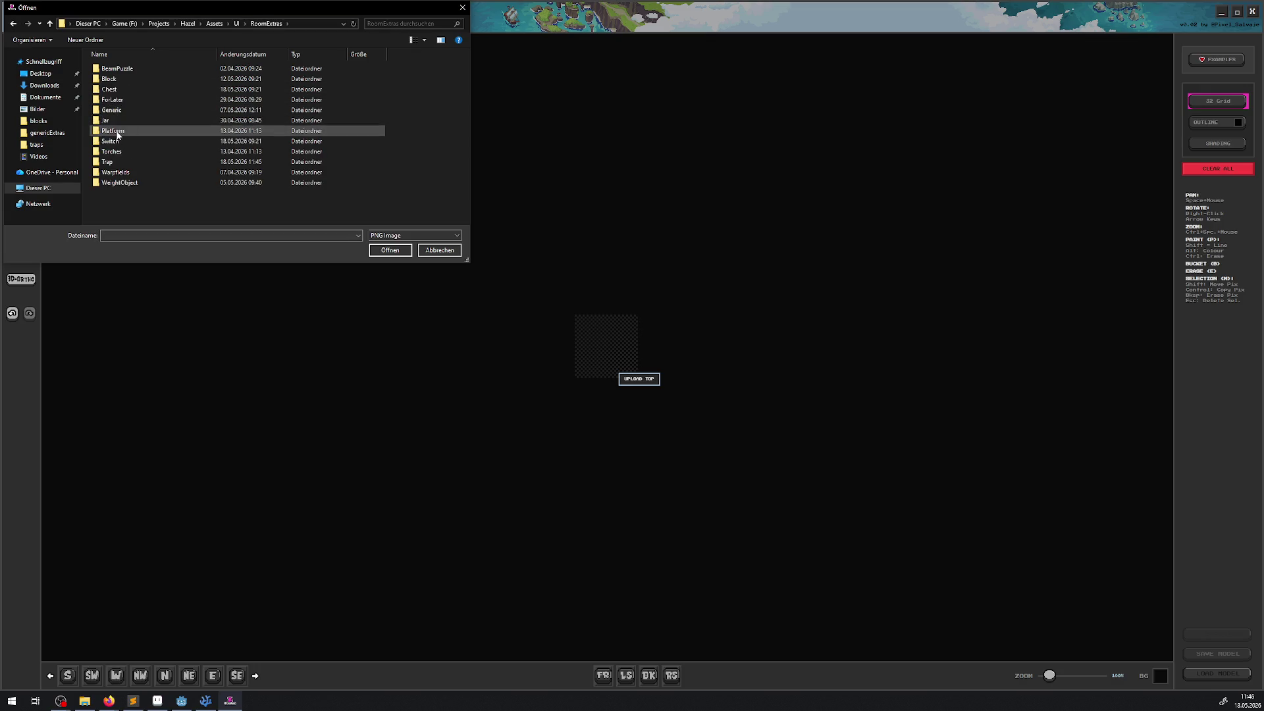
pyautogui.doubleClick(109, 161)
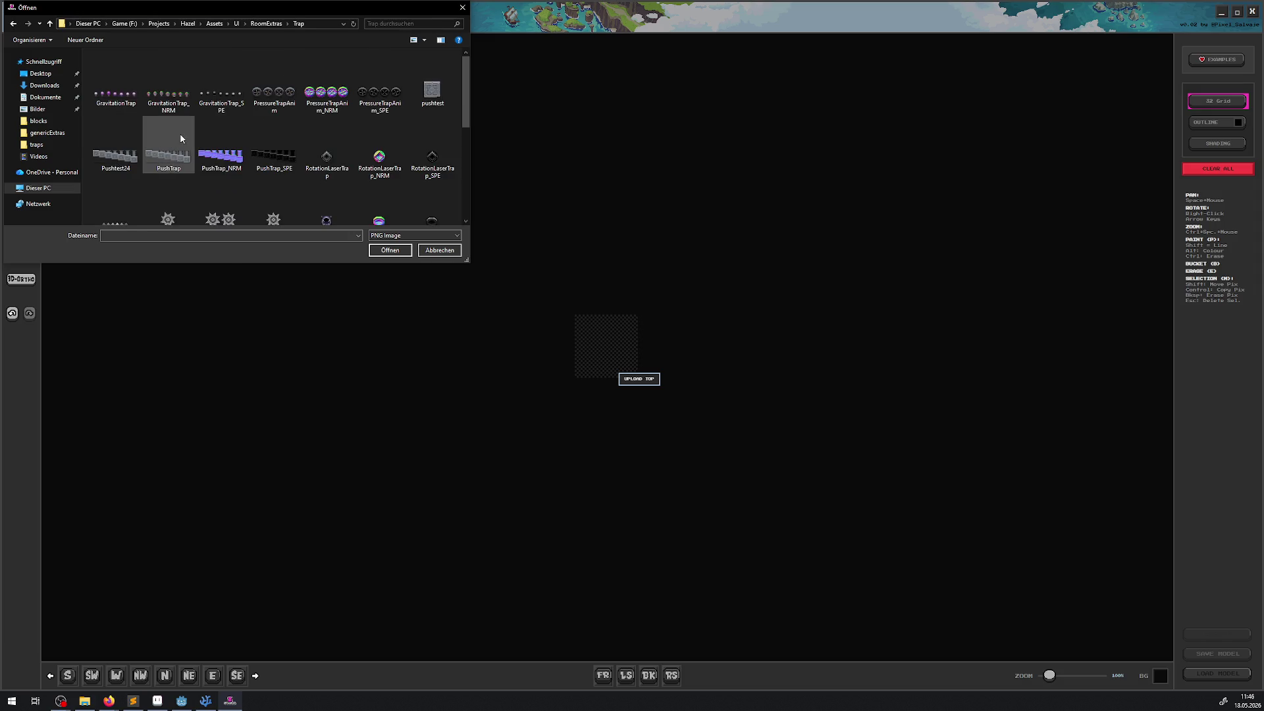
pyautogui.scroll(1, 327, 178)
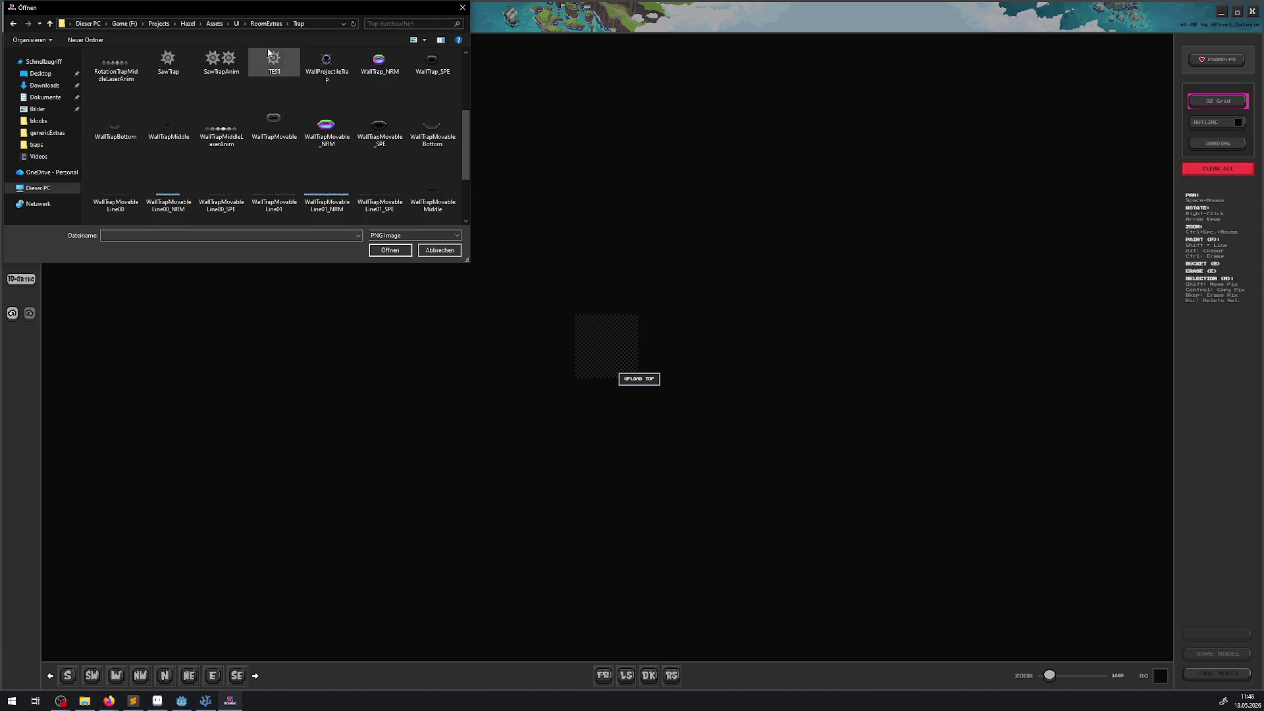
pyautogui.doubleClick(272, 57)
pyautogui.scroll(2, 635, 358)
pyautogui.moveTo(634, 358)
pyautogui.mouseDown()
pyautogui.moveTo(725, 373)
pyautogui.moveTo(719, 364)
pyautogui.moveTo(739, 397)
pyautogui.moveTo(782, 400)
pyautogui.moveTo(760, 418)
pyautogui.mouseUp()
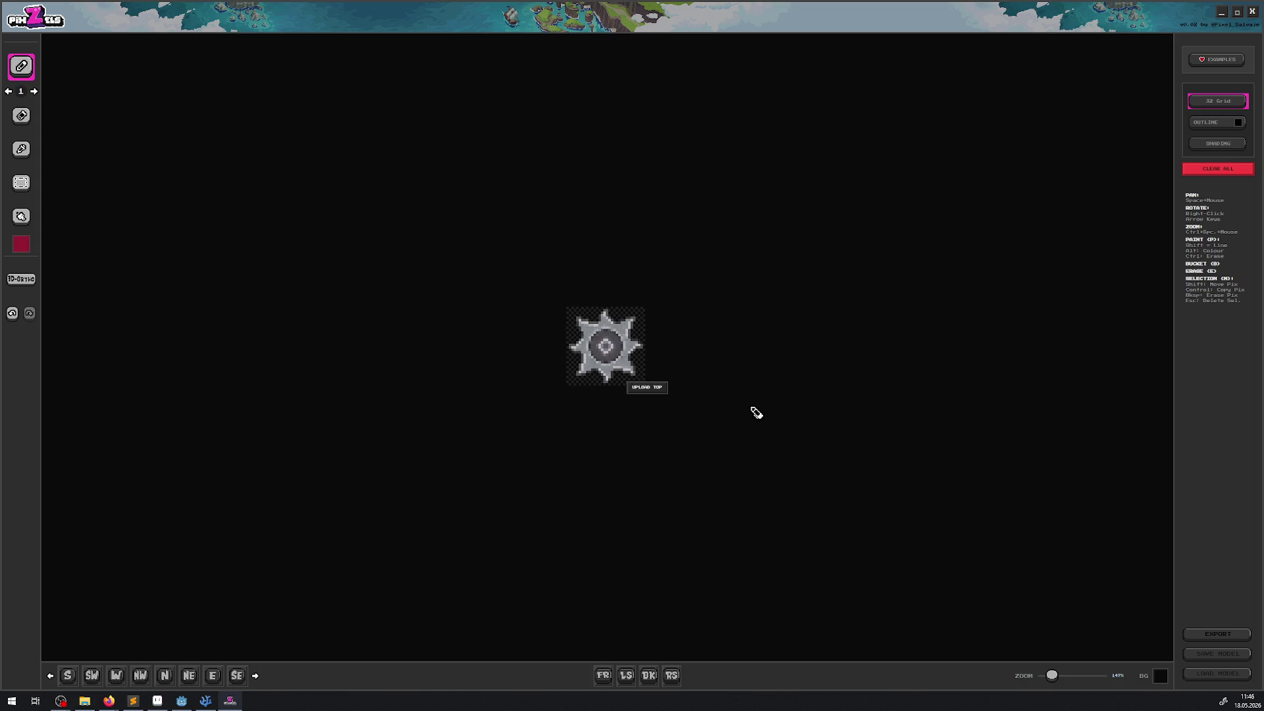
# Cycle through the south, south-west and north-west views, then tilt straight down onto the blade
pyautogui.click(68, 675)
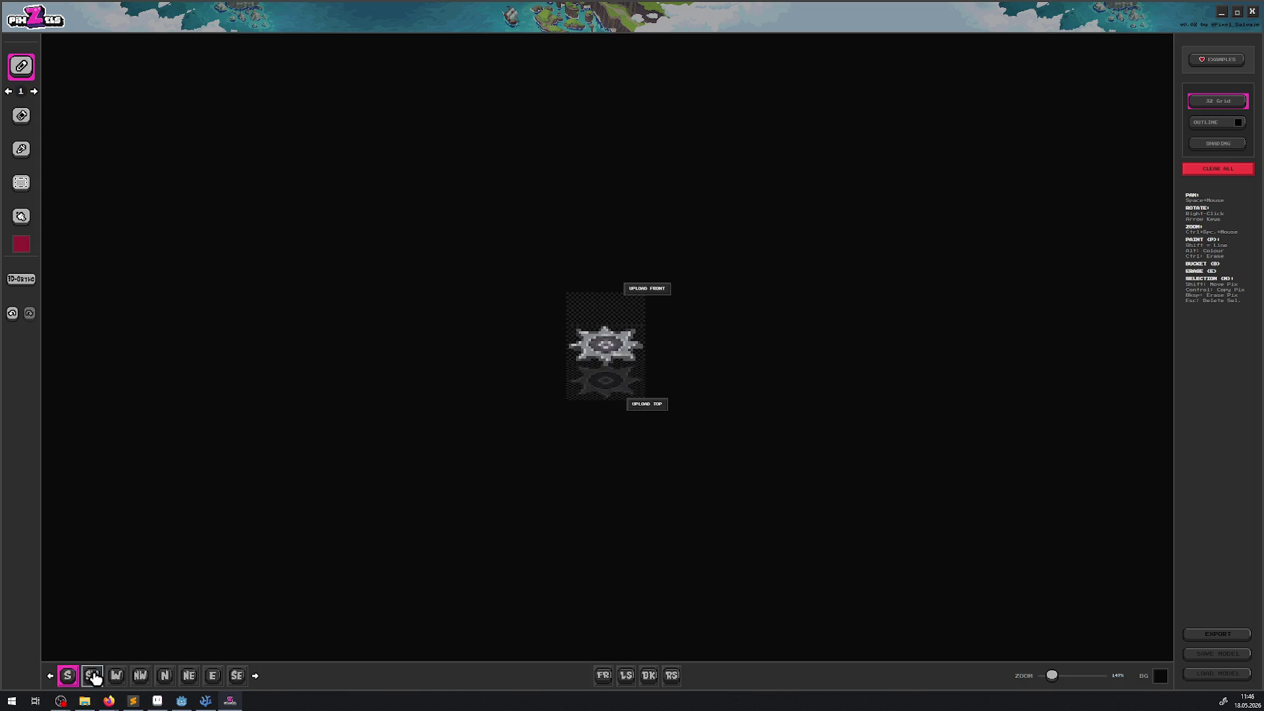
pyautogui.click(92, 676)
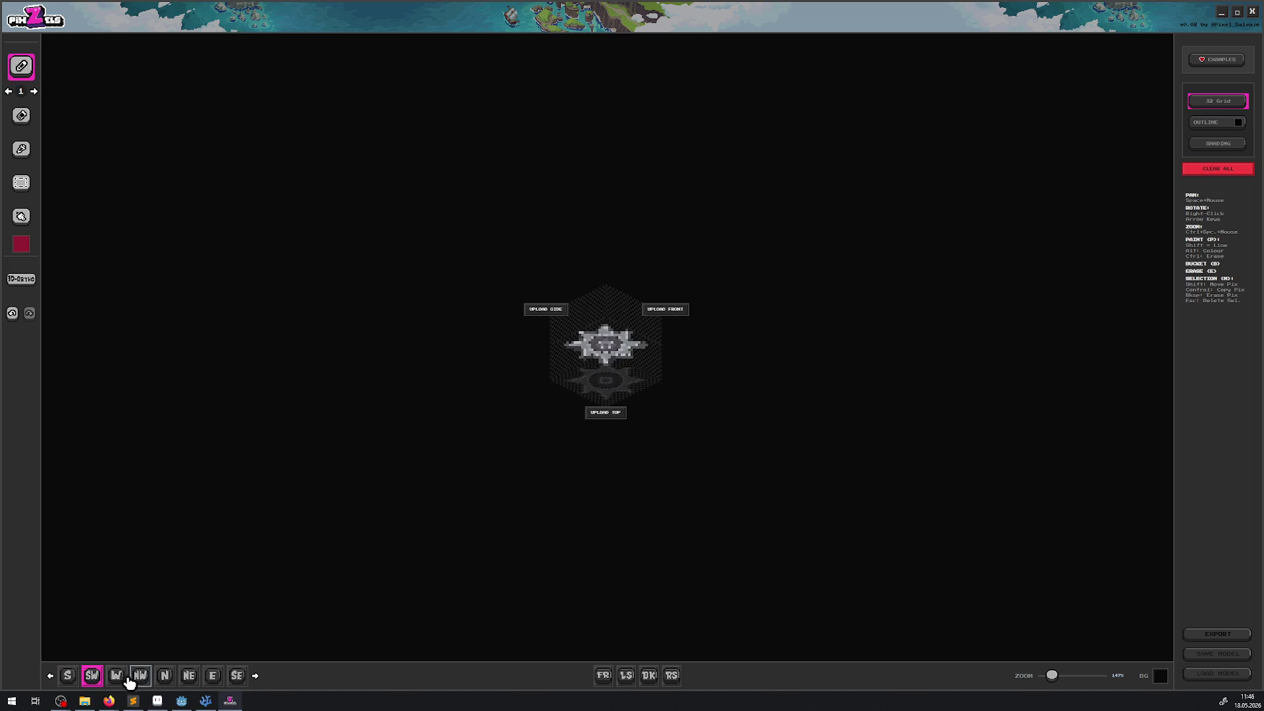
pyautogui.click(117, 677)
pyautogui.click(140, 677)
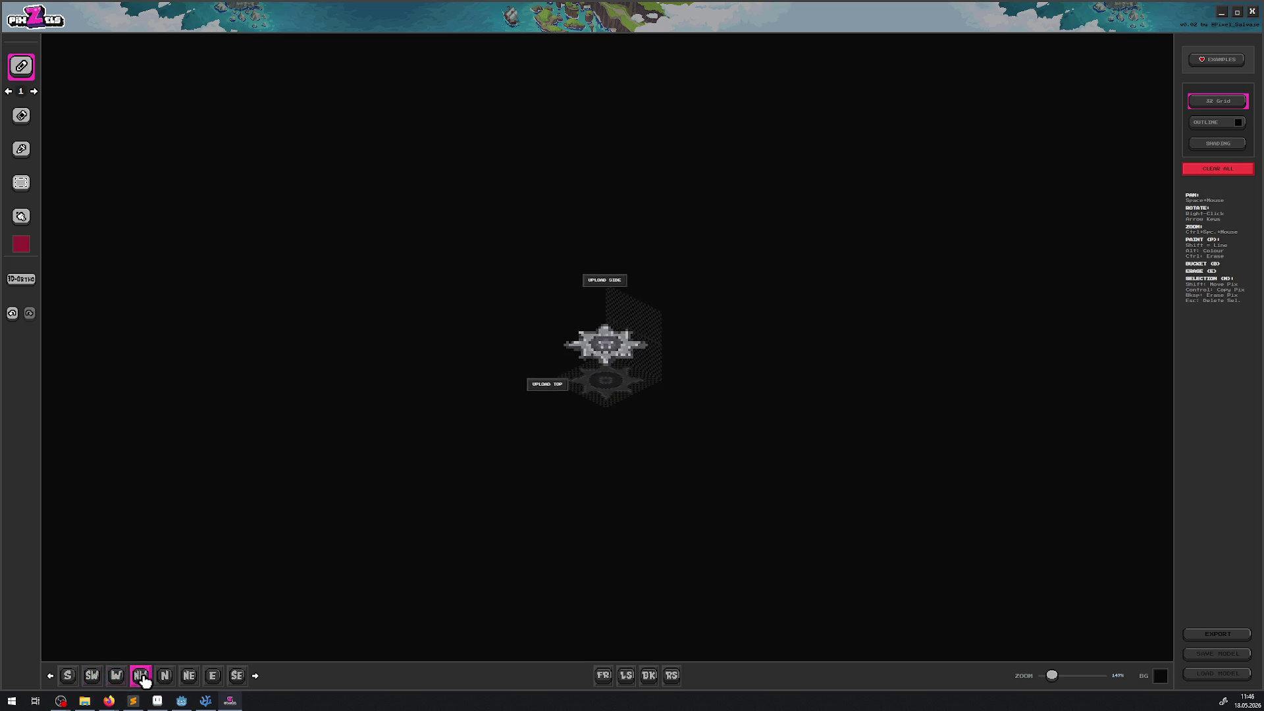
pyautogui.click(68, 676)
pyautogui.press('Up')
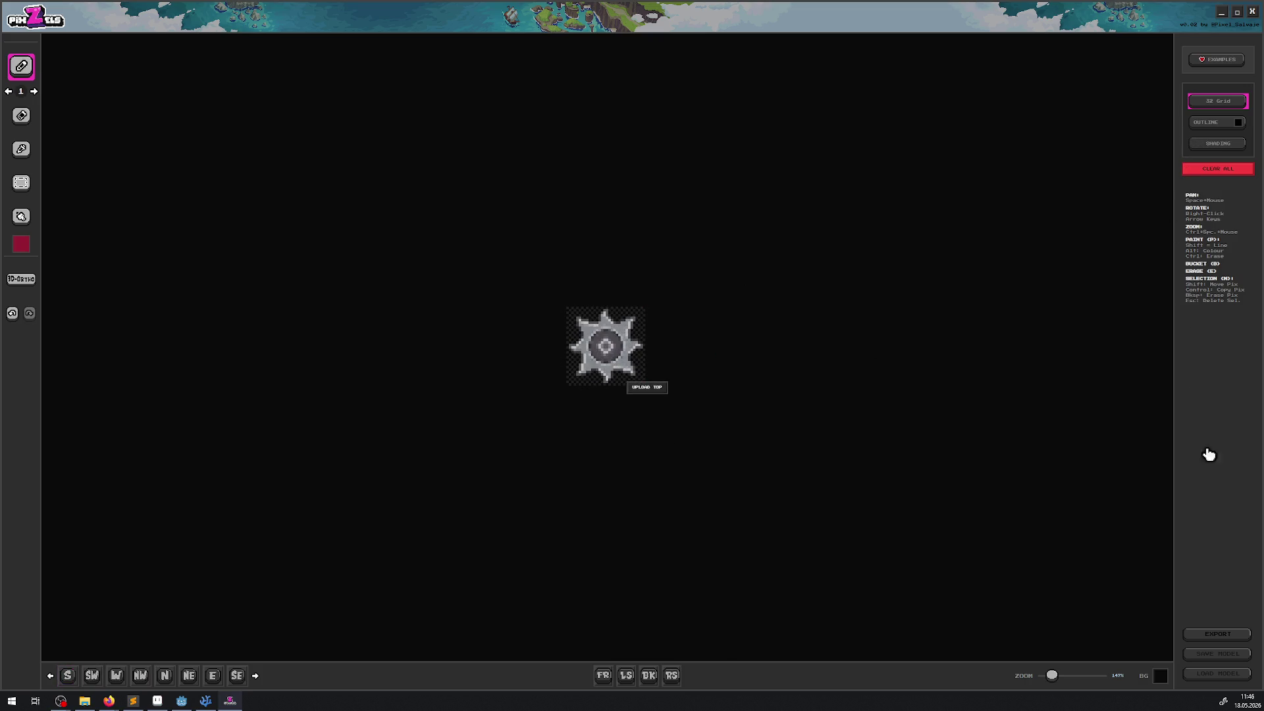
# Export an 8-direction spritesheet at 90° camera tilt and save it into Downloads
pyautogui.click(1218, 634)
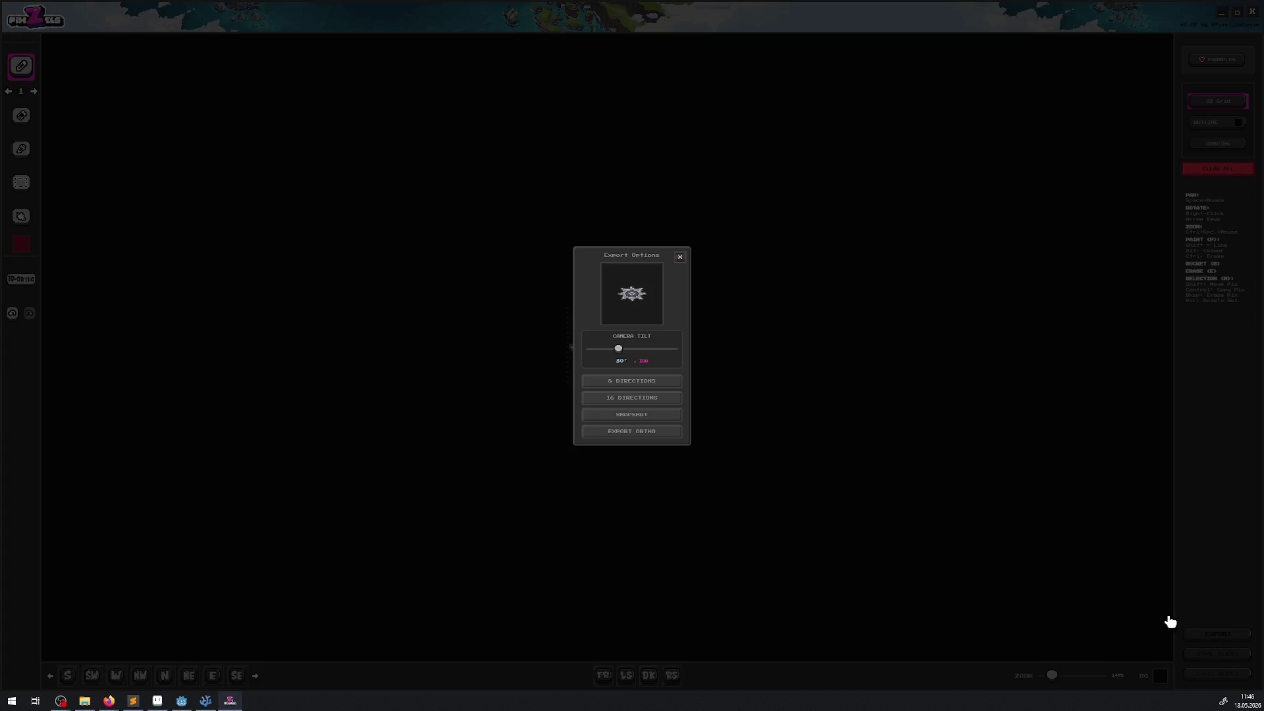
pyautogui.moveTo(618, 353)
pyautogui.mouseDown()
pyautogui.moveTo(561, 358)
pyautogui.moveTo(846, 353)
pyautogui.mouseUp()
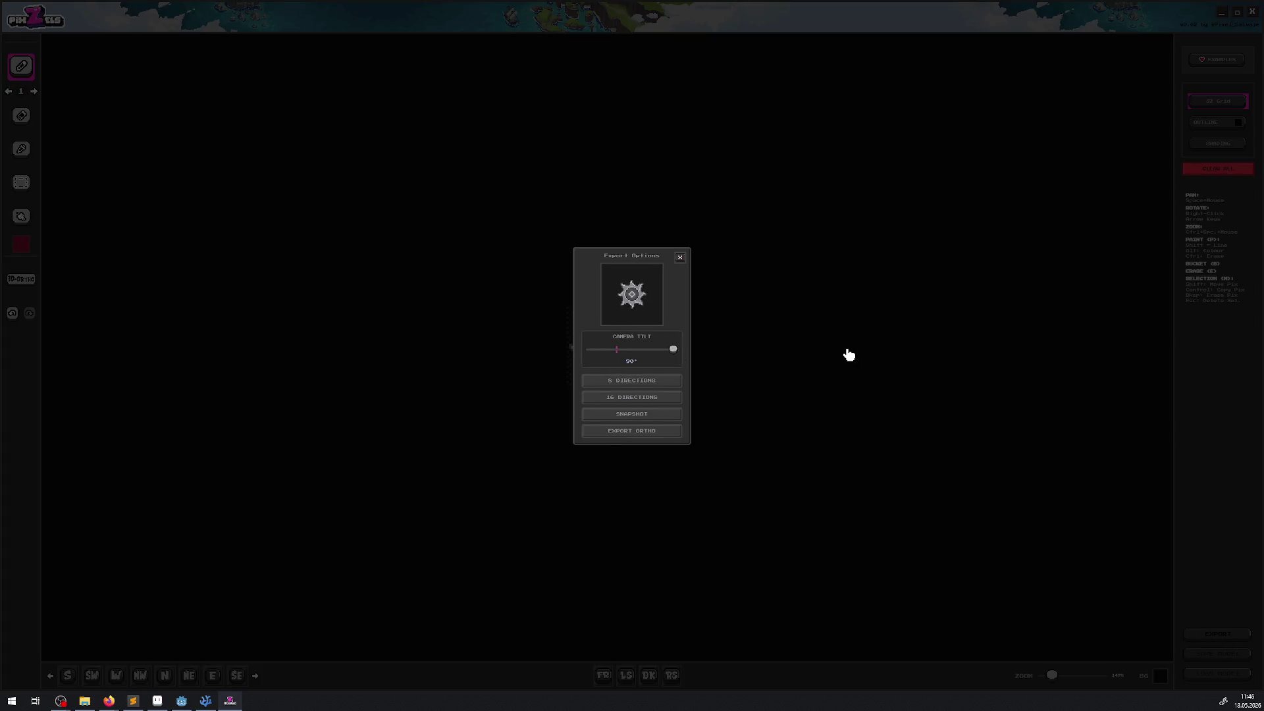
pyautogui.click(792, 347)
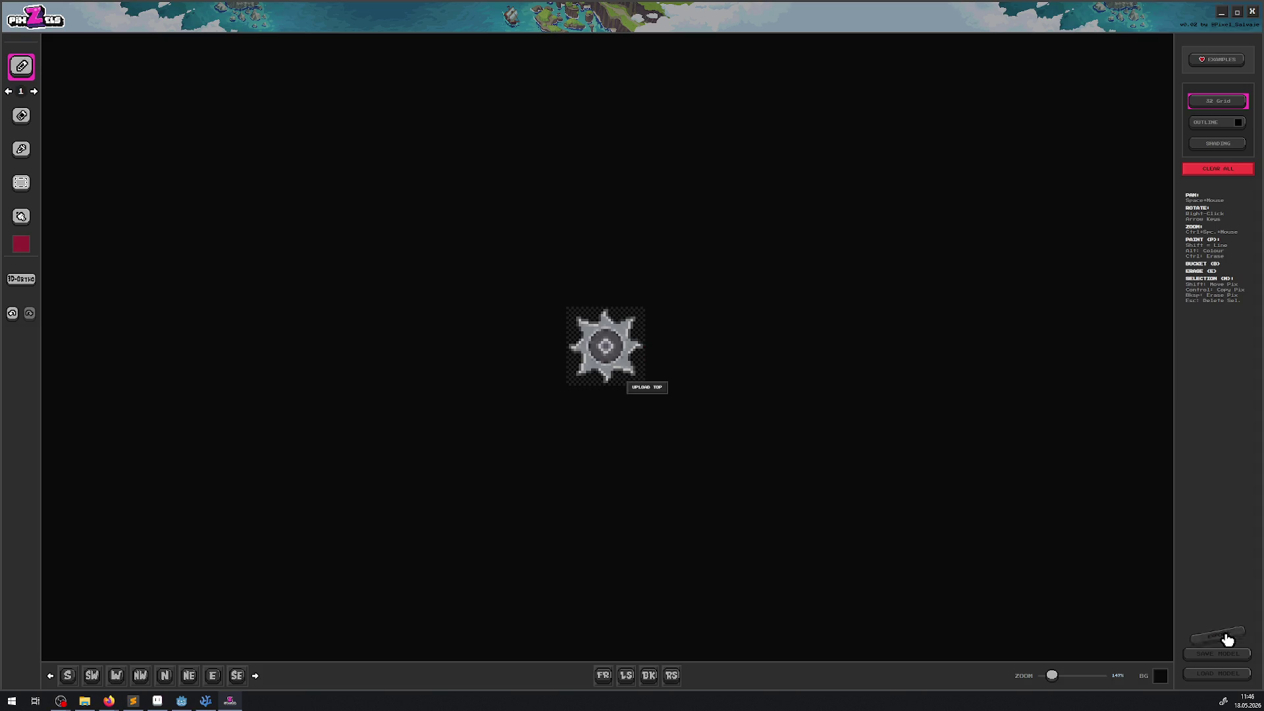
pyautogui.click(1218, 635)
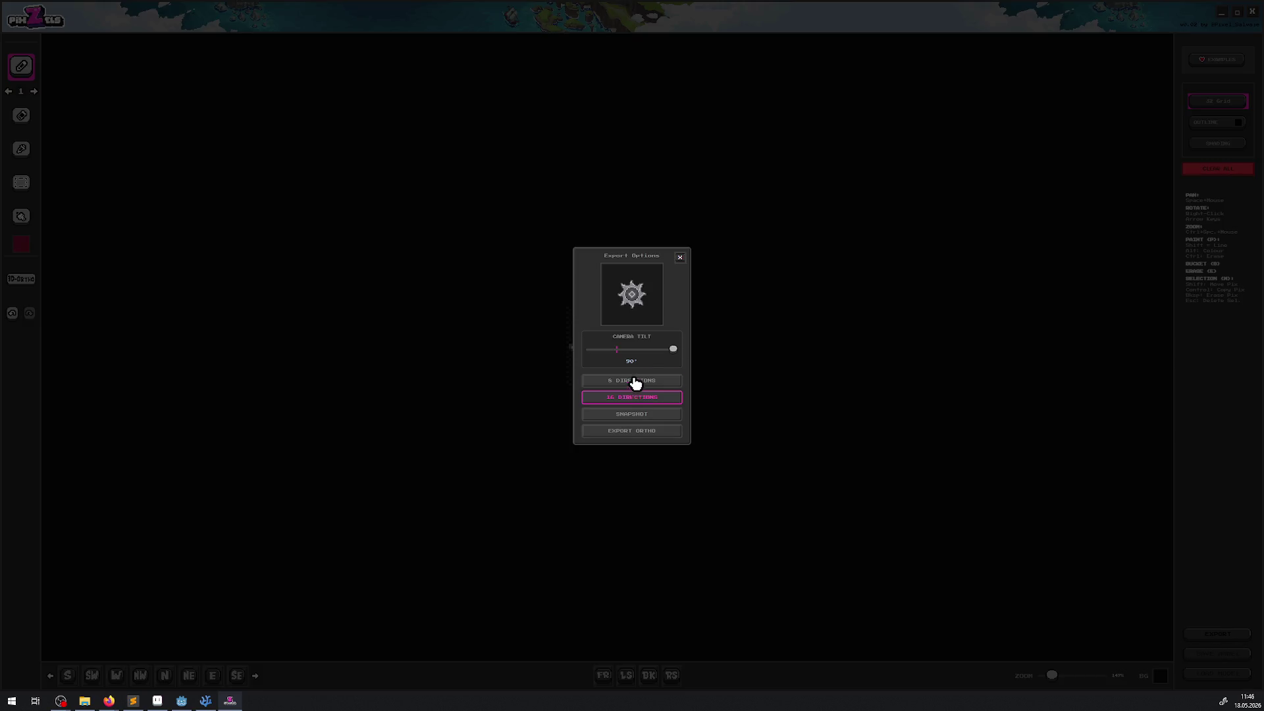
pyautogui.click(671, 387)
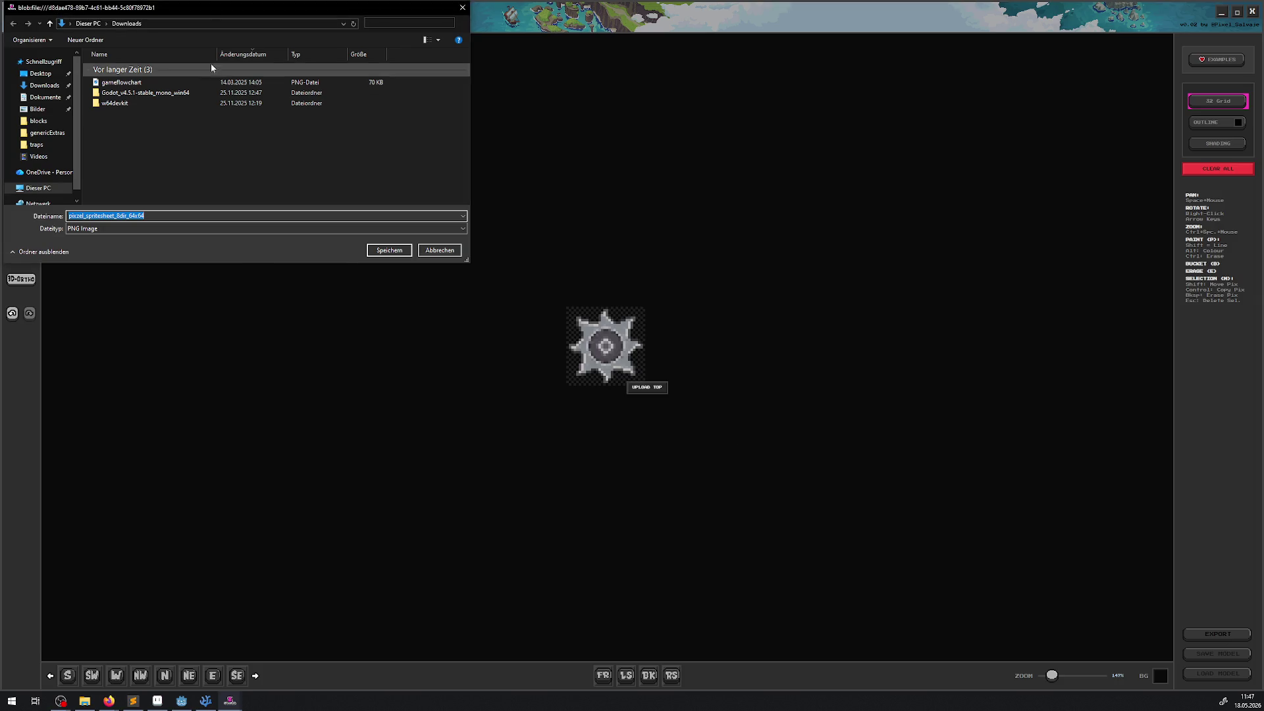
pyautogui.press('Return')
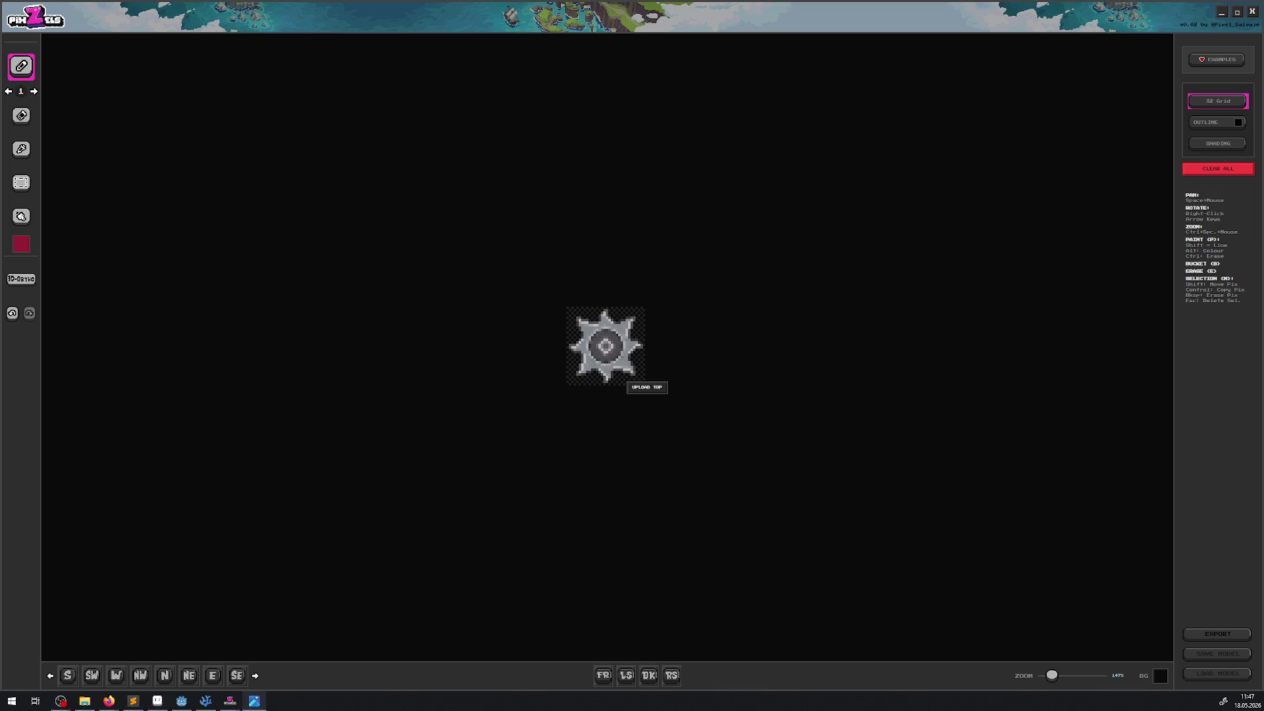
# Zoom in on the eight saw frames of pixel_spritesheet_8dir_64x64.png, then close Photos
pyautogui.scroll(5, 596, 321)
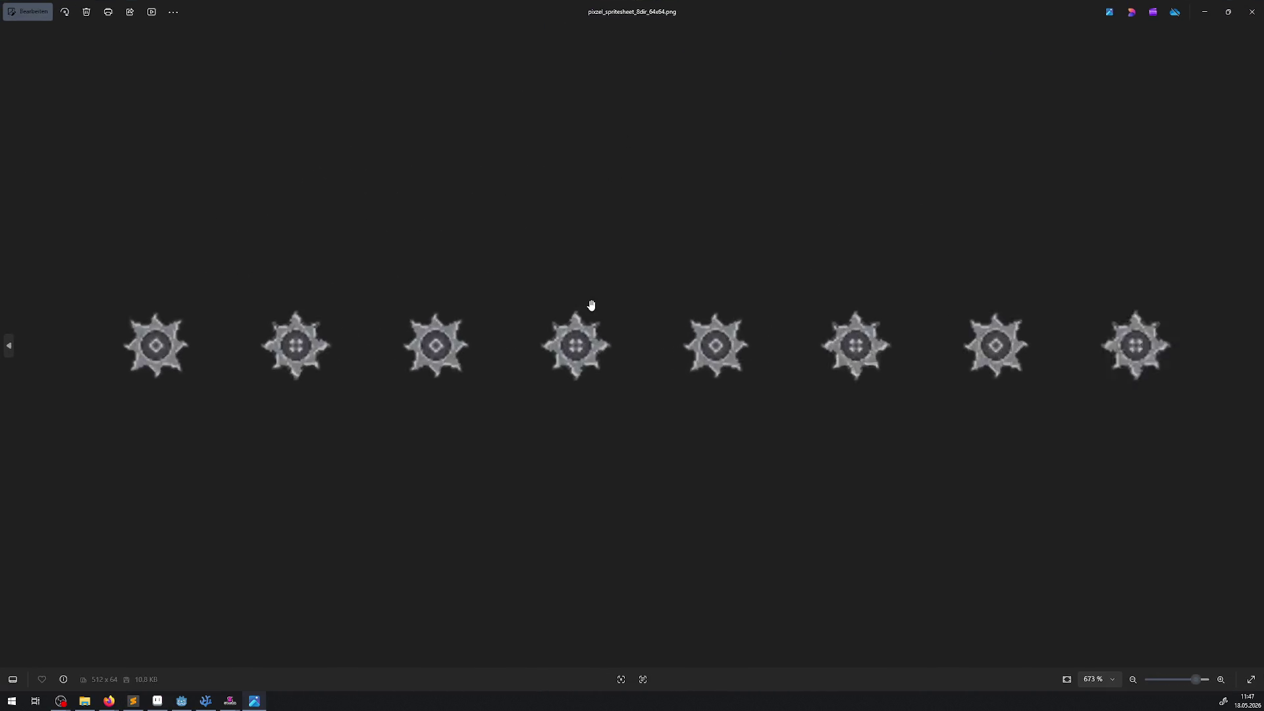
pyautogui.scroll(-2, 582, 293)
pyautogui.scroll(-1, 588, 281)
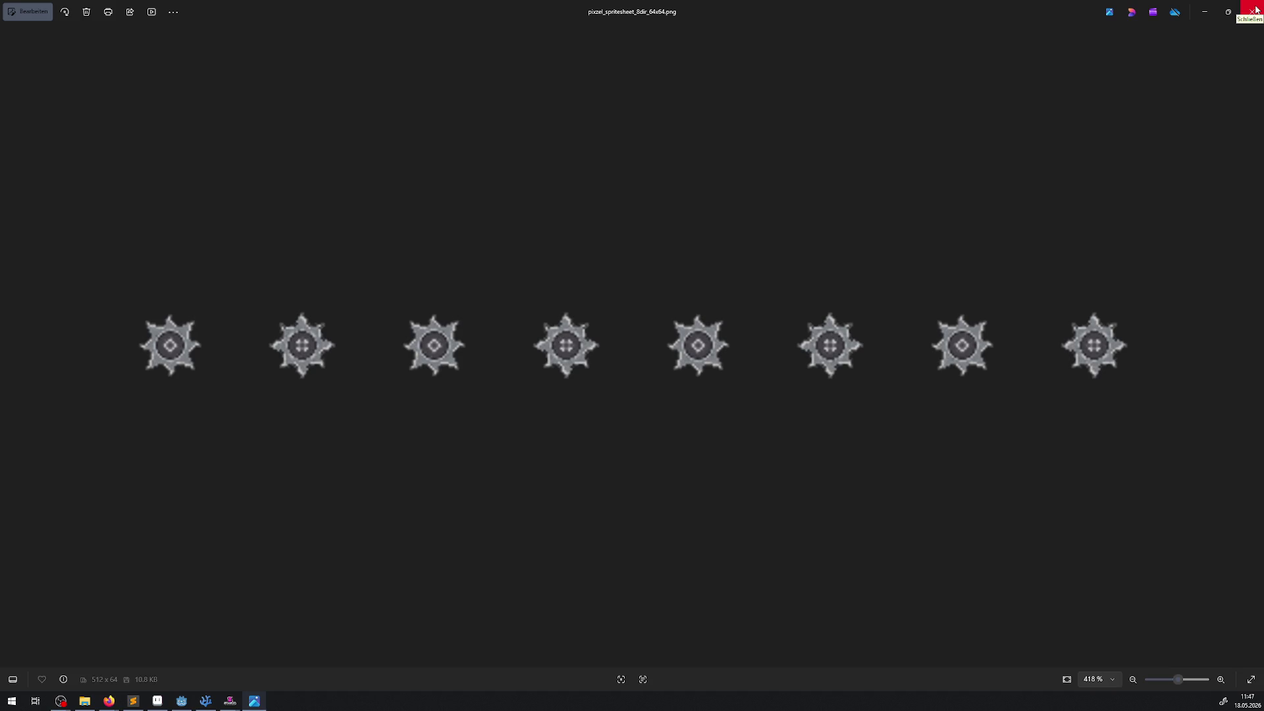
pyautogui.click(1254, 11)
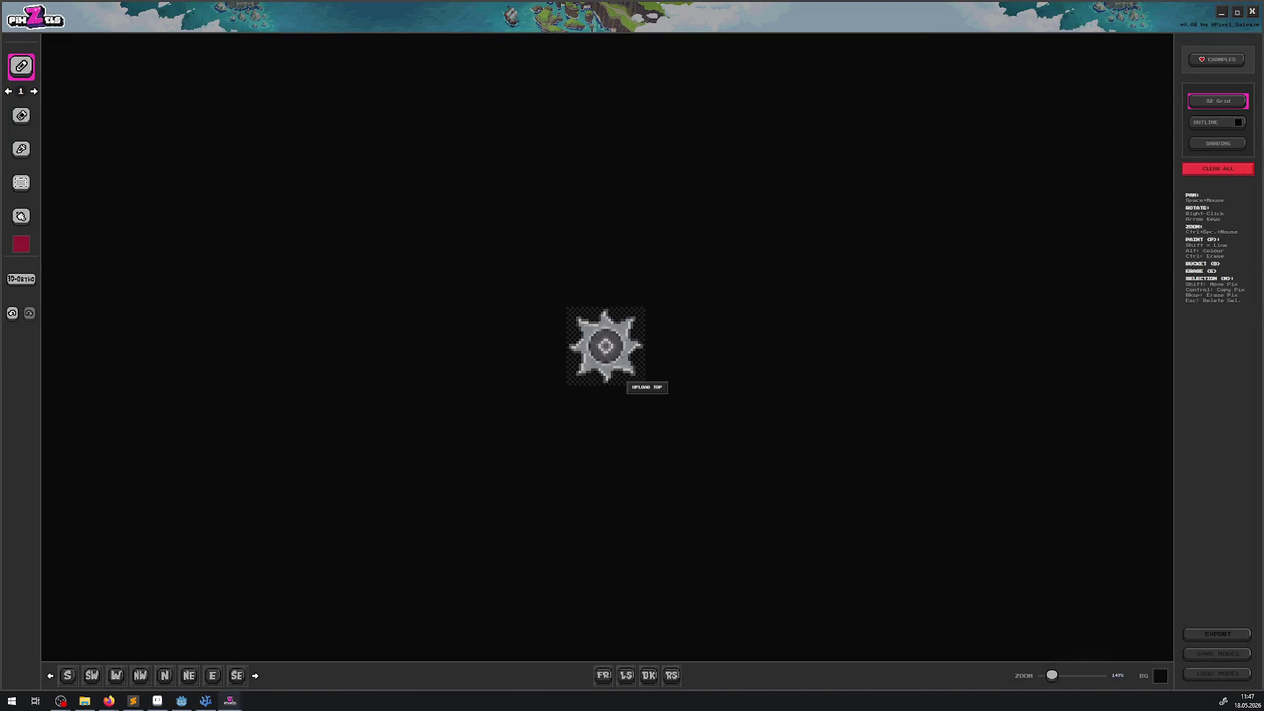
# Return to PixZels through Task View and minimize it
pyautogui.press('super+Tab')
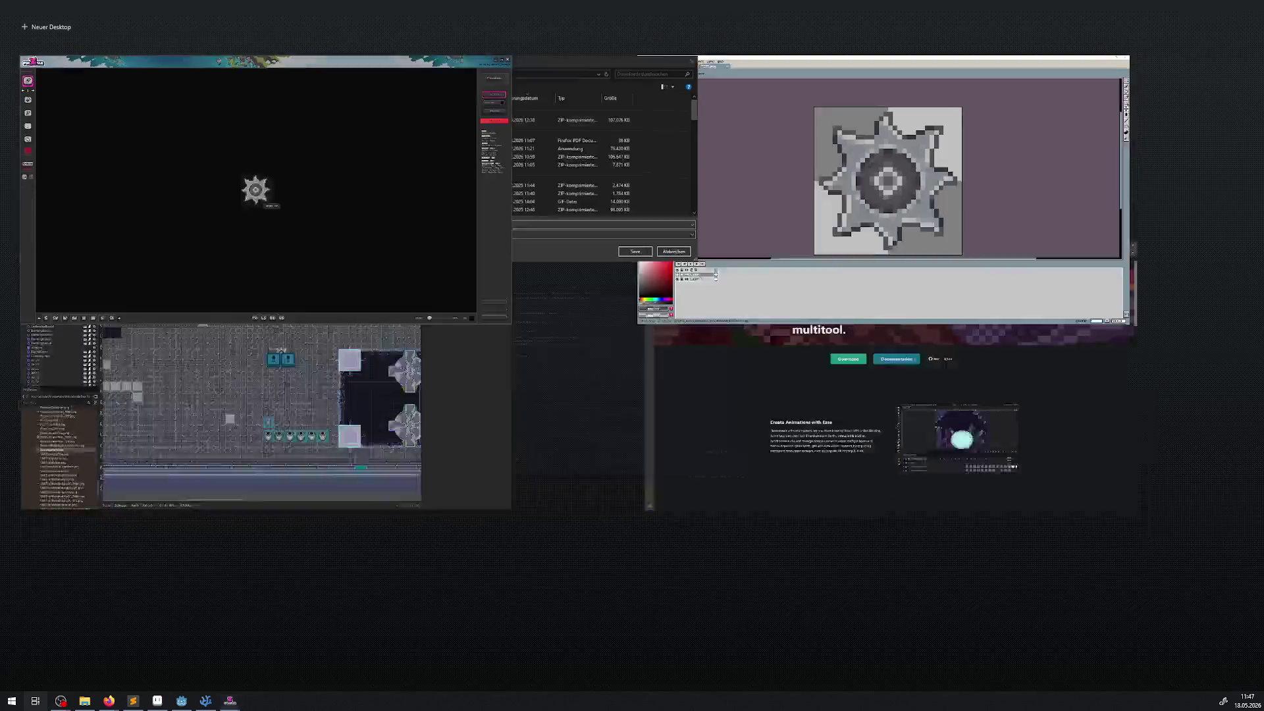
pyautogui.click(191, 158)
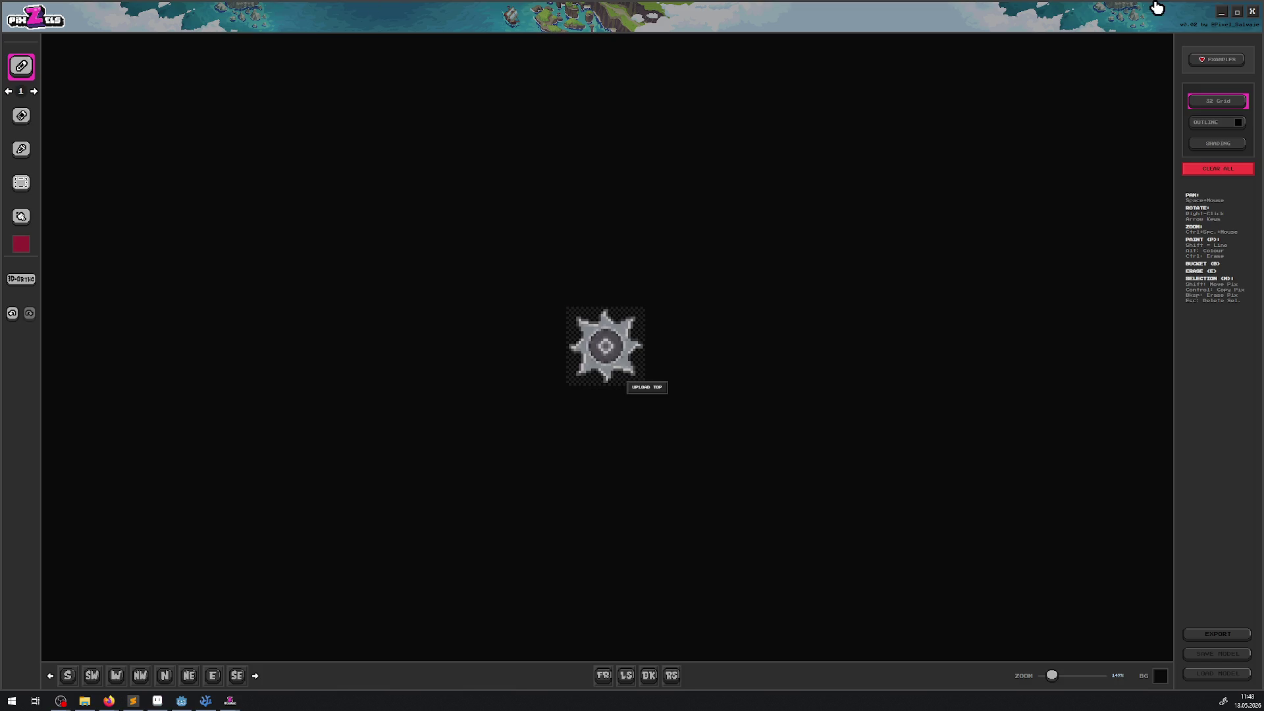
pyautogui.click(1221, 12)
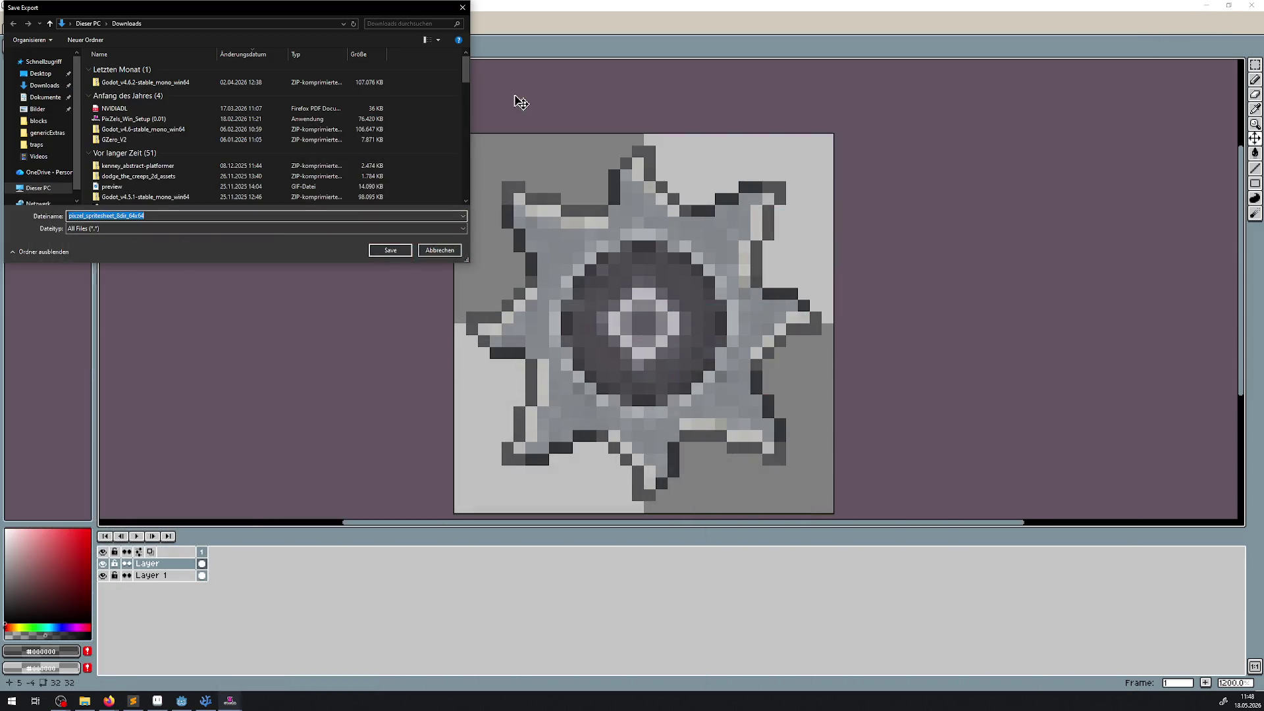
# Cancel Aseprite's pending export and select SawTrapAnim.png in Godot's FileSystem
pyautogui.click(462, 8)
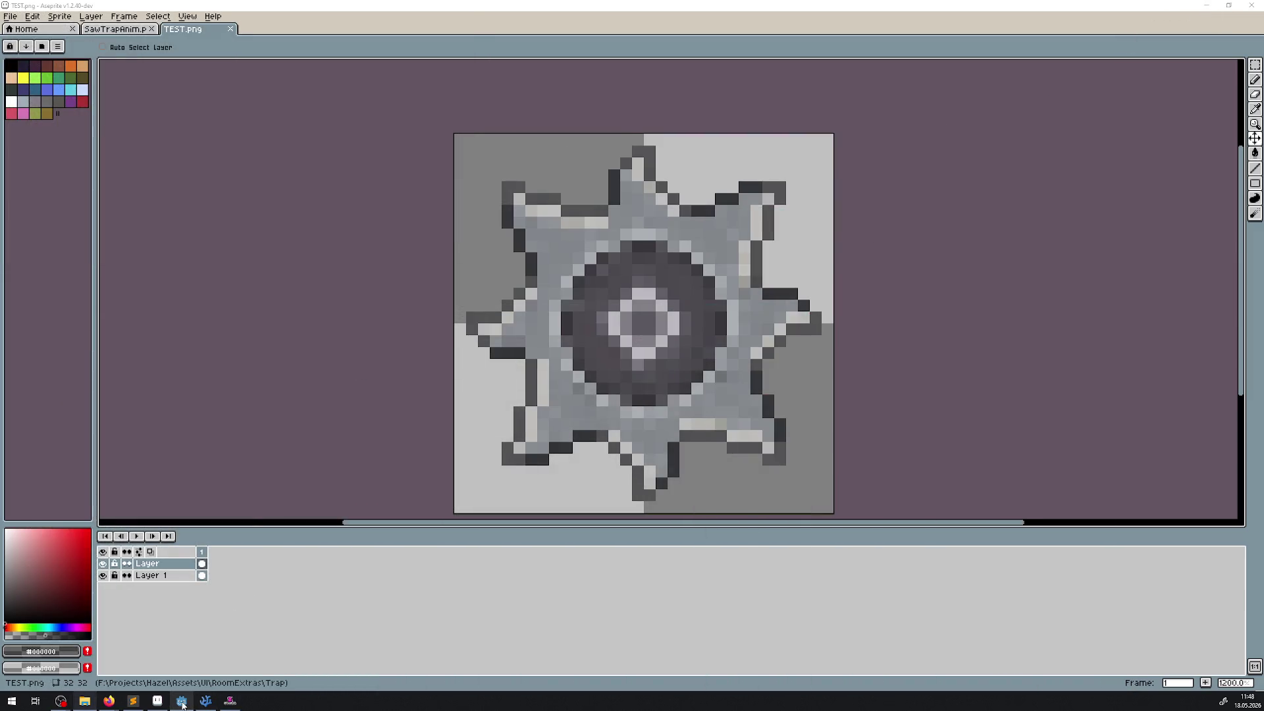
pyautogui.click(182, 700)
pyautogui.moveTo(108, 538); pyautogui.dragTo(316, 512)
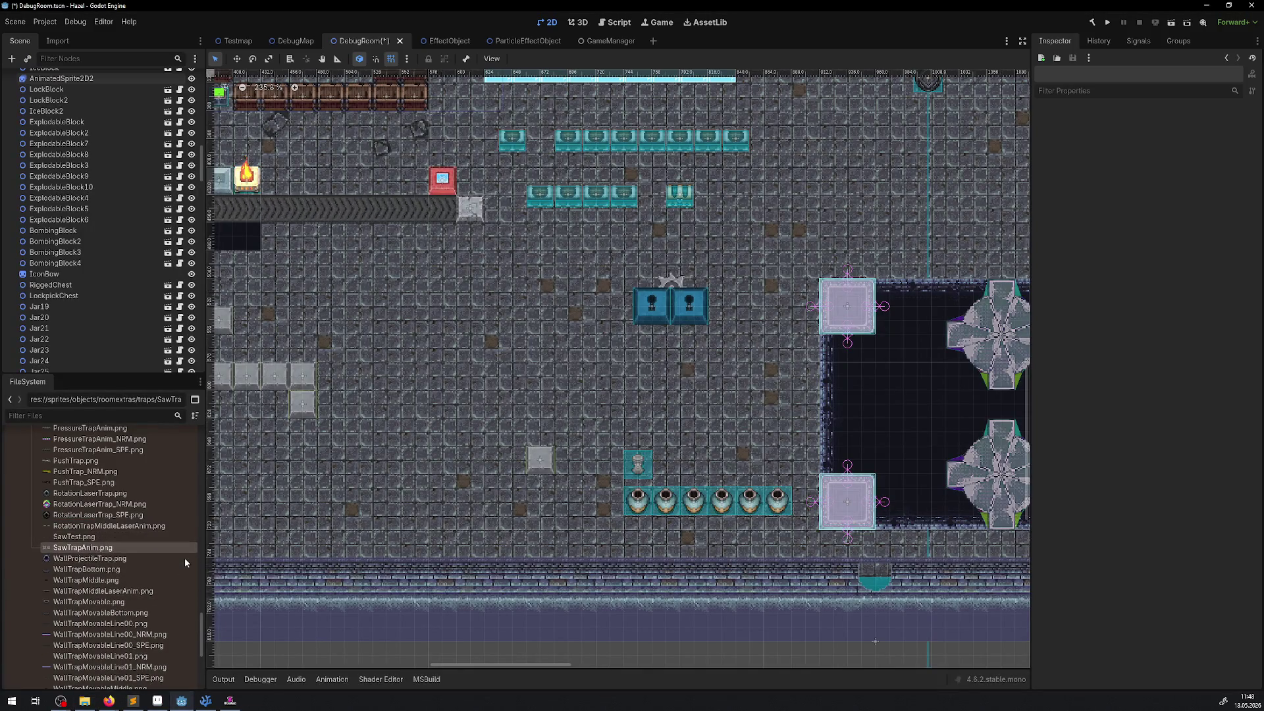
# Duplicate the AnimatedSprite2D2 saw sprite and move the copy left with grid snapping off
pyautogui.scroll(6, 643, 333)
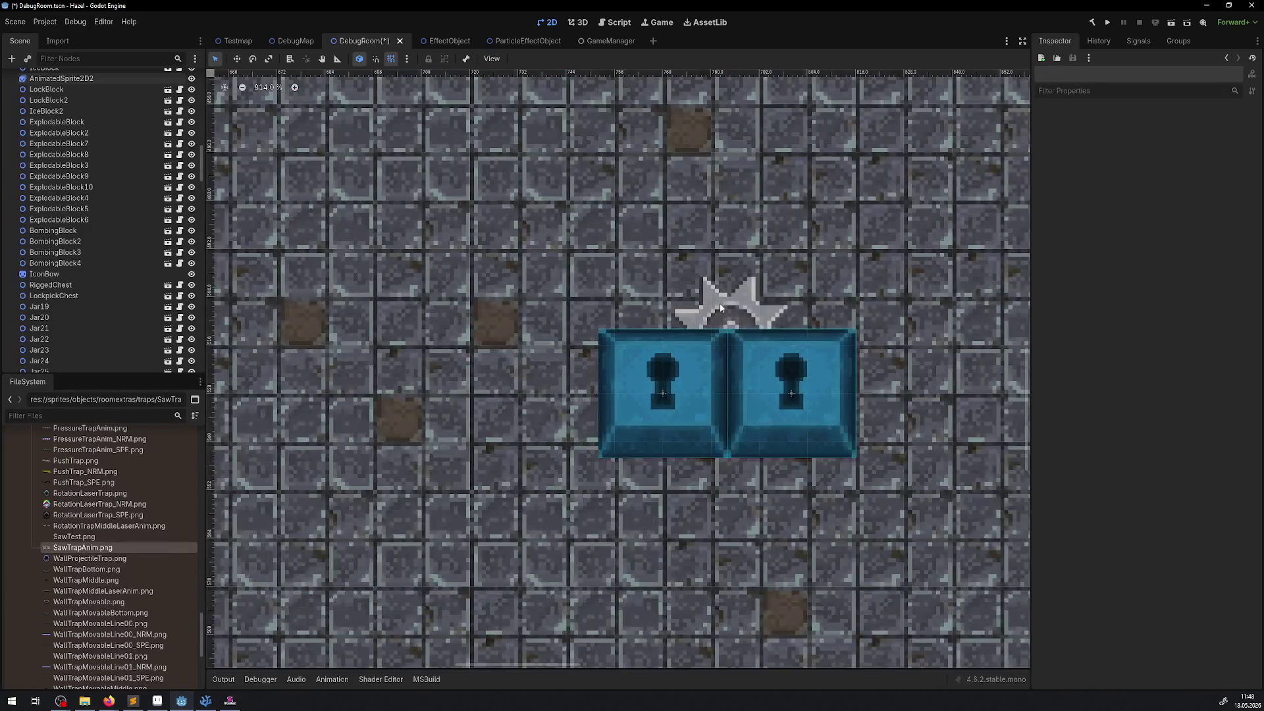
pyautogui.click(720, 303)
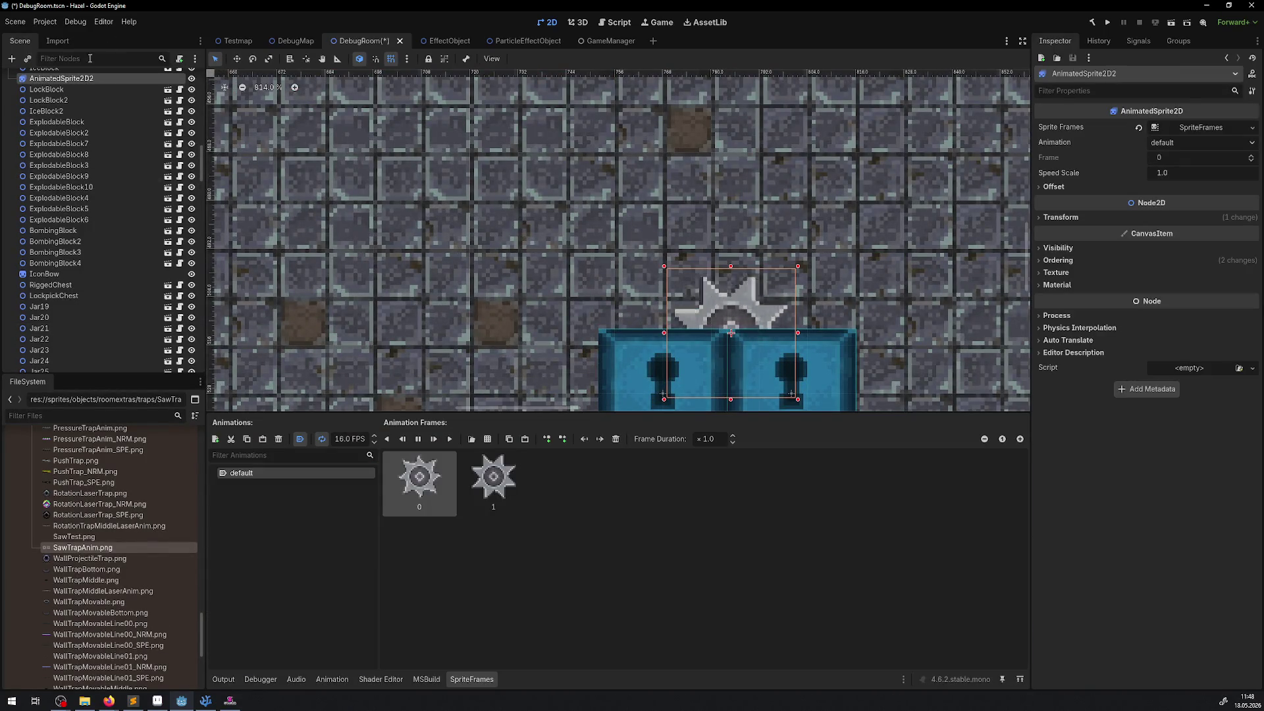
pyautogui.rightClick(78, 79)
pyautogui.click(131, 237)
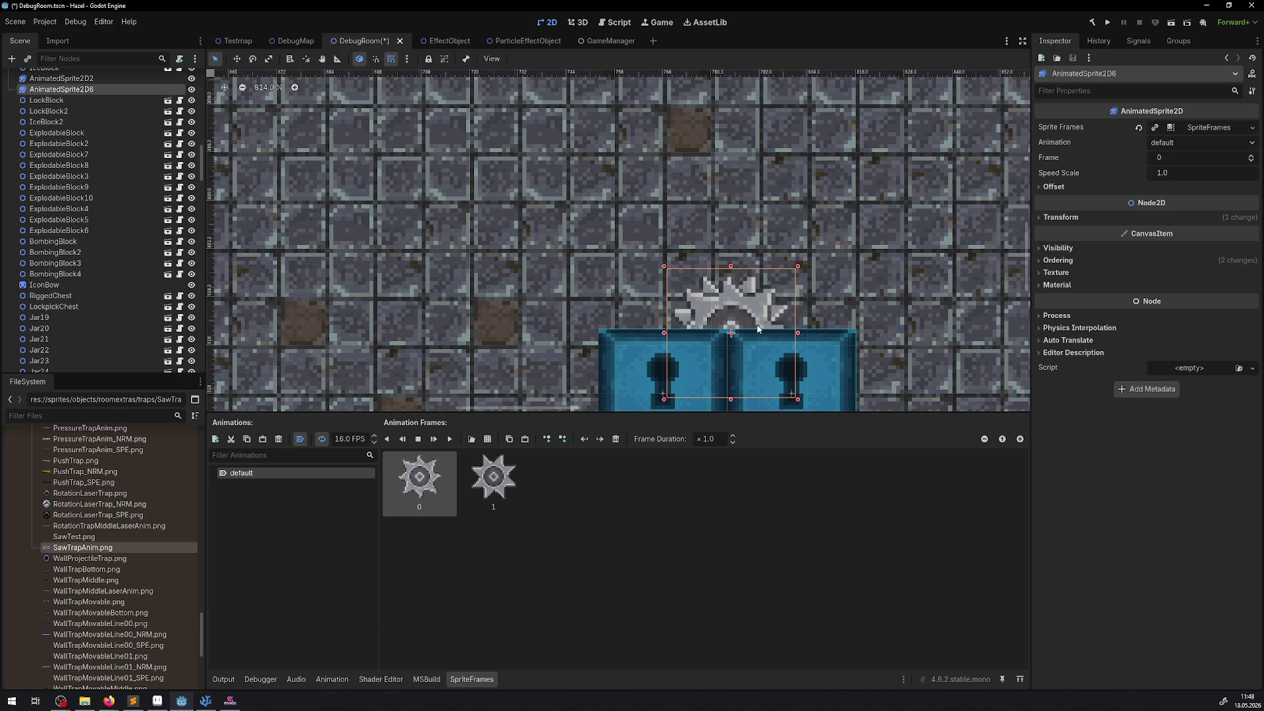
pyautogui.moveTo(770, 279); pyautogui.dragTo(601, 298)
pyautogui.click(391, 59)
# Delete all of the copy's animation frames and start adding frames from a sprite sheet
pyautogui.hotkey('ctrl', 'a')
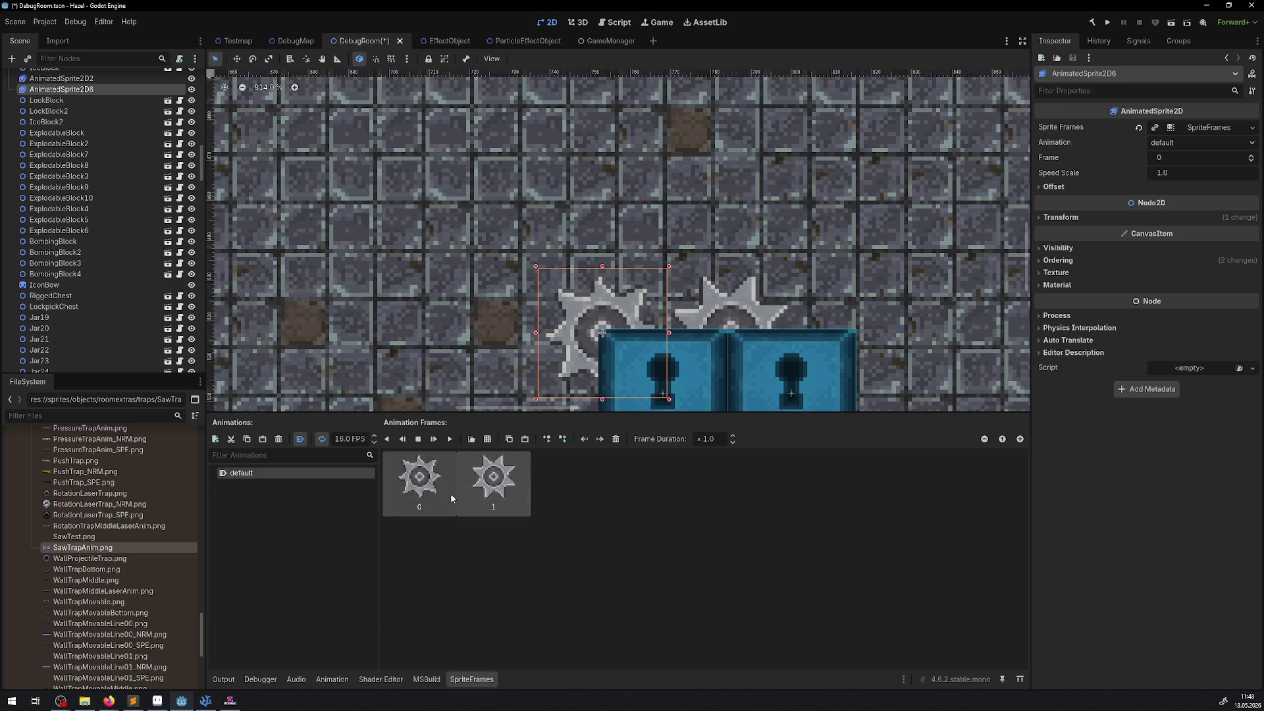
pyautogui.press('Delete')
pyautogui.click(488, 439)
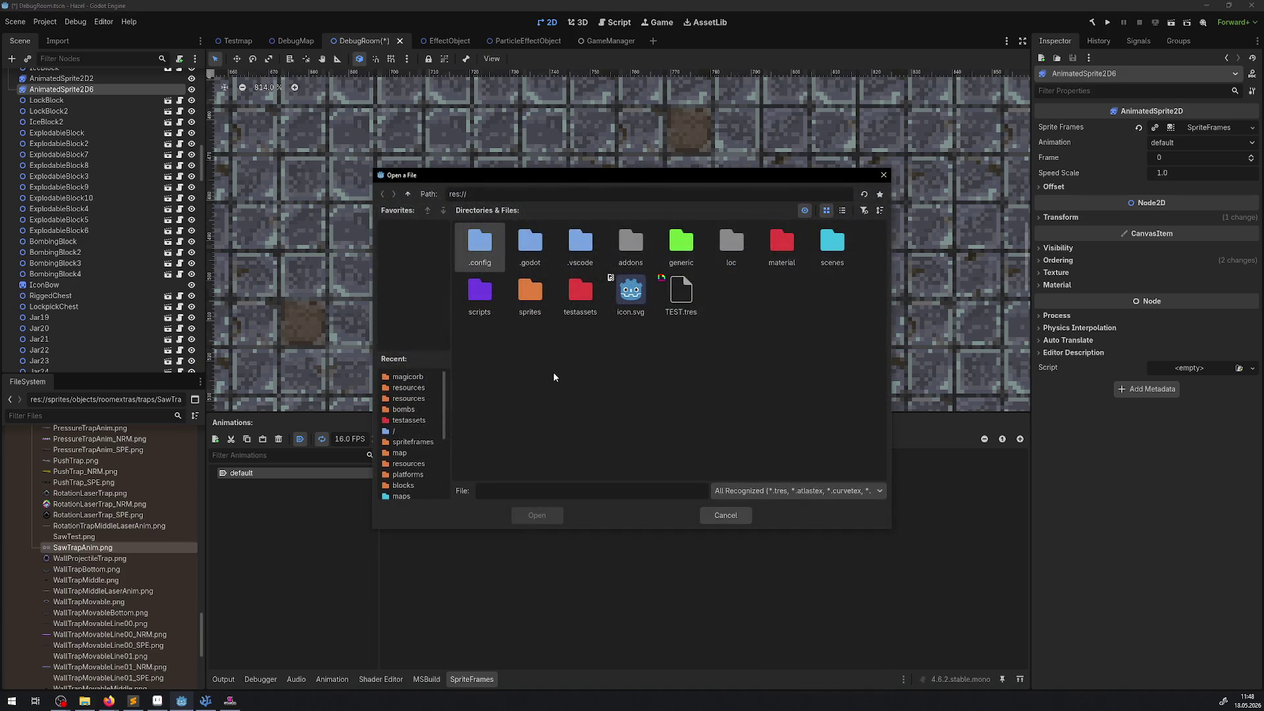
# Try adding SawTest.png as a single frame, then remove that frame again
pyautogui.click(884, 174)
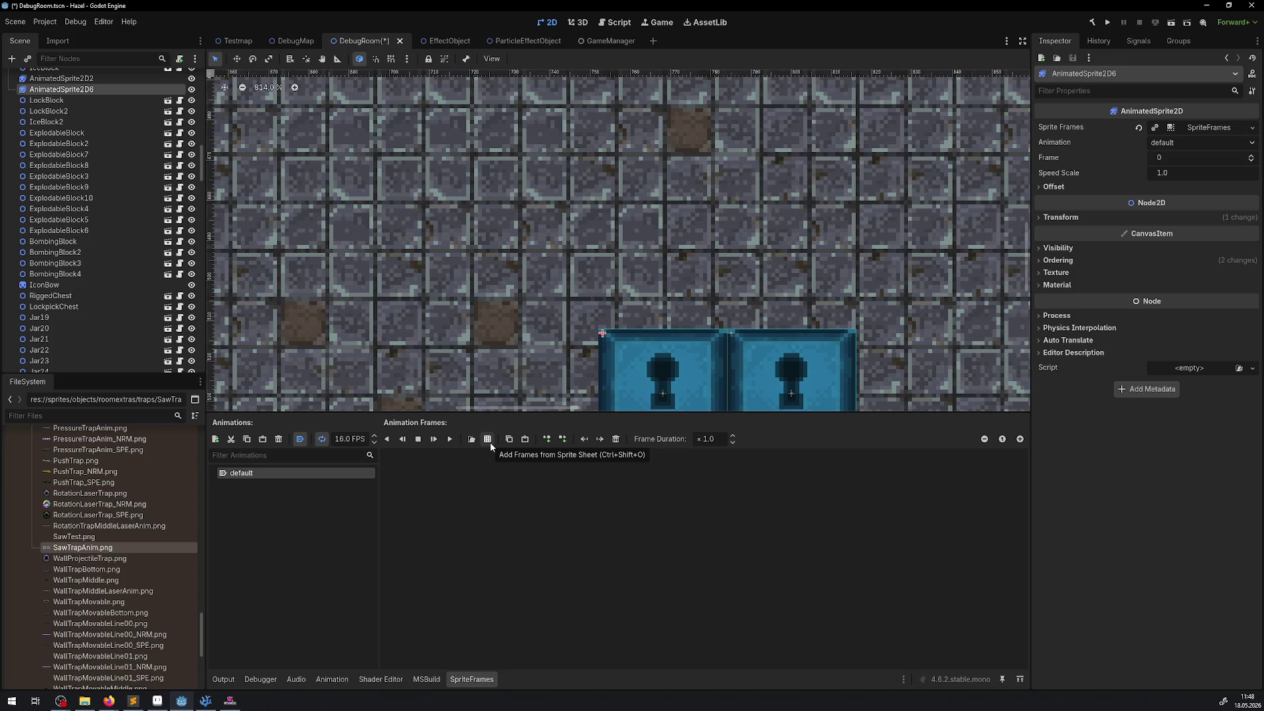
pyautogui.moveTo(74, 537)
pyautogui.mouseDown()
pyautogui.moveTo(545, 543)
pyautogui.moveTo(439, 475)
pyautogui.mouseUp()
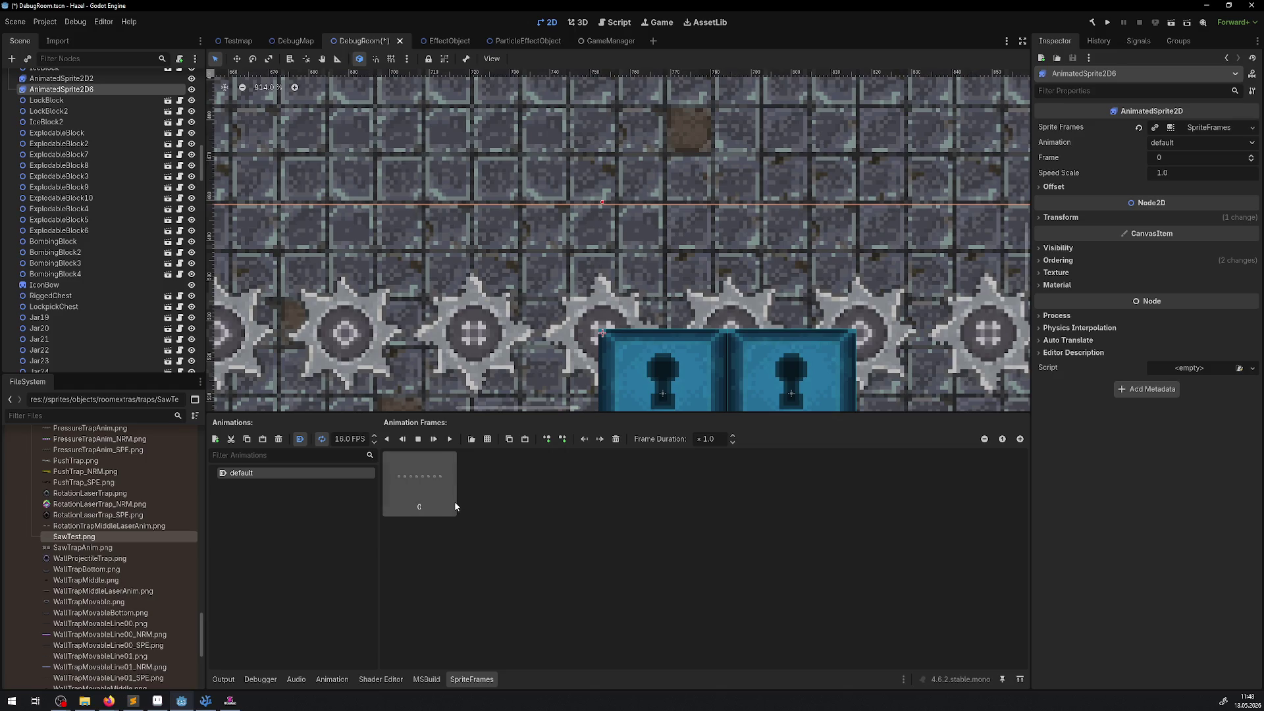
pyautogui.press('Delete')
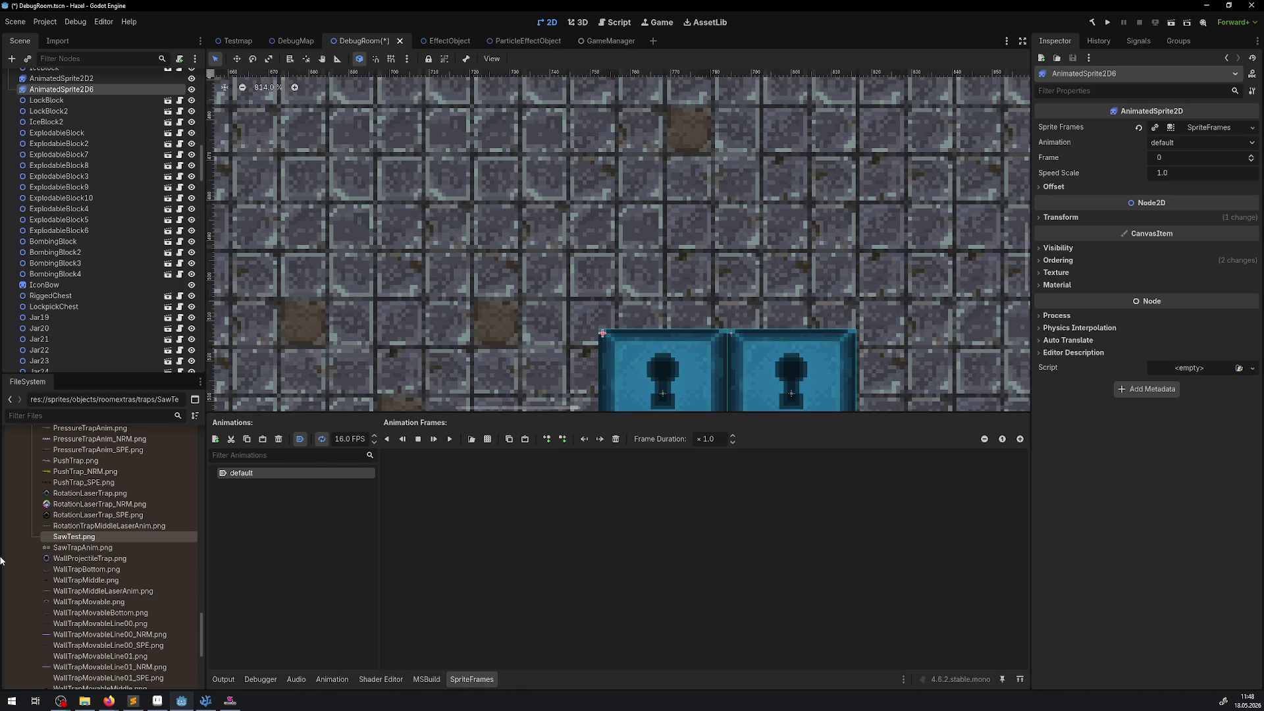
# Pick res://sprites/objects/roomextras/traps/SawTest.png as the sprite sheet
pyautogui.click(487, 440)
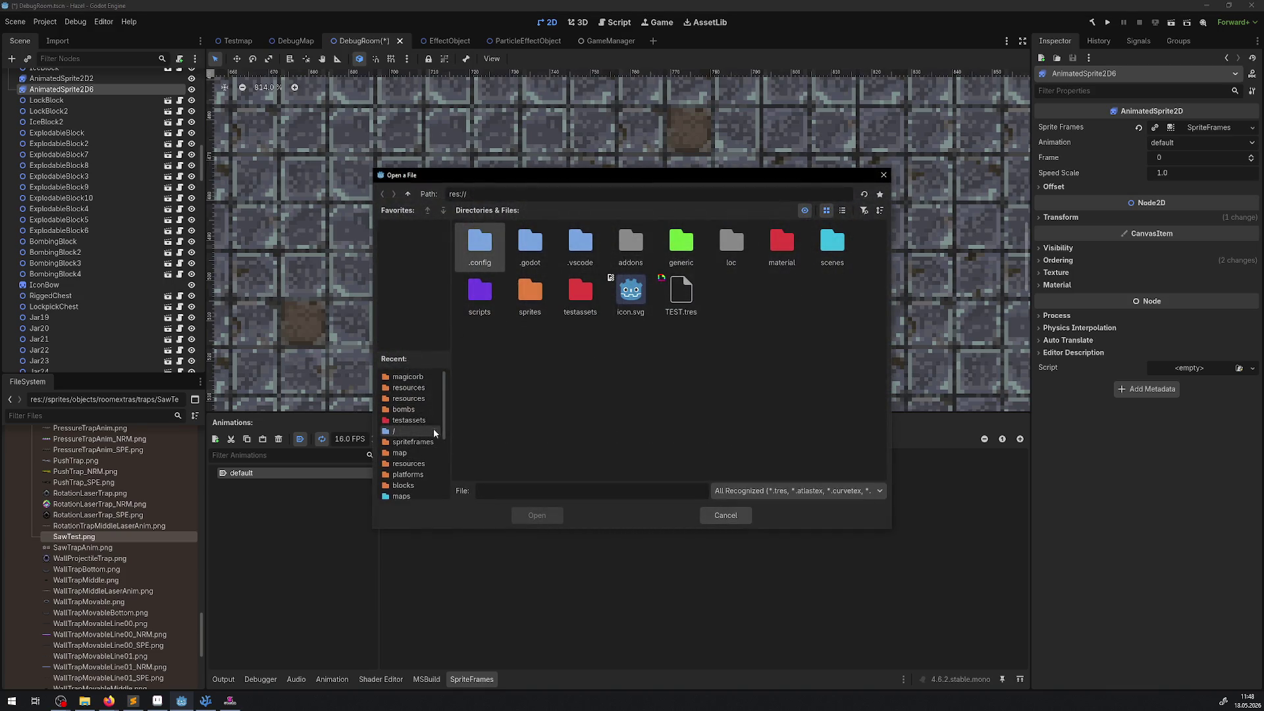
pyautogui.scroll(-3, 426, 418)
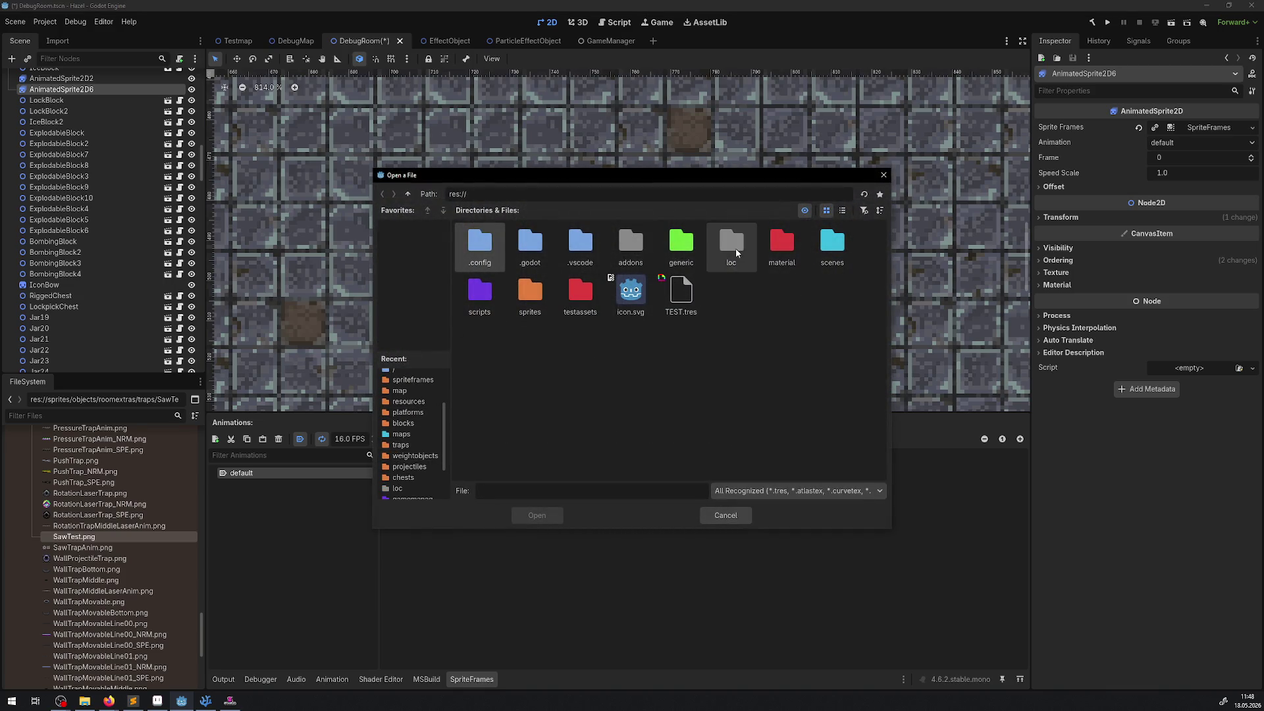
pyautogui.doubleClick(531, 287)
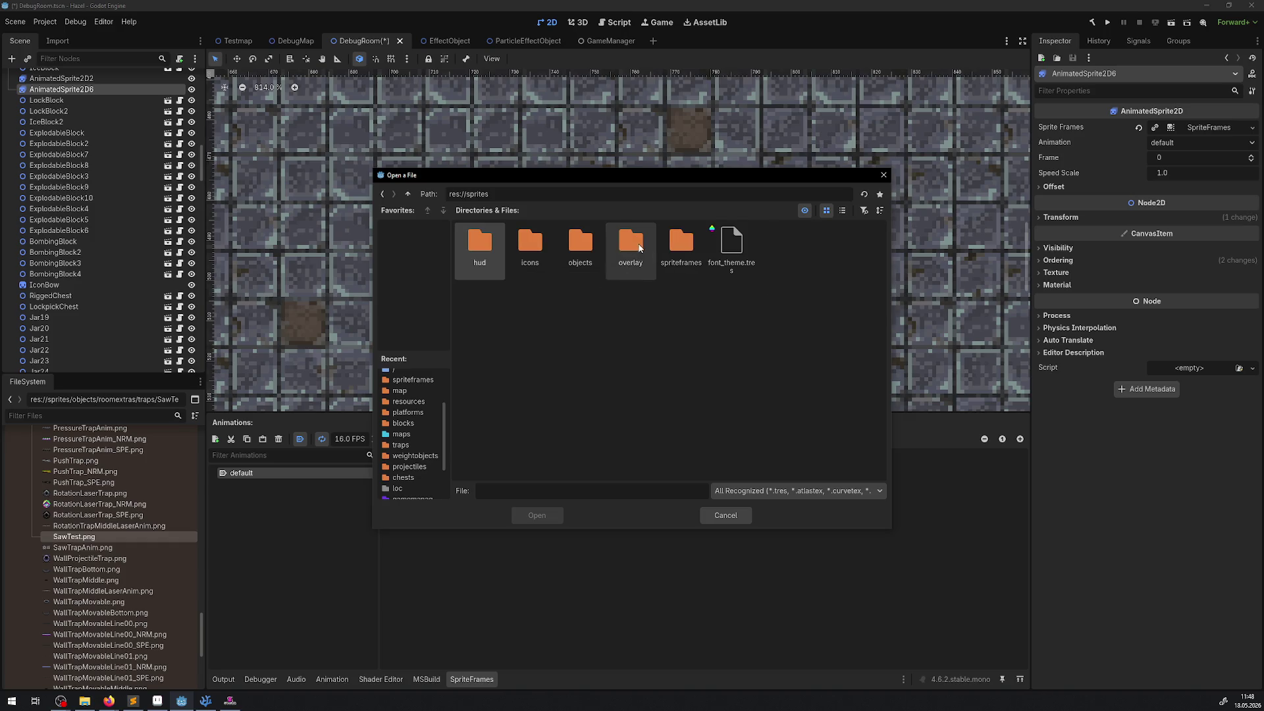
pyautogui.doubleClick(597, 246)
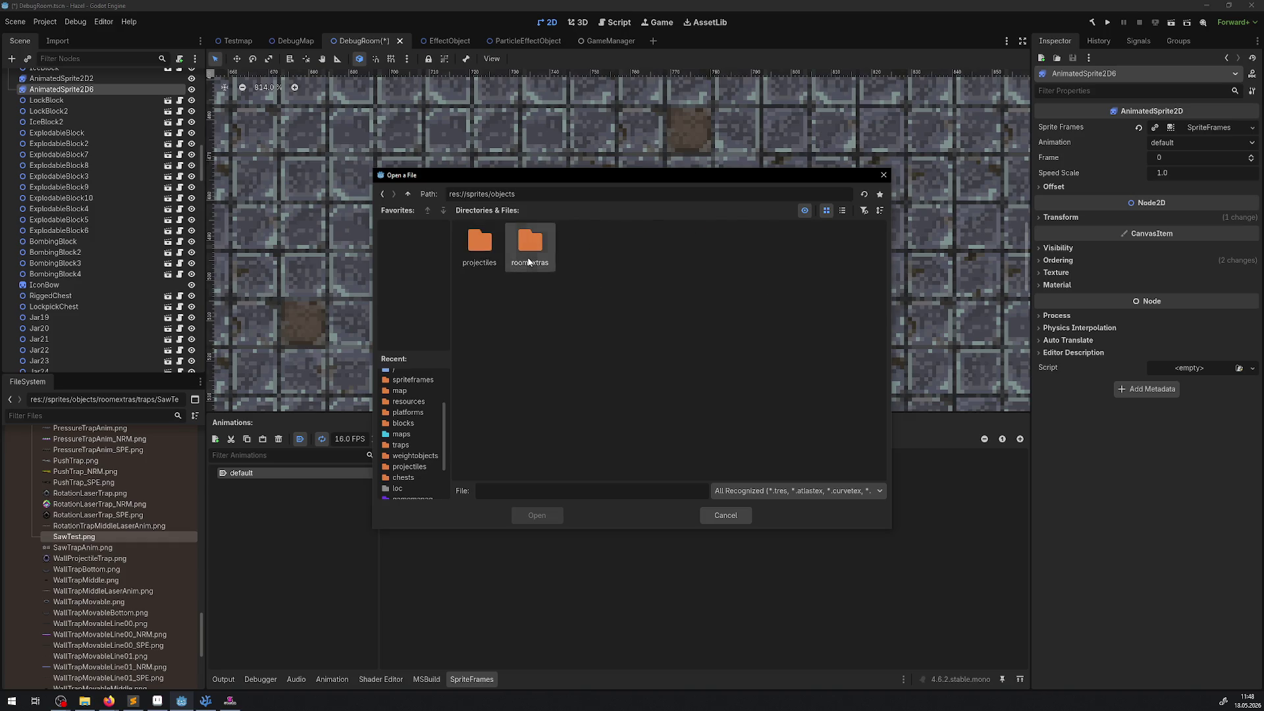
pyautogui.doubleClick(528, 263)
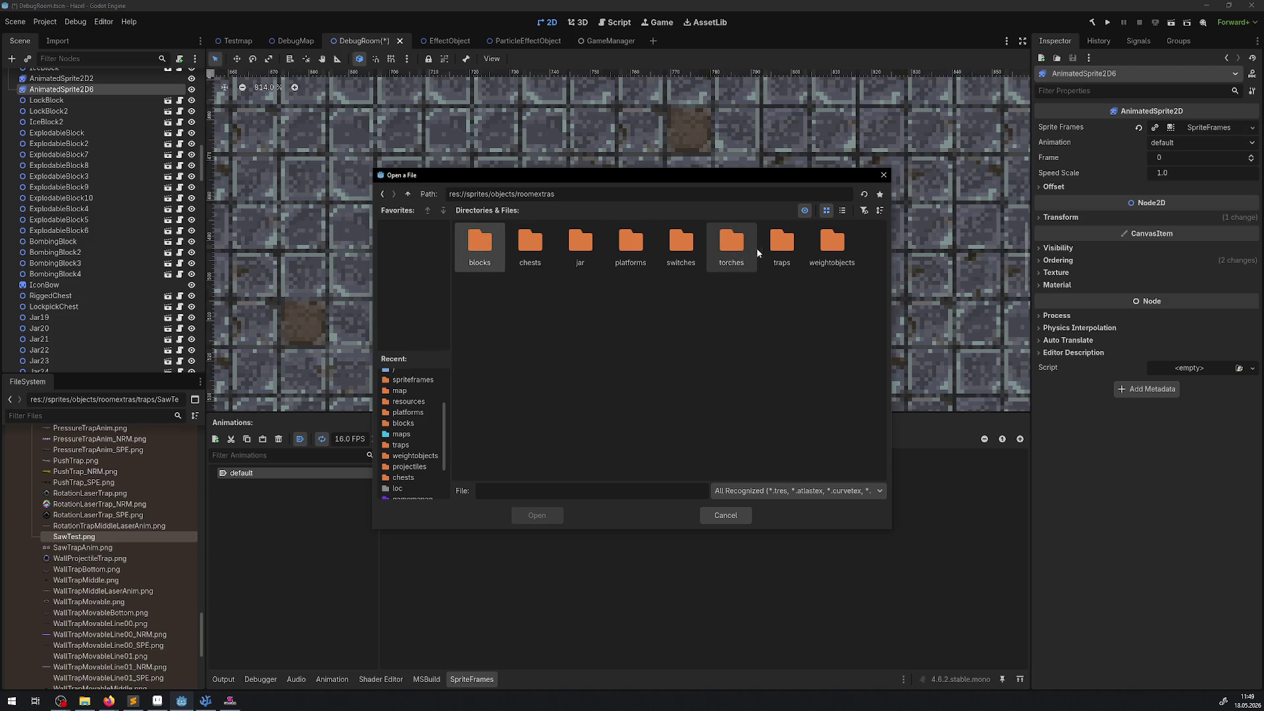
pyautogui.doubleClick(778, 249)
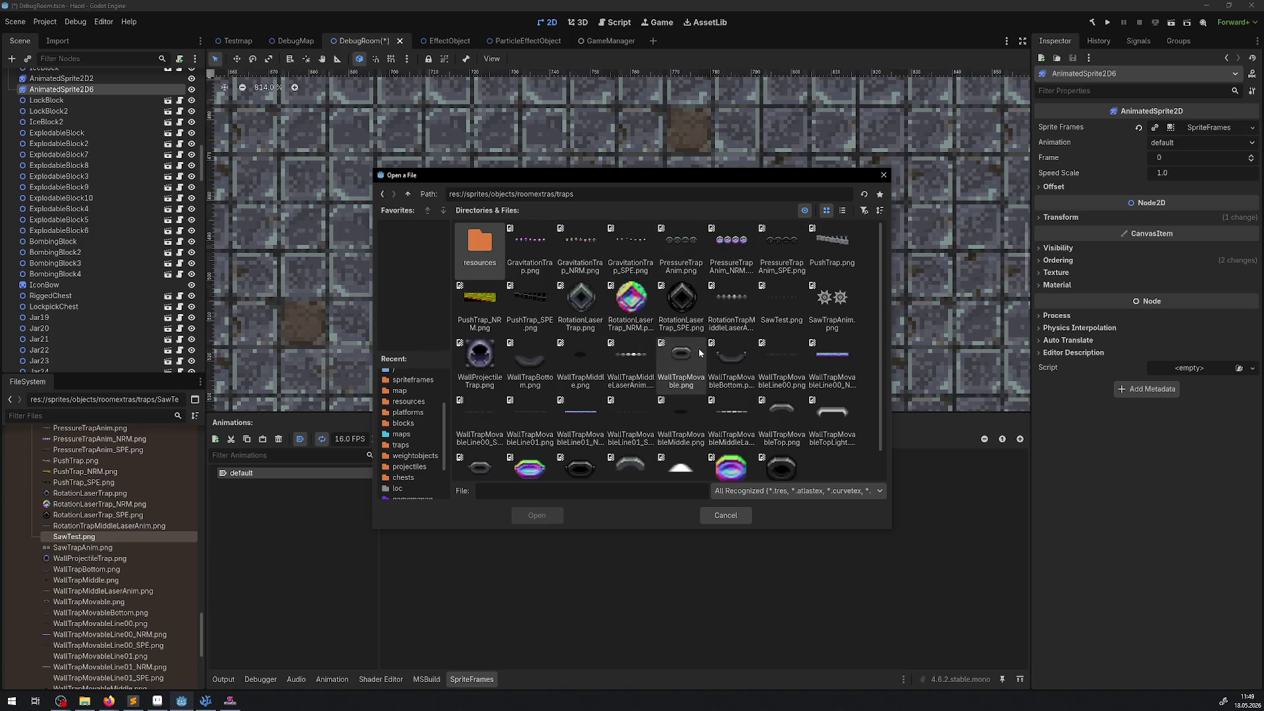
pyautogui.doubleClick(771, 301)
# Slice the sheet into 8 columns by 1 row, select all, and add the 8 frames
pyautogui.click(1035, 156)
pyautogui.click(1034, 156)
pyautogui.click(1034, 156)
pyautogui.click(1034, 134)
pyautogui.click(1034, 133)
pyautogui.click(1034, 134)
pyautogui.click(1034, 134)
pyautogui.click(403, 136)
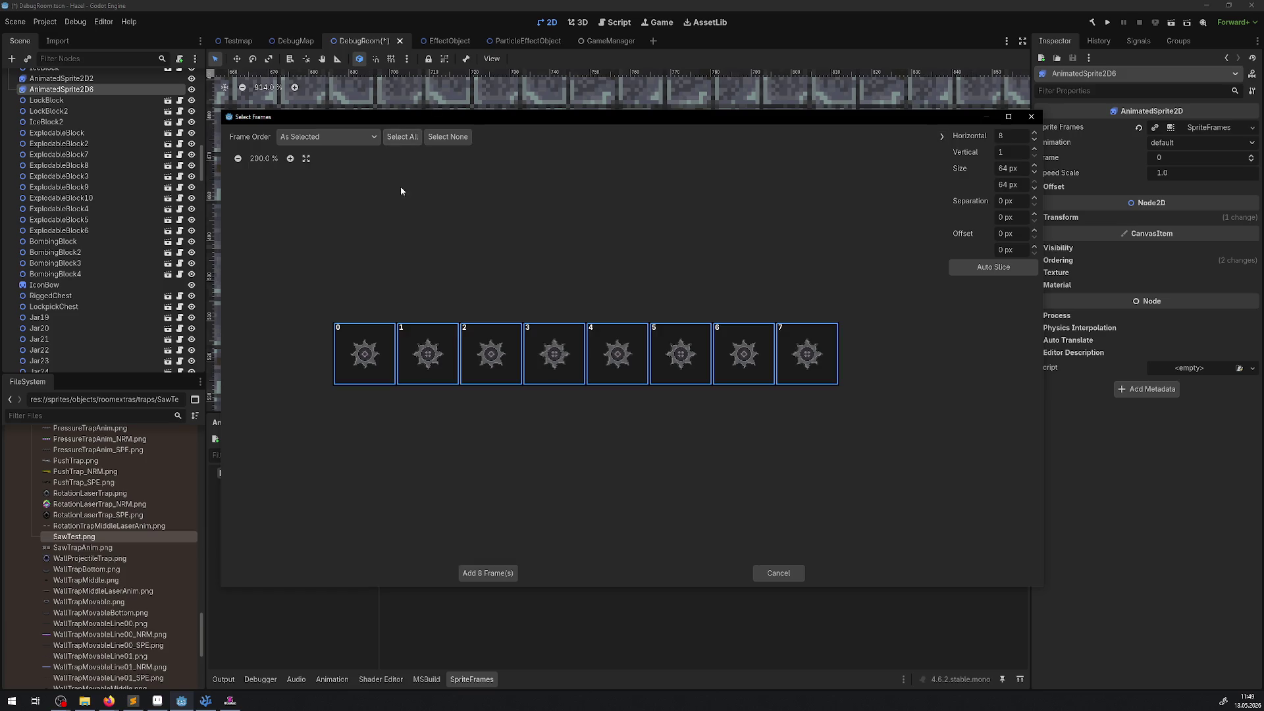
pyautogui.click(474, 577)
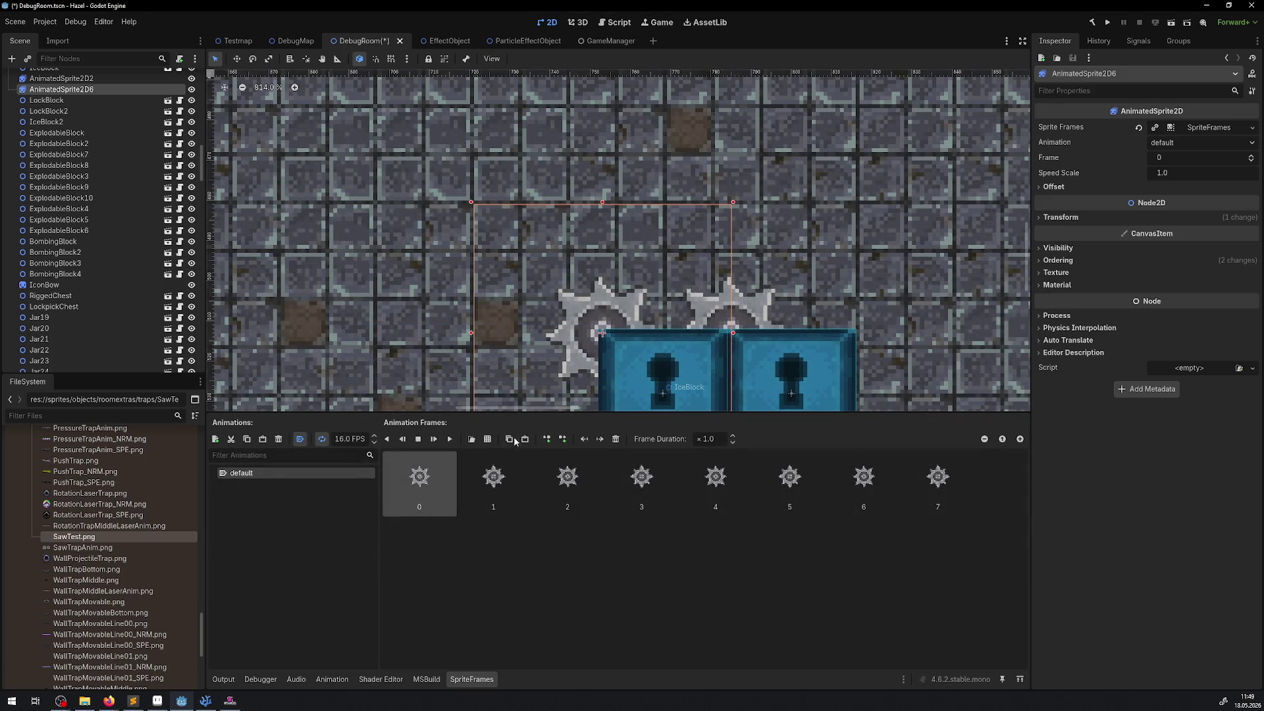
# Preview AnimatedSprite2D6's saw animation and lower its speed from 16 to 8 FPS
pyautogui.click(450, 440)
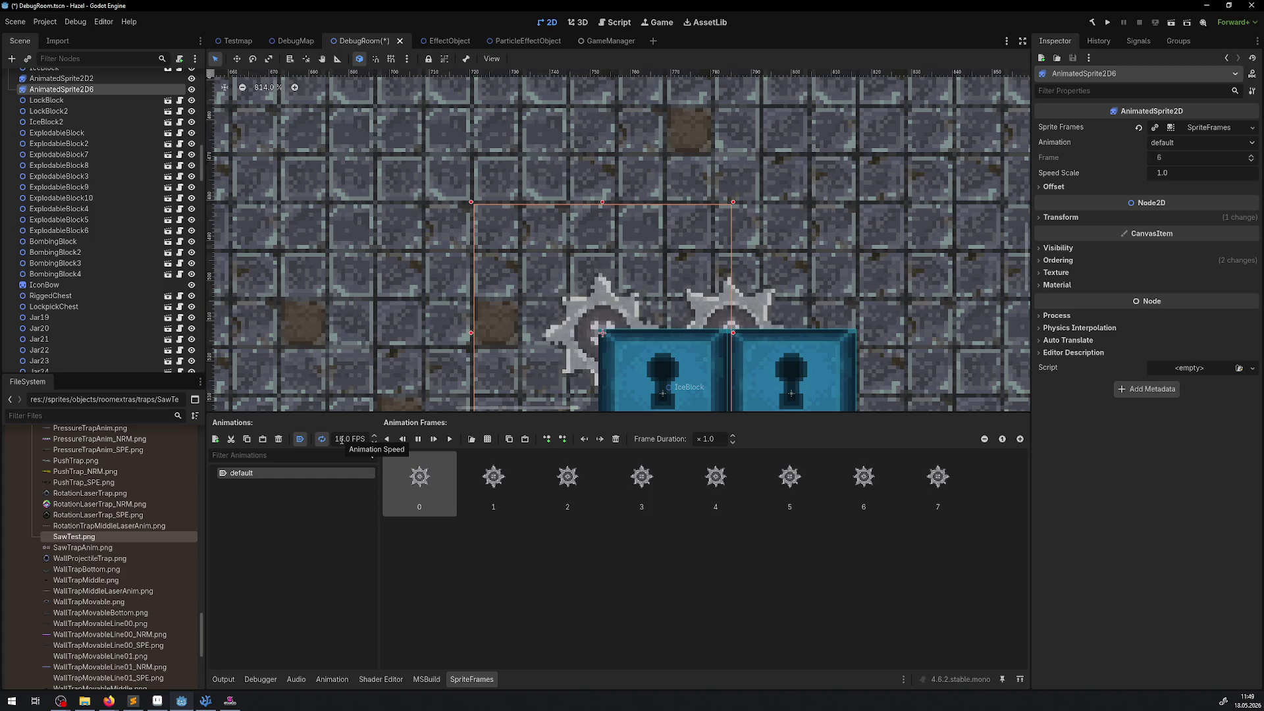
pyautogui.doubleClick(339, 439)
pyautogui.write('8')
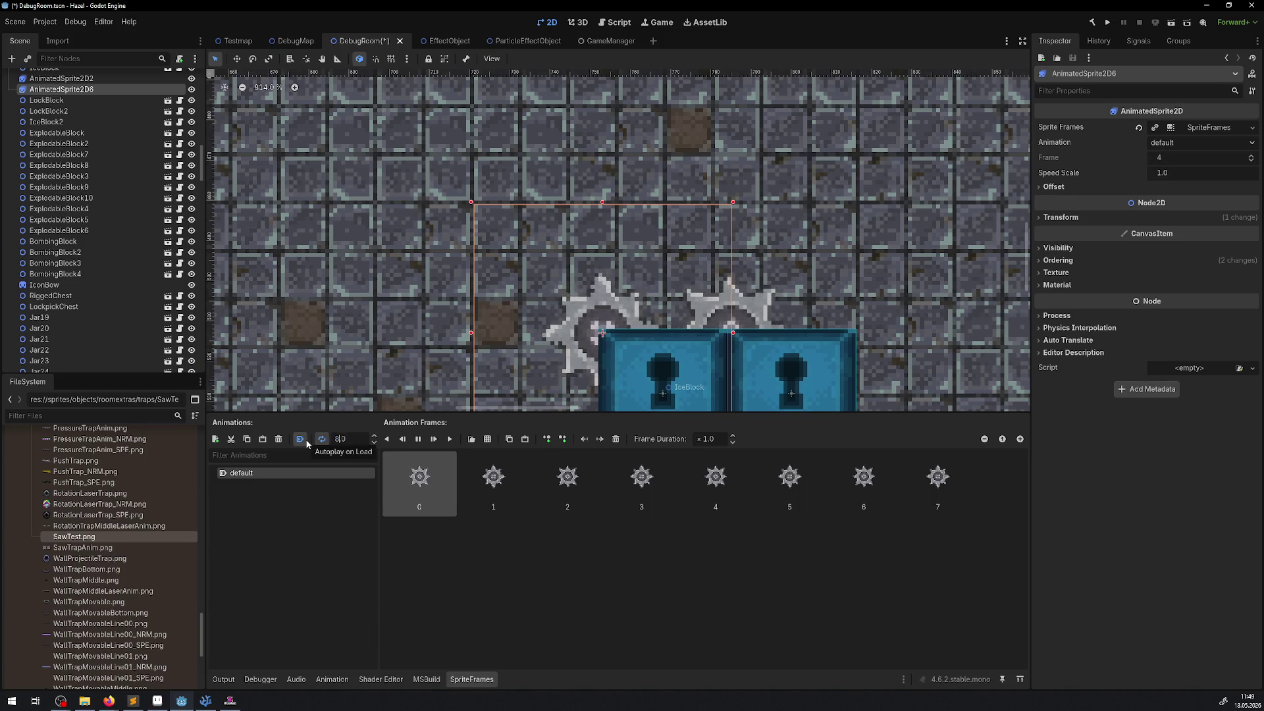
pyautogui.press('Return')
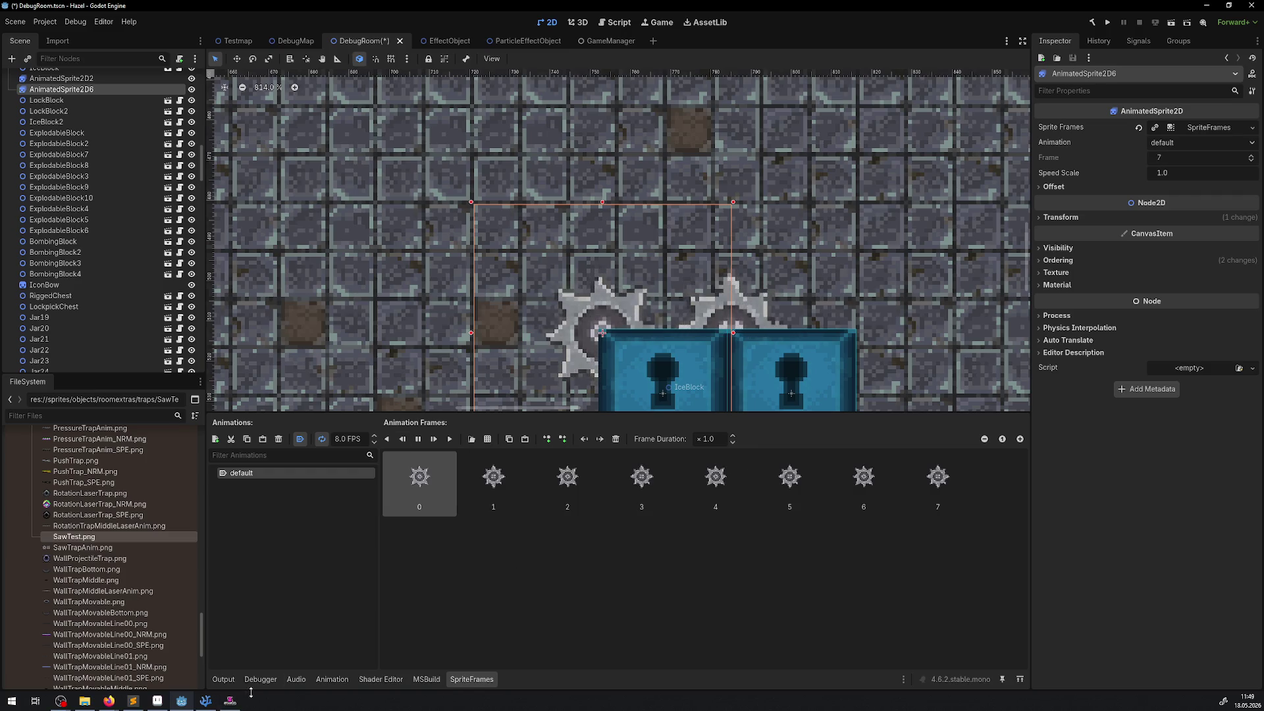
pyautogui.click(230, 700)
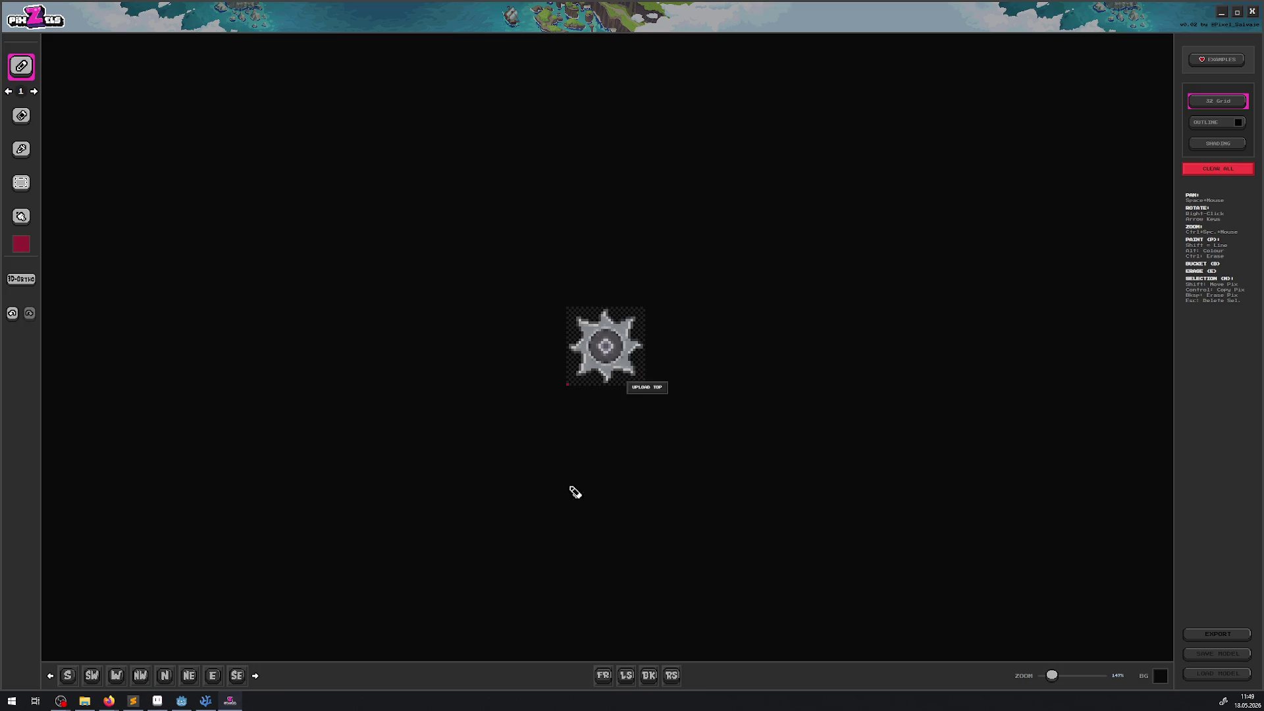
pyautogui.click(1217, 634)
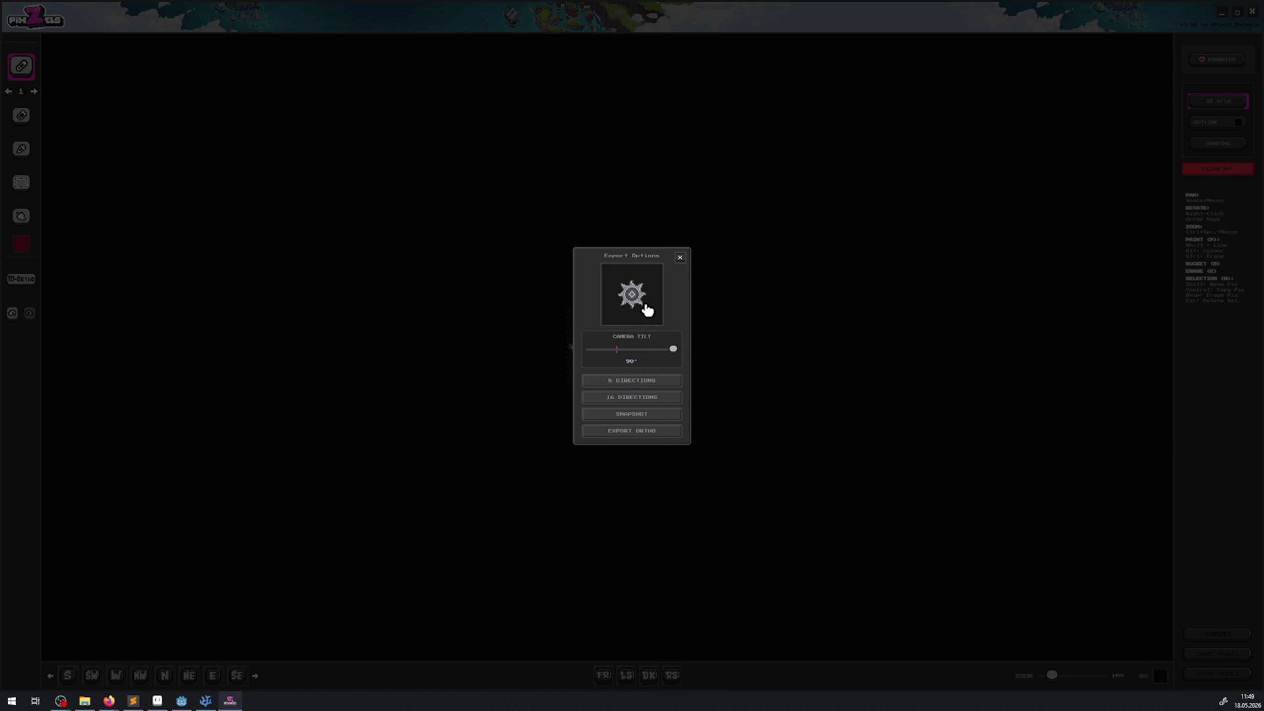
pyautogui.scroll(-3, 670, 355)
pyautogui.moveTo(669, 355)
pyautogui.mouseDown()
pyautogui.moveTo(624, 349)
pyautogui.moveTo(691, 352)
pyautogui.mouseUp()
pyautogui.click(730, 355)
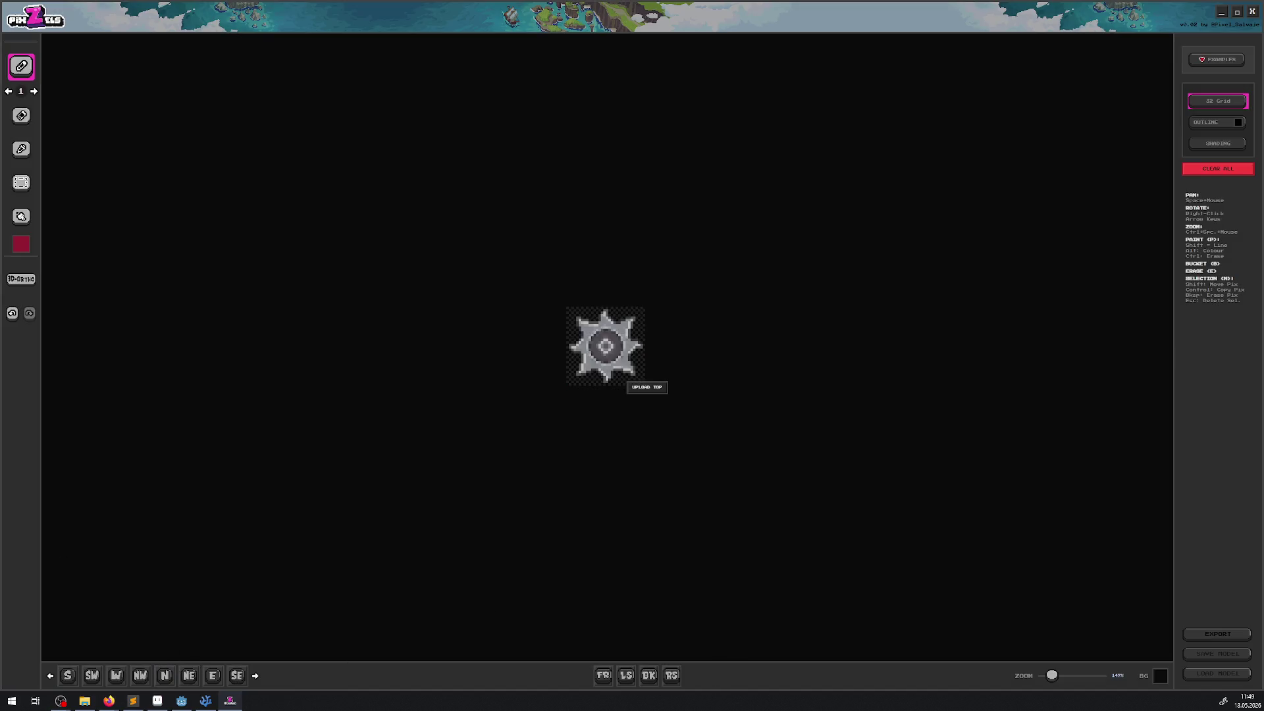
pyautogui.hotkey('alt', 'Tab')
# Switch the saw-blade model to the LS side view
pyautogui.click(627, 677)
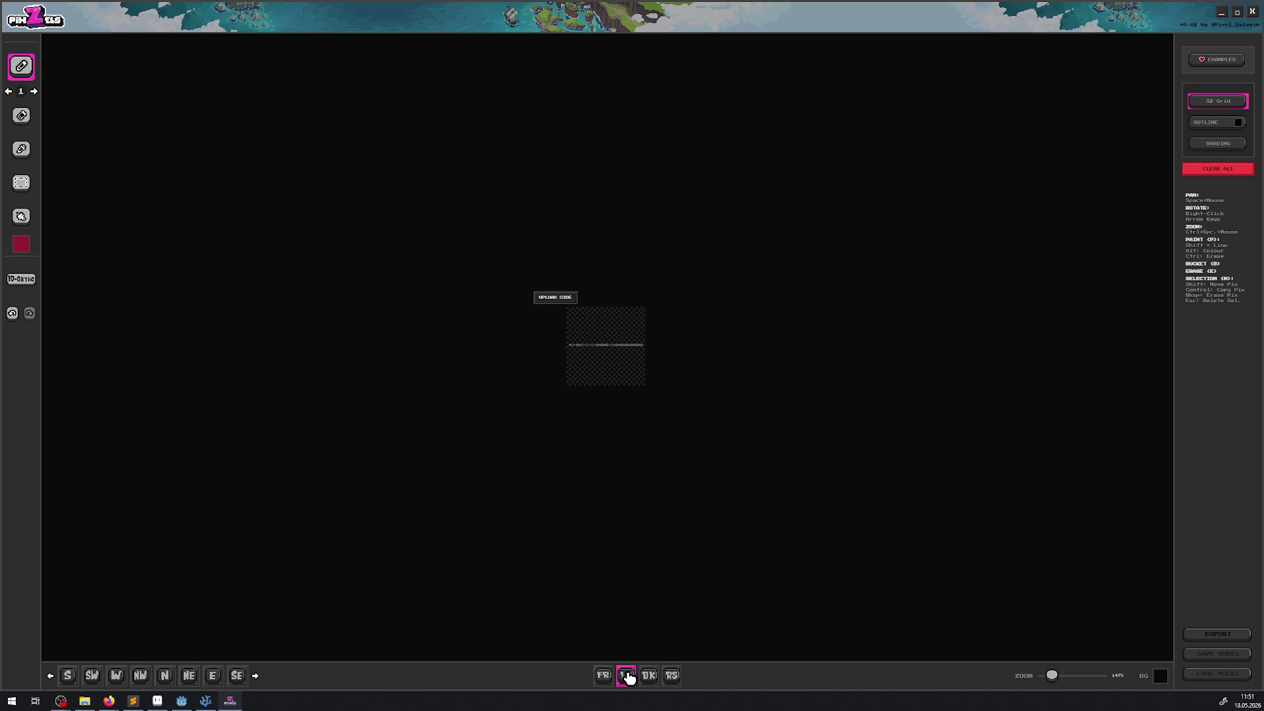
# Preview the saw in front view and from all eight directions, SE through S
pyautogui.click(603, 676)
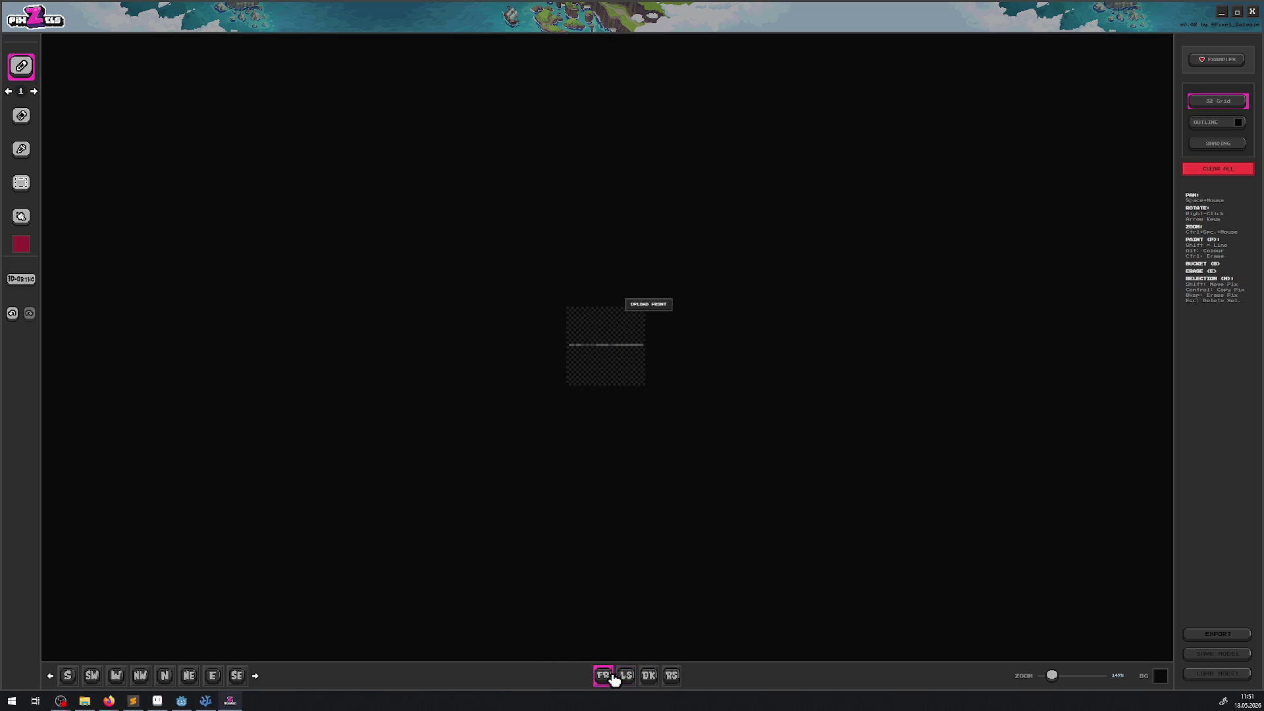
pyautogui.click(239, 677)
pyautogui.click(213, 677)
pyautogui.click(189, 678)
pyautogui.click(164, 677)
pyautogui.click(140, 677)
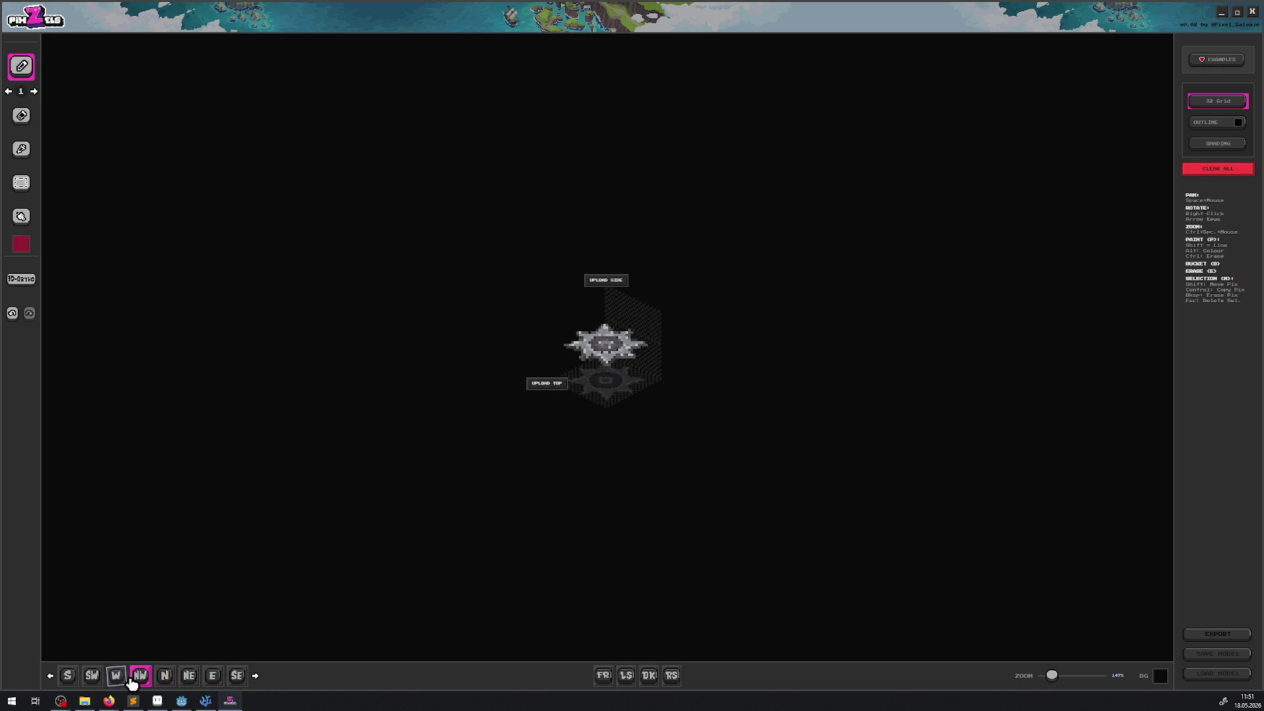
pyautogui.click(116, 676)
pyautogui.click(91, 677)
pyautogui.click(68, 677)
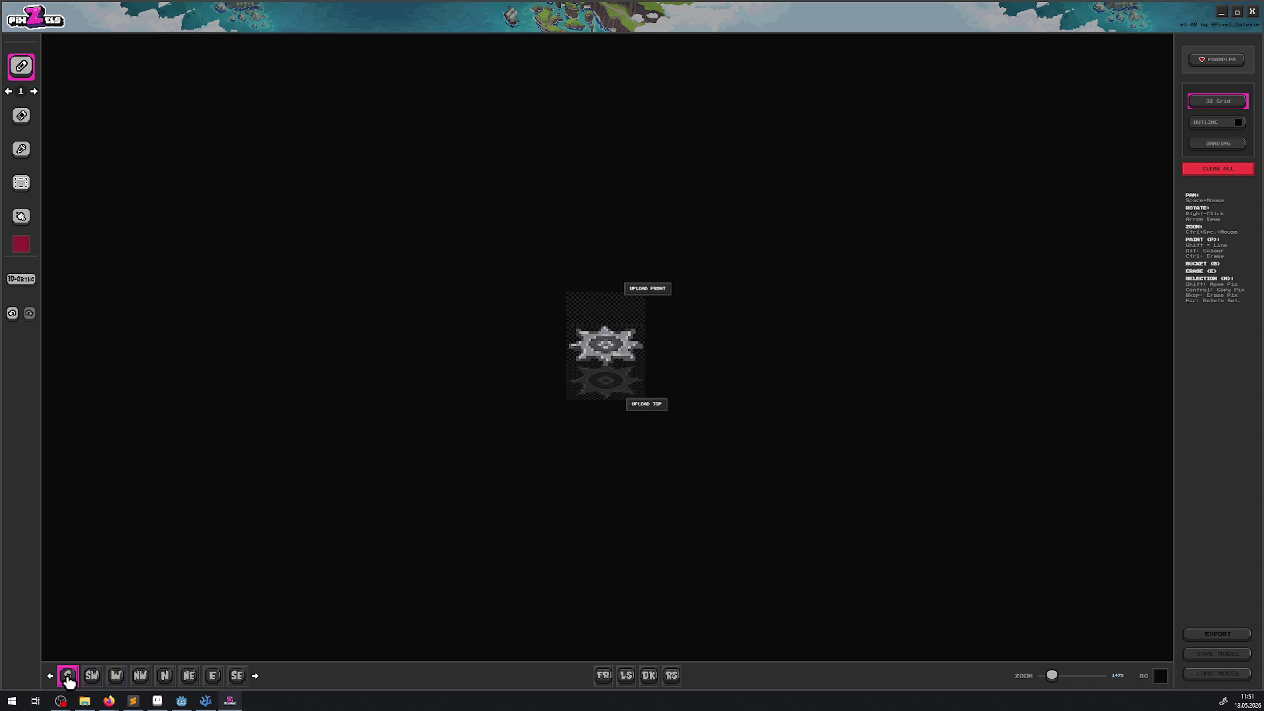
# Export the orthographic views at about 30° tilt to the Desktop, then close Photos
pyautogui.click(1211, 635)
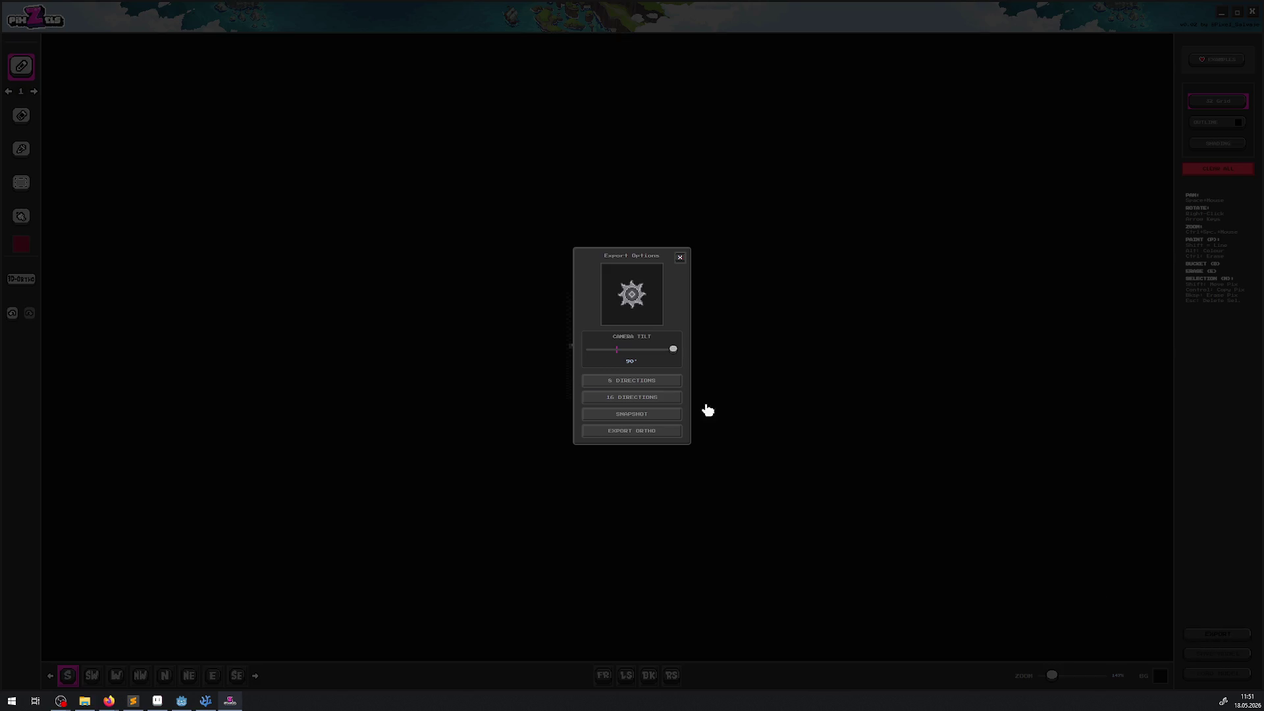
pyautogui.moveTo(674, 352)
pyautogui.mouseDown()
pyautogui.moveTo(612, 355)
pyautogui.moveTo(622, 357)
pyautogui.mouseUp()
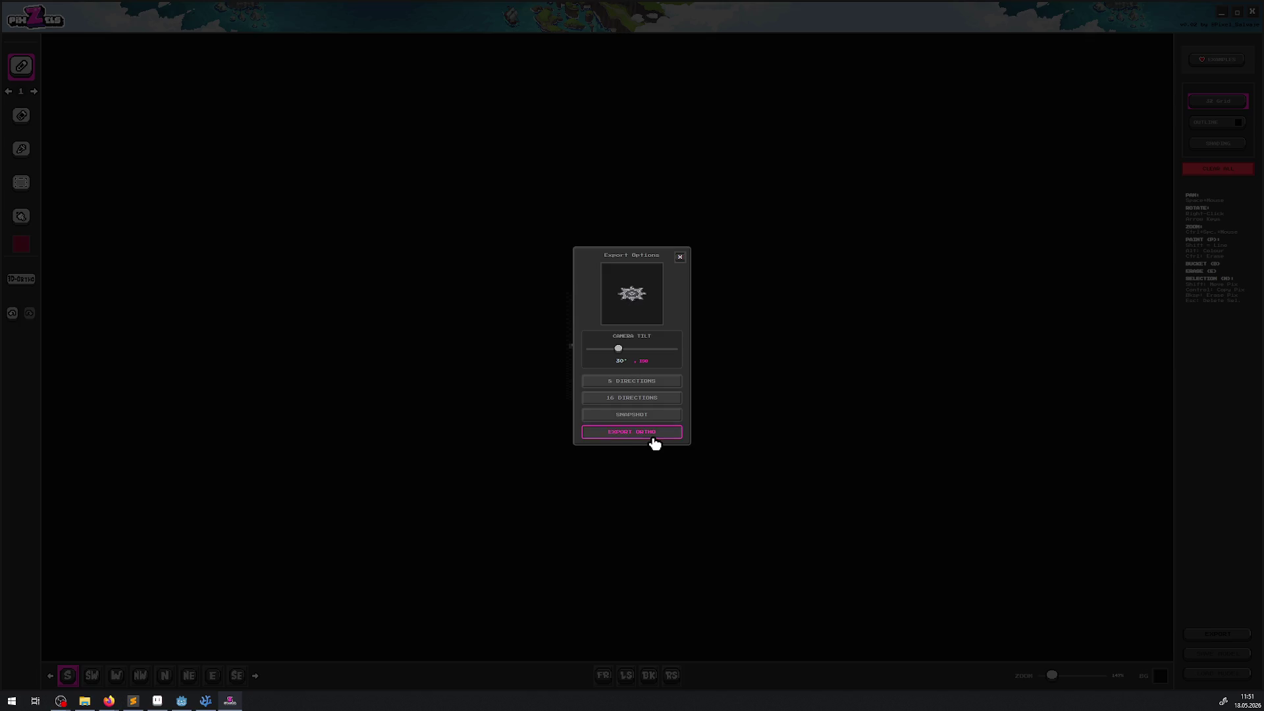
pyautogui.click(655, 440)
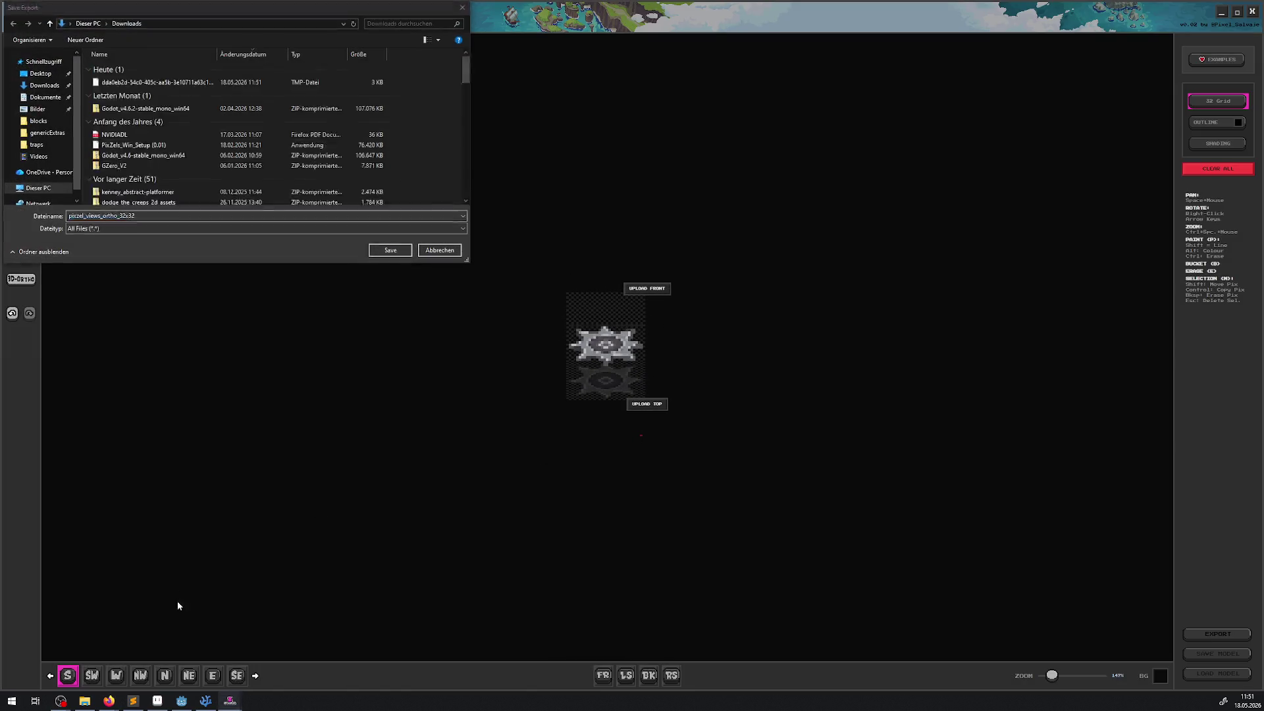
pyautogui.click(400, 248)
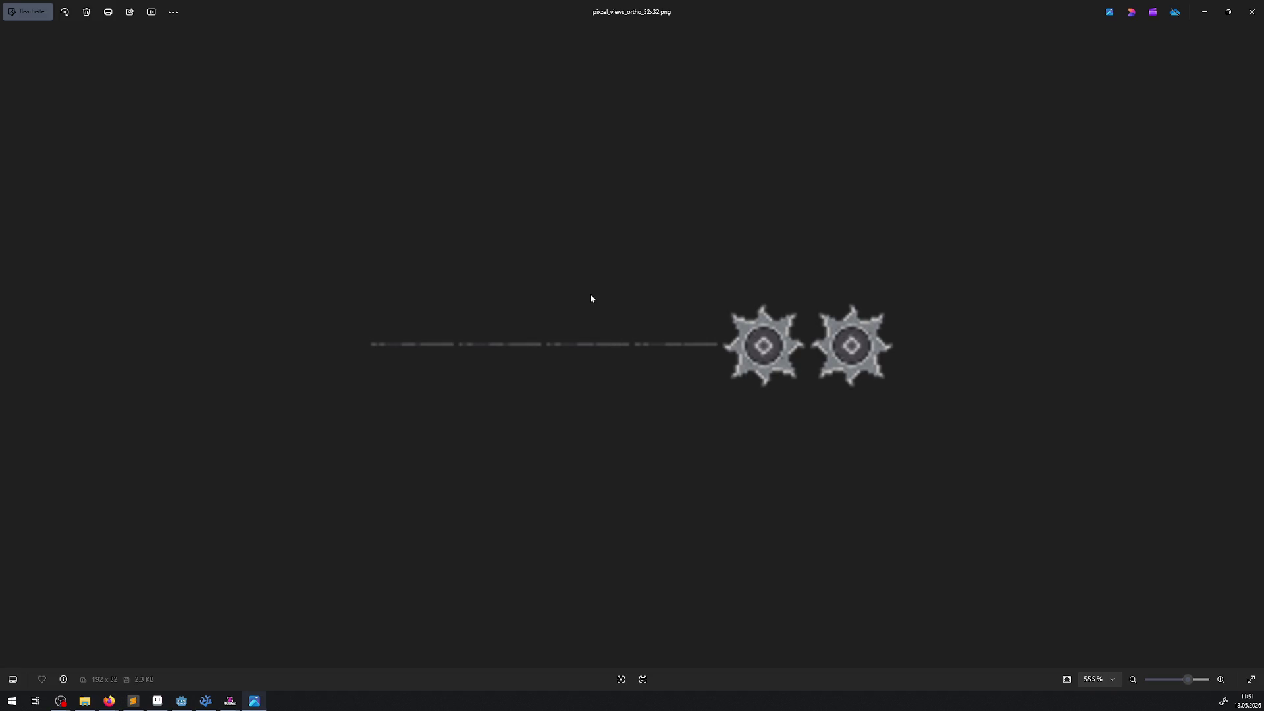
pyautogui.click(1252, 12)
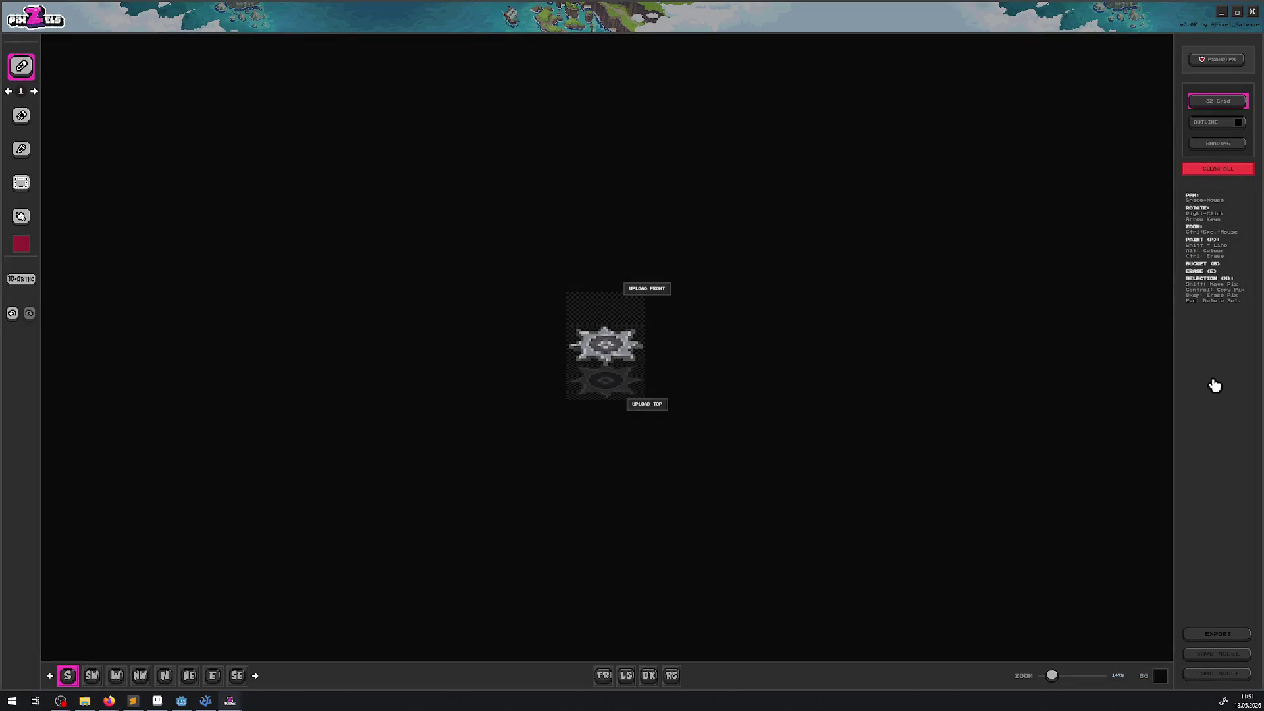
# Save a 32×32 snapshot PNG of the saw at 30° tilt and inspect it in Photos
pyautogui.click(1215, 634)
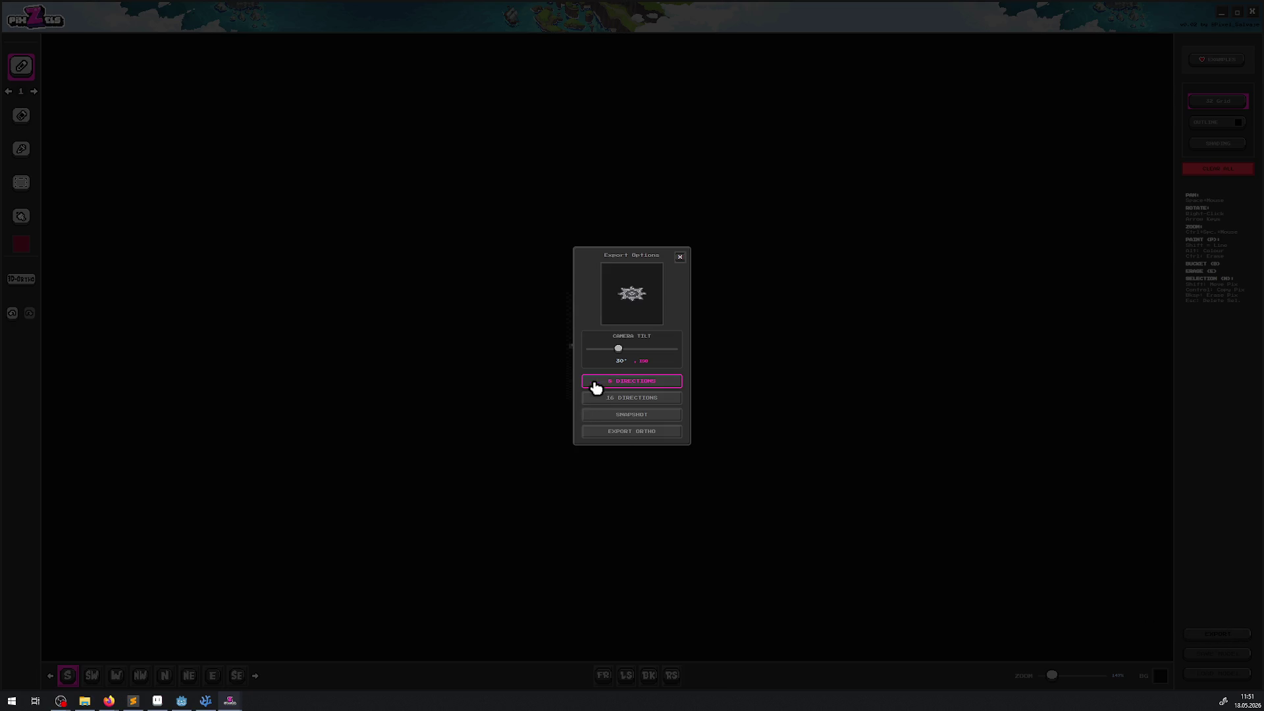
pyautogui.click(646, 427)
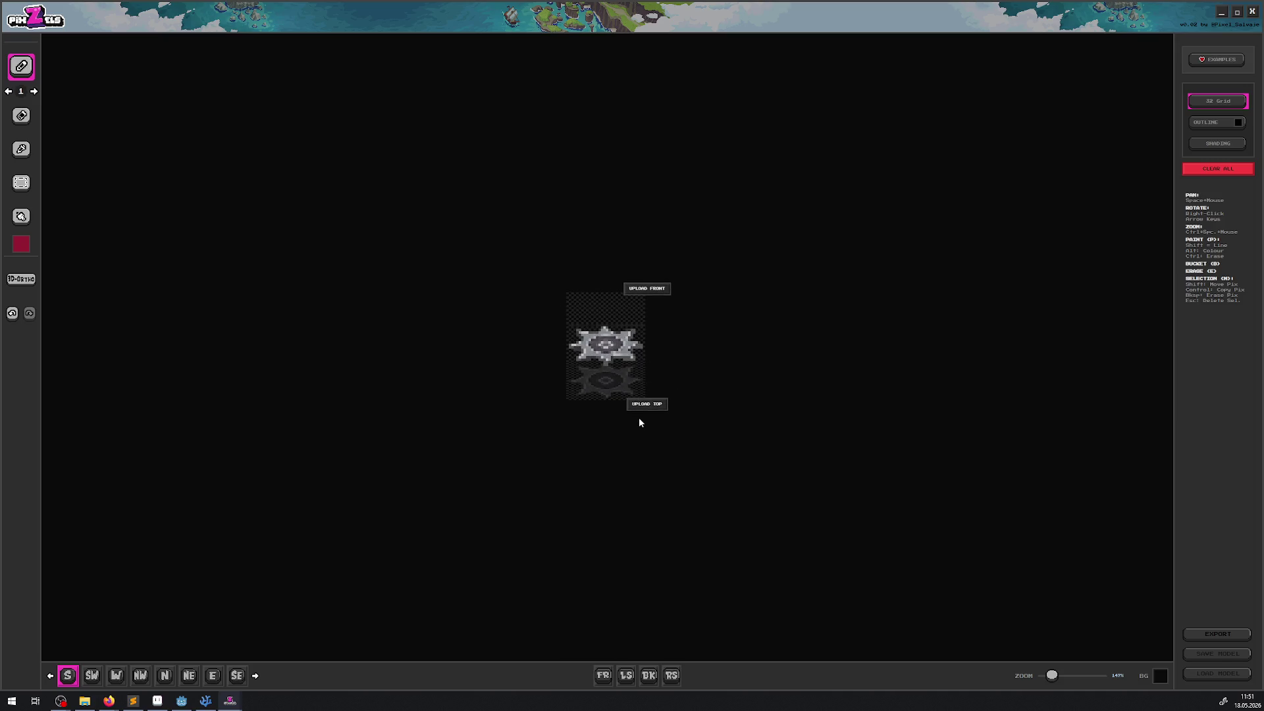
pyautogui.click(390, 251)
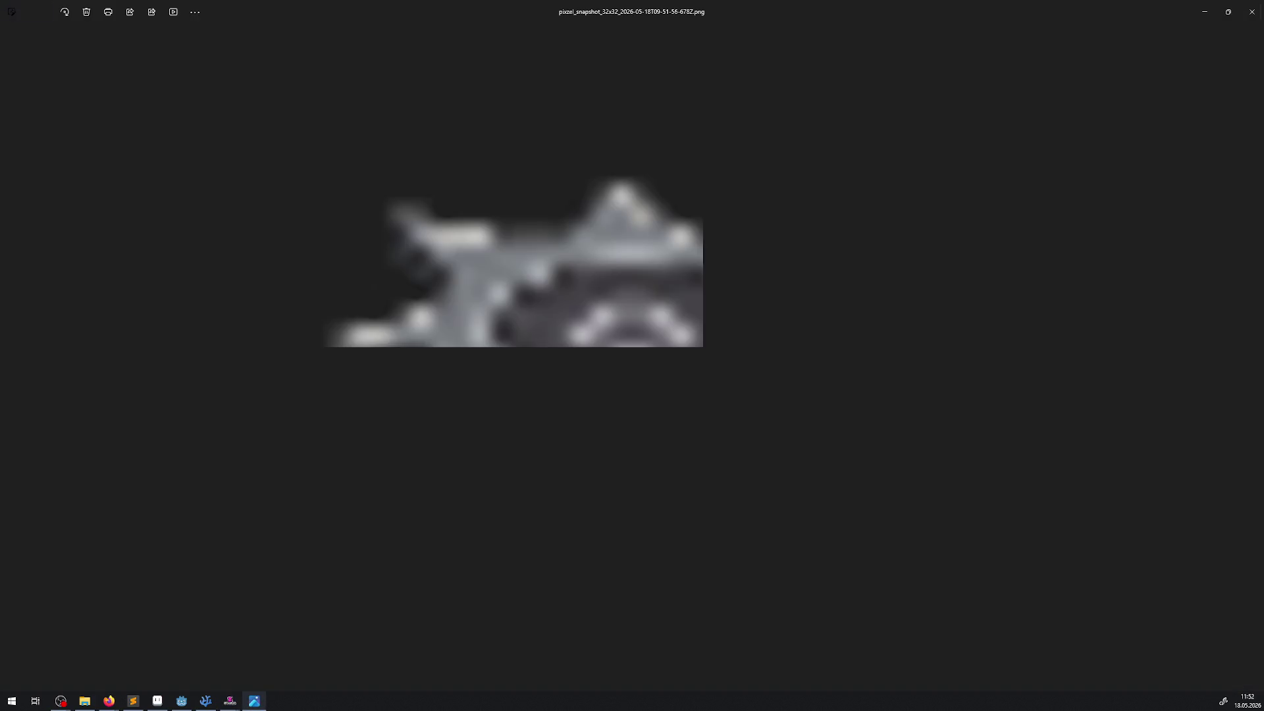
pyautogui.scroll(5, 563, 393)
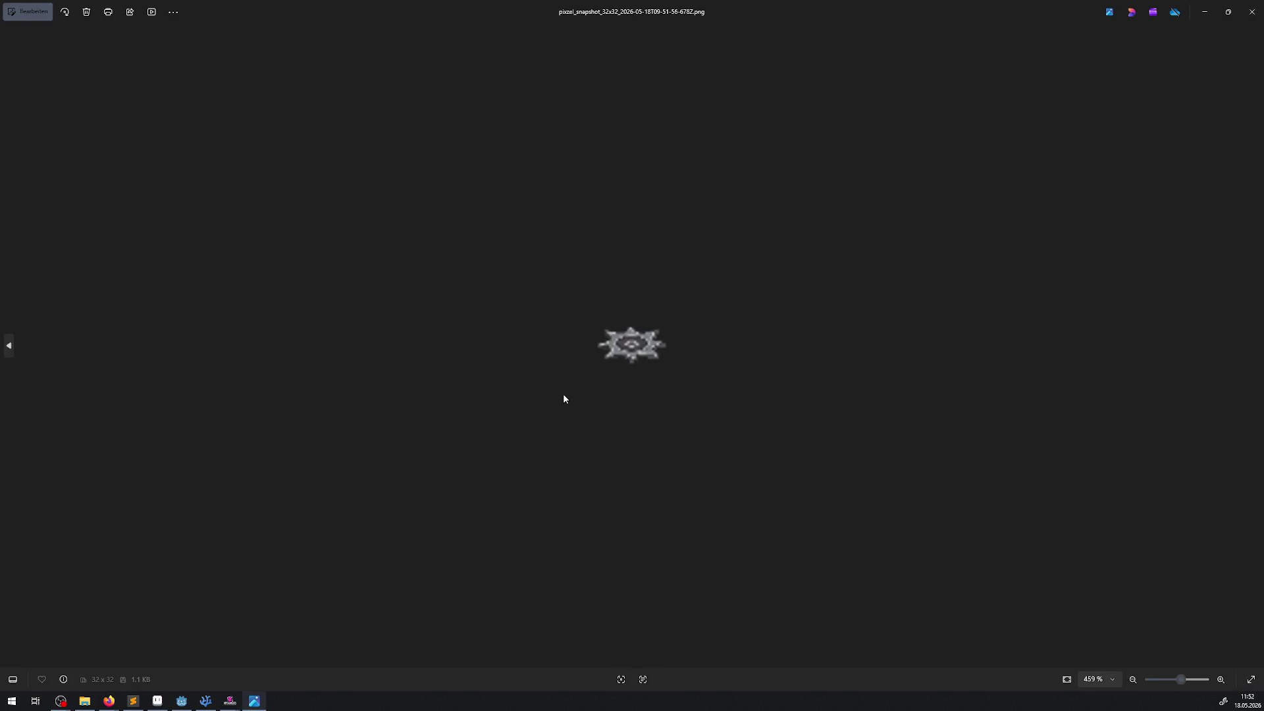
pyautogui.click(1252, 12)
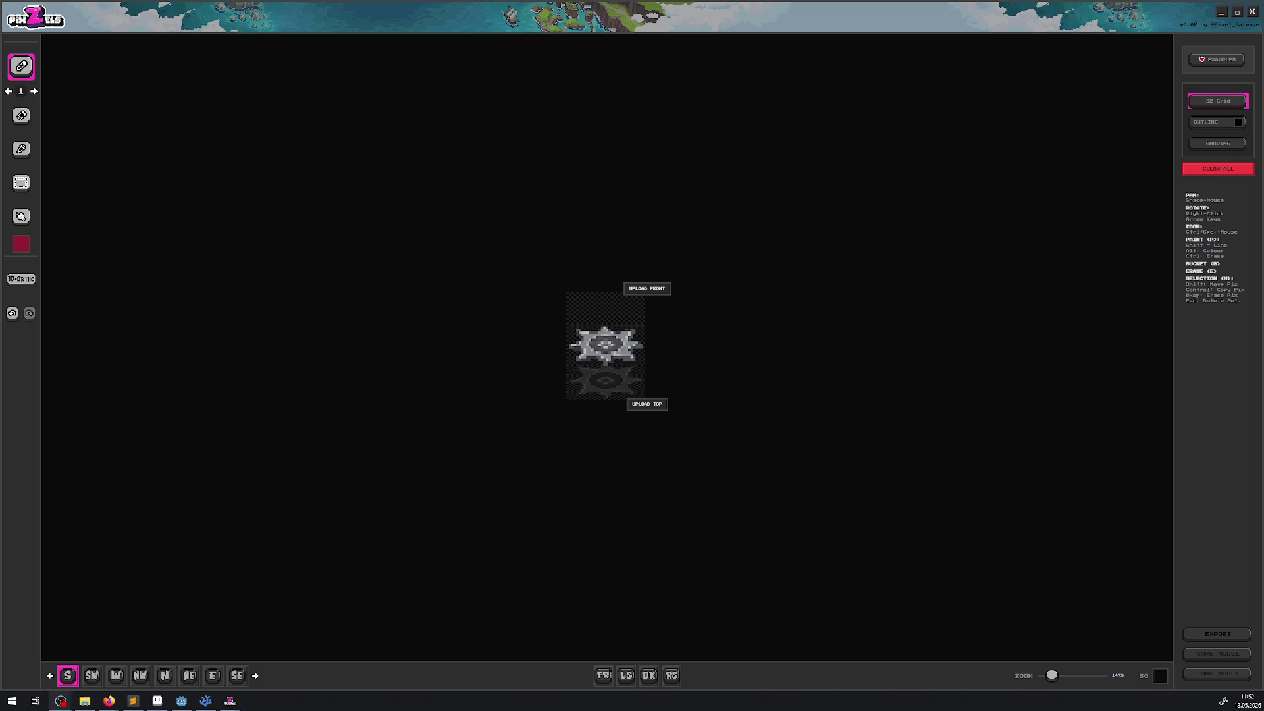
# Export the 16-direction 64×64 spritesheet (1024×64) to the Desktop and zoom through its frames
pyautogui.click(285, 152)
pyautogui.click(1220, 107)
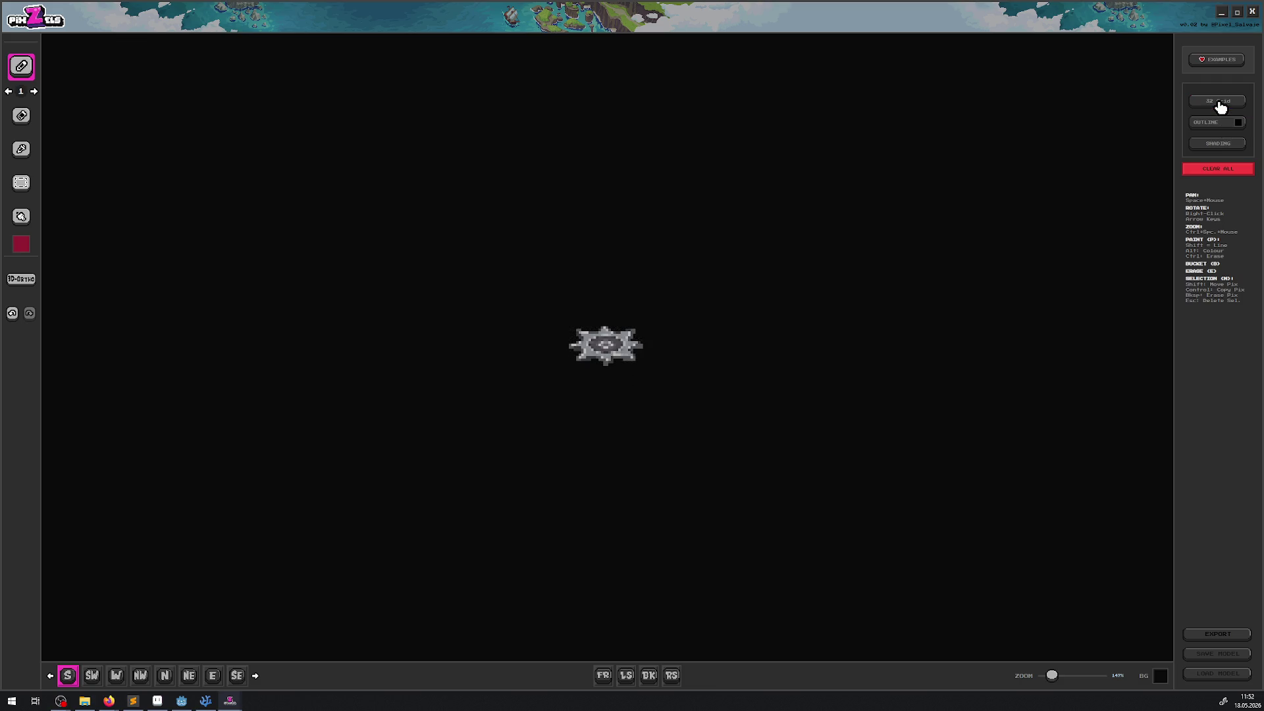
pyautogui.click(1220, 106)
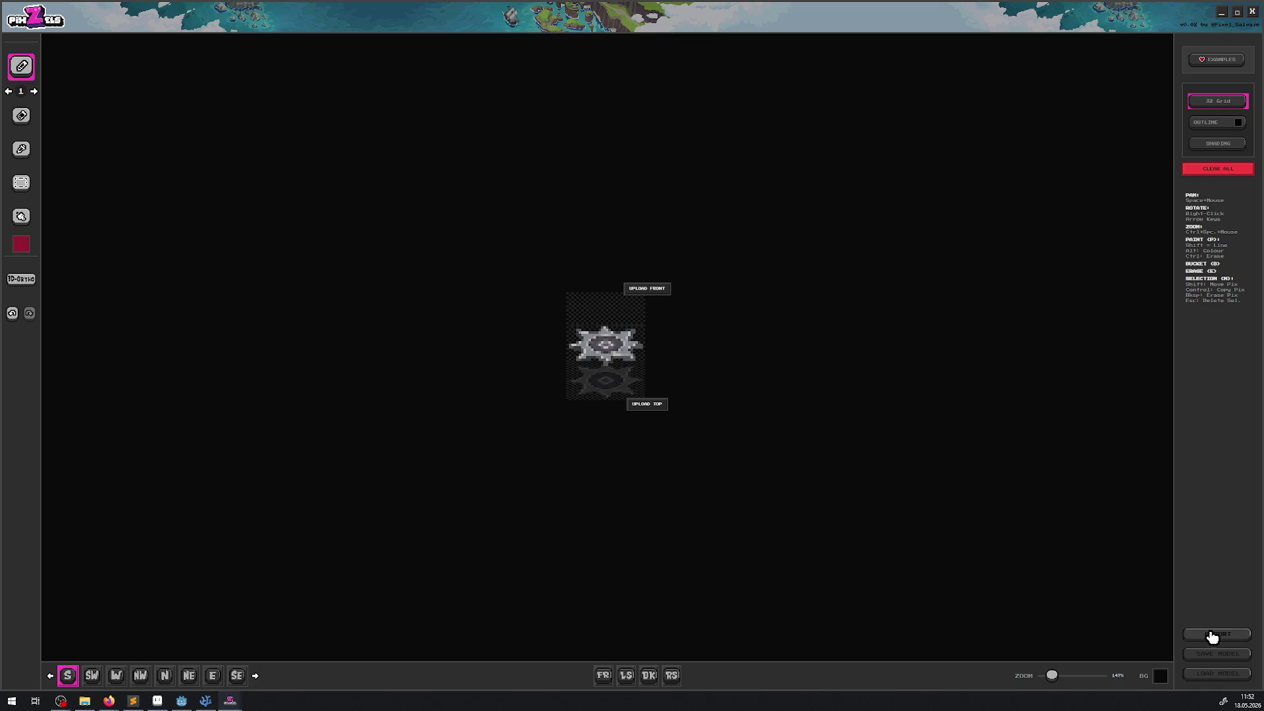
pyautogui.click(1215, 634)
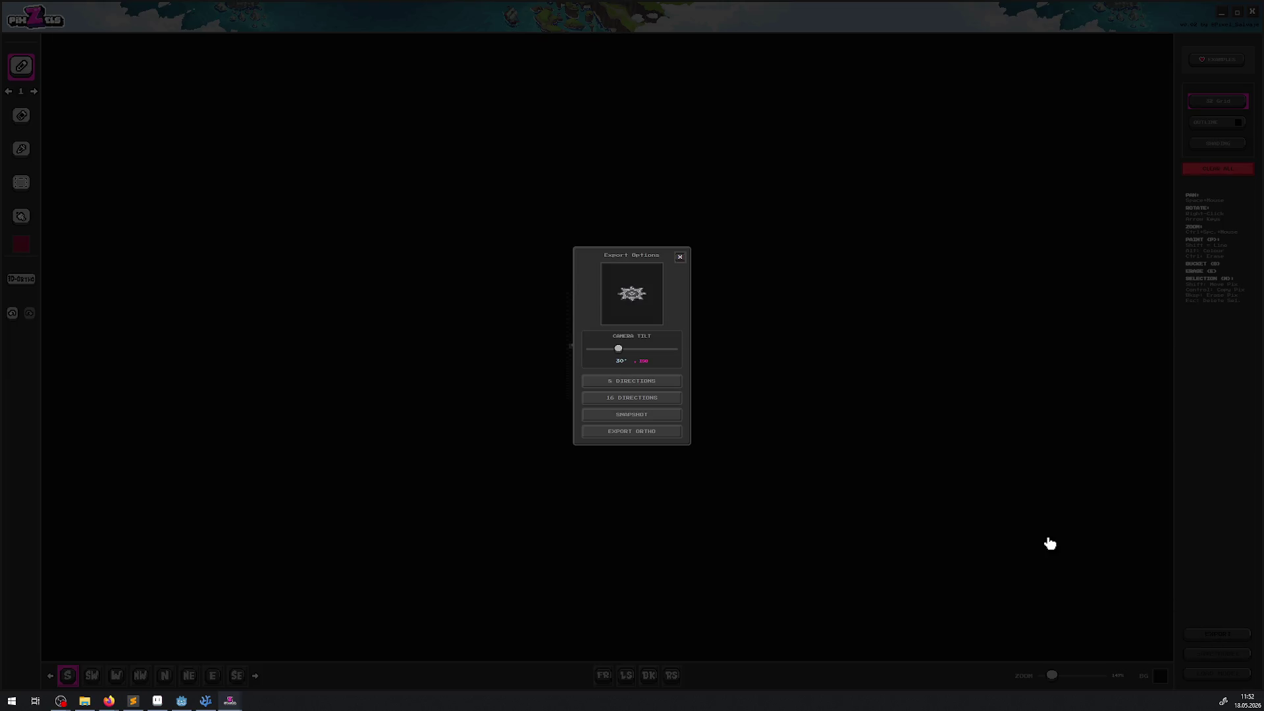
pyautogui.click(644, 400)
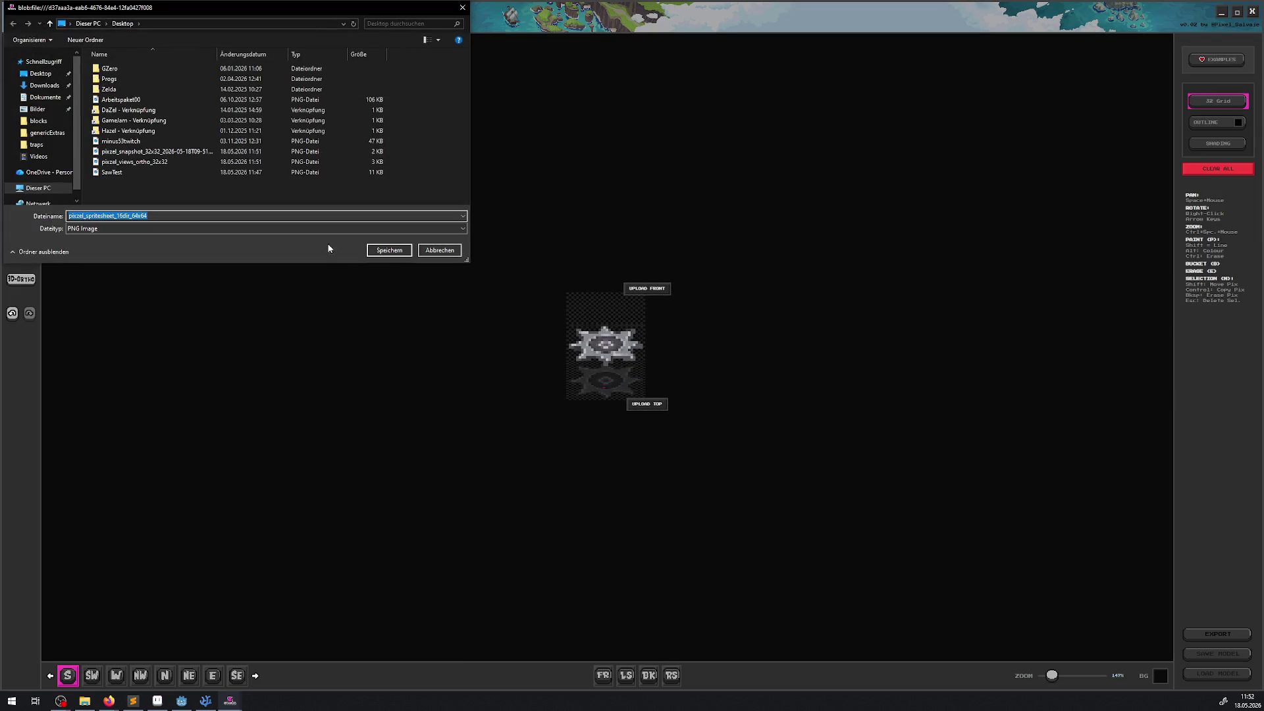
pyautogui.click(389, 251)
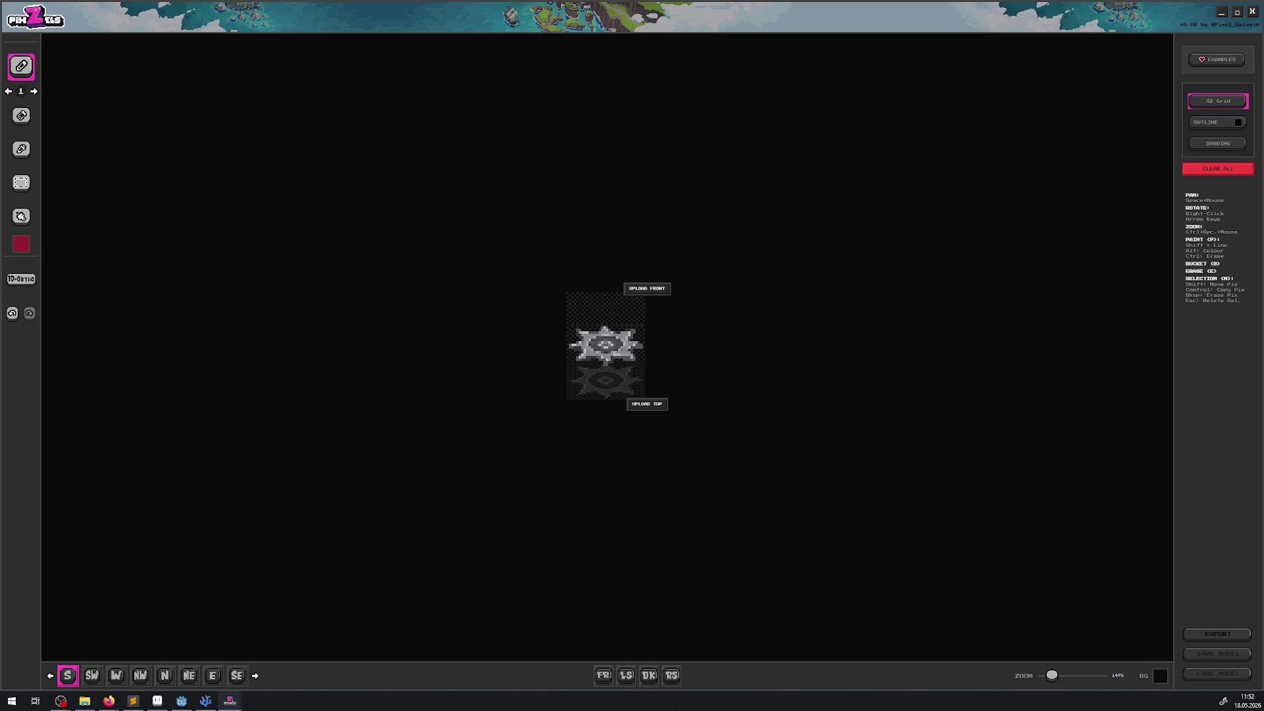
pyautogui.scroll(4, 432, 382)
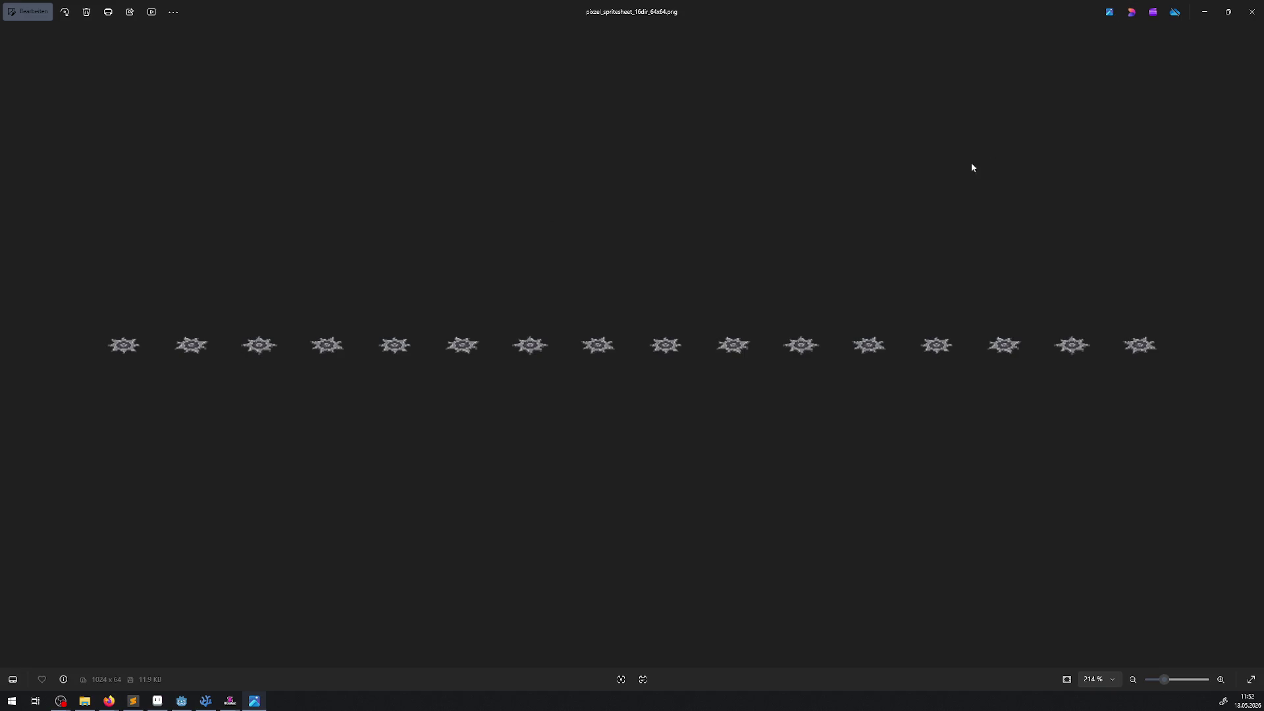
pyautogui.scroll(5, 624, 381)
pyautogui.click(1251, 11)
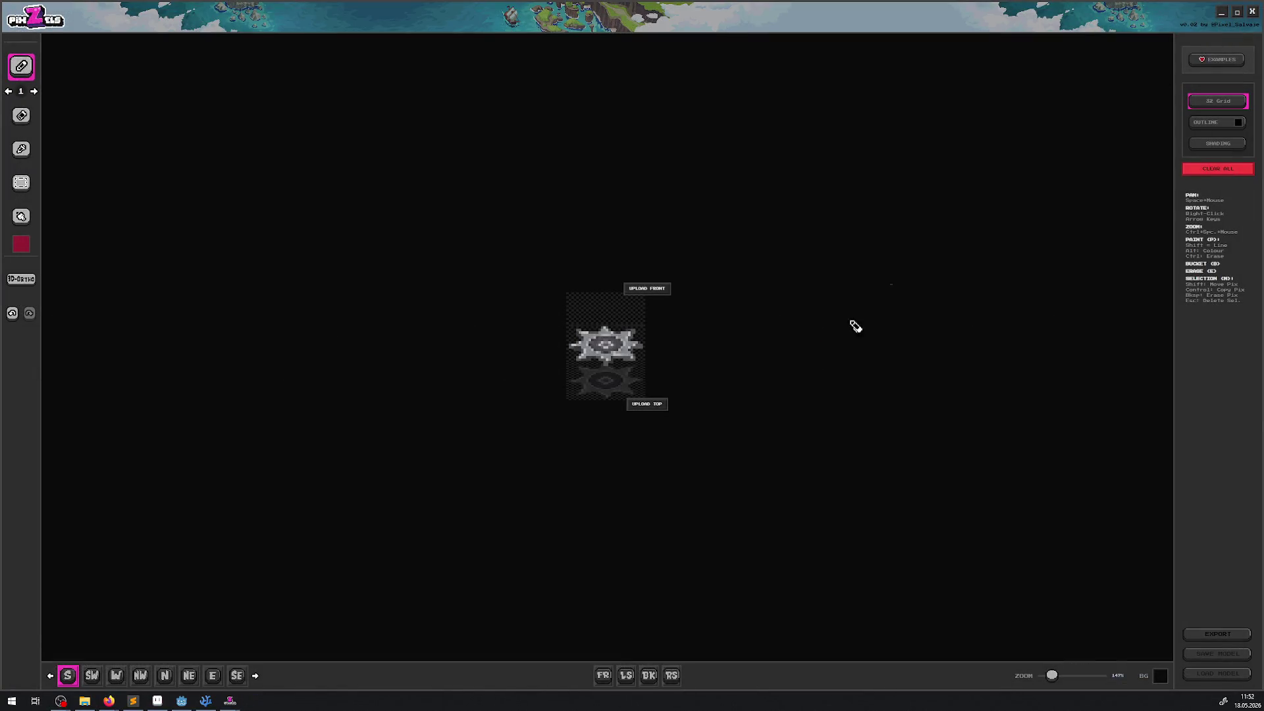
# Flatten the camera tilt in the export options
pyautogui.click(1218, 636)
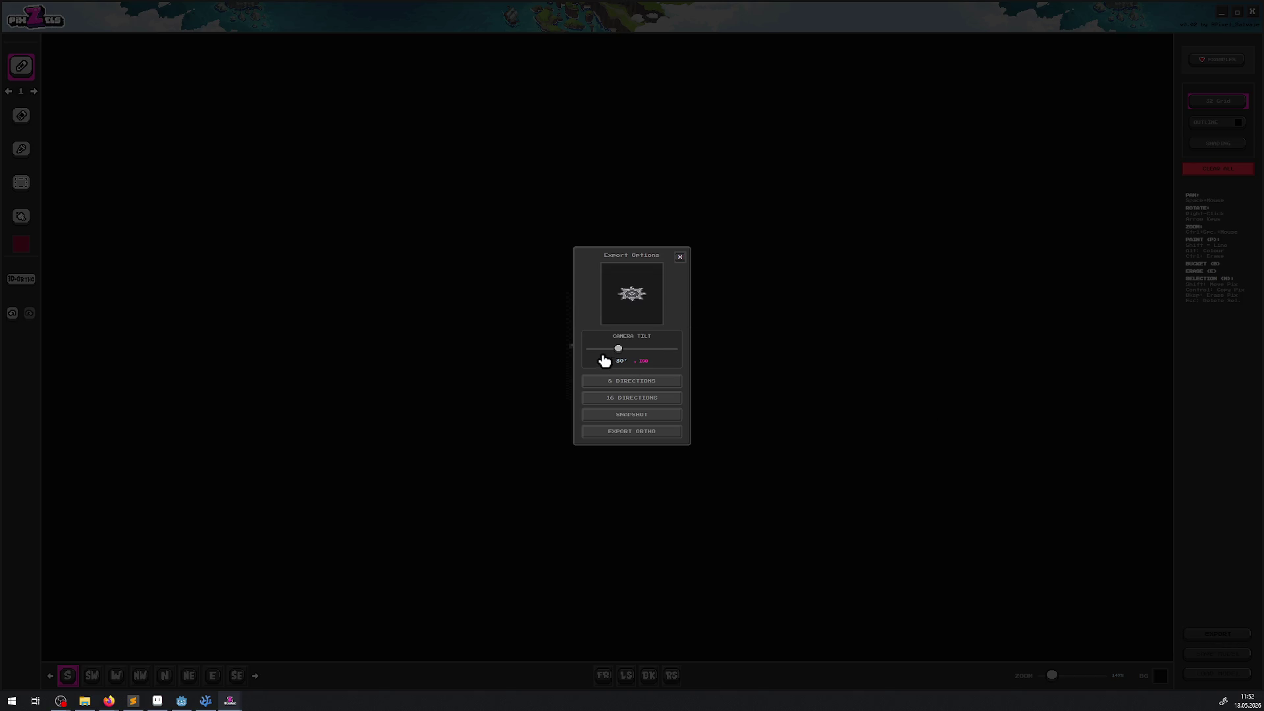
pyautogui.moveTo(619, 350)
pyautogui.mouseDown()
pyautogui.moveTo(565, 356)
pyautogui.moveTo(900, 361)
pyautogui.mouseUp()
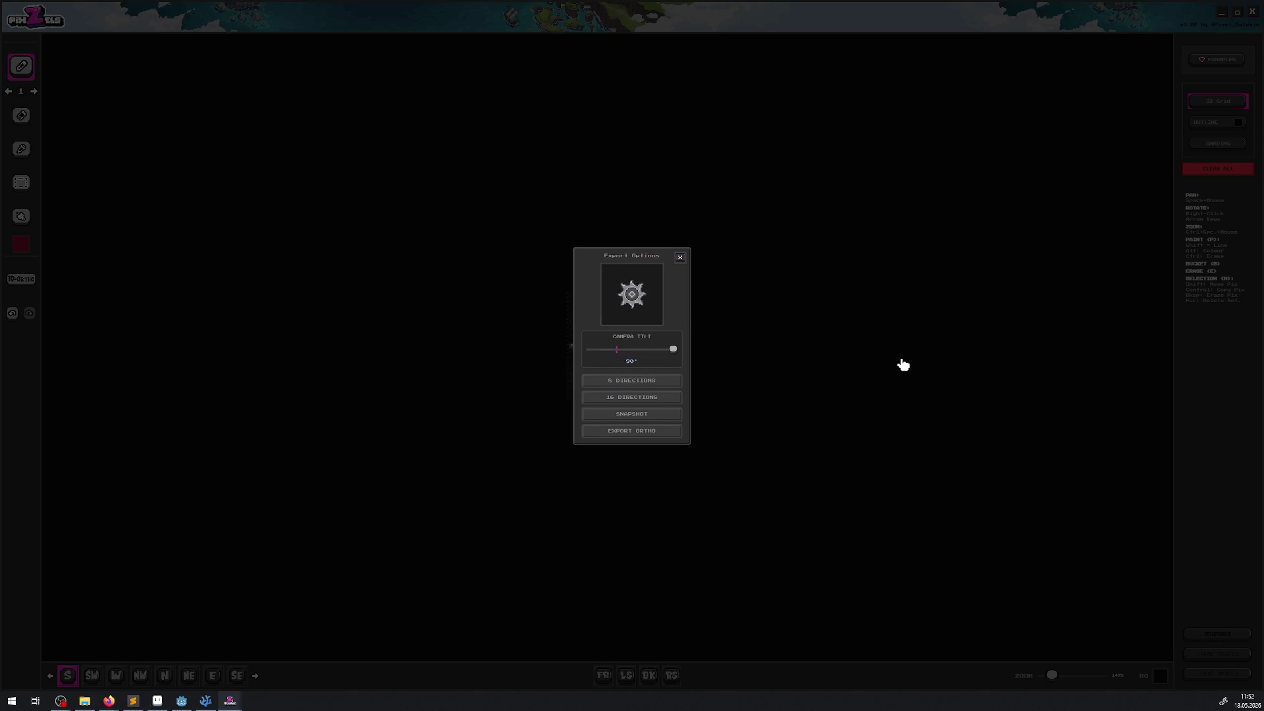
pyautogui.click(900, 361)
# Re-export the 16-direction spritesheet to the Desktop, replacing the existing PNG
pyautogui.click(1221, 634)
pyautogui.click(645, 398)
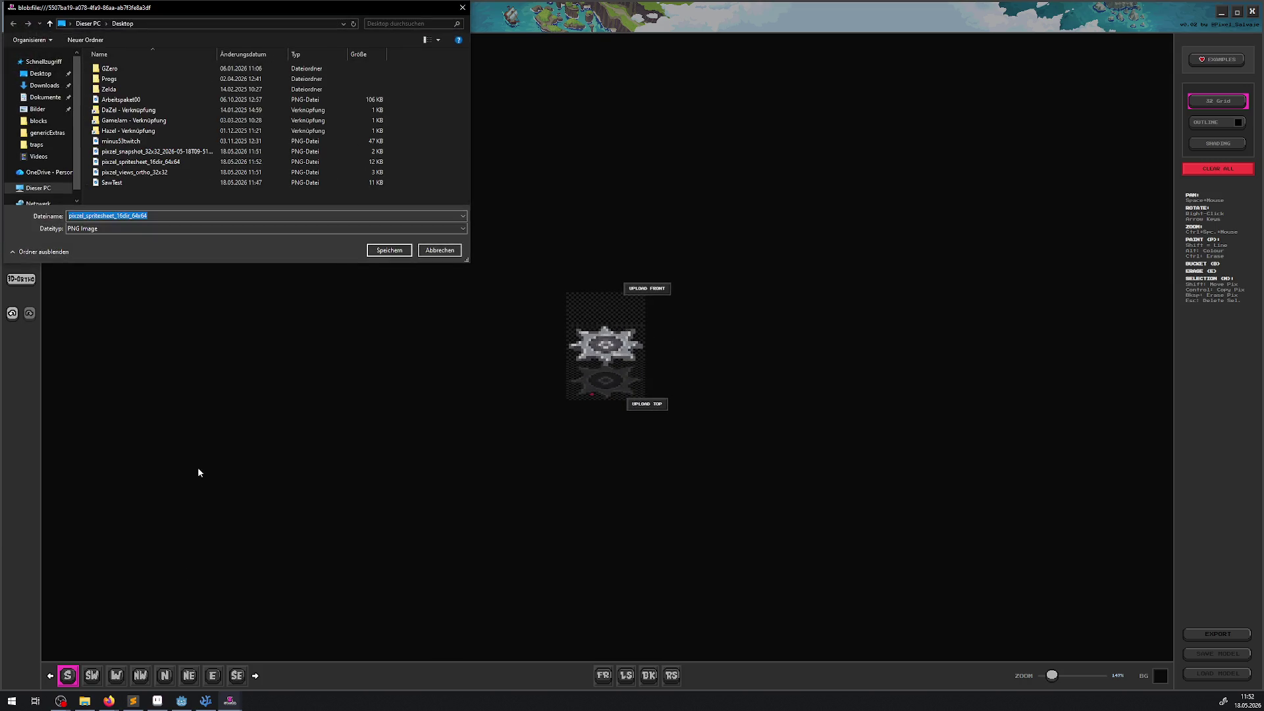
pyautogui.click(388, 251)
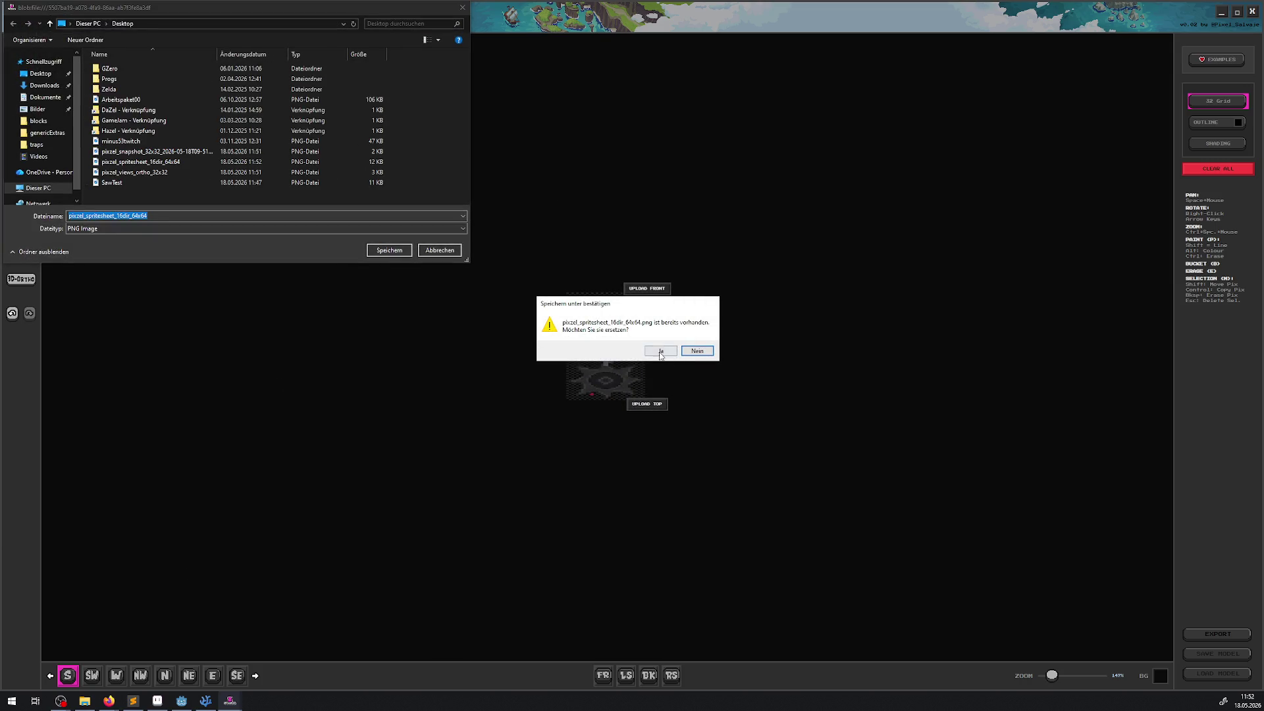
pyautogui.click(657, 351)
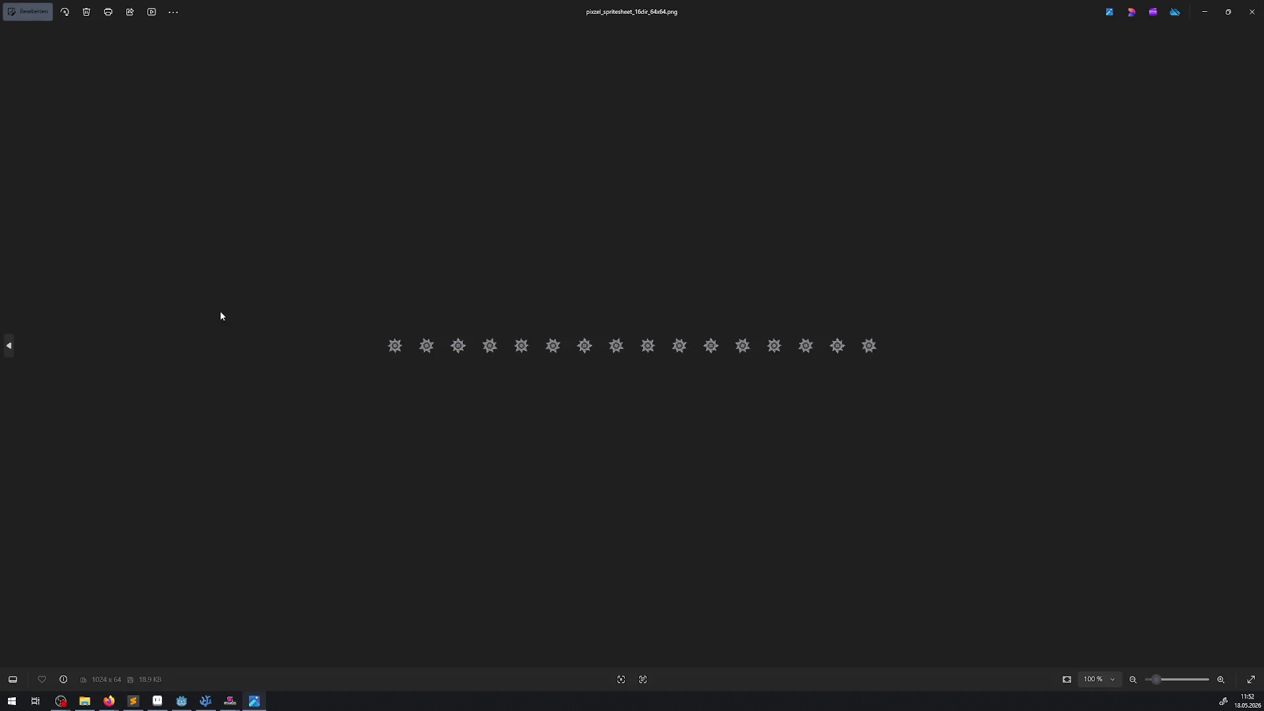
# Zoom in on the 1024×64 saw spritesheet in Photos, then close the viewer
pyautogui.scroll(3, 576, 370)
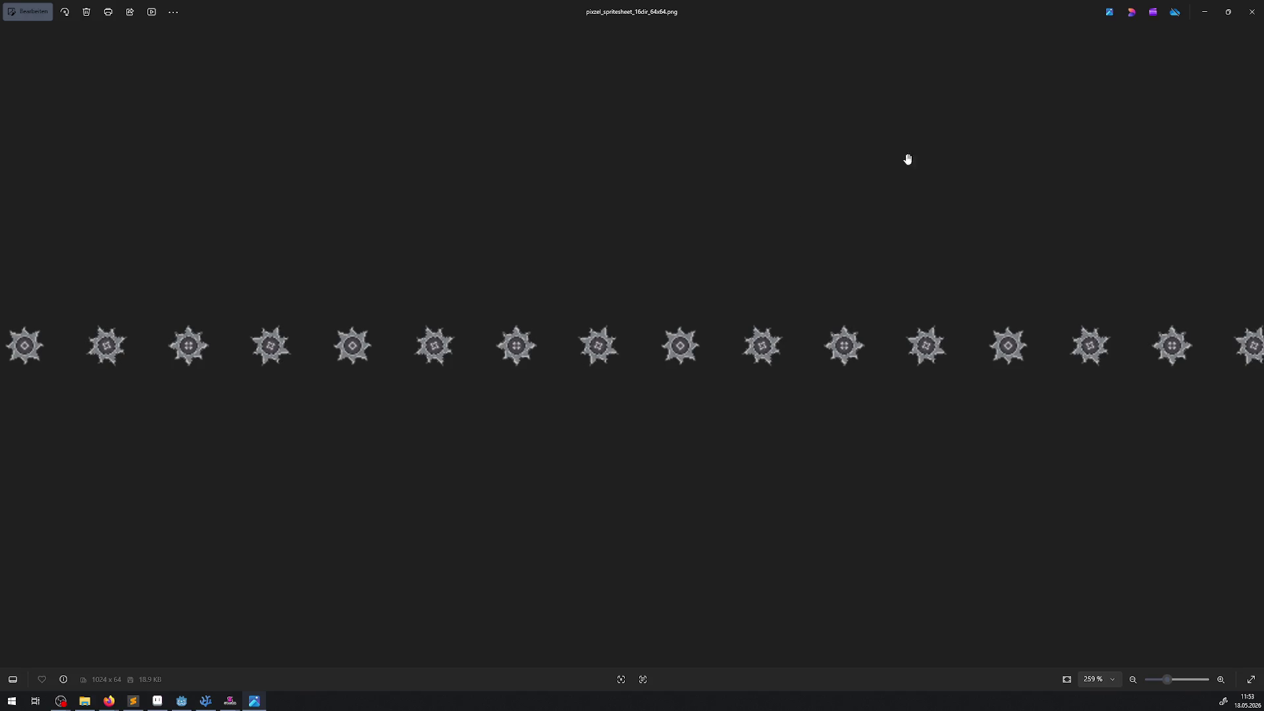
pyautogui.click(1252, 12)
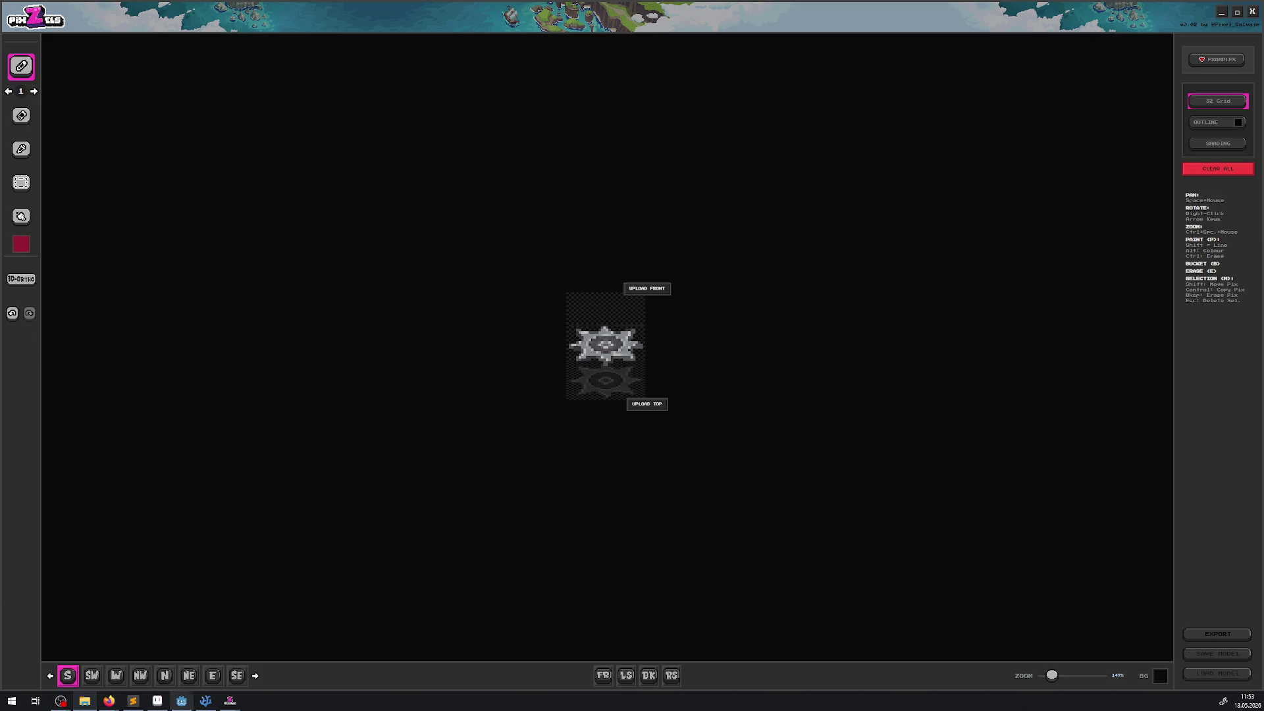
# Close the four leftover Save Export dialogs from the PixZels taskbar previews
pyautogui.moveTo(239, 707)
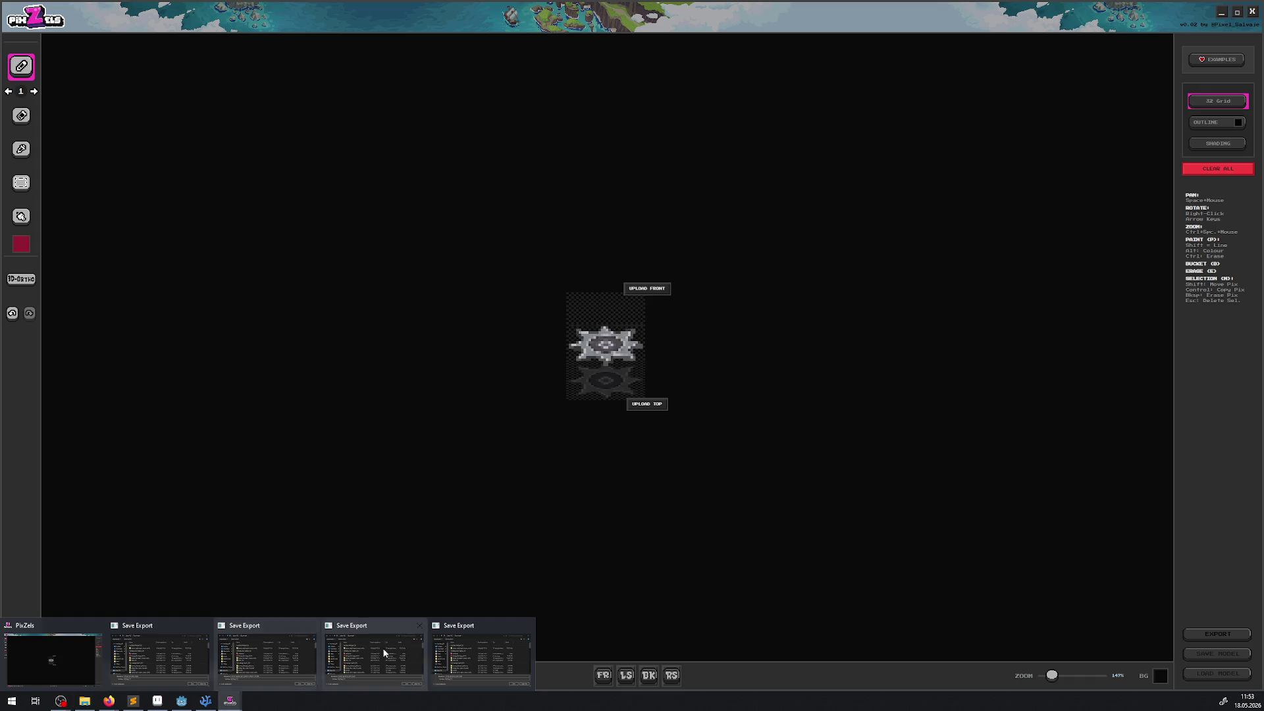
pyautogui.click(528, 626)
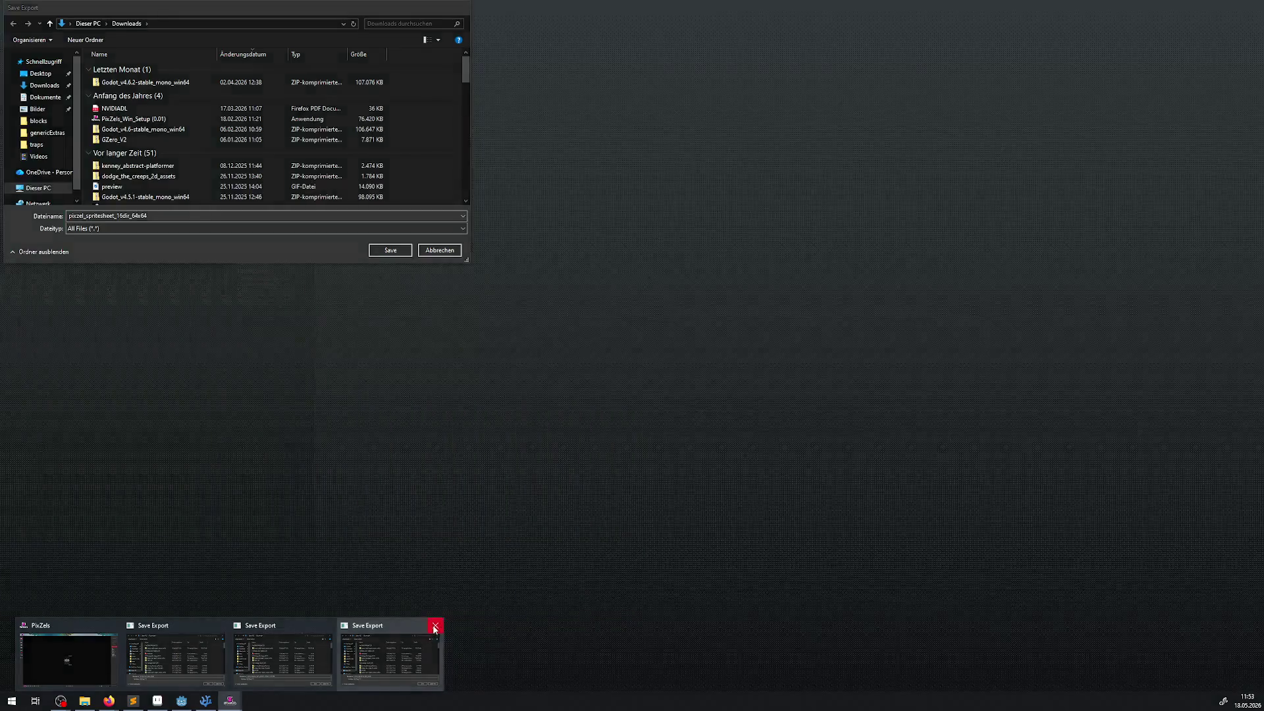
pyautogui.click(437, 627)
pyautogui.click(380, 630)
pyautogui.click(331, 627)
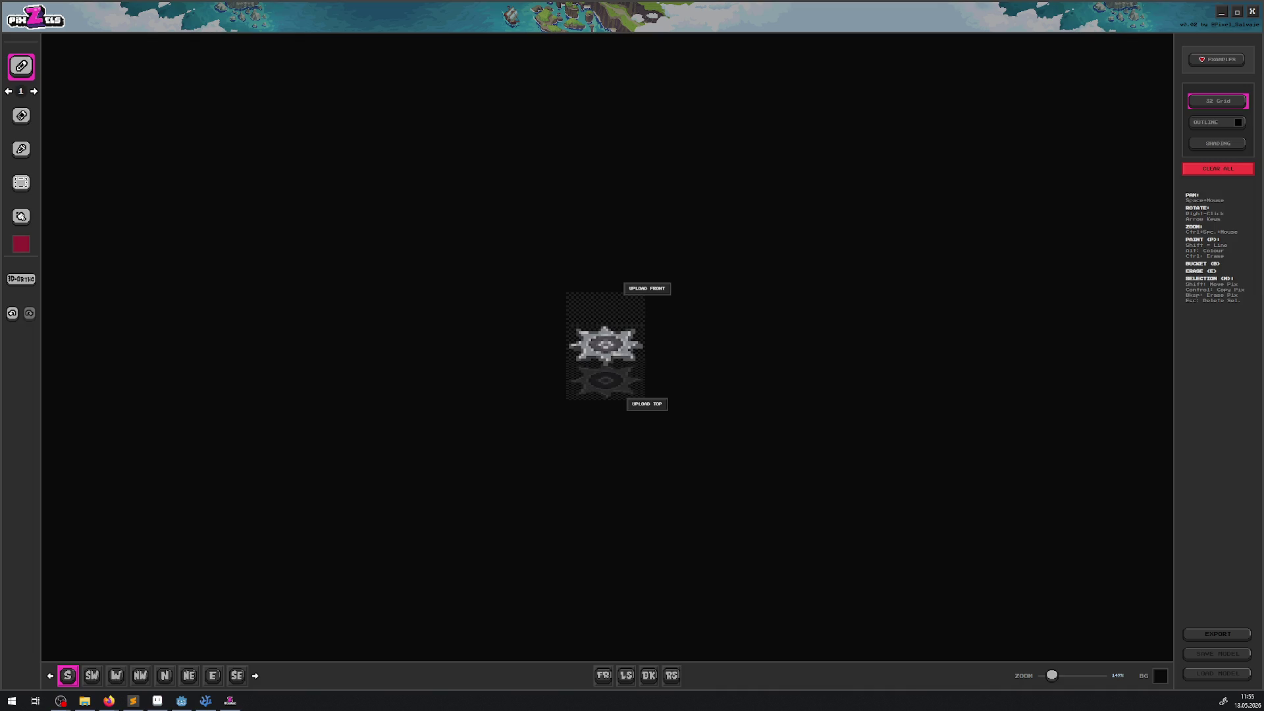
# Delete the eight old frames (0–7) from the saw sprite's animation in Godot
pyautogui.click(181, 700)
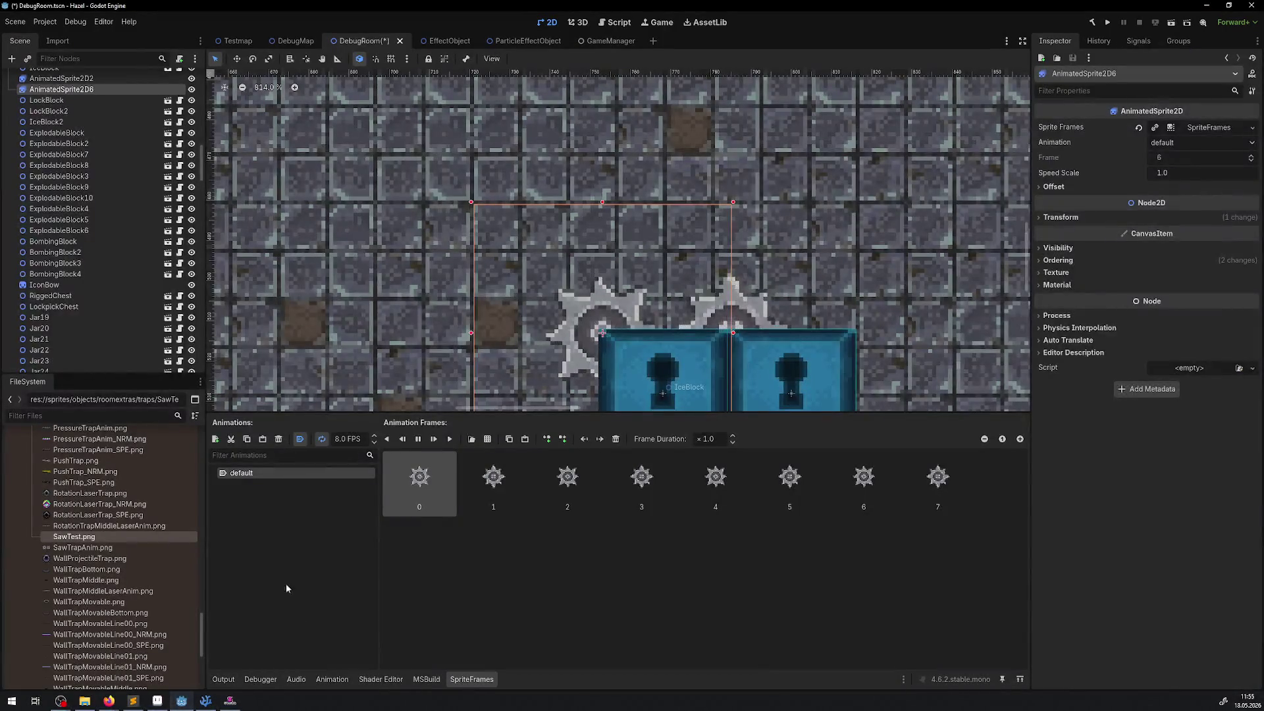
pyautogui.click(912, 501)
pyautogui.keyDown('shift'); pyautogui.click(428, 484); pyautogui.keyUp('shift')
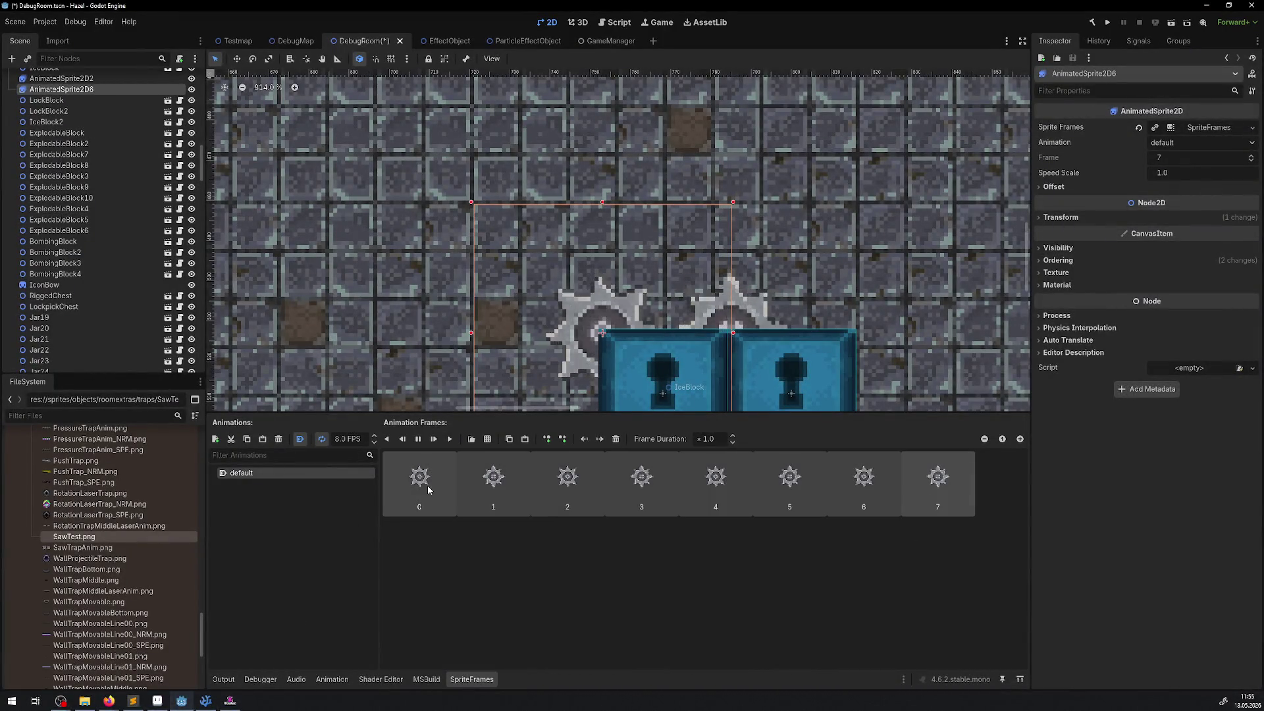
pyautogui.press('Delete')
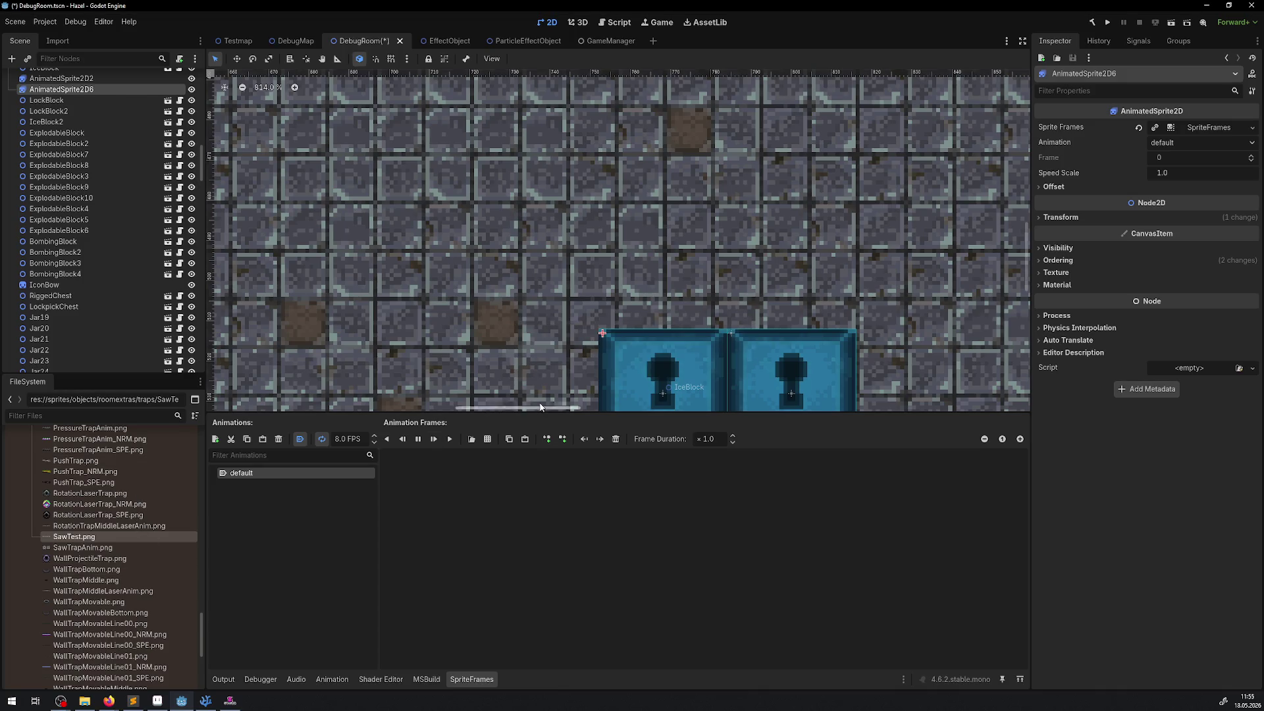
# Add all 16 frames sliced horizontally from SawTest.png and save the DebugRoom scene
pyautogui.click(488, 439)
pyautogui.click(784, 278)
pyautogui.doubleClick(781, 296)
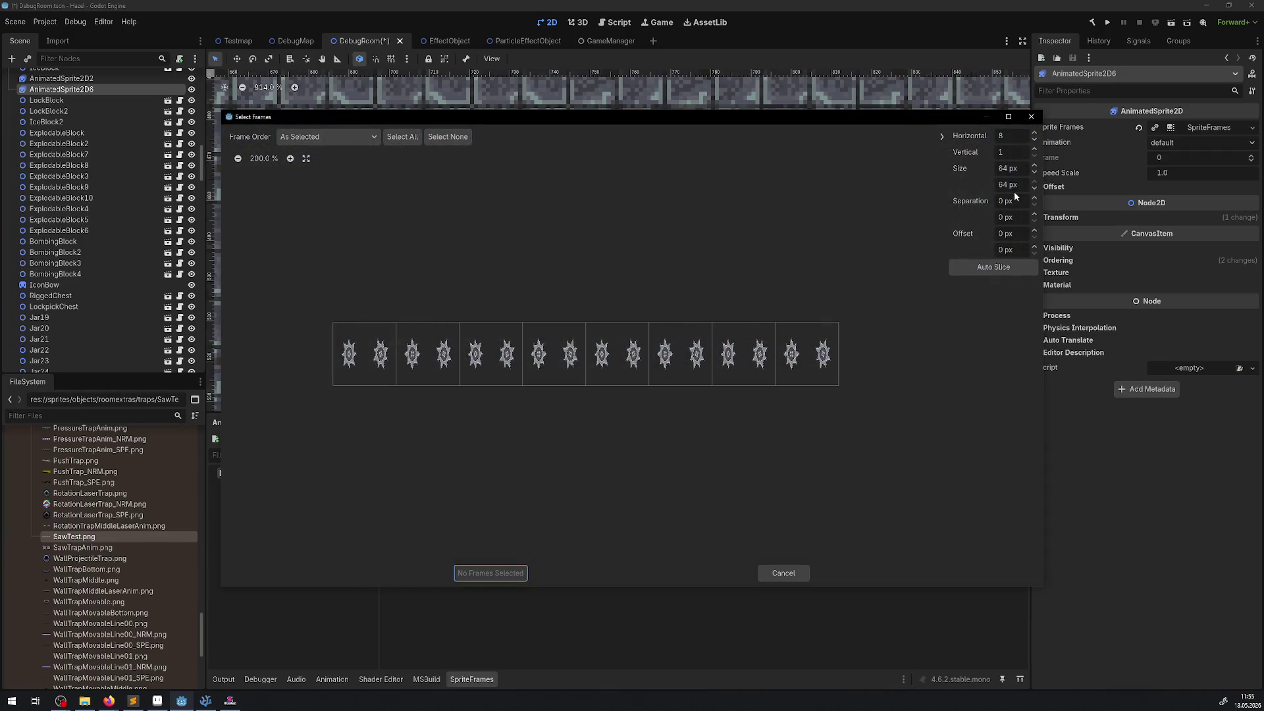
pyautogui.scroll(8, 1033, 136)
pyautogui.write('16')
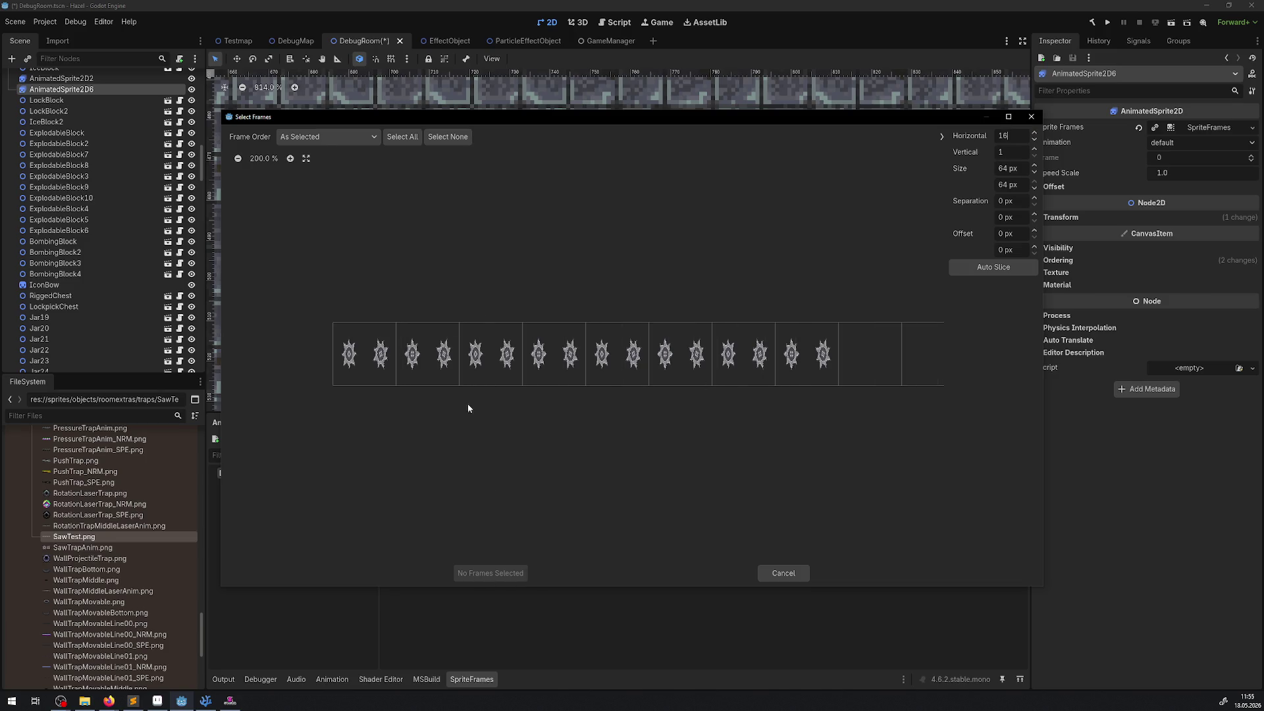
pyautogui.click(402, 137)
pyautogui.click(493, 572)
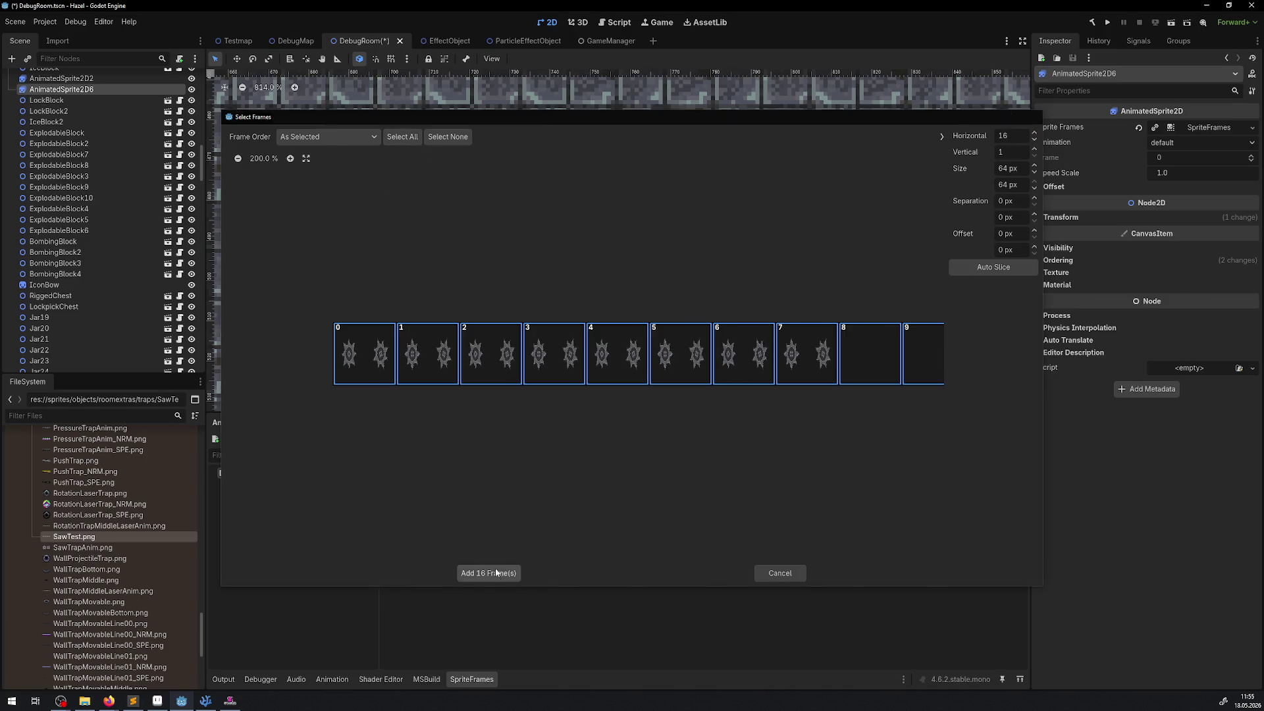
pyautogui.hotkey('ctrl', 's')
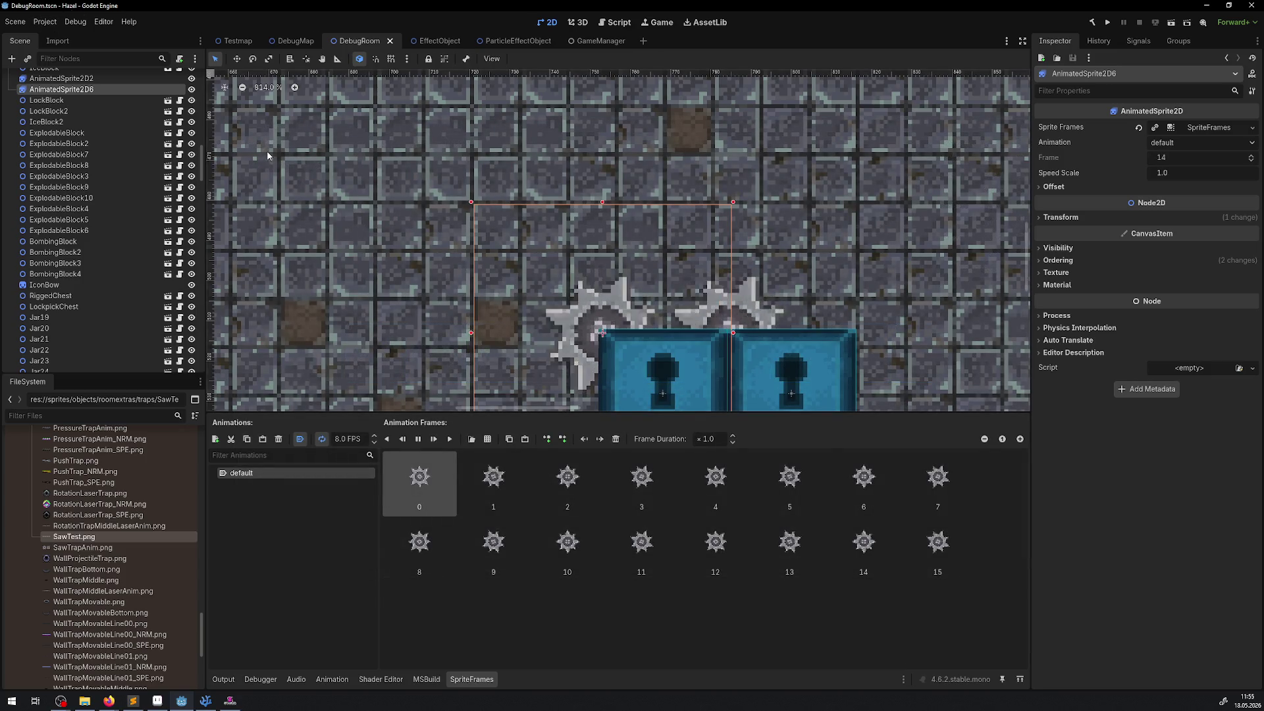
pyautogui.scroll(-3, 678, 242)
pyautogui.scroll(-2, 754, 270)
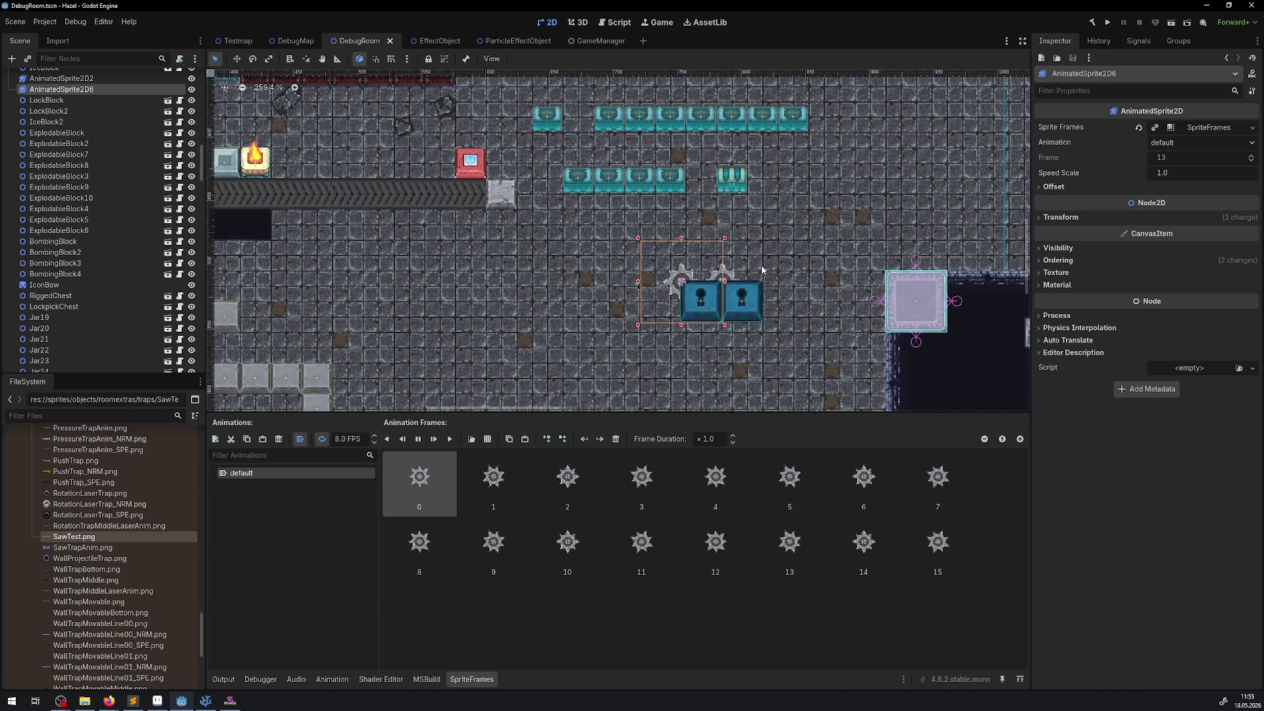
# Set the saw animation's playback speed to 16 FPS
pyautogui.click(348, 438)
pyautogui.write('16')
pyautogui.press('Return')
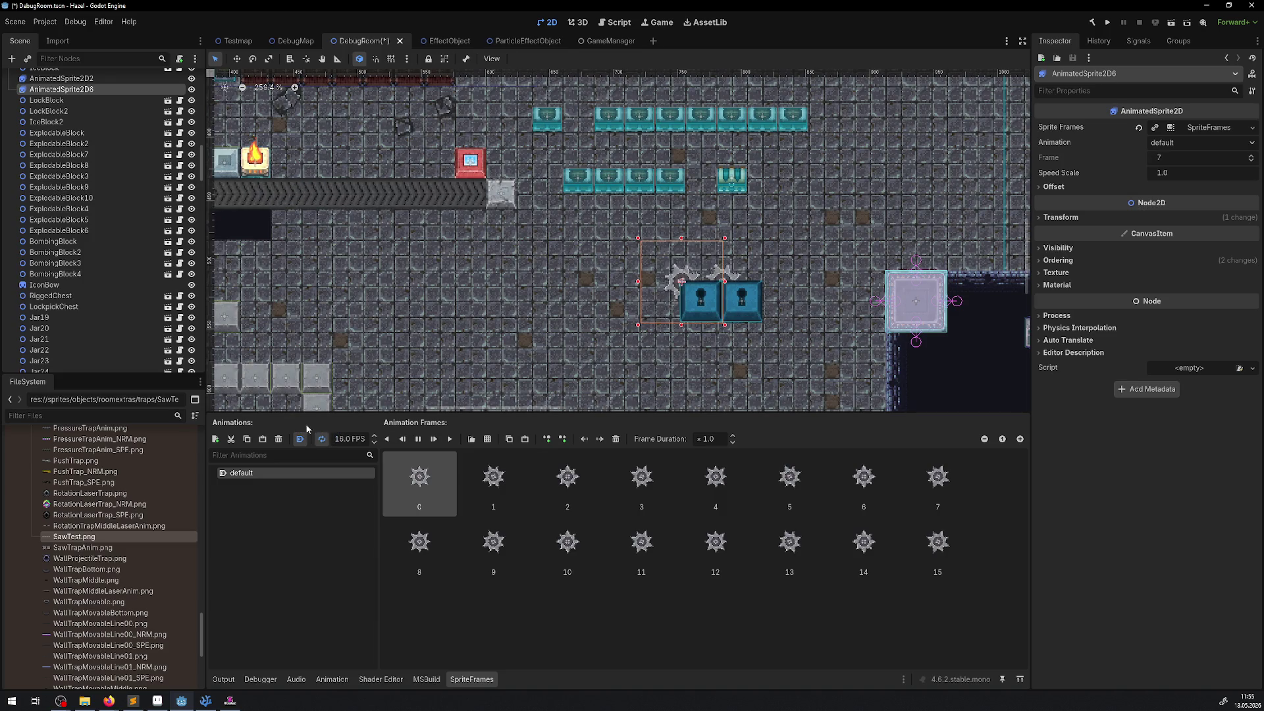
# Select AnimatedSprite2D2 and make its Sprite Frames resource unique
pyautogui.click(753, 326)
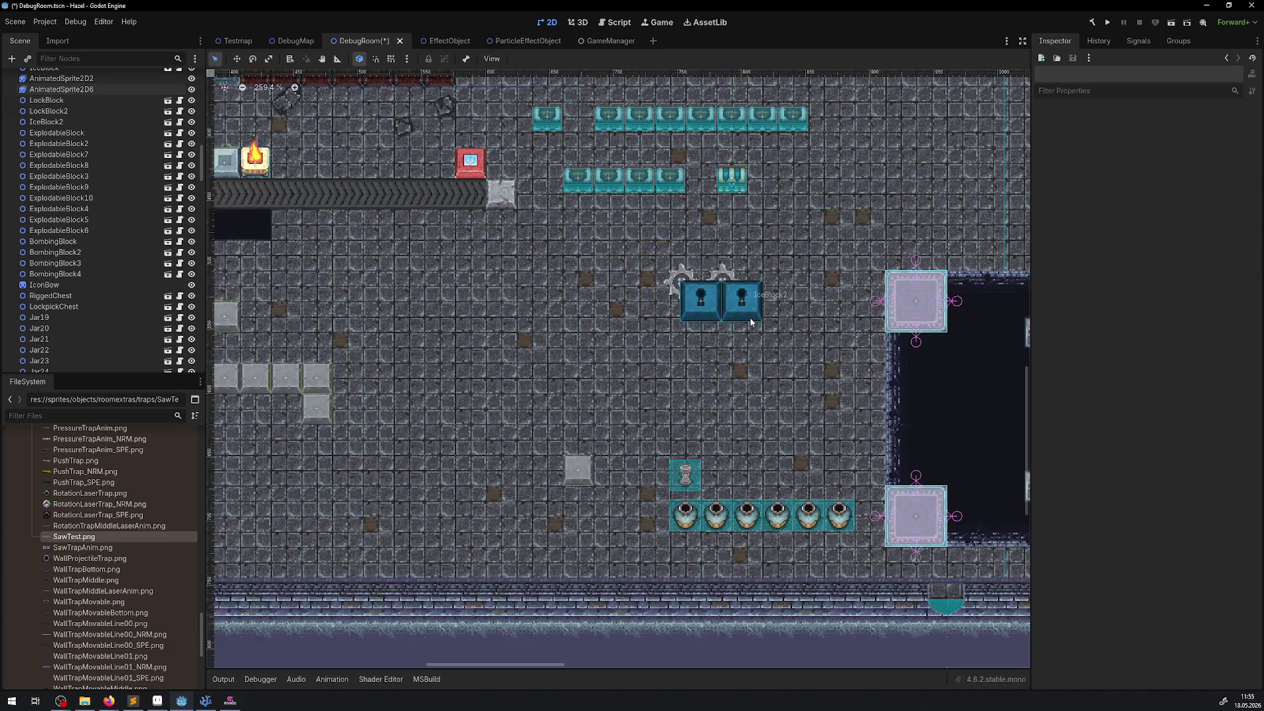
pyautogui.scroll(5, 749, 318)
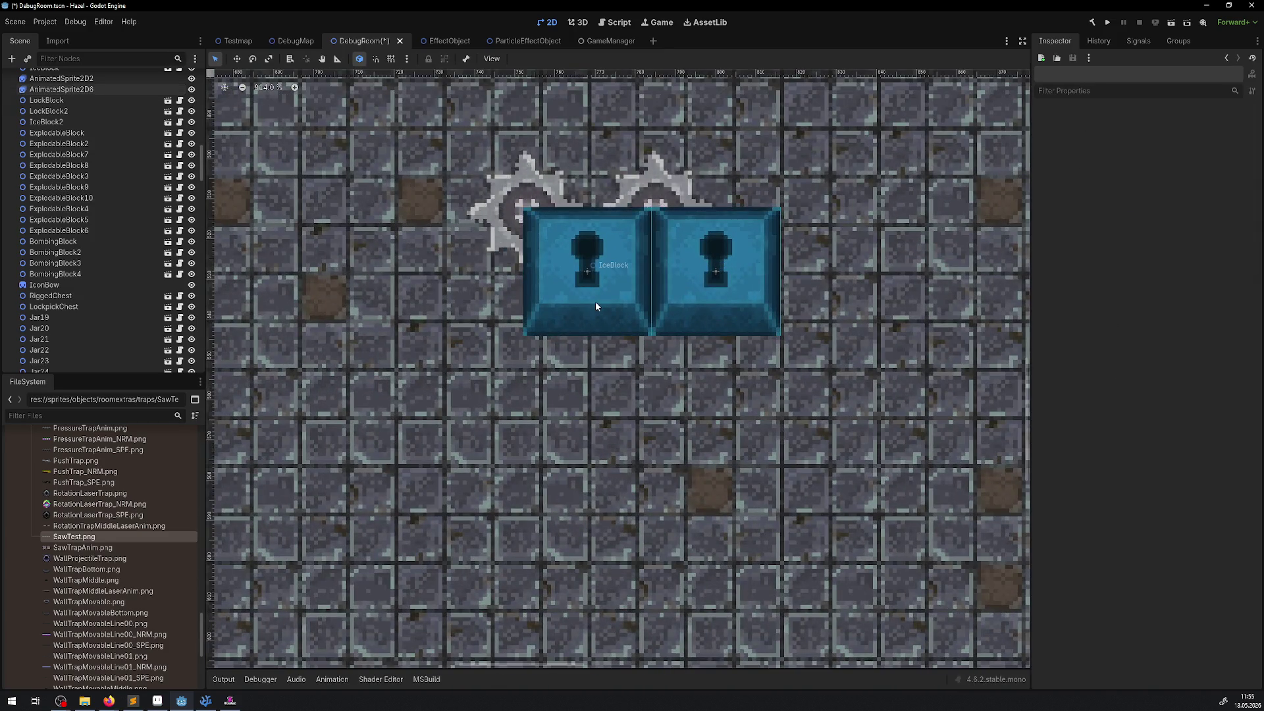
pyautogui.click(673, 188)
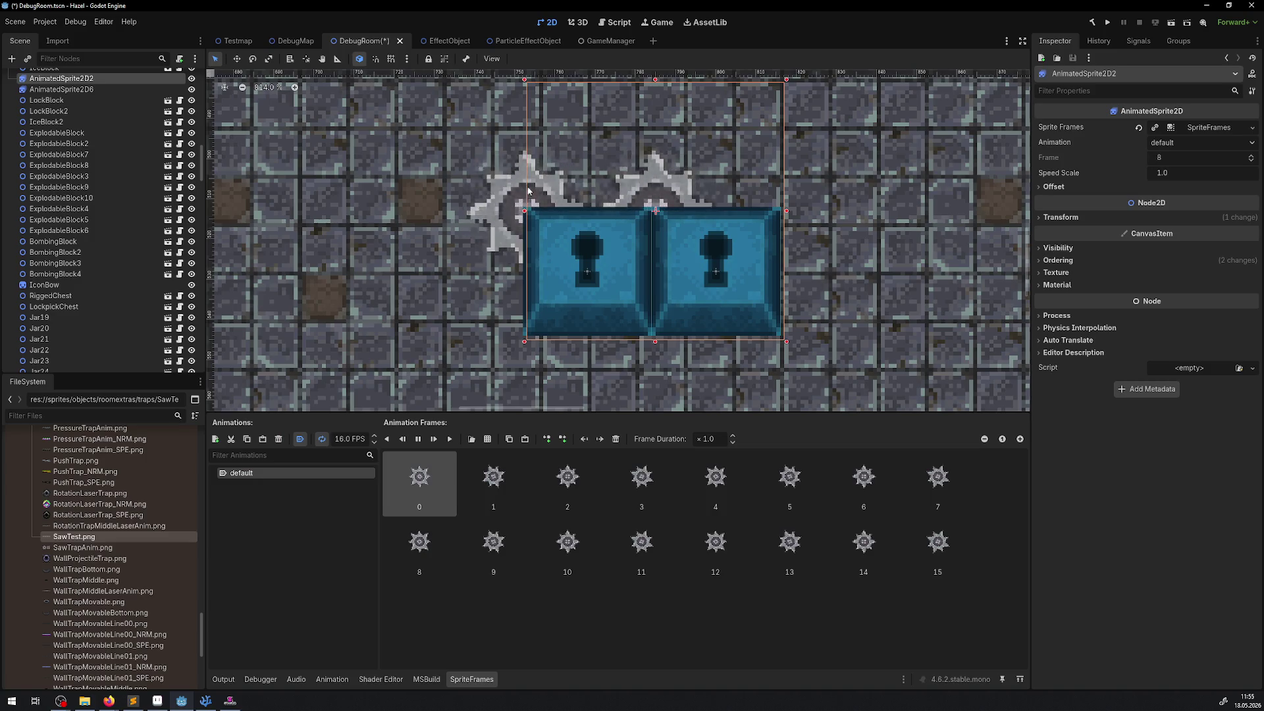
pyautogui.click(673, 187)
pyautogui.moveTo(673, 188); pyautogui.dragTo(651, 229)
pyautogui.click(651, 229)
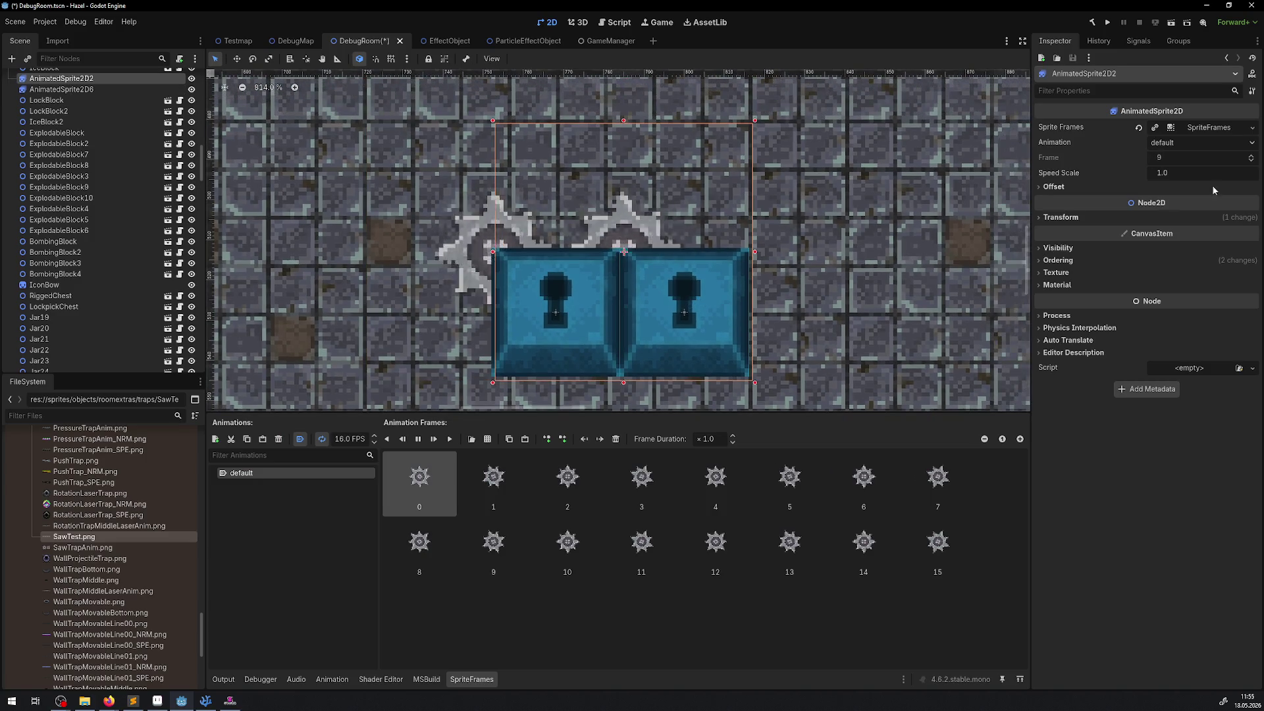
pyautogui.click(1253, 144)
pyautogui.click(1253, 128)
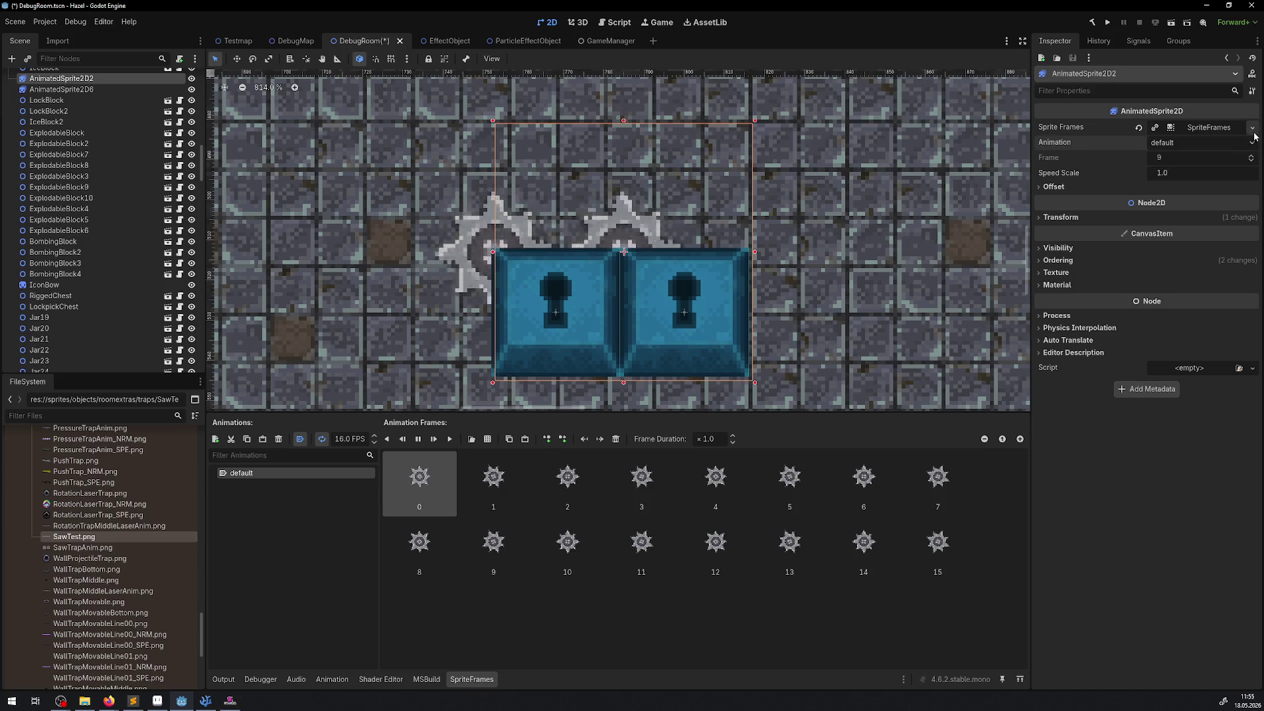
pyautogui.click(1253, 128)
pyautogui.click(1218, 223)
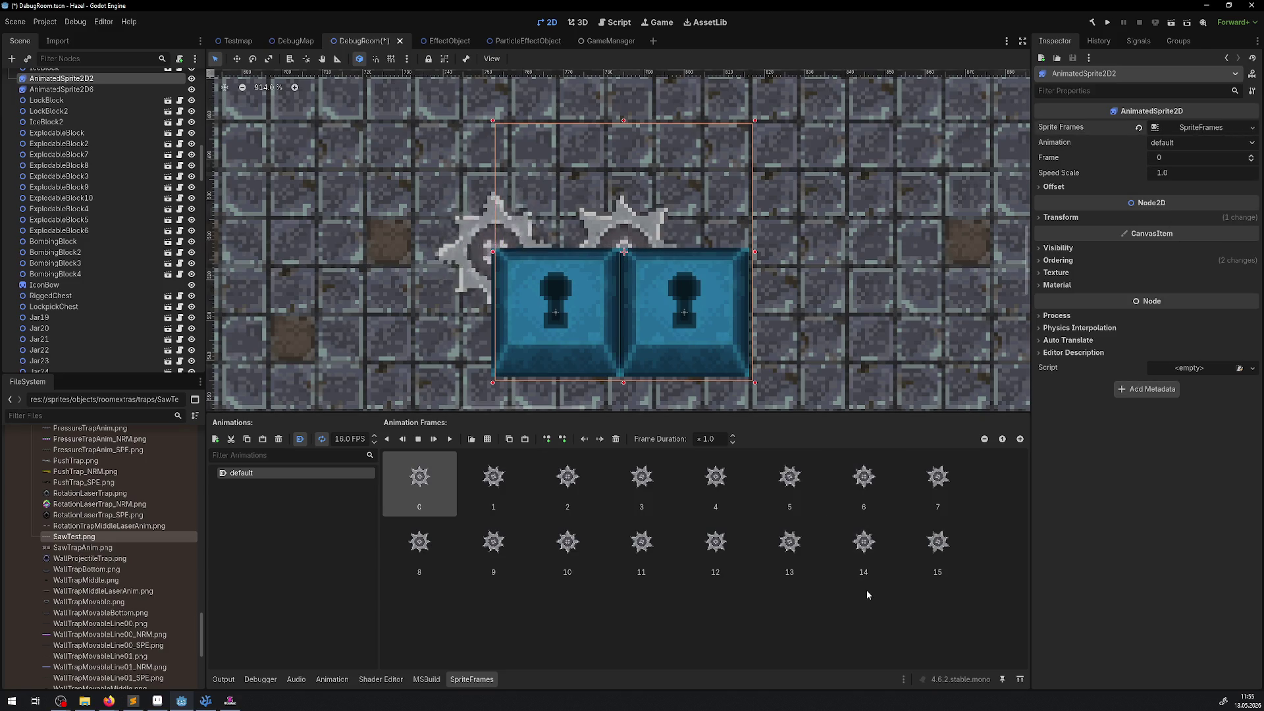
# Select and delete all sixteen frames (0–15) from AnimatedSprite2D2's animation
pyautogui.click(938, 543)
pyautogui.keyDown('shift'); pyautogui.click(428, 481); pyautogui.keyUp('shift')
pyautogui.press('Delete')
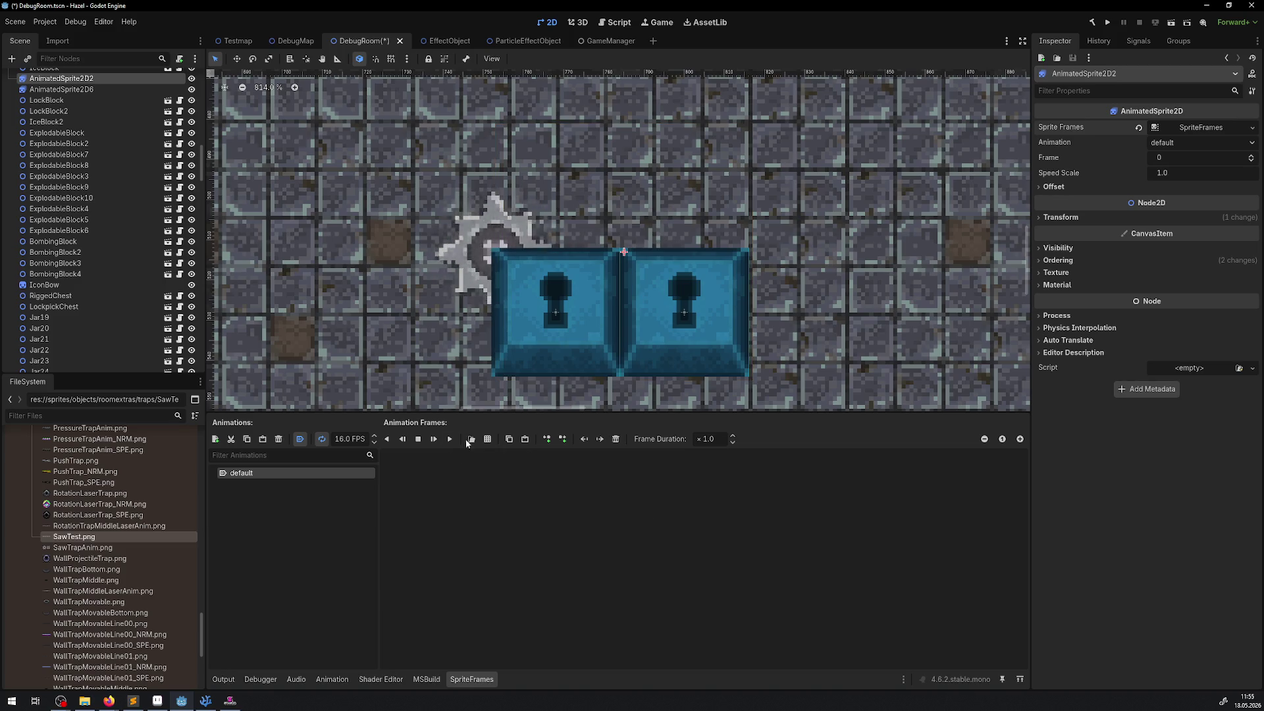
# Add two frames sliced from SawTrapAnim.png (1 row, 2 columns) to AnimatedSprite2D2
pyautogui.click(471, 439)
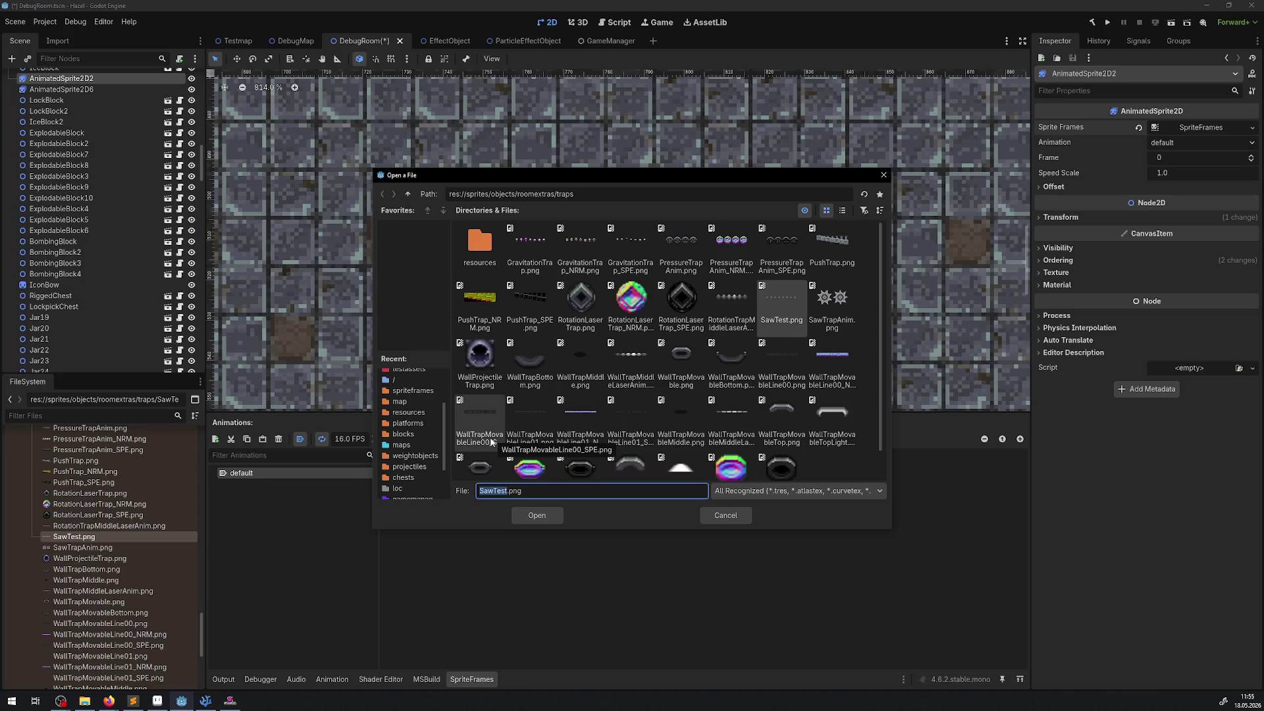
pyautogui.doubleClick(836, 321)
pyautogui.click(1034, 156)
pyautogui.click(1034, 156)
pyautogui.click(1034, 156)
pyautogui.click(1034, 140)
pyautogui.click(1034, 140)
pyautogui.click(403, 136)
pyautogui.click(475, 574)
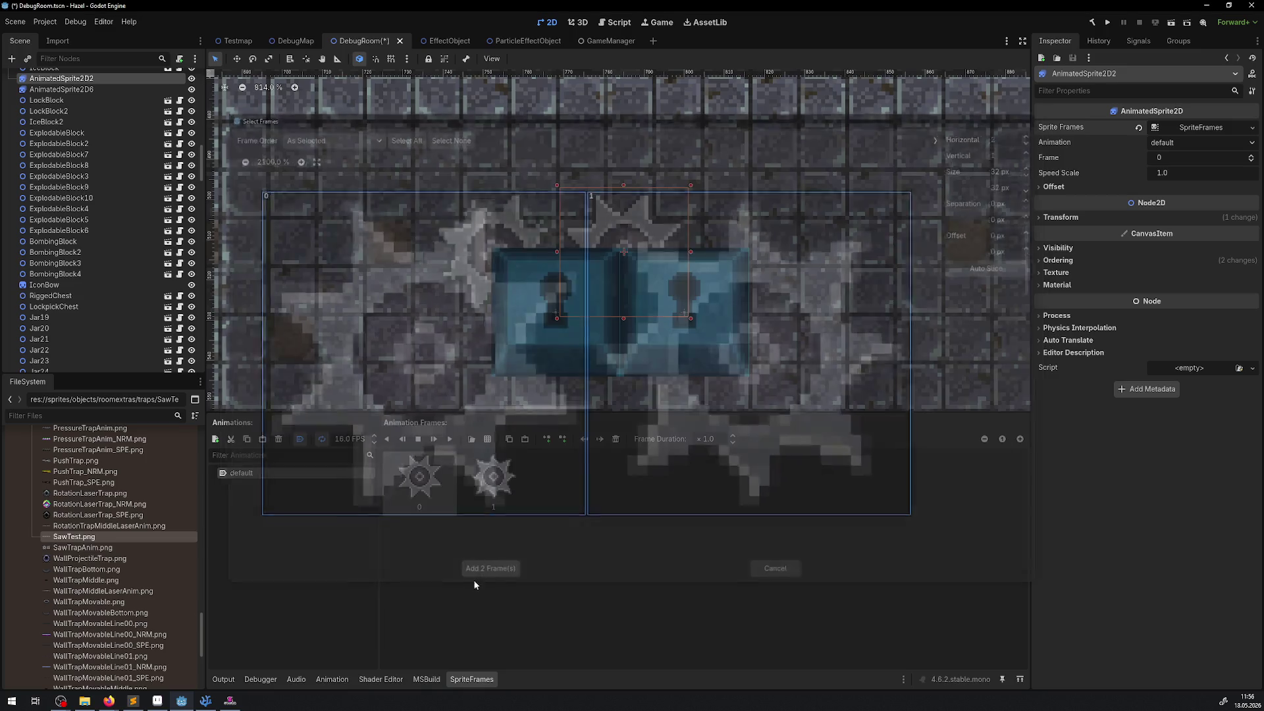
# Play the saw animation from the start and deselect the sprite
pyautogui.click(451, 440)
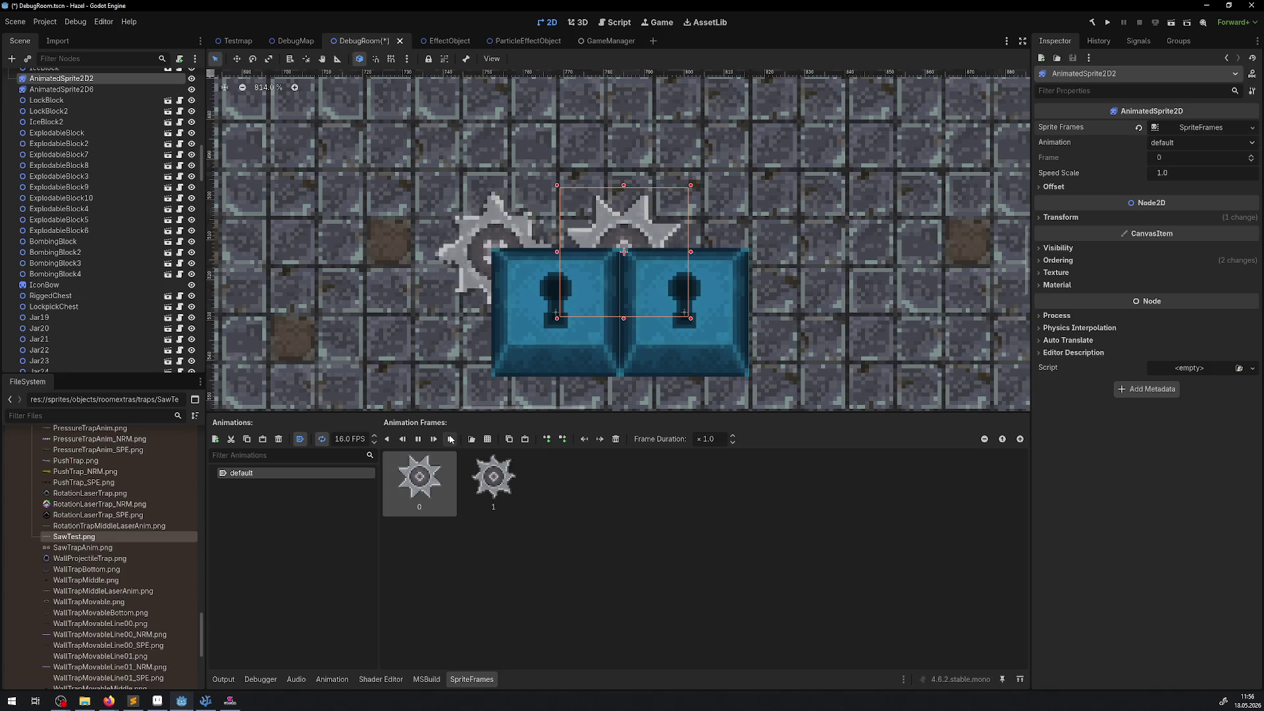
pyautogui.click(799, 251)
pyautogui.scroll(-5, 733, 249)
pyautogui.scroll(-3, 730, 251)
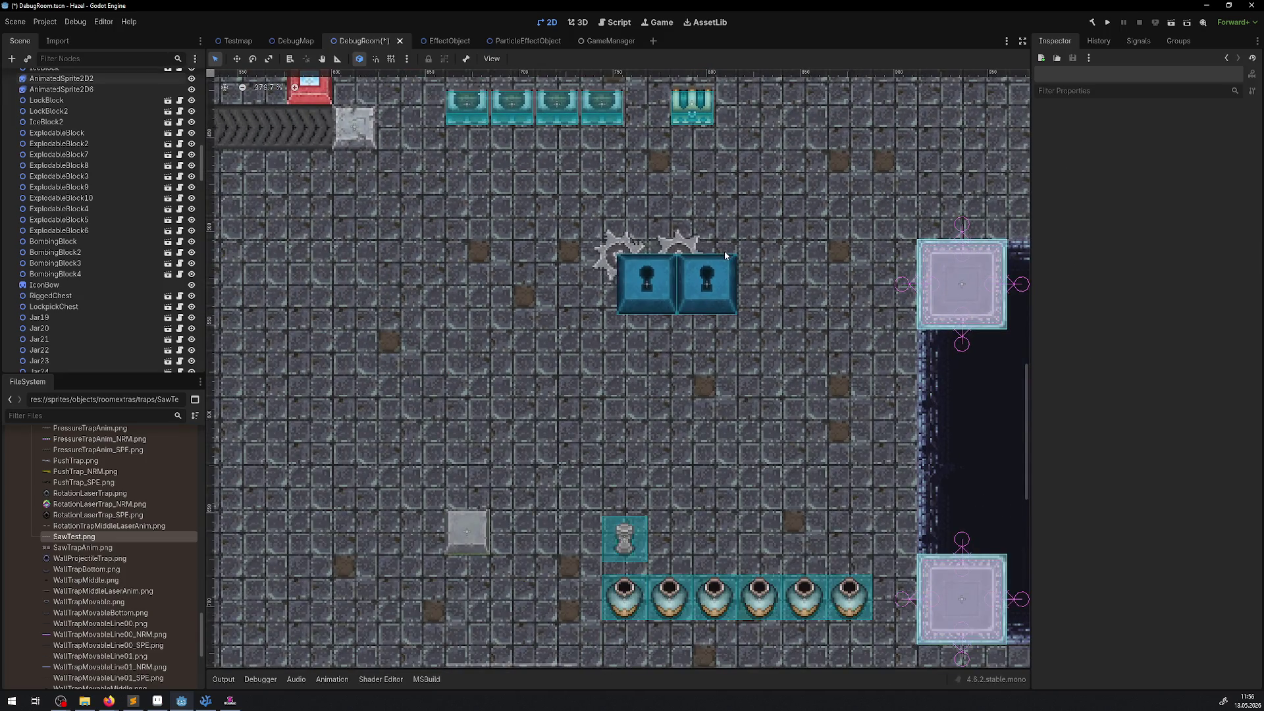
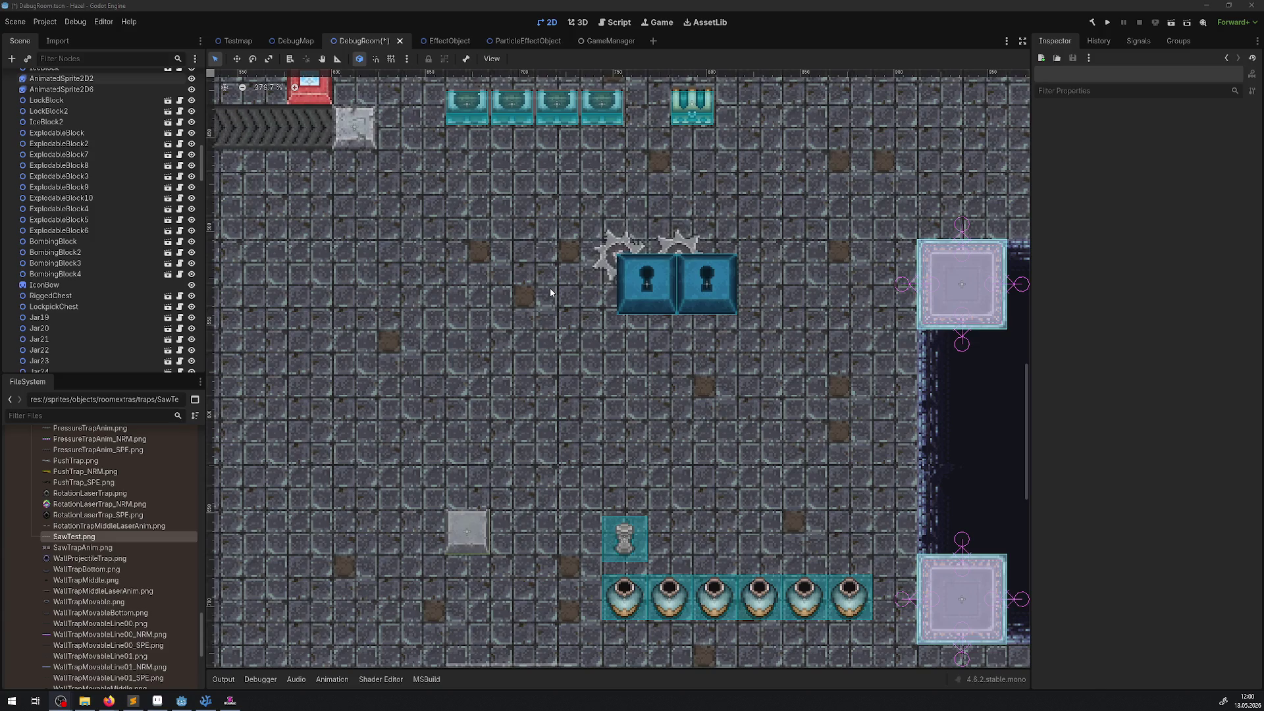
# Zoom around the saws and select AnimatedSprite2D6 to show its 16-frame saw animation
pyautogui.hscroll(1, 614, 290)
pyautogui.scroll(4, 614, 290)
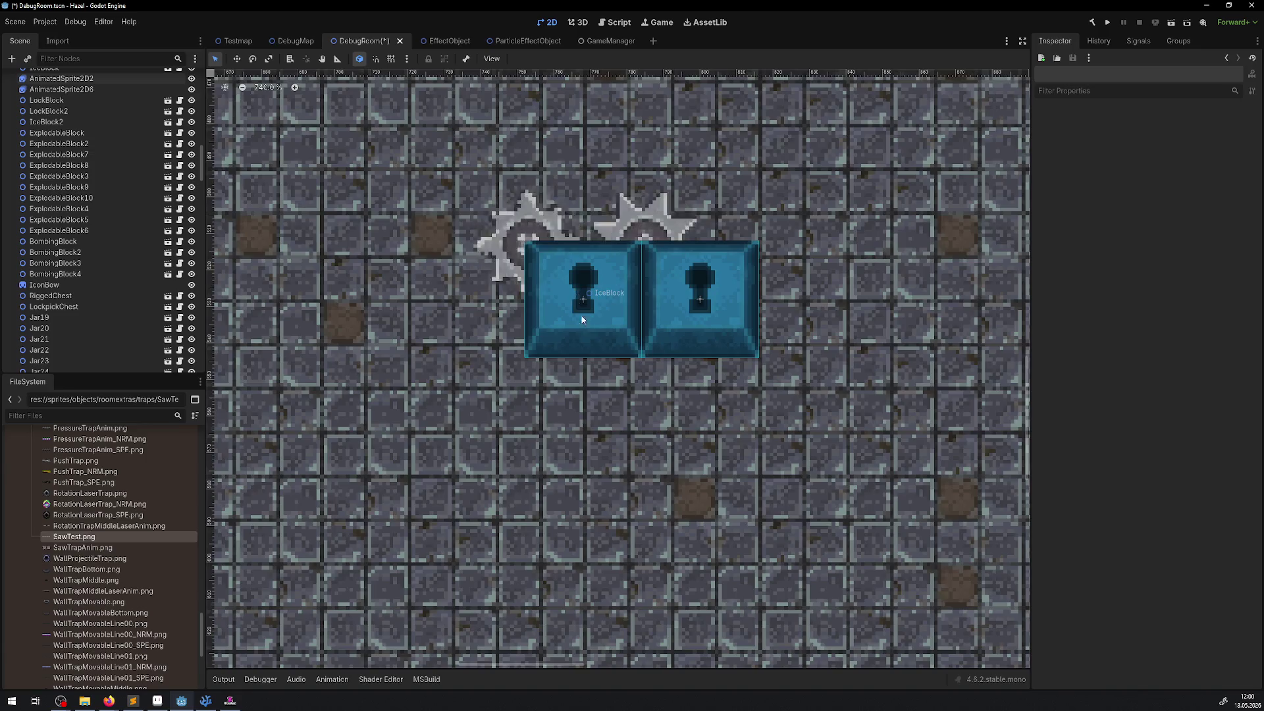
pyautogui.scroll(-5, 574, 292)
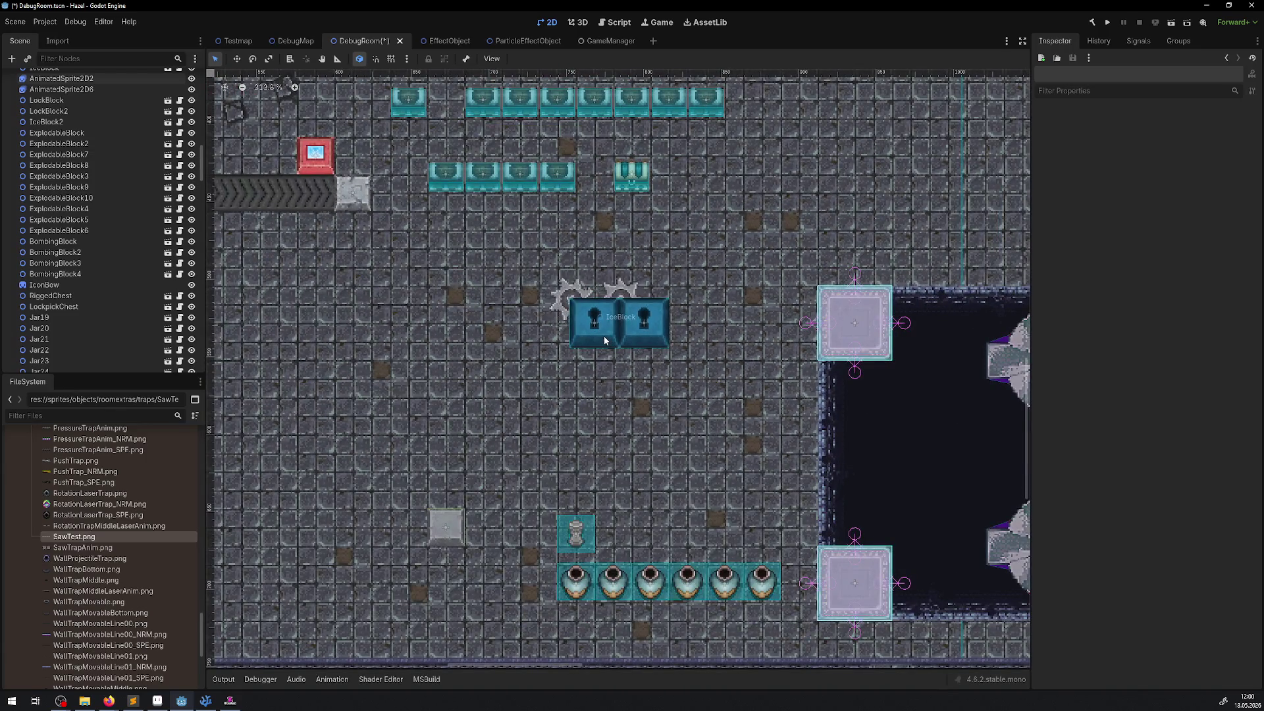
pyautogui.scroll(5, 604, 337)
pyautogui.scroll(-3, 604, 343)
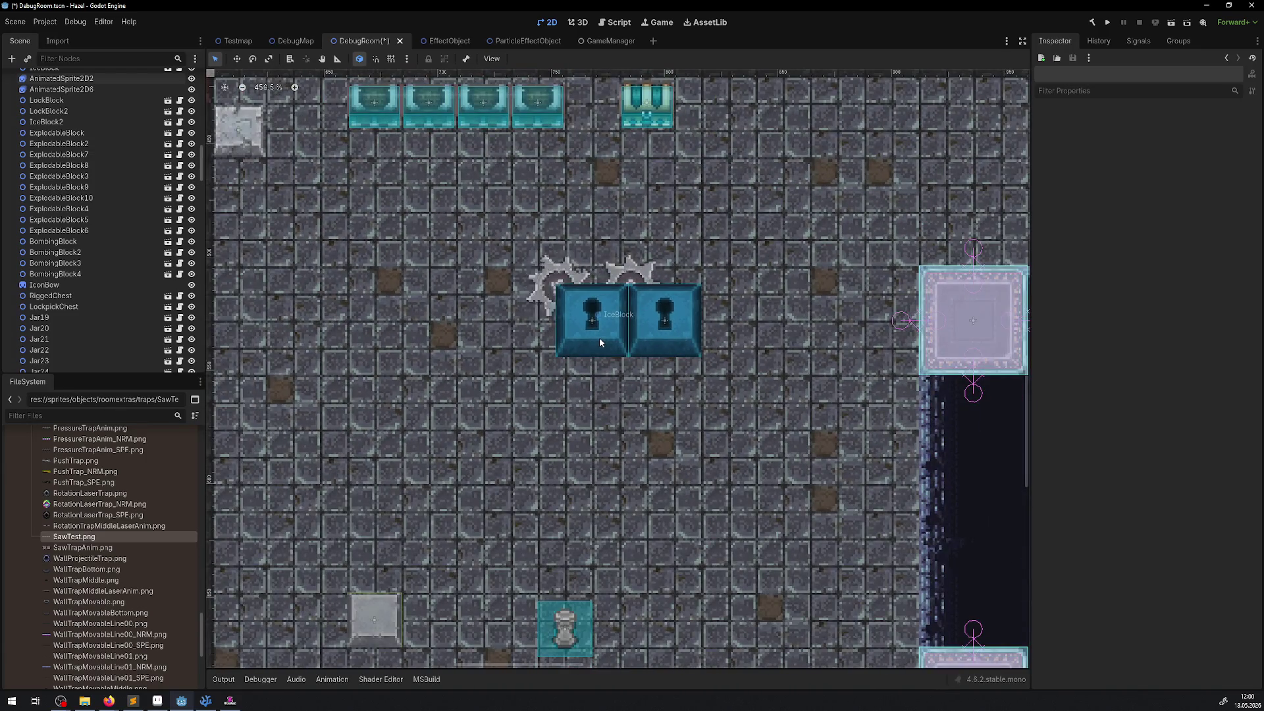
pyautogui.click(548, 289)
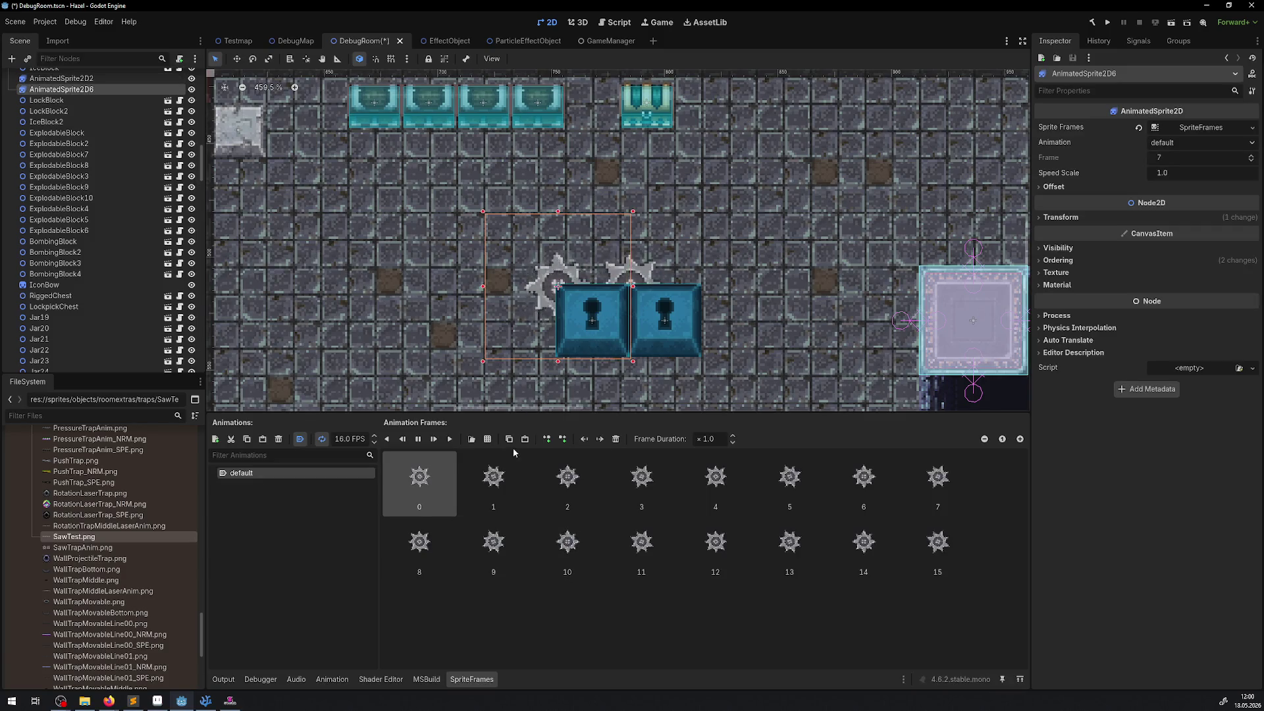
pyautogui.click(495, 490)
pyautogui.keyDown('ctrl'); pyautogui.click(652, 484); pyautogui.keyUp('ctrl')
pyautogui.keyDown('ctrl'); pyautogui.click(793, 497); pyautogui.keyUp('ctrl')
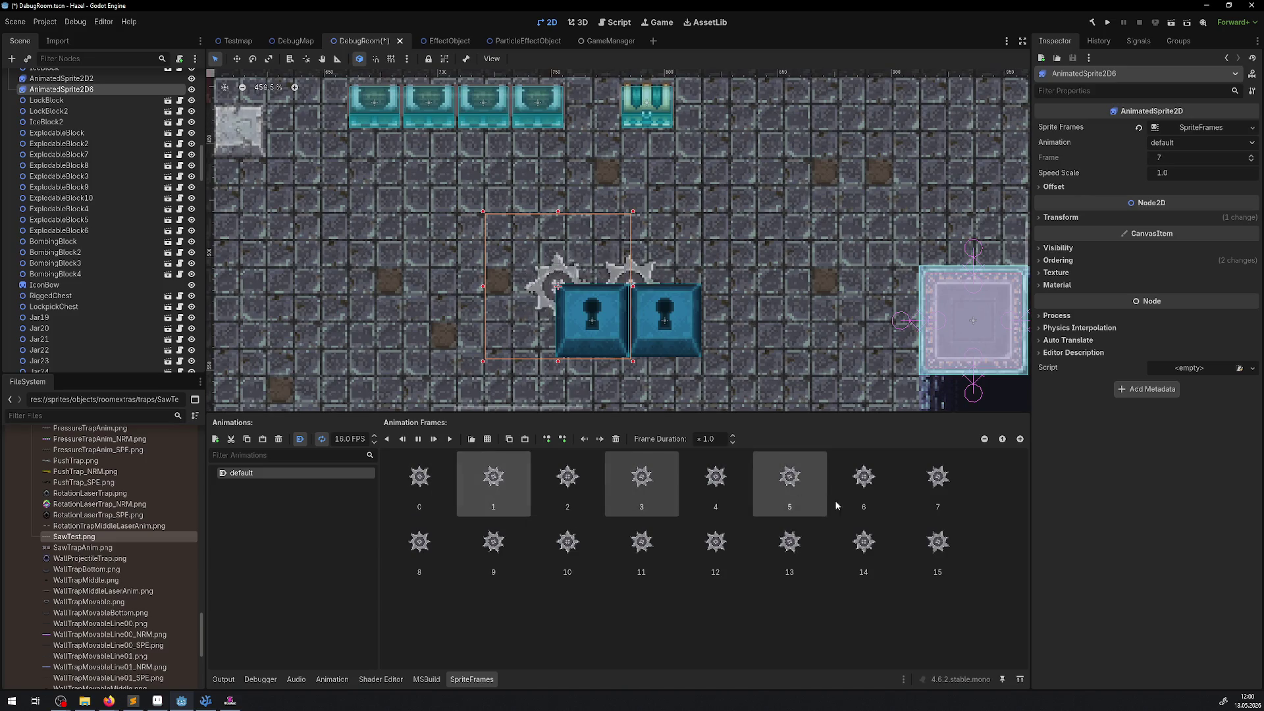
pyautogui.keyDown('ctrl'); pyautogui.click(961, 479); pyautogui.keyUp('ctrl')
pyautogui.keyDown('ctrl'); pyautogui.click(473, 559); pyautogui.keyUp('ctrl')
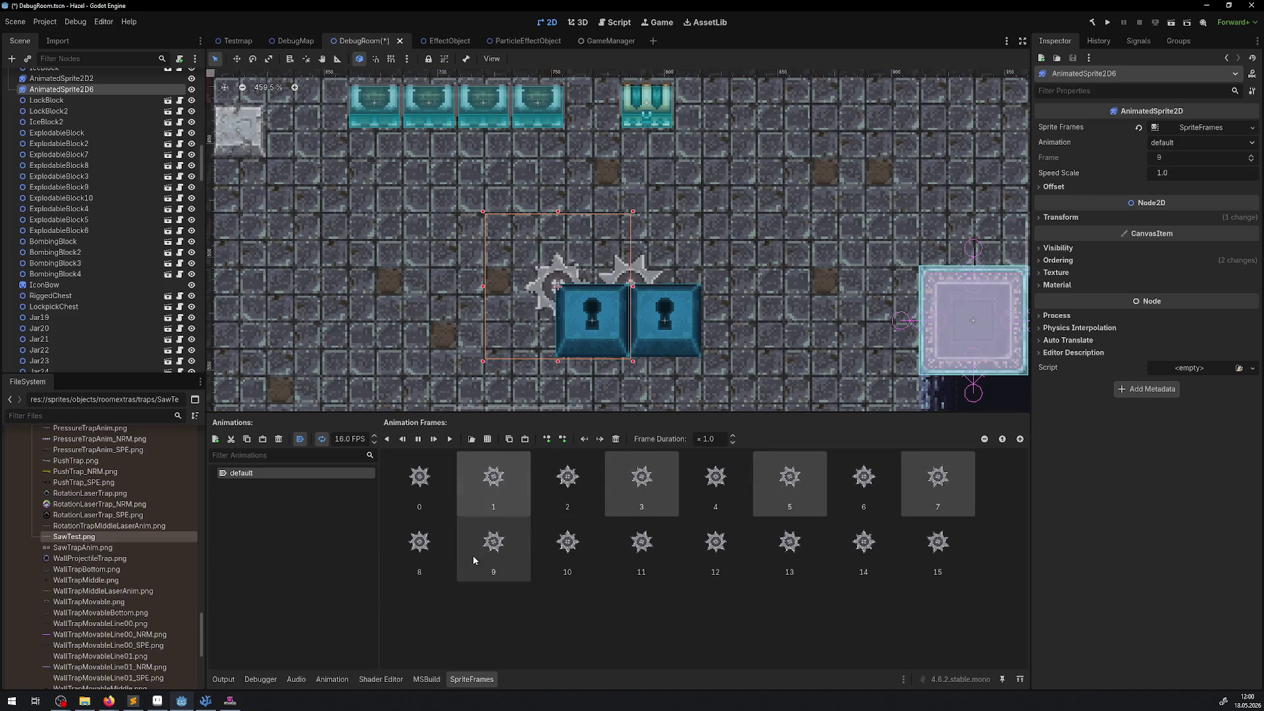
pyautogui.keyDown('ctrl'); pyautogui.click(650, 554); pyautogui.keyUp('ctrl')
pyautogui.keyDown('ctrl'); pyautogui.click(795, 556); pyautogui.keyUp('ctrl')
pyautogui.keyDown('ctrl'); pyautogui.click(941, 556); pyautogui.keyUp('ctrl')
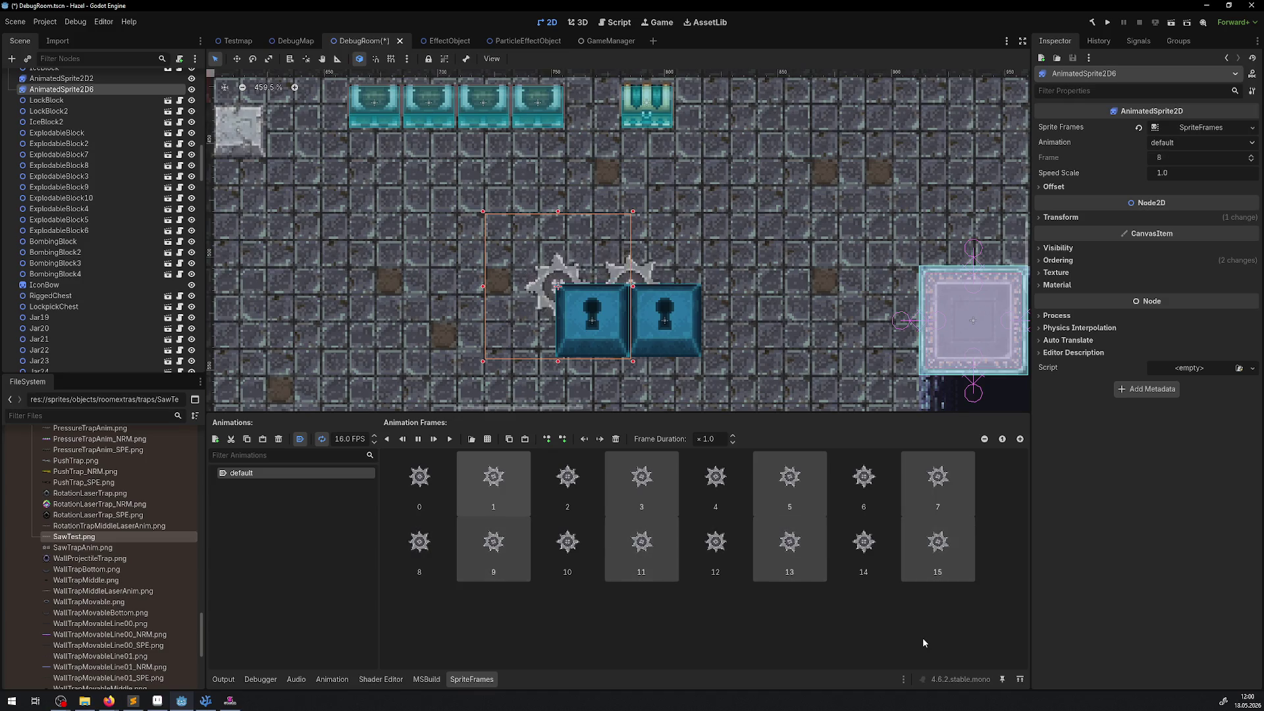
pyautogui.press('Delete')
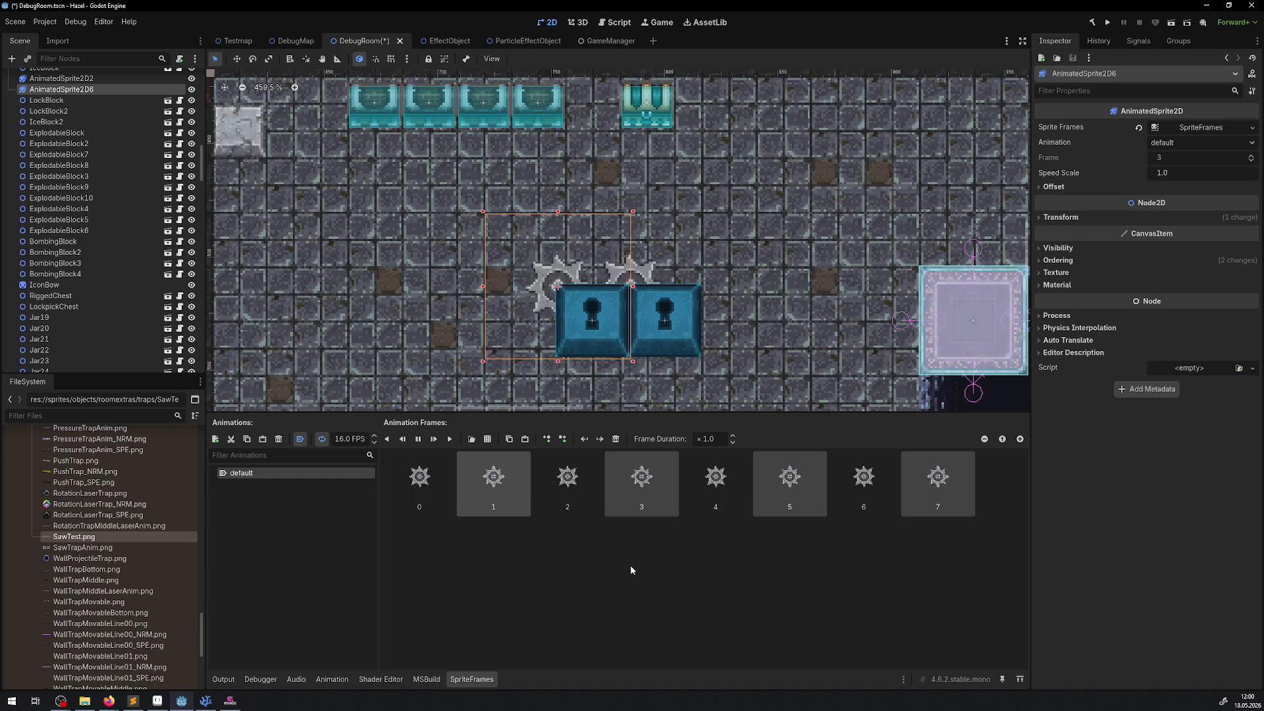
pyautogui.hotkey('ctrl', 'z')
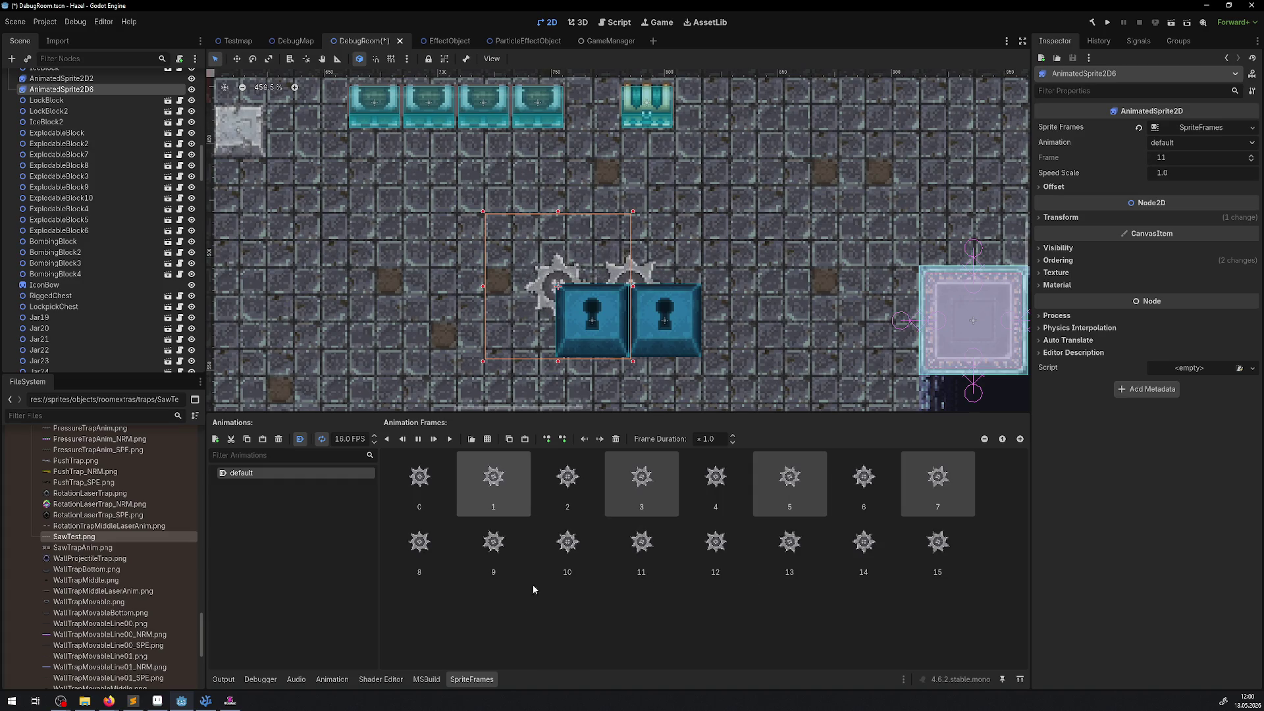
pyautogui.click(552, 491)
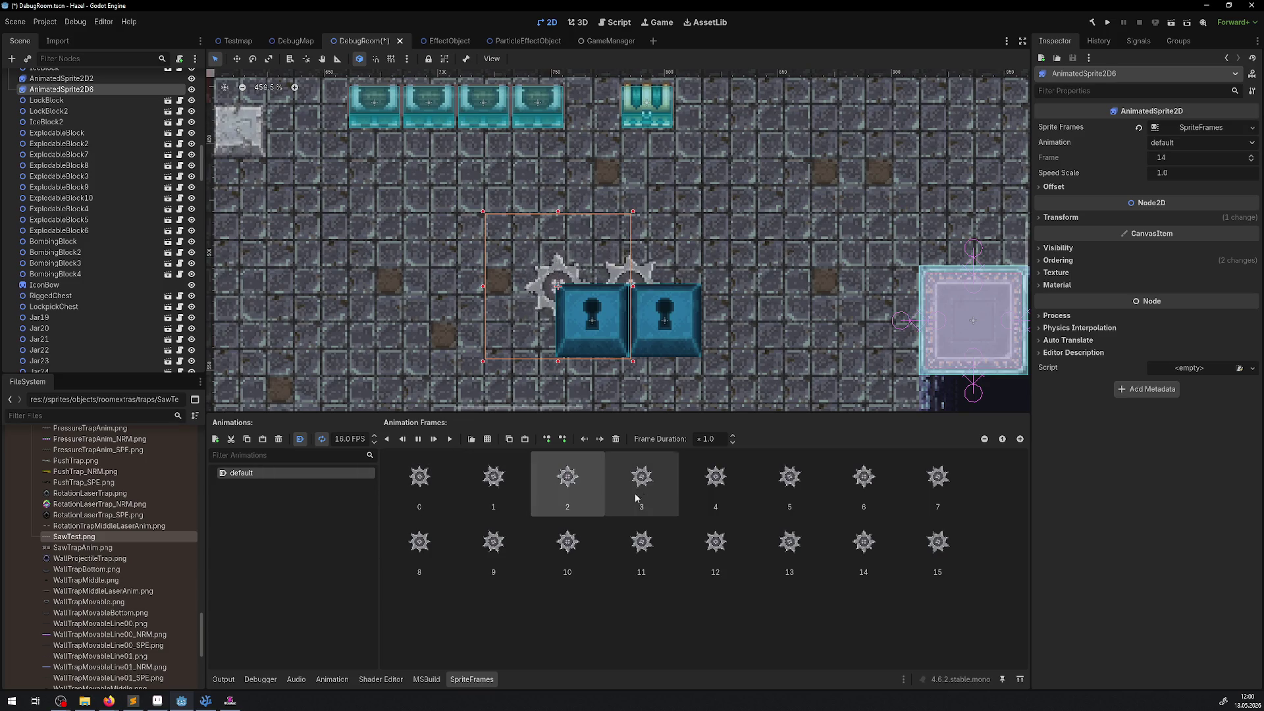
pyautogui.keyDown('ctrl'); pyautogui.click(712, 492); pyautogui.keyUp('ctrl')
pyautogui.keyDown('ctrl'); pyautogui.click(851, 480); pyautogui.keyUp('ctrl')
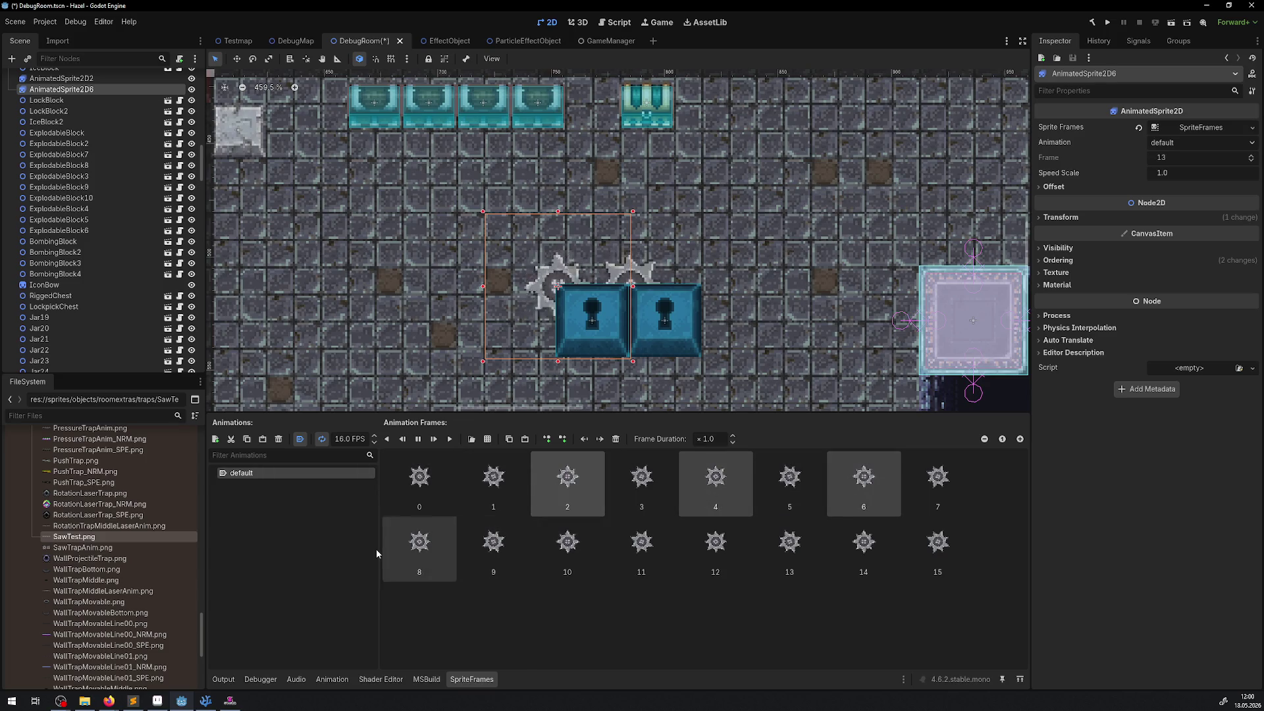
pyautogui.keyDown('ctrl'); pyautogui.click(409, 553); pyautogui.keyUp('ctrl')
pyautogui.keyDown('ctrl'); pyautogui.click(591, 557); pyautogui.keyUp('ctrl')
pyautogui.keyDown('ctrl'); pyautogui.click(717, 566); pyautogui.keyUp('ctrl')
pyautogui.keyDown('ctrl'); pyautogui.click(865, 566); pyautogui.keyUp('ctrl')
pyautogui.press('Delete')
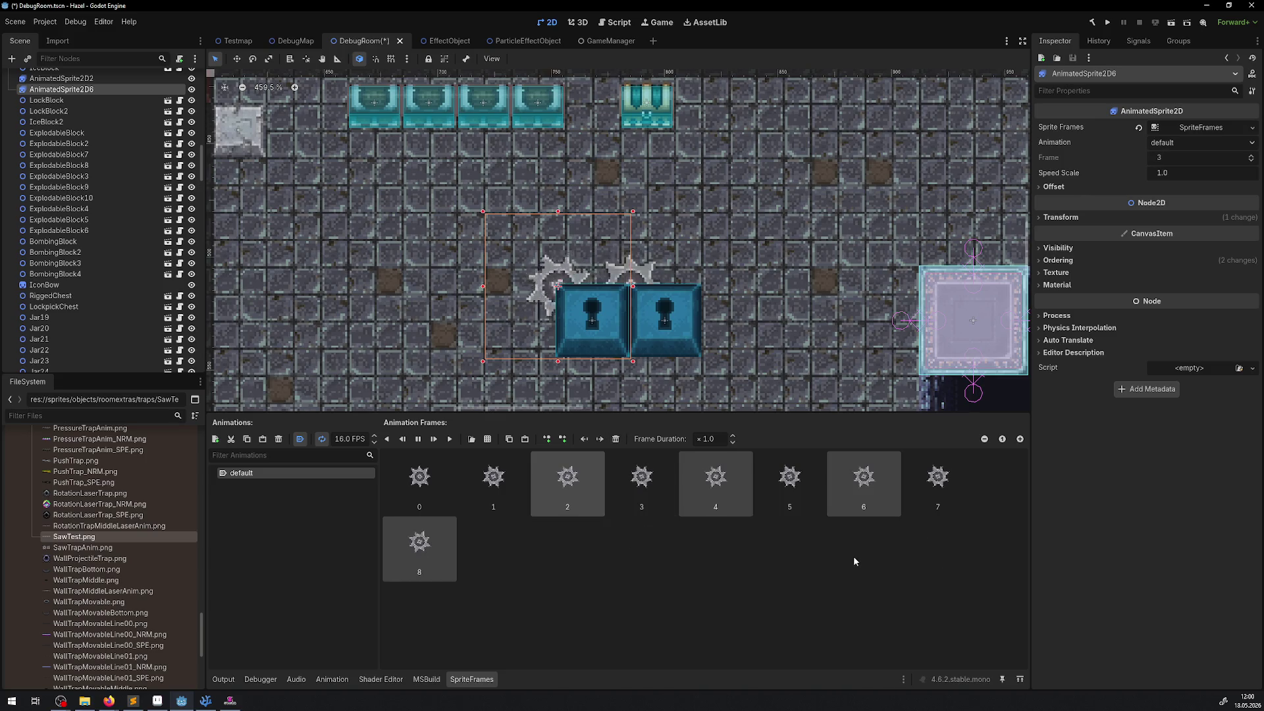
pyautogui.hotkey('ctrl', 'z')
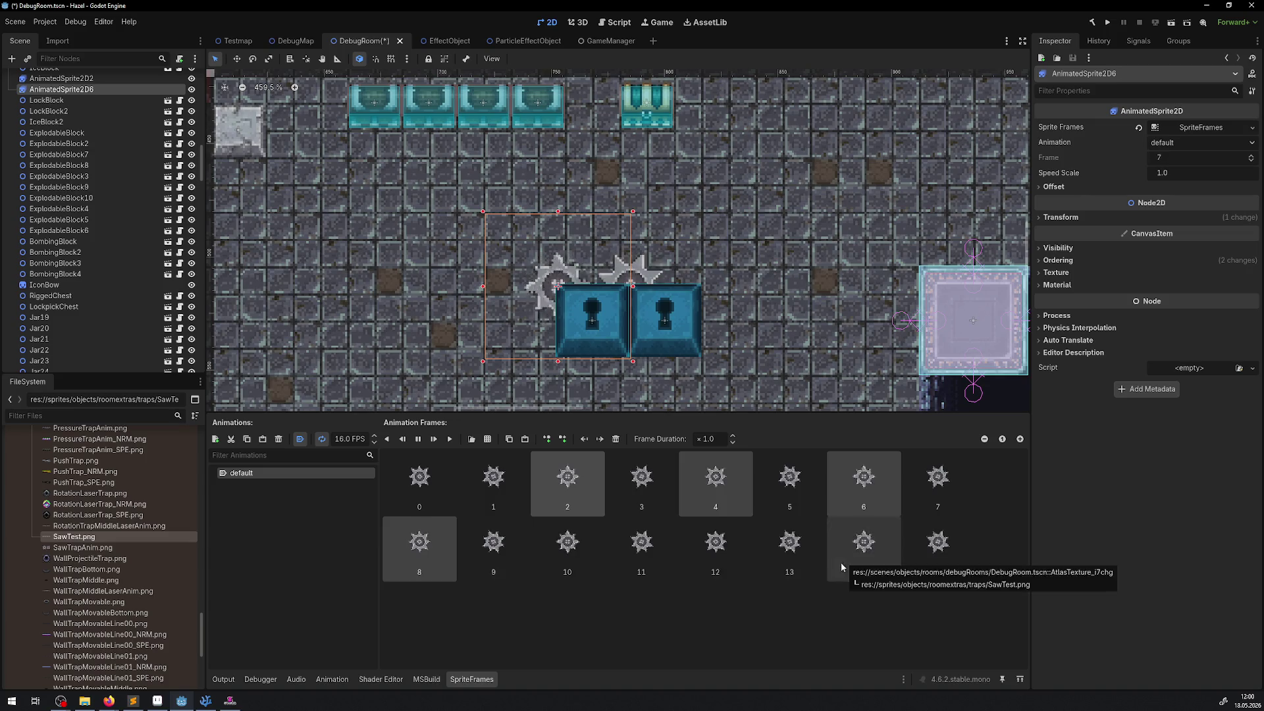
# Set the saw animation to 24 FPS, then save DebugRoom and run the project
pyautogui.scroll(5, 496, 535)
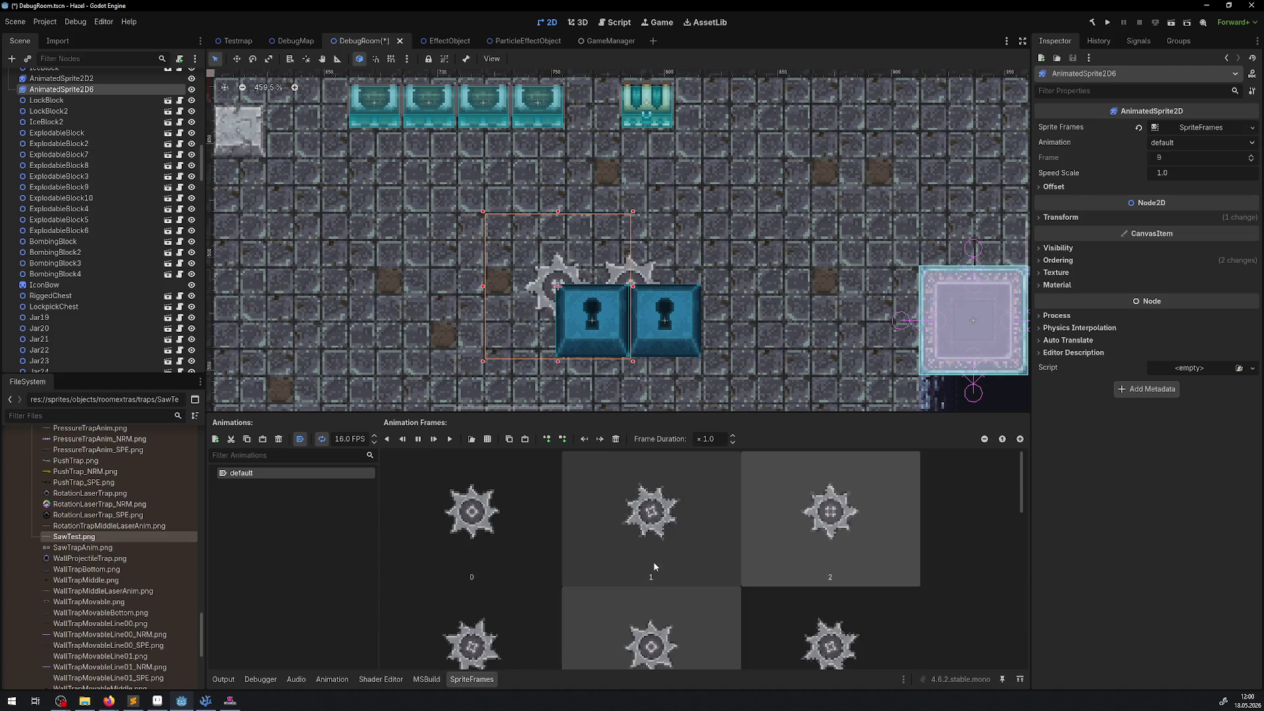
pyautogui.scroll(-2, 844, 510)
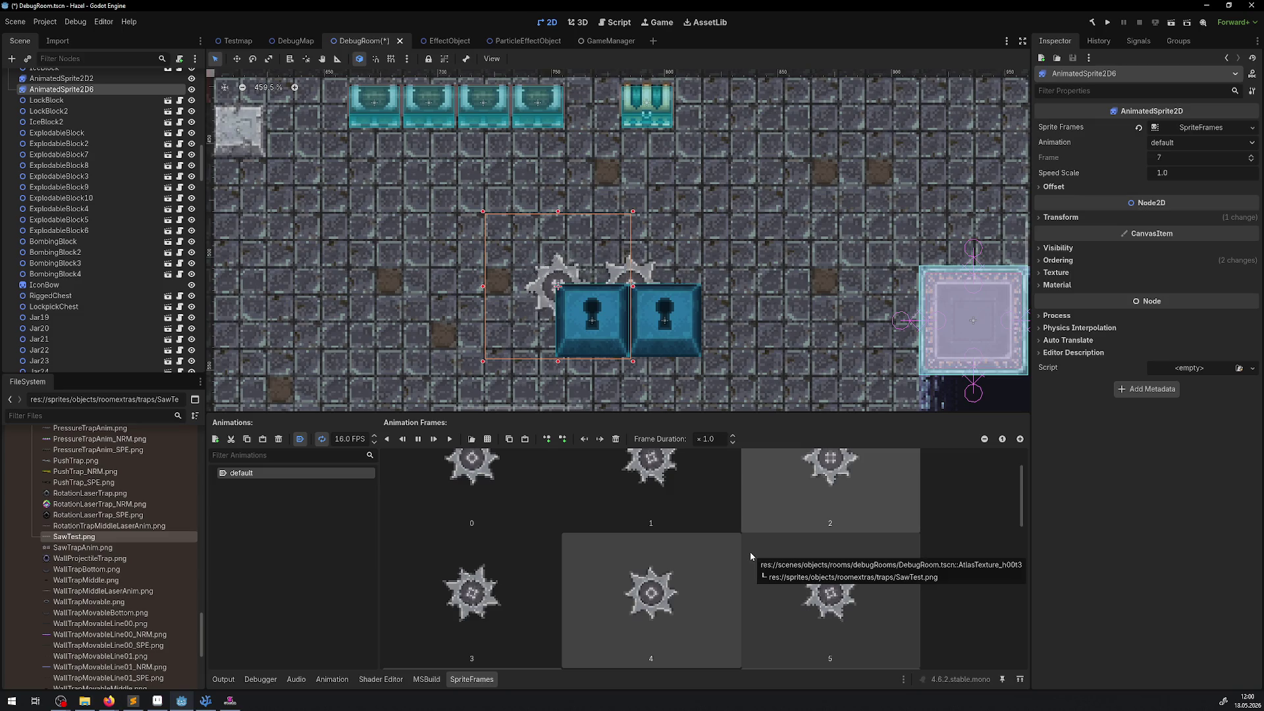
pyautogui.scroll(-5, 750, 553)
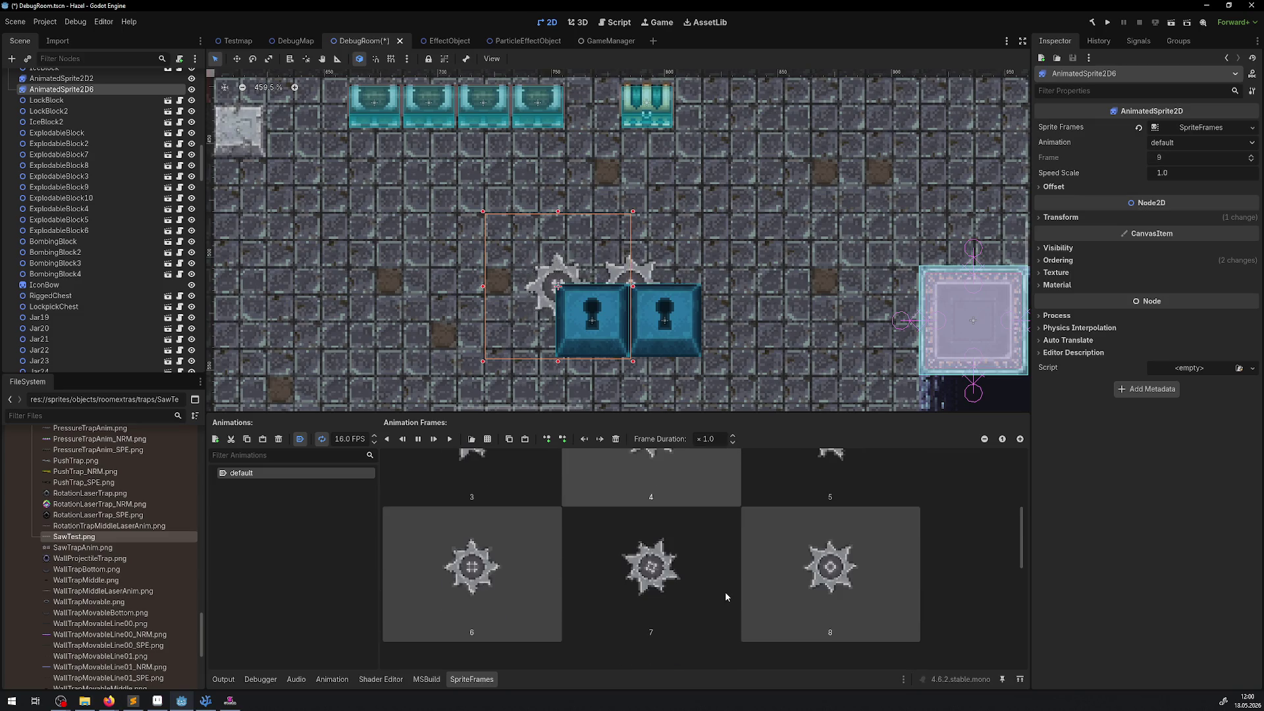
pyautogui.scroll(-5, 725, 596)
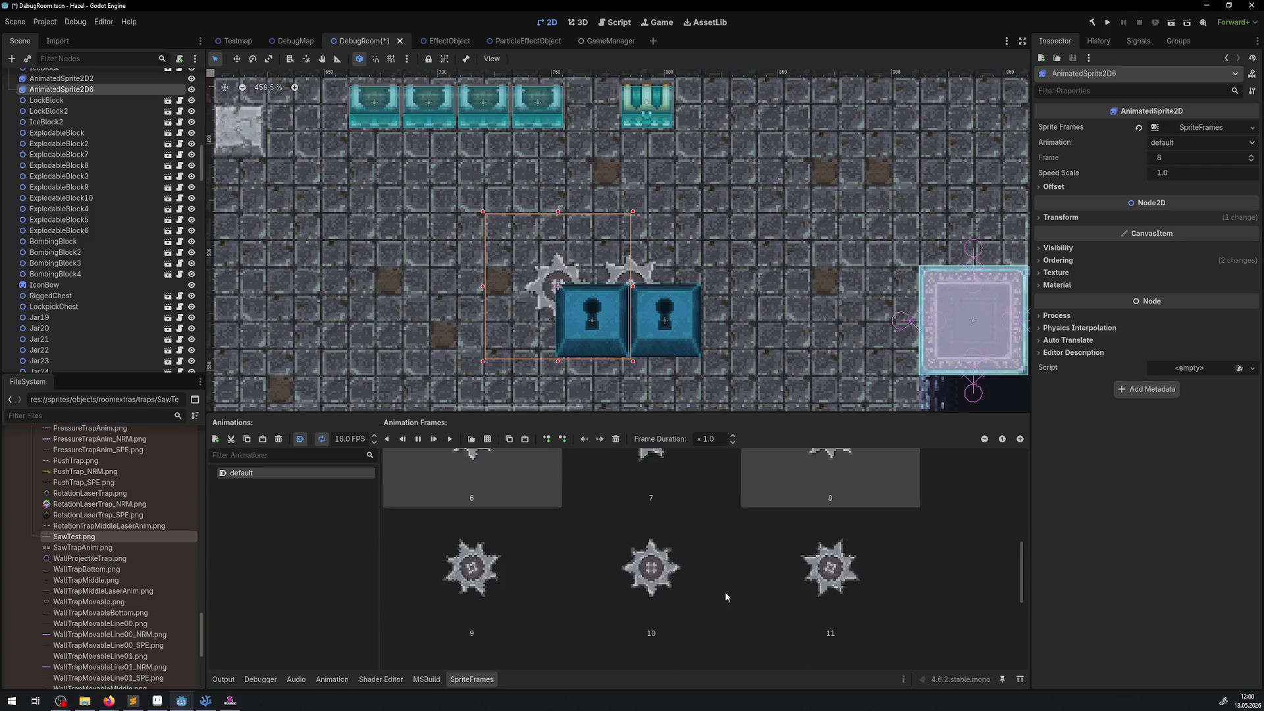
pyautogui.scroll(-4, 725, 596)
pyautogui.scroll(-4, 725, 591)
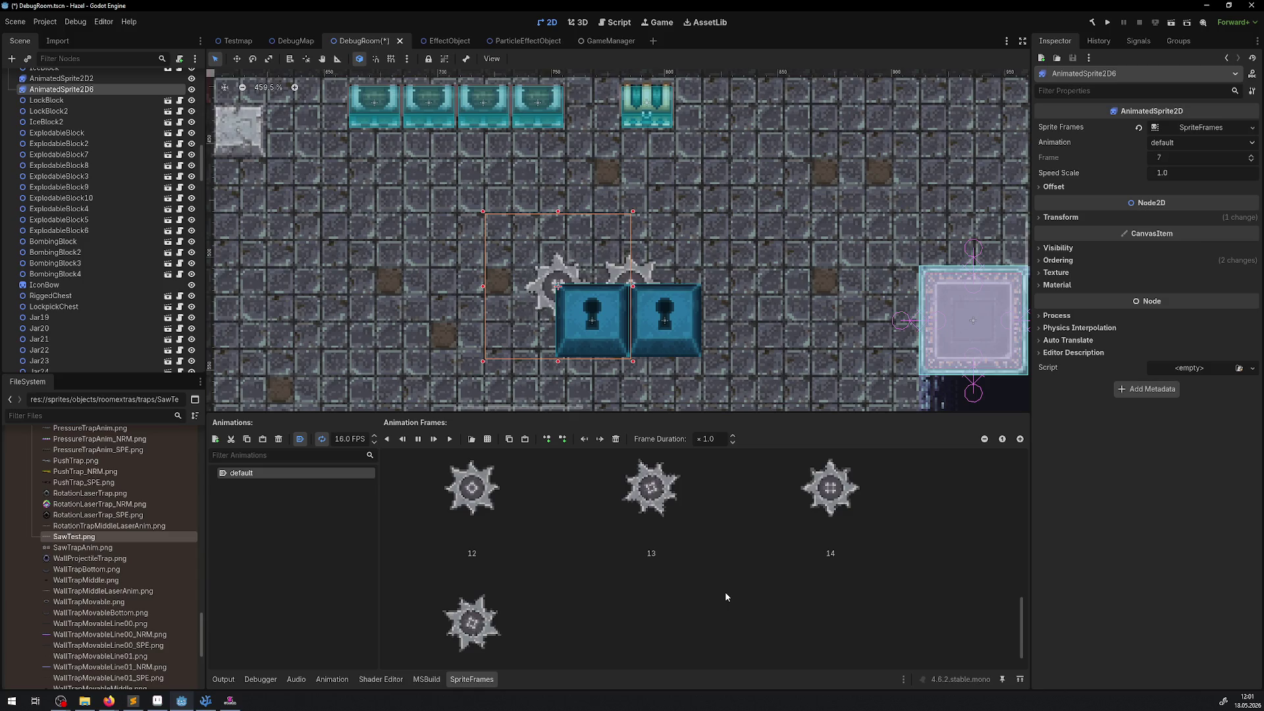
pyautogui.click(723, 317)
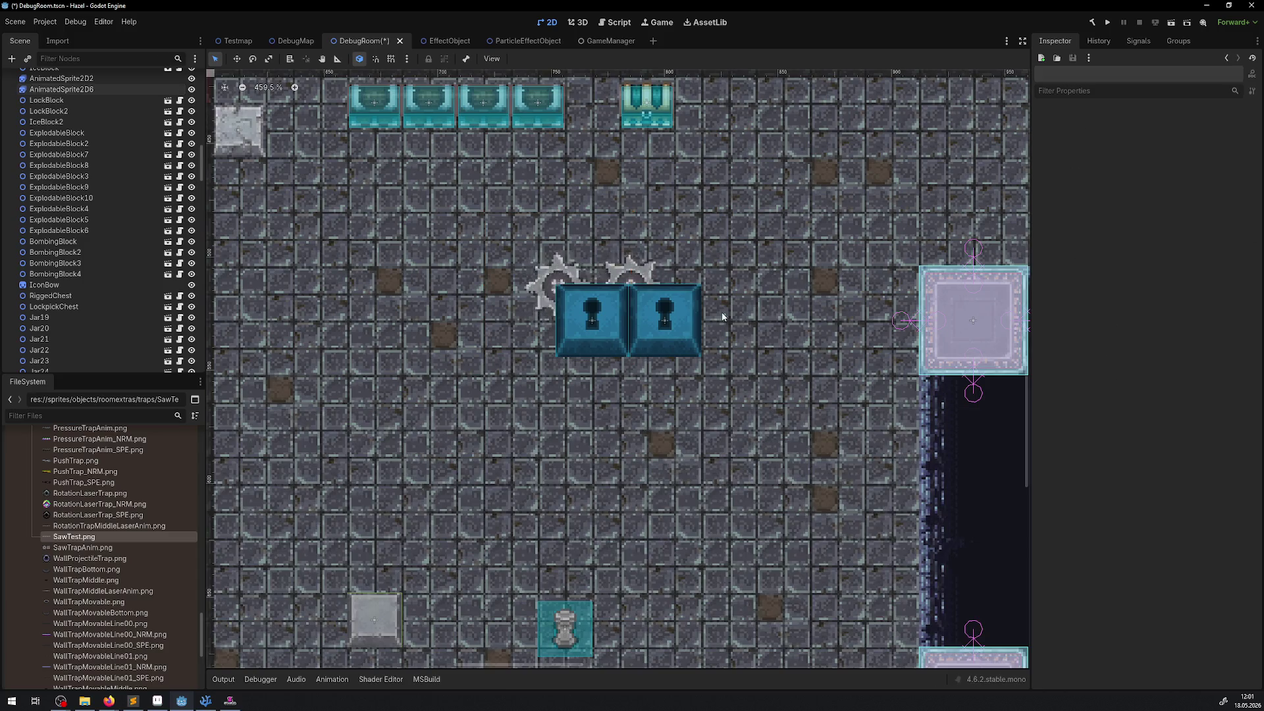
pyautogui.click(576, 279)
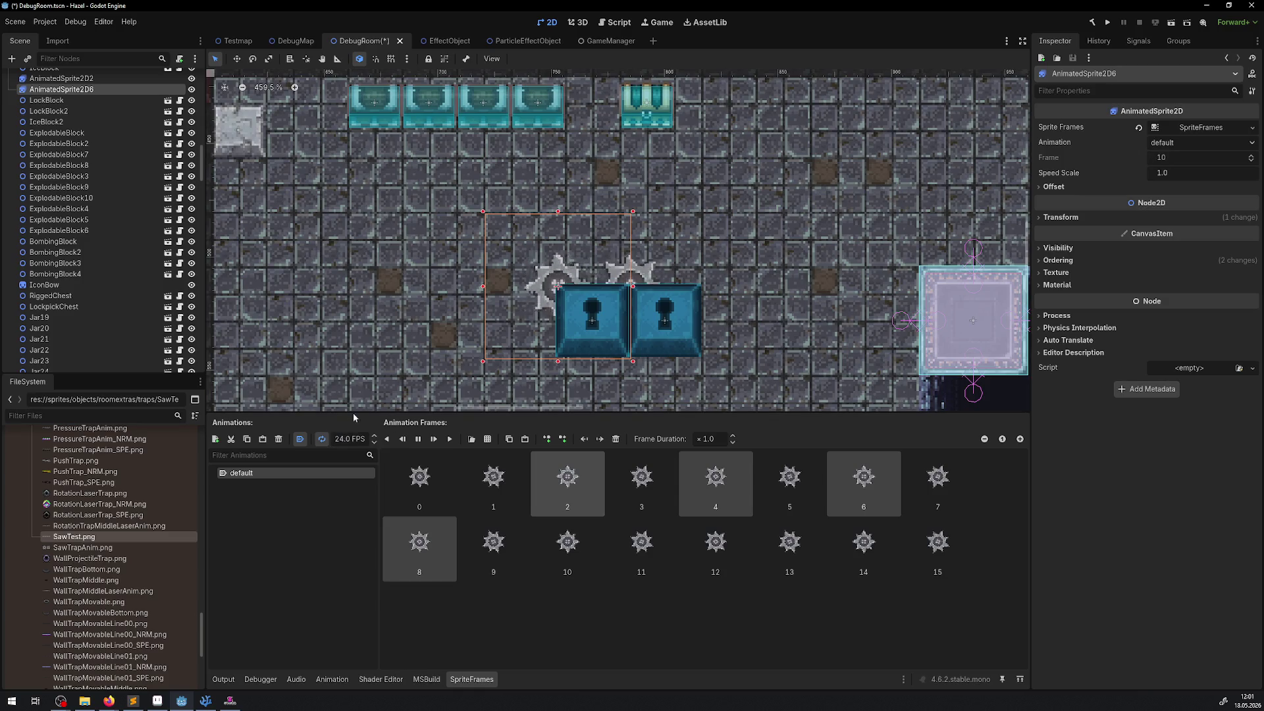
pyautogui.click(688, 285)
pyautogui.scroll(-5, 691, 290)
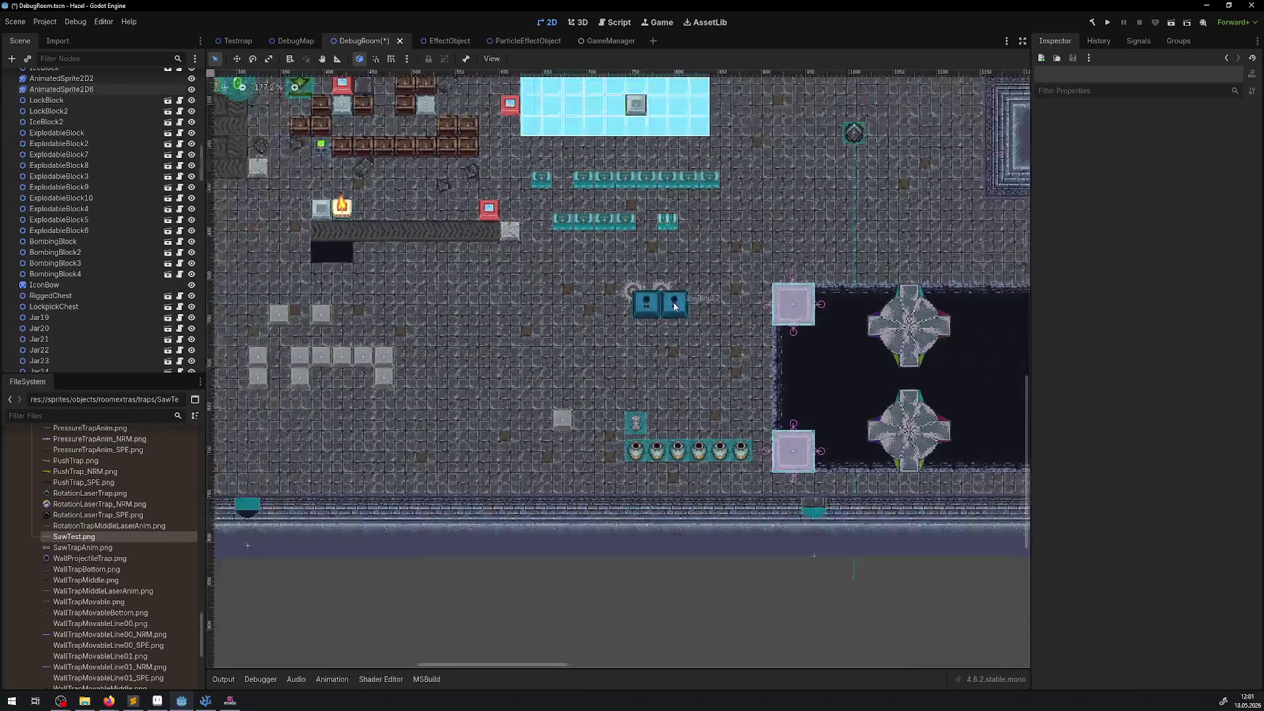
pyautogui.click(1106, 24)
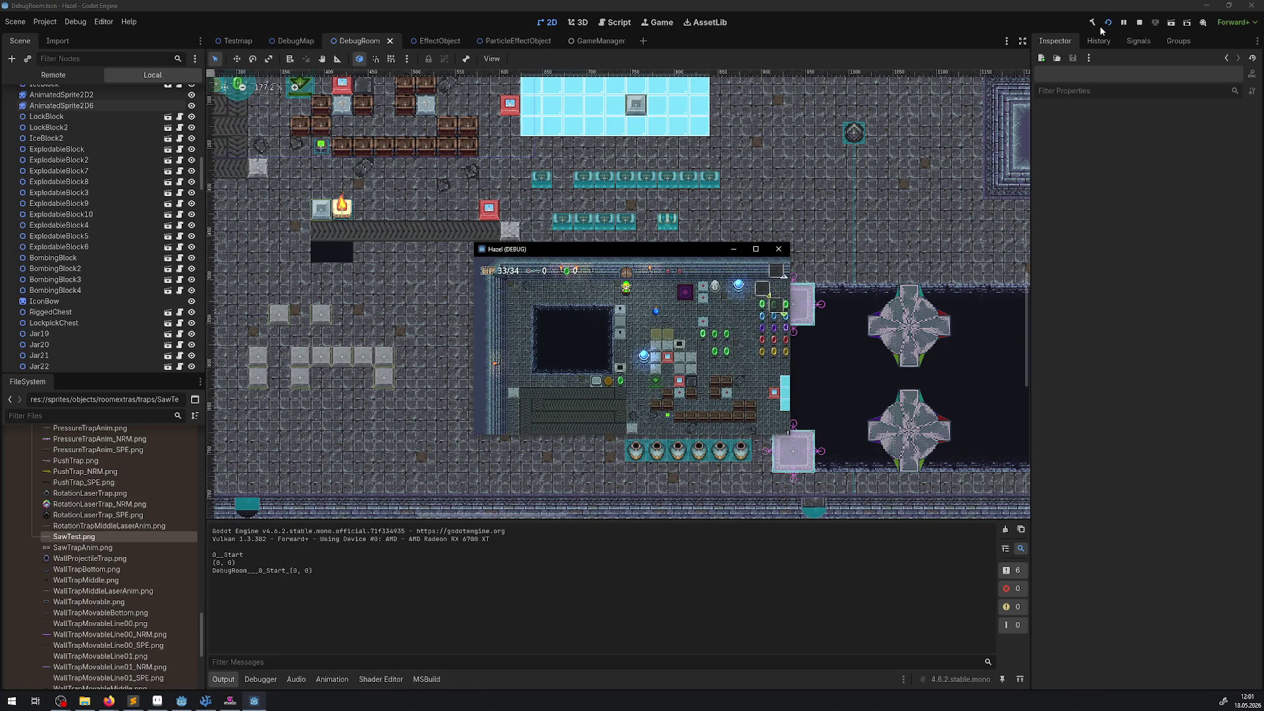
# Maximize the game and walk the hero right and down through the green rupees toward the saws
pyautogui.click(756, 248)
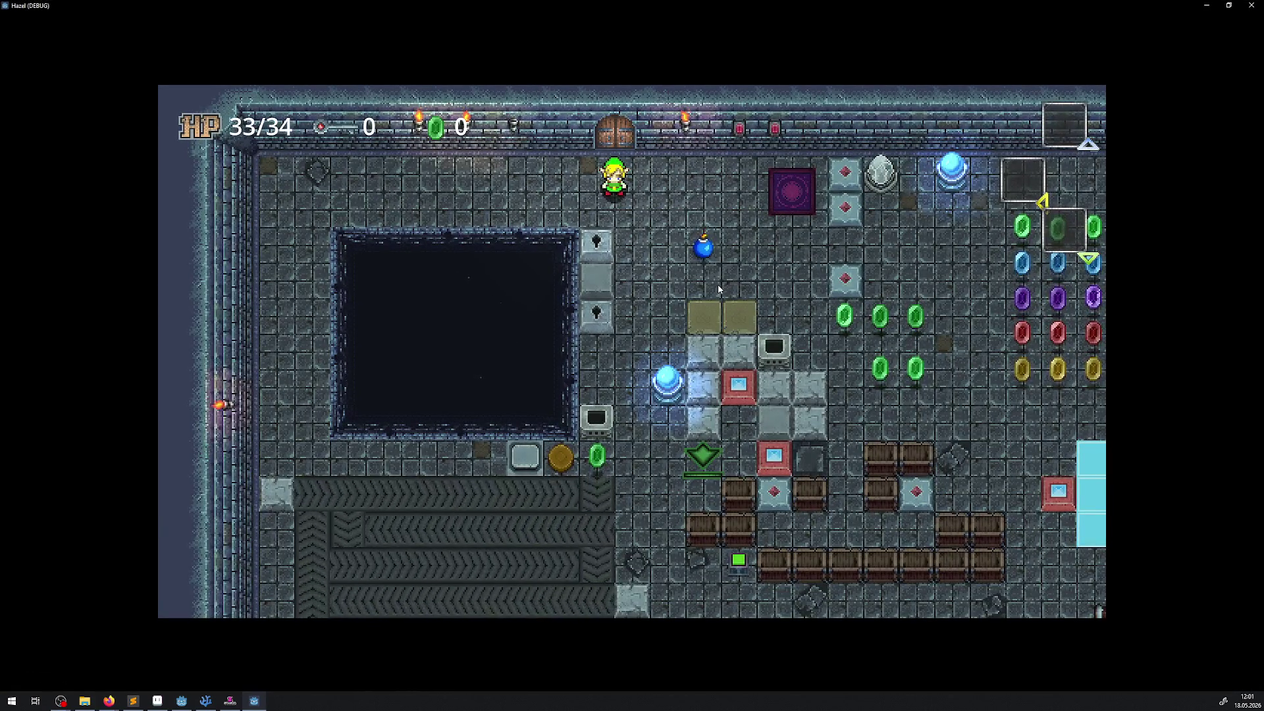
pyautogui.press('Right')
pyautogui.press('Down')
pyautogui.press('Right')
pyautogui.press('Down')
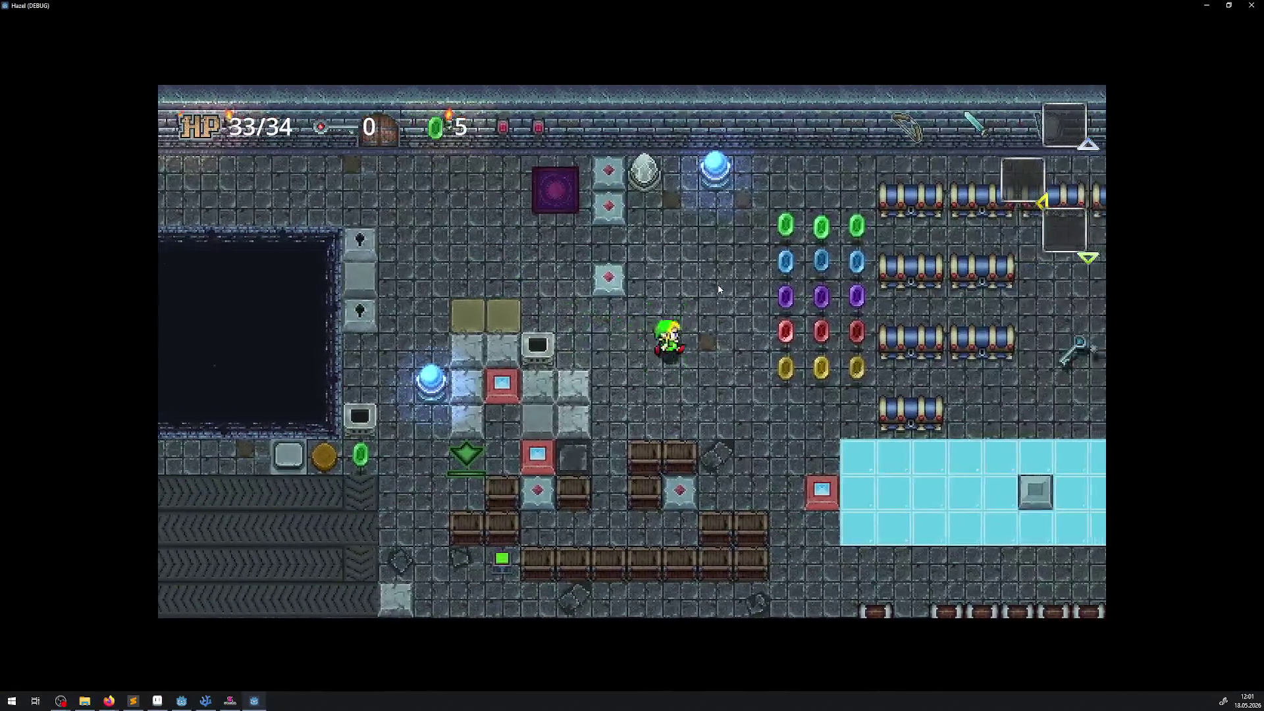
pyautogui.press('Right')
pyautogui.press('Down')
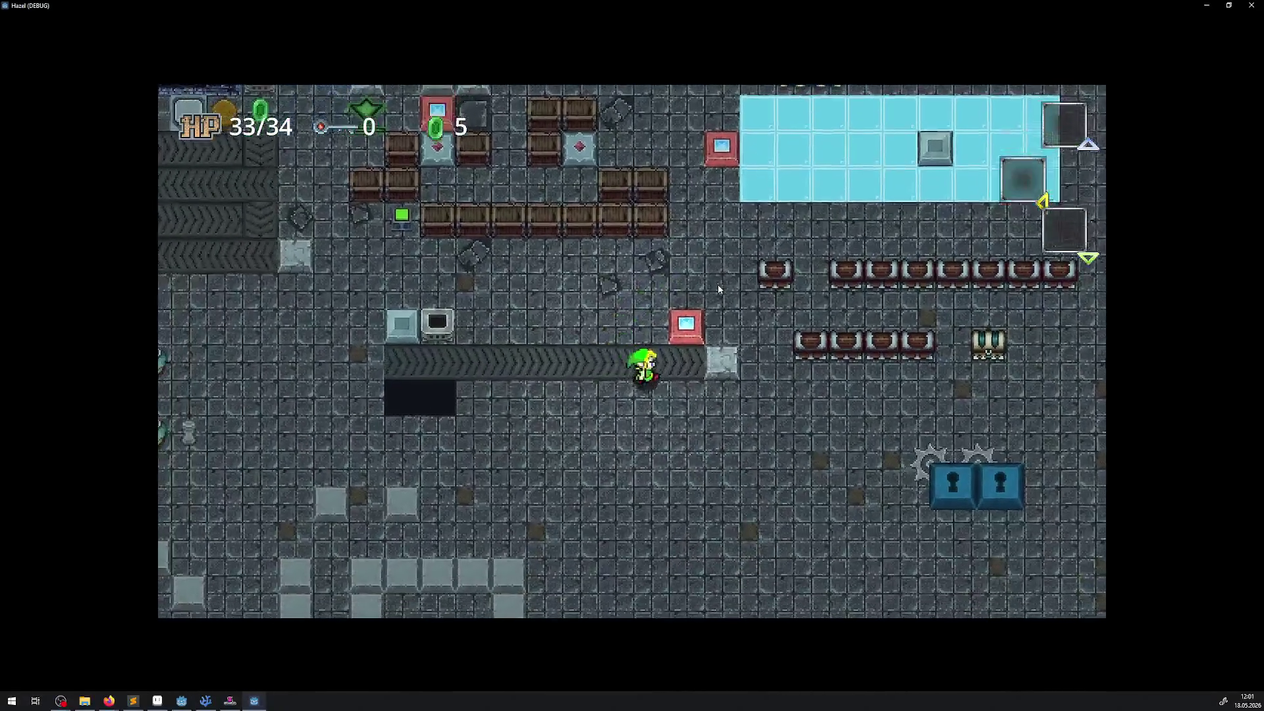
pyautogui.press('Up')
pyautogui.press('Right')
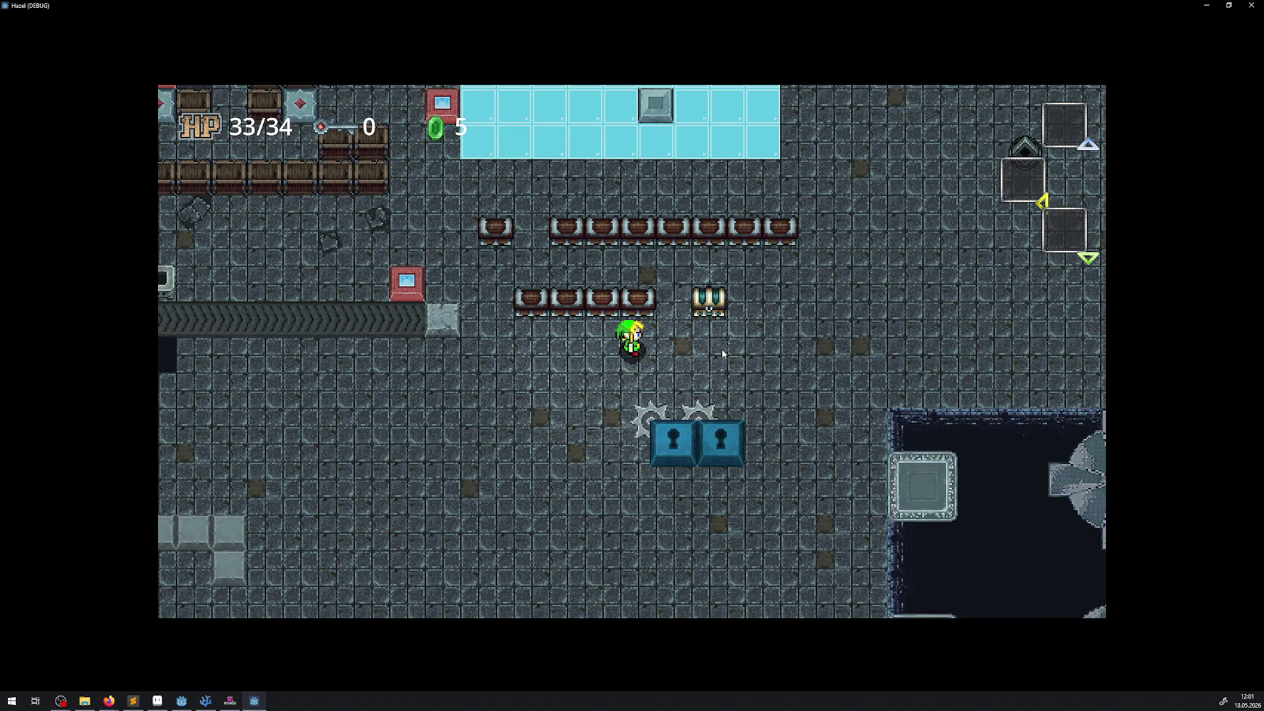
# Walk the hero up and right past the saw trap, taking hazard damage
pyautogui.press('Right')
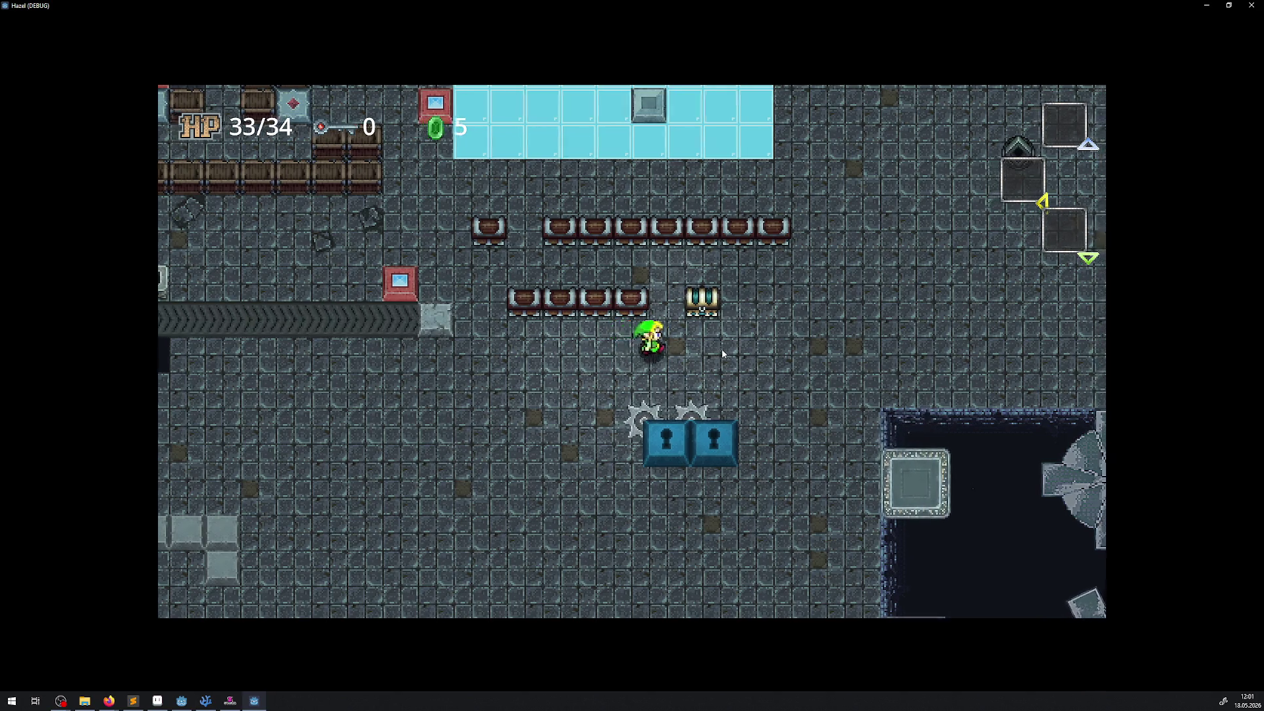
pyautogui.press('Right')
pyautogui.press('Up')
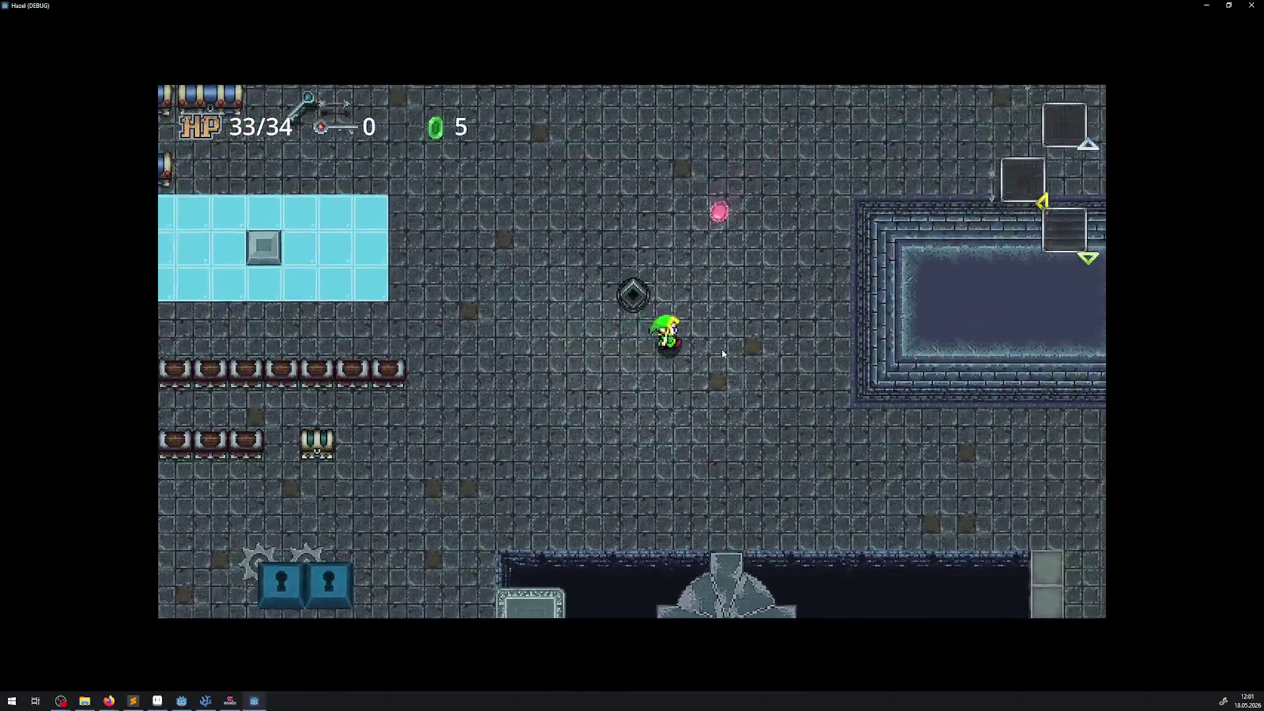
pyautogui.press('Up')
pyautogui.press('Right')
pyautogui.press('Up')
pyautogui.press('Right')
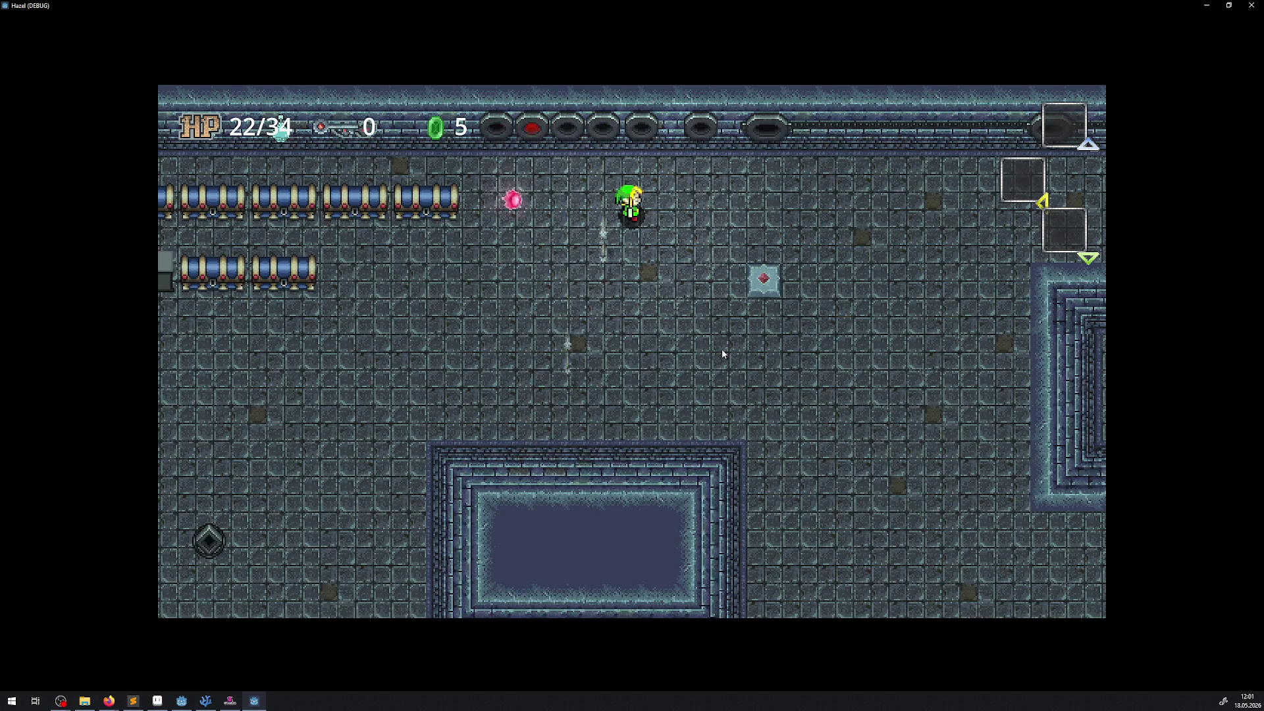
# Walk the hero right through the laser area, weaving up and down past the beams
pyautogui.press('Right')
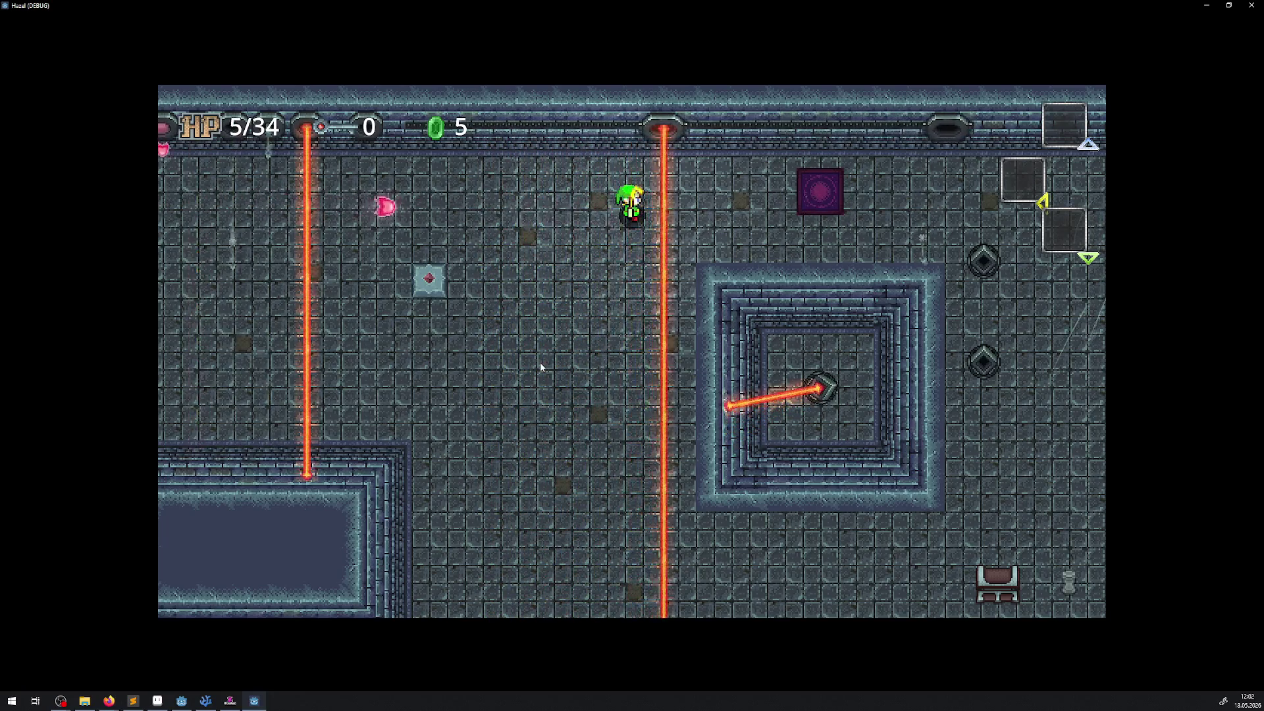
pyautogui.press('Right')
pyautogui.press('Down')
pyautogui.press('Down')
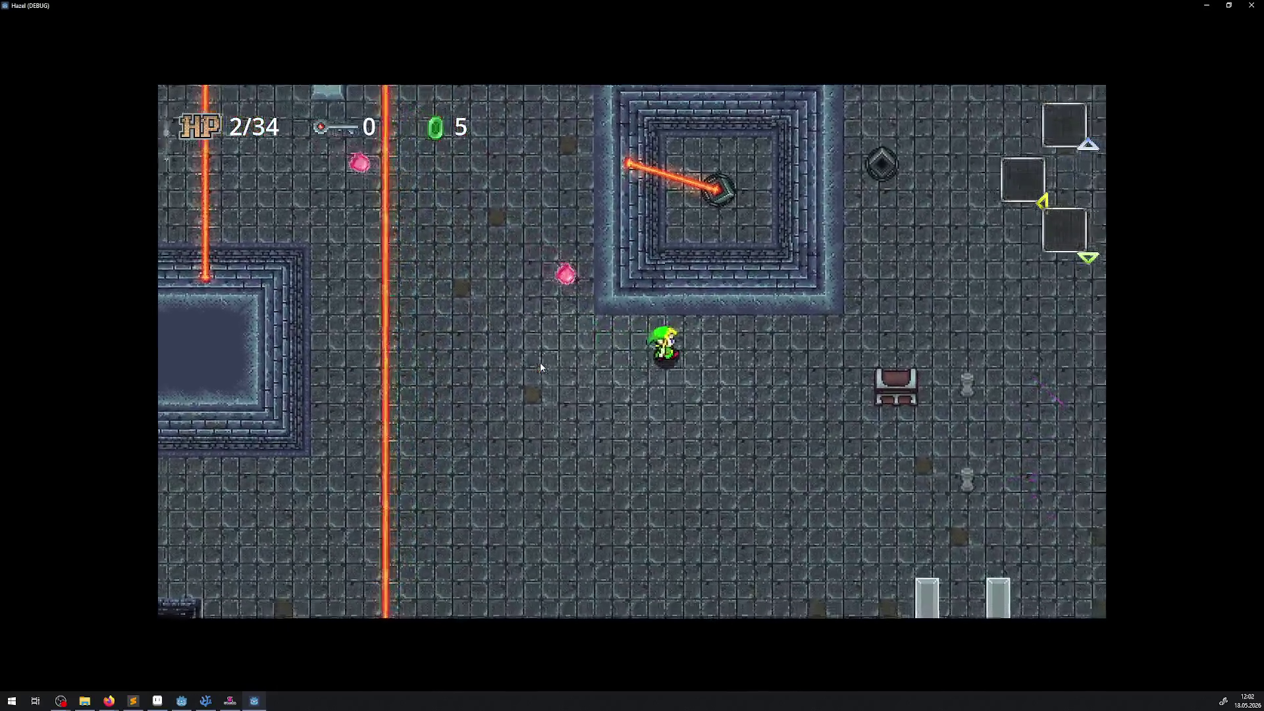
pyautogui.press('Right')
pyautogui.press('Up')
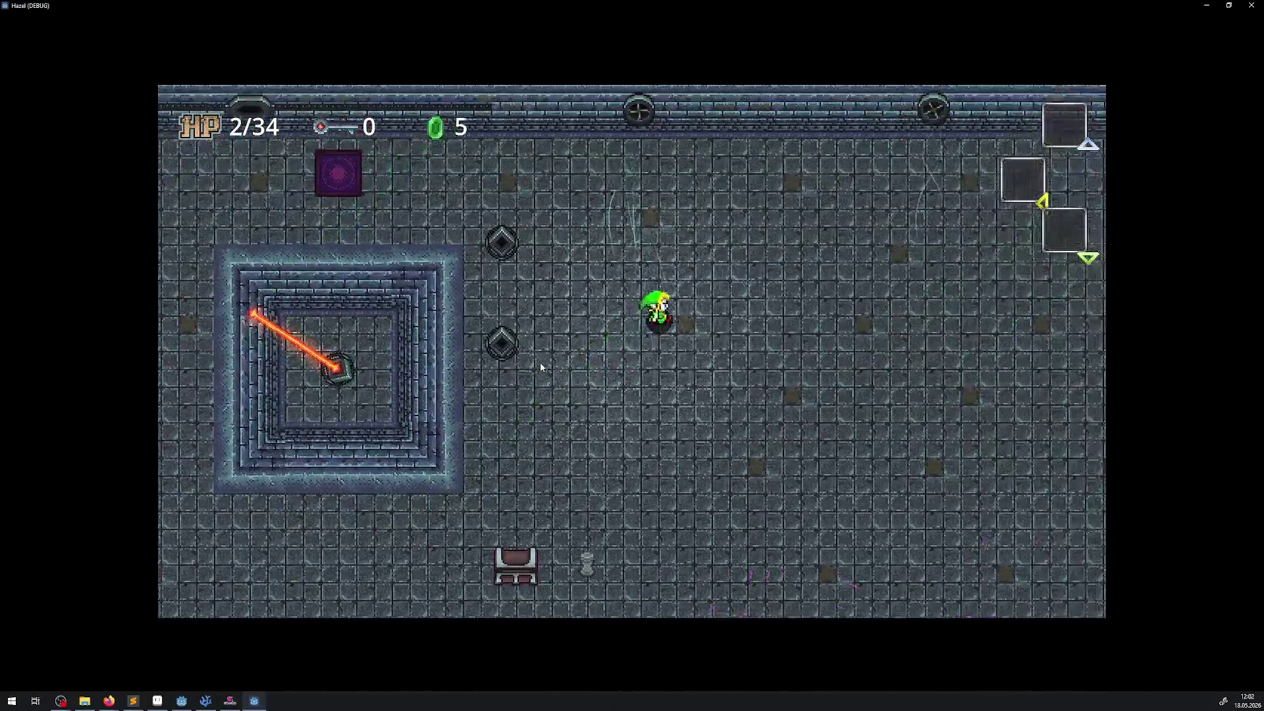
pyautogui.press('Right')
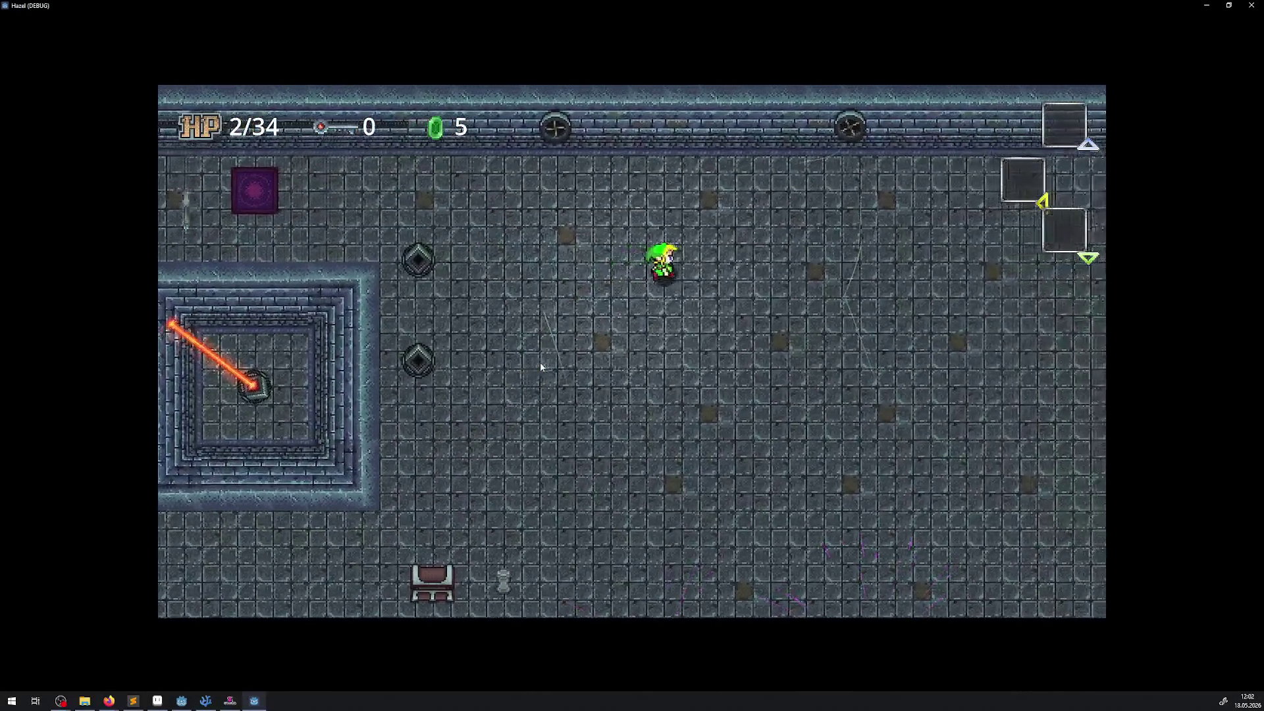
# Move the hero down and right toward the orbs, stepping back and forth
pyautogui.press('Down')
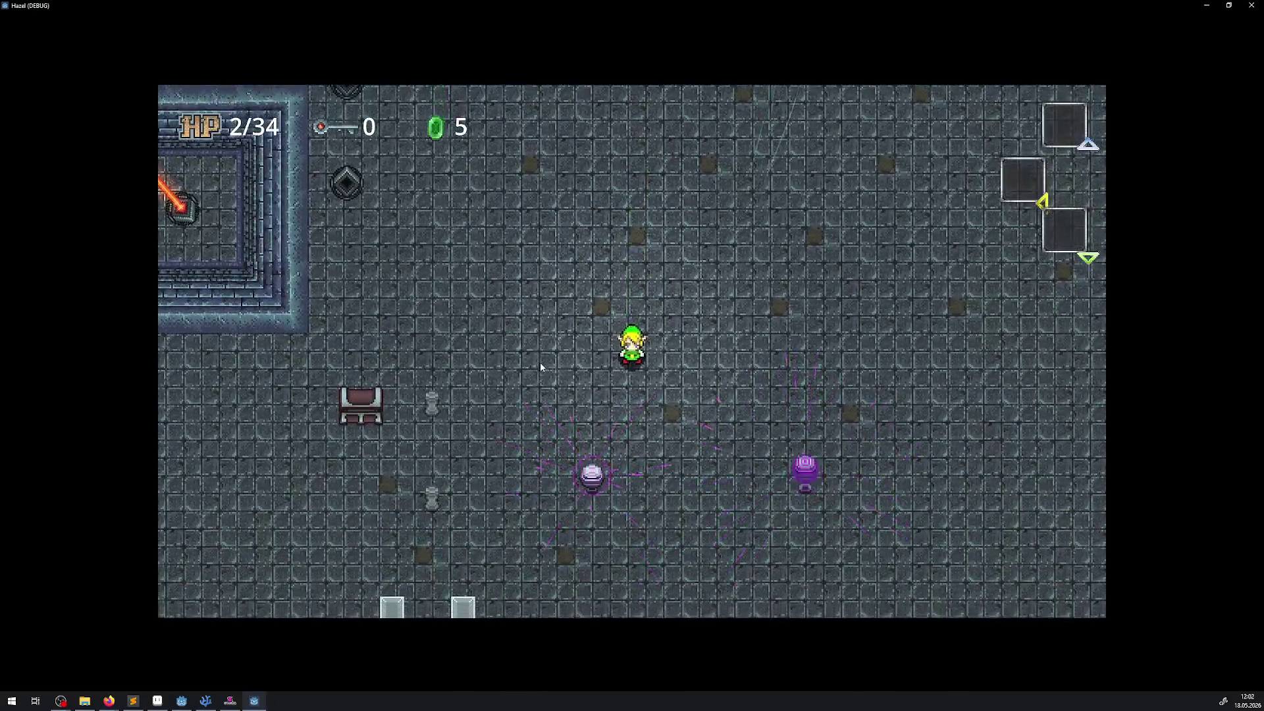
pyautogui.press('Up')
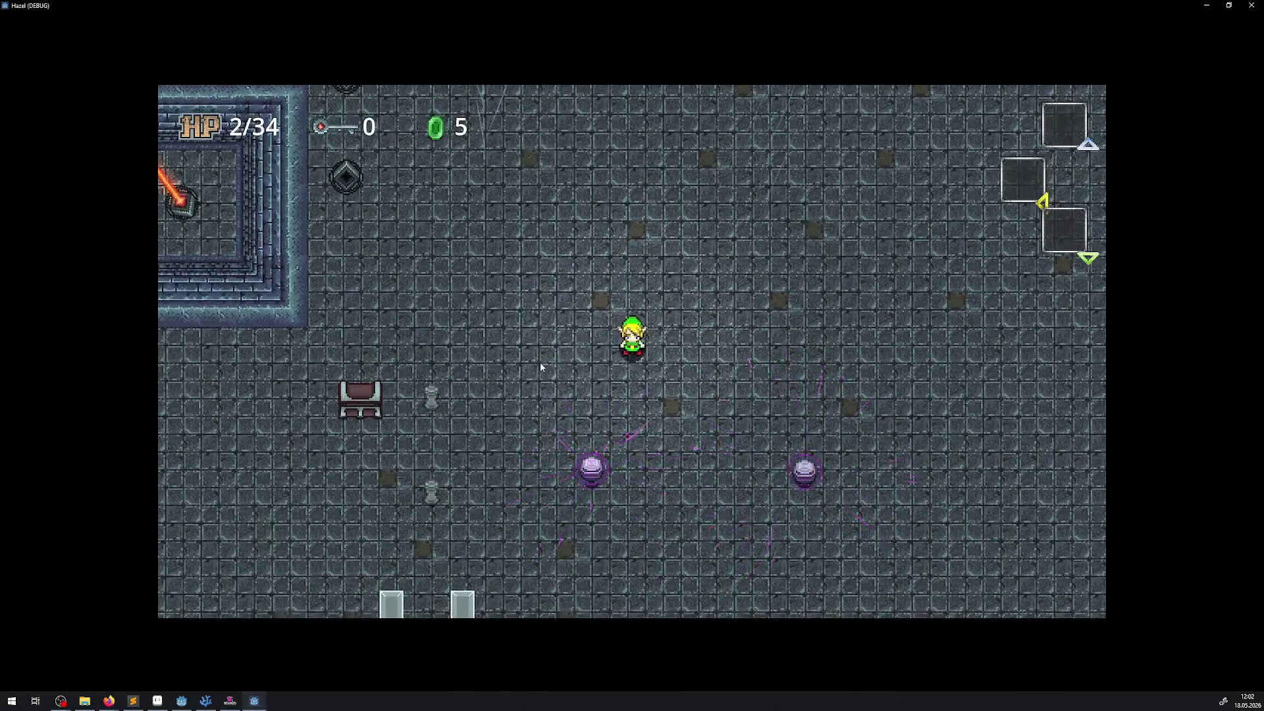
pyautogui.press('Right')
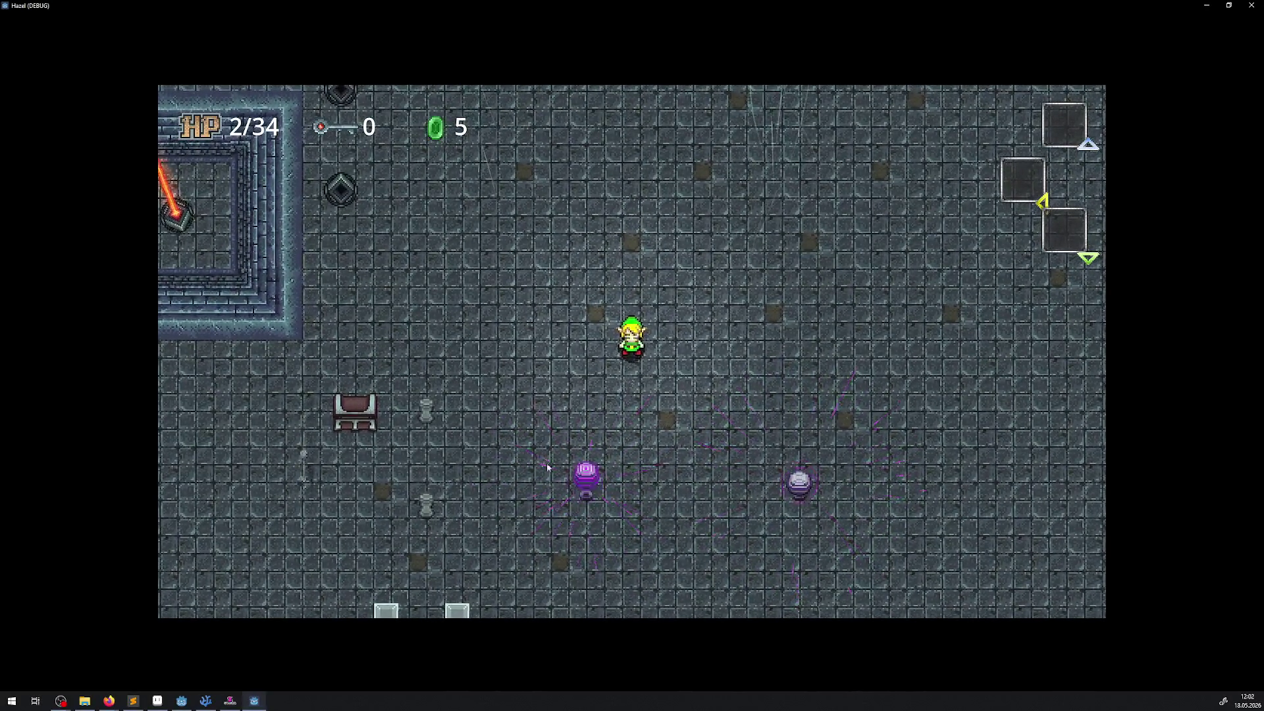
pyautogui.press('Up')
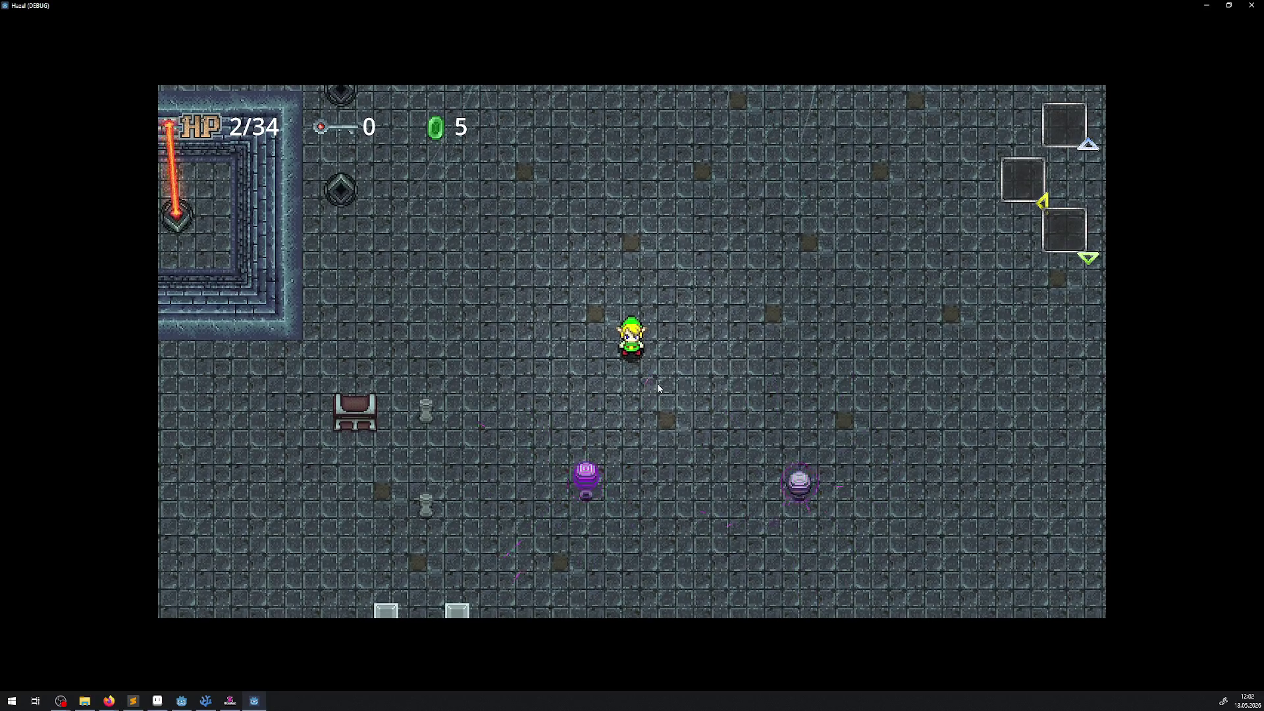
pyautogui.press('Down')
pyautogui.press('Right')
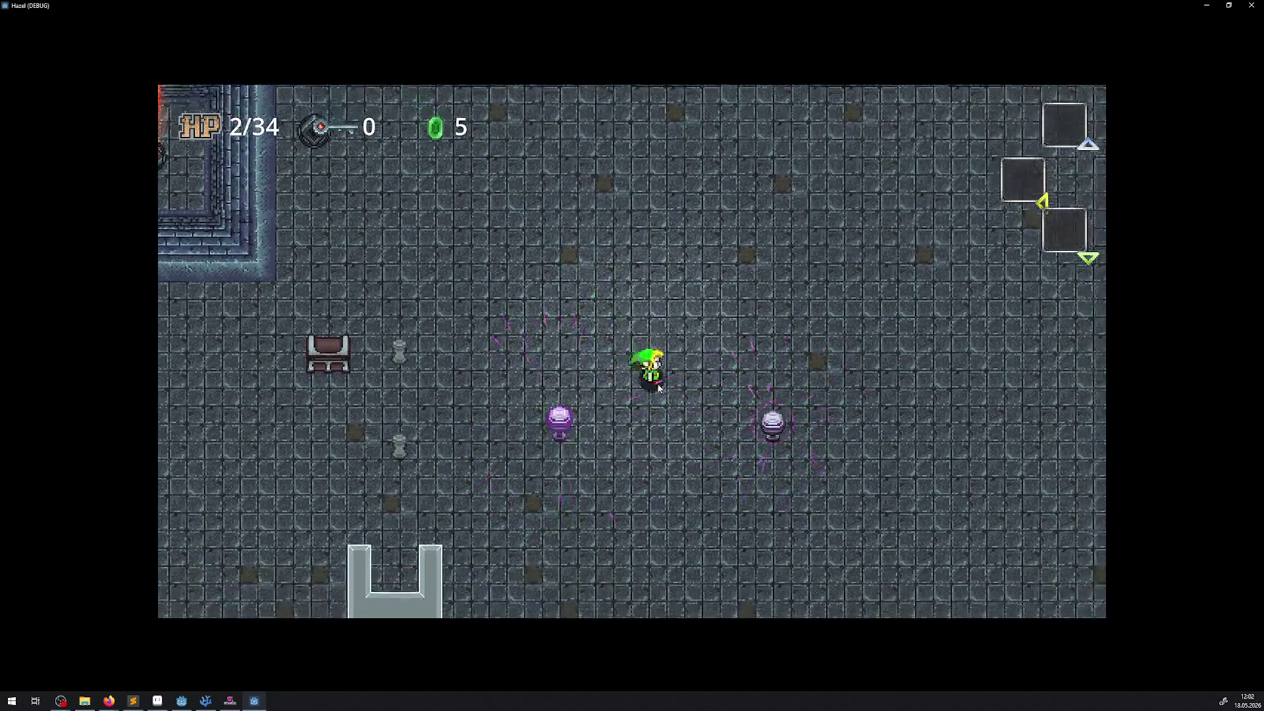
pyautogui.press('Left')
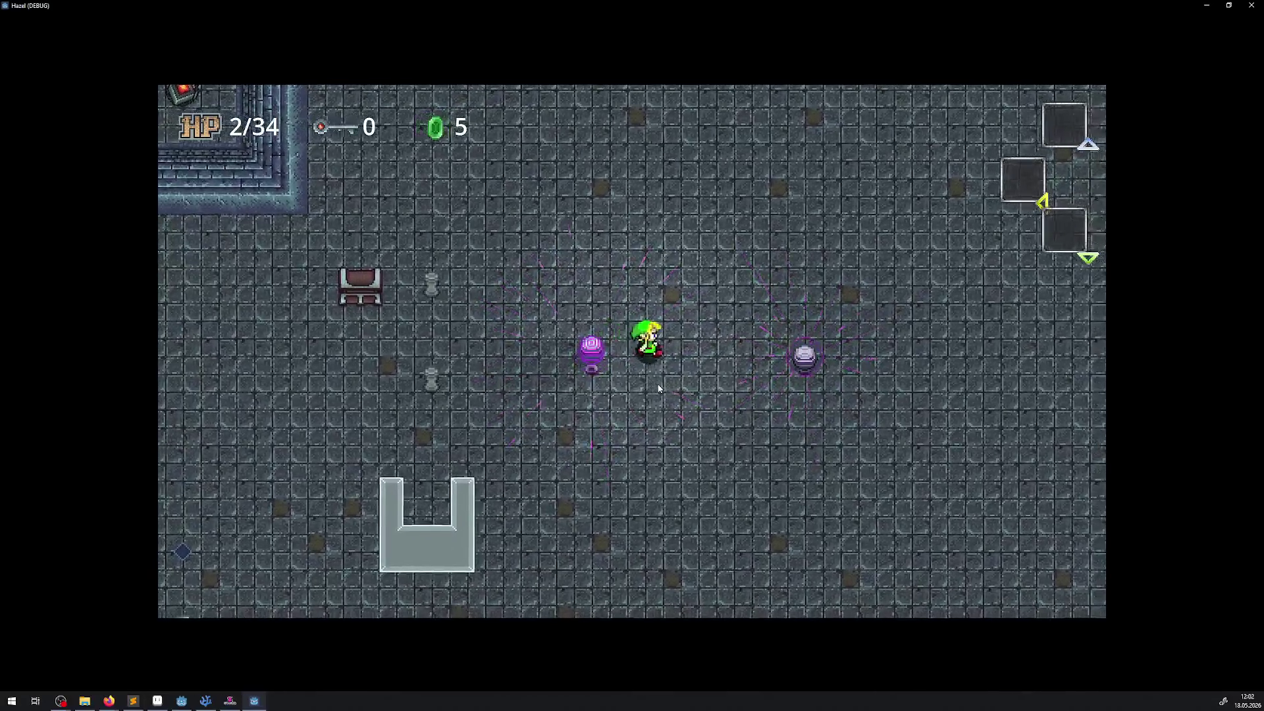
pyautogui.press('Right')
pyautogui.press('Left')
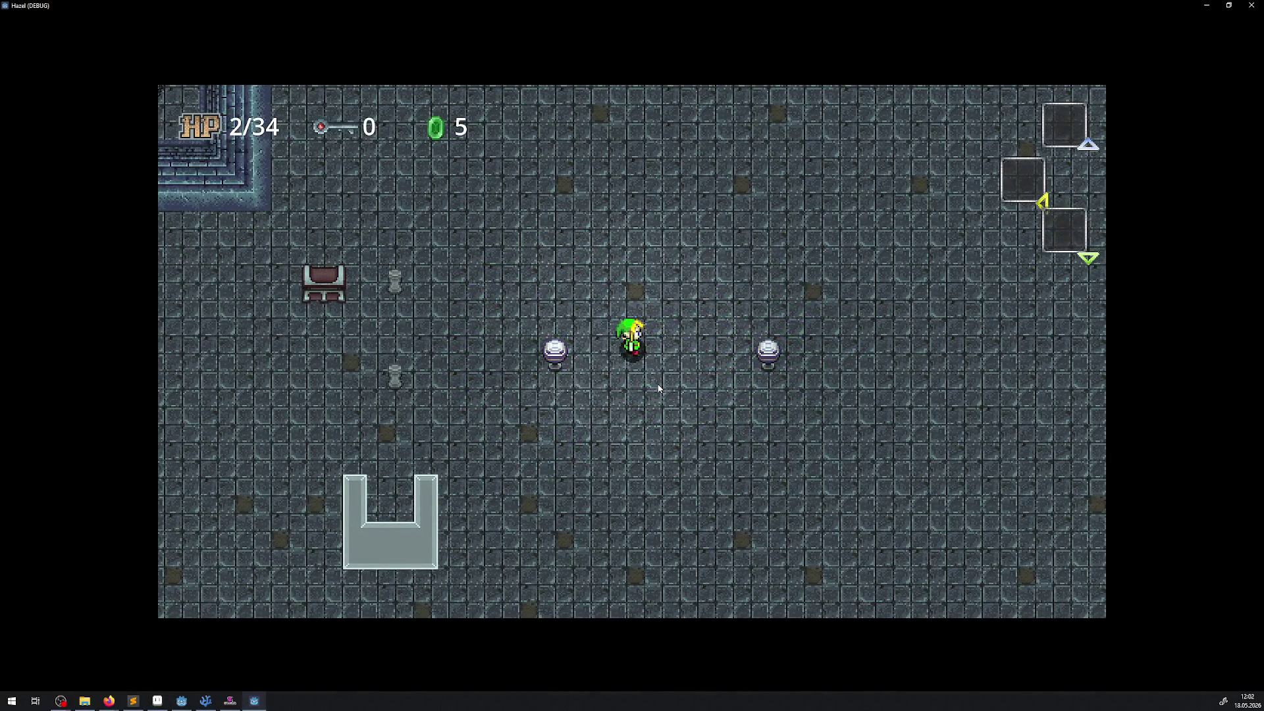
# Walk the hero right between the purple orbs, then up to the top wall
pyautogui.press('Right')
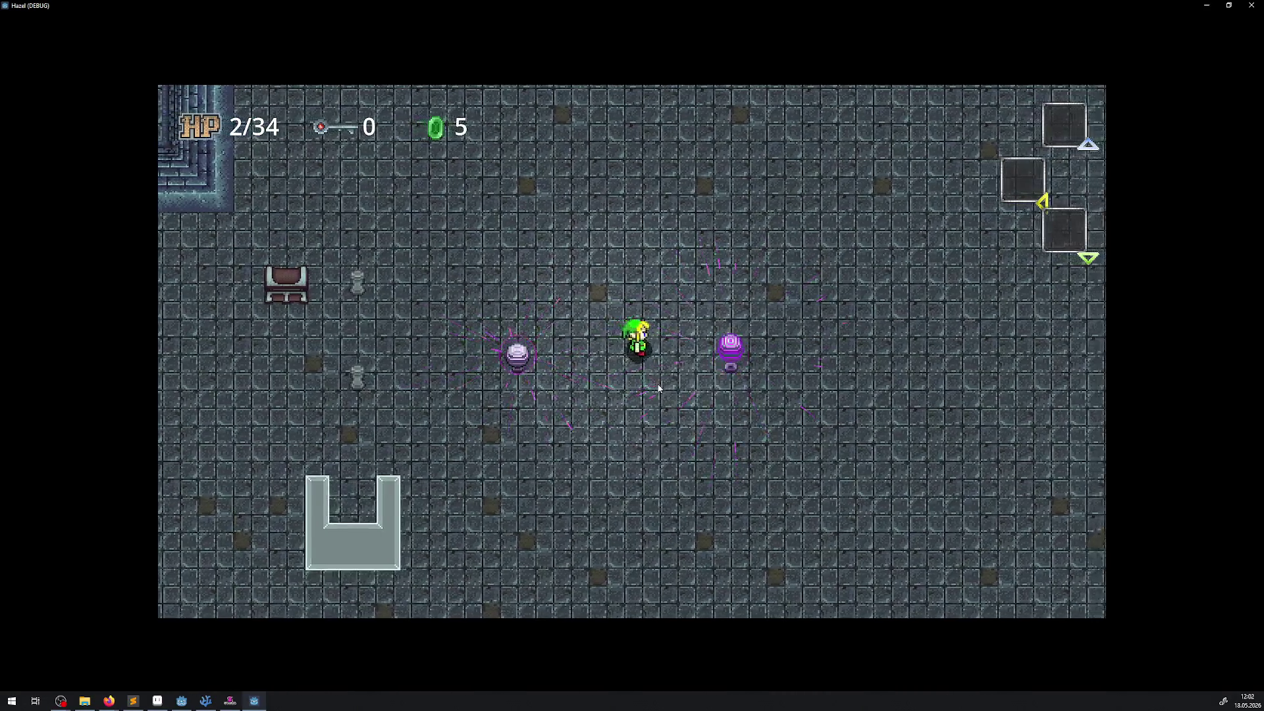
pyautogui.press('Right')
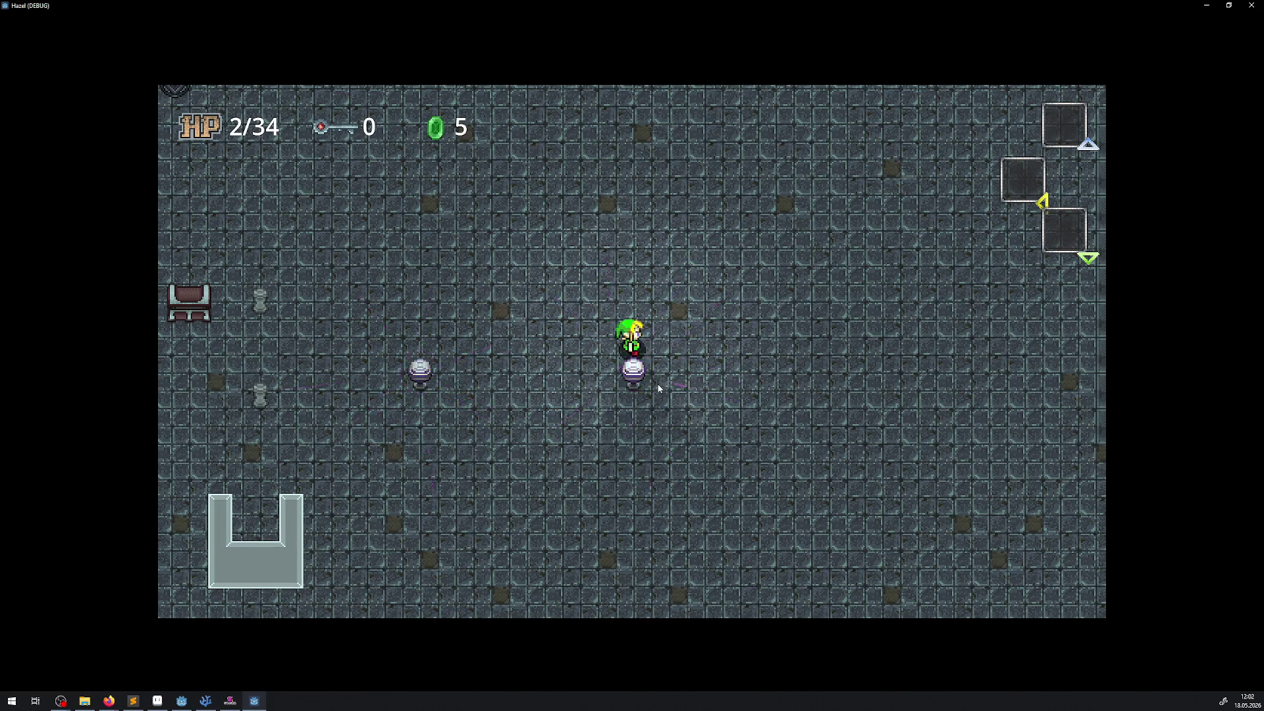
pyautogui.press('Up')
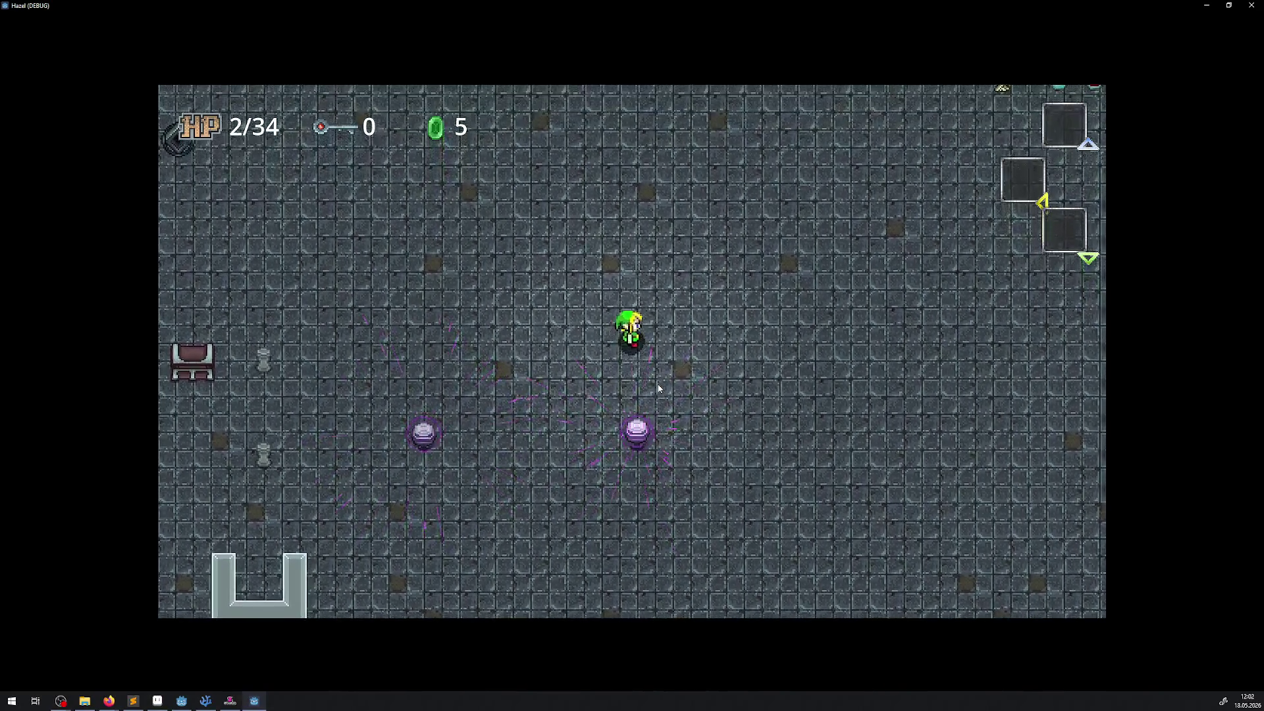
pyautogui.press('Up')
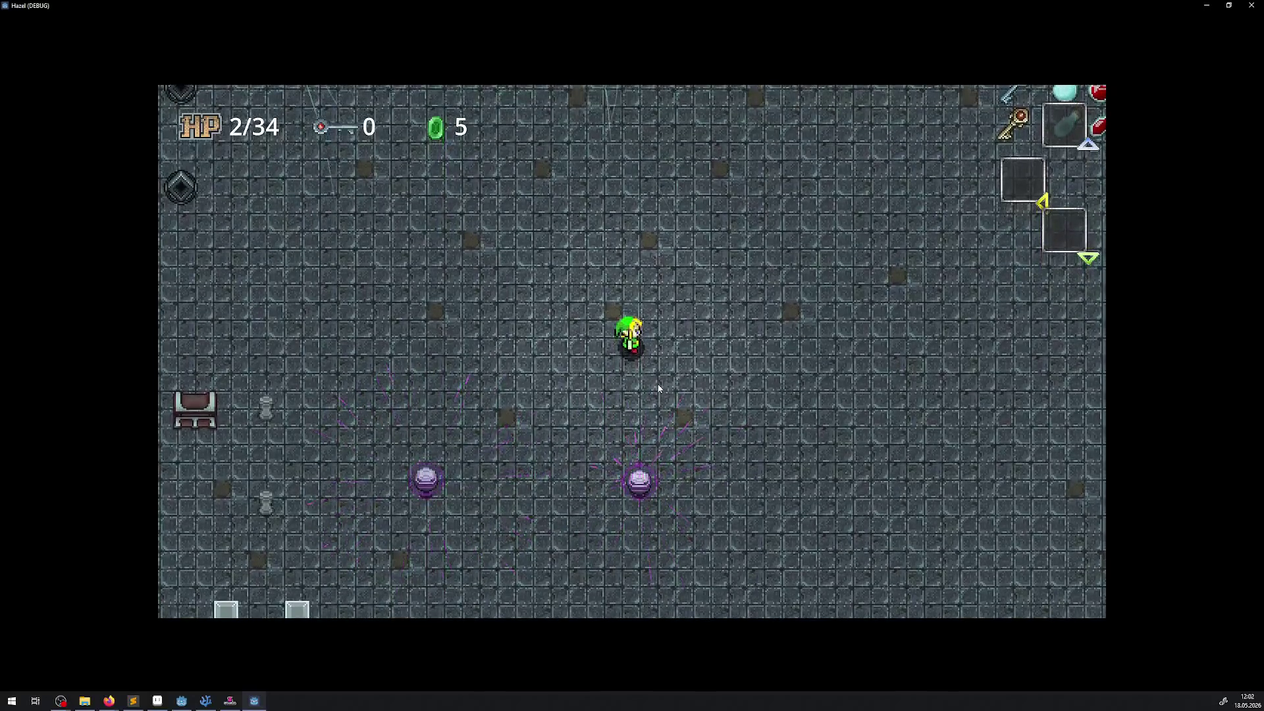
pyautogui.press('Up')
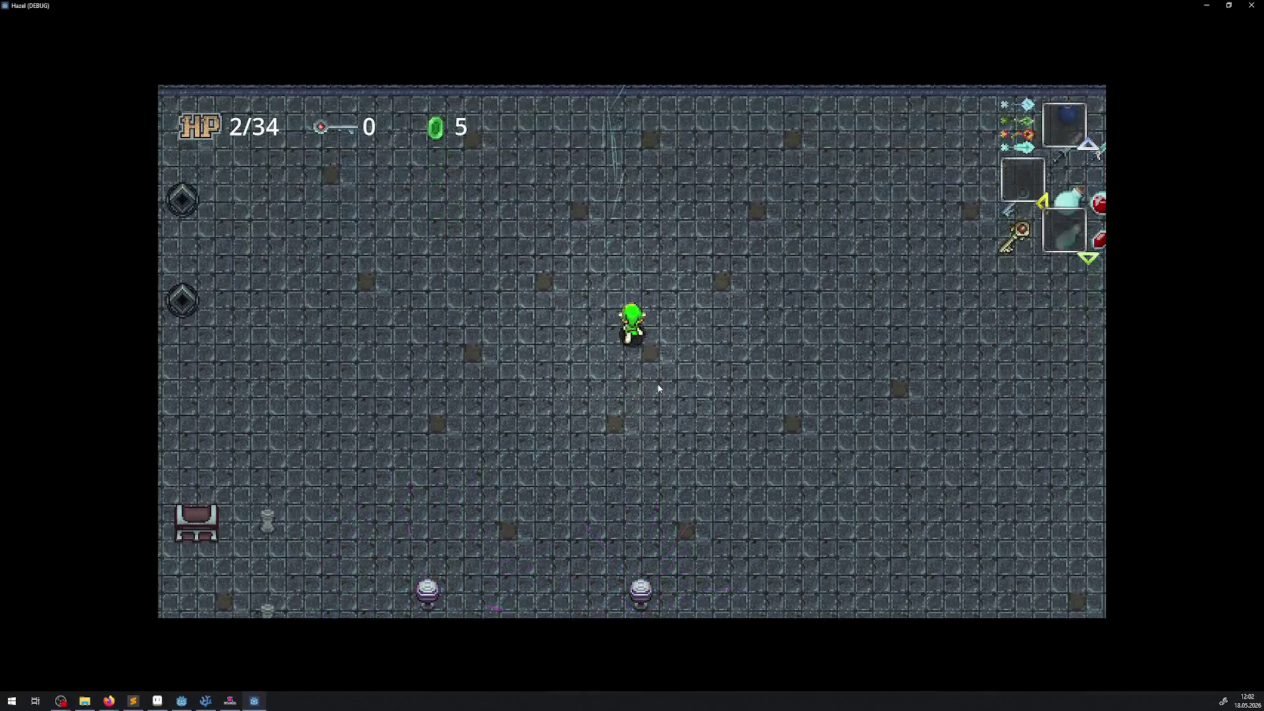
pyautogui.press('Up')
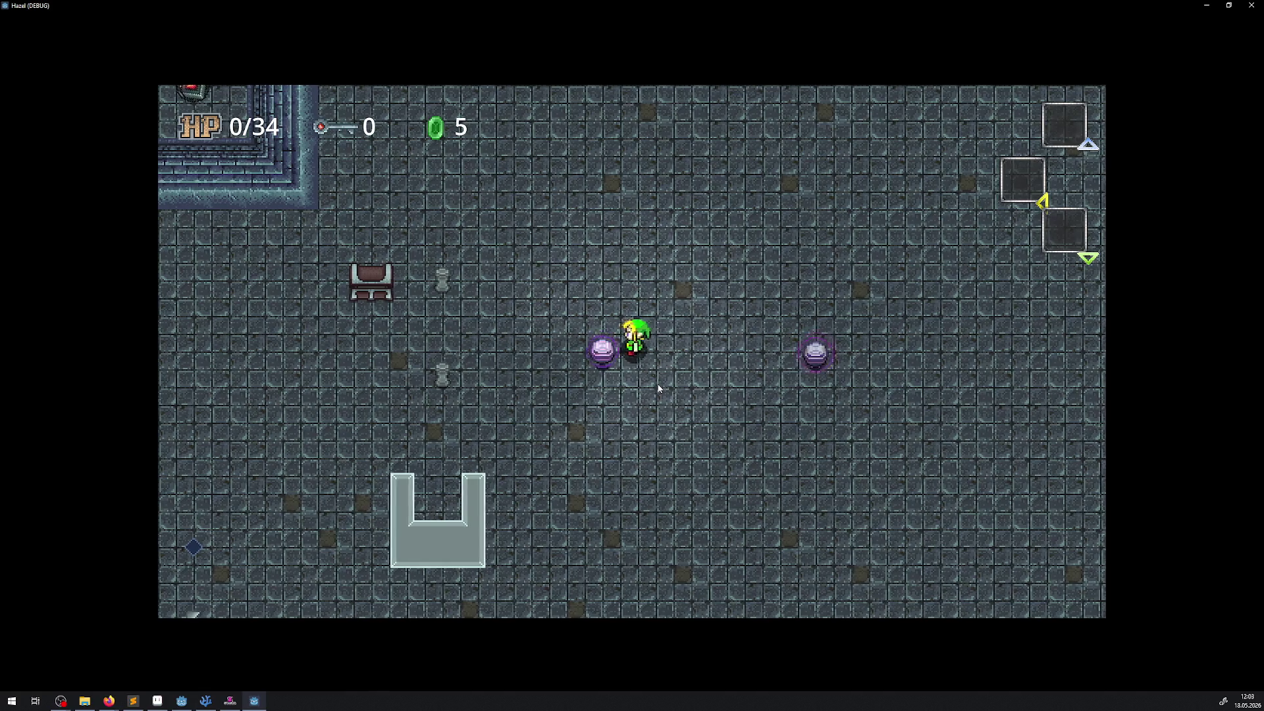
# Walk the hero right and left between the orbs with the D and A keys
pyautogui.press('d')
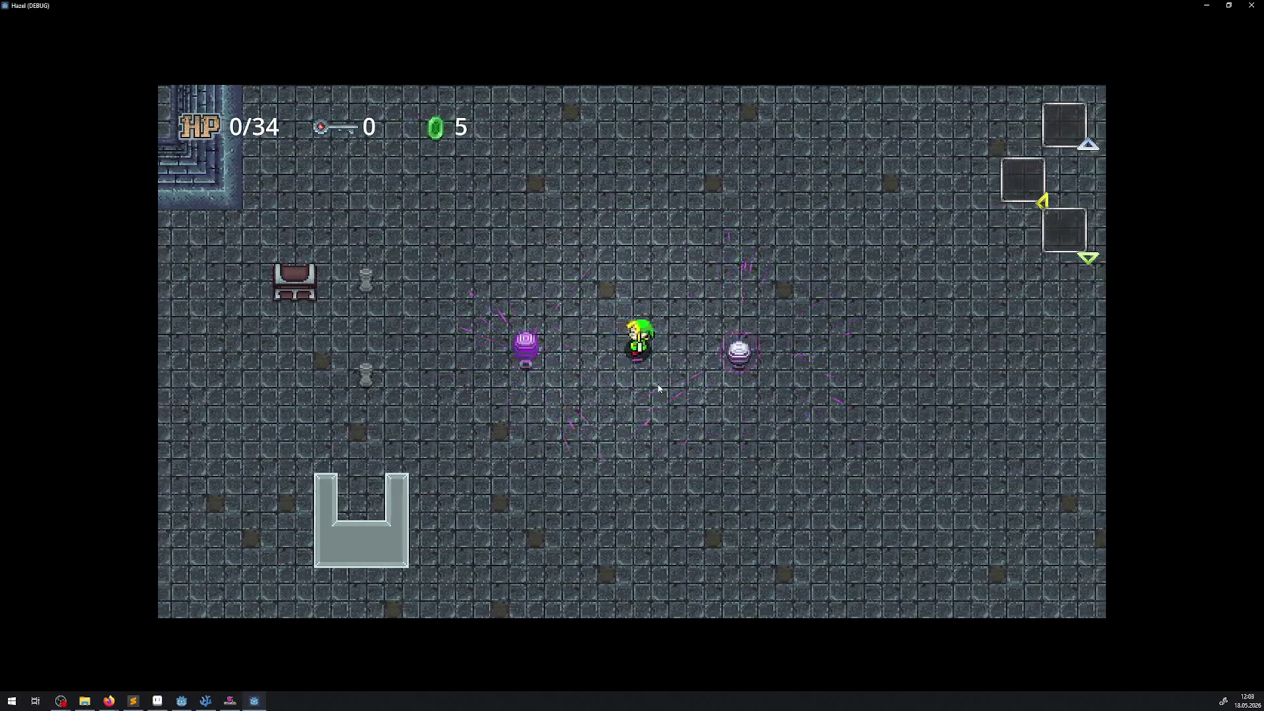
pyautogui.press('d')
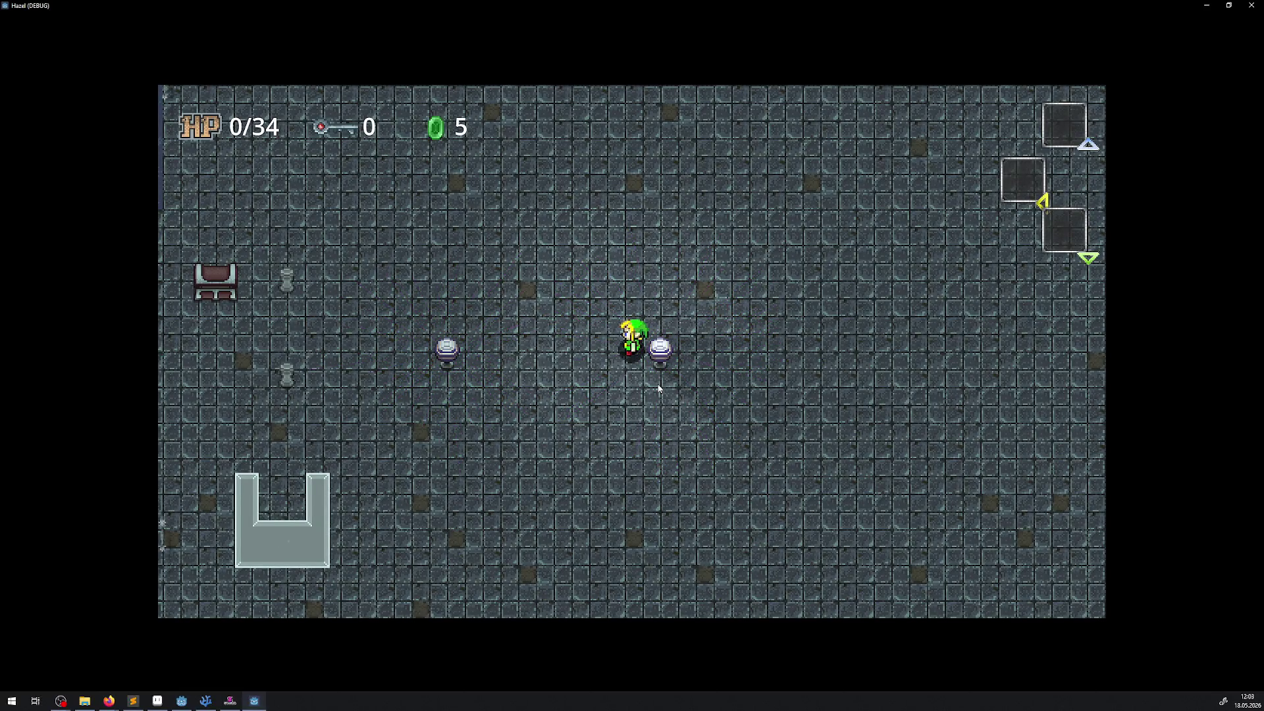
pyautogui.press('a')
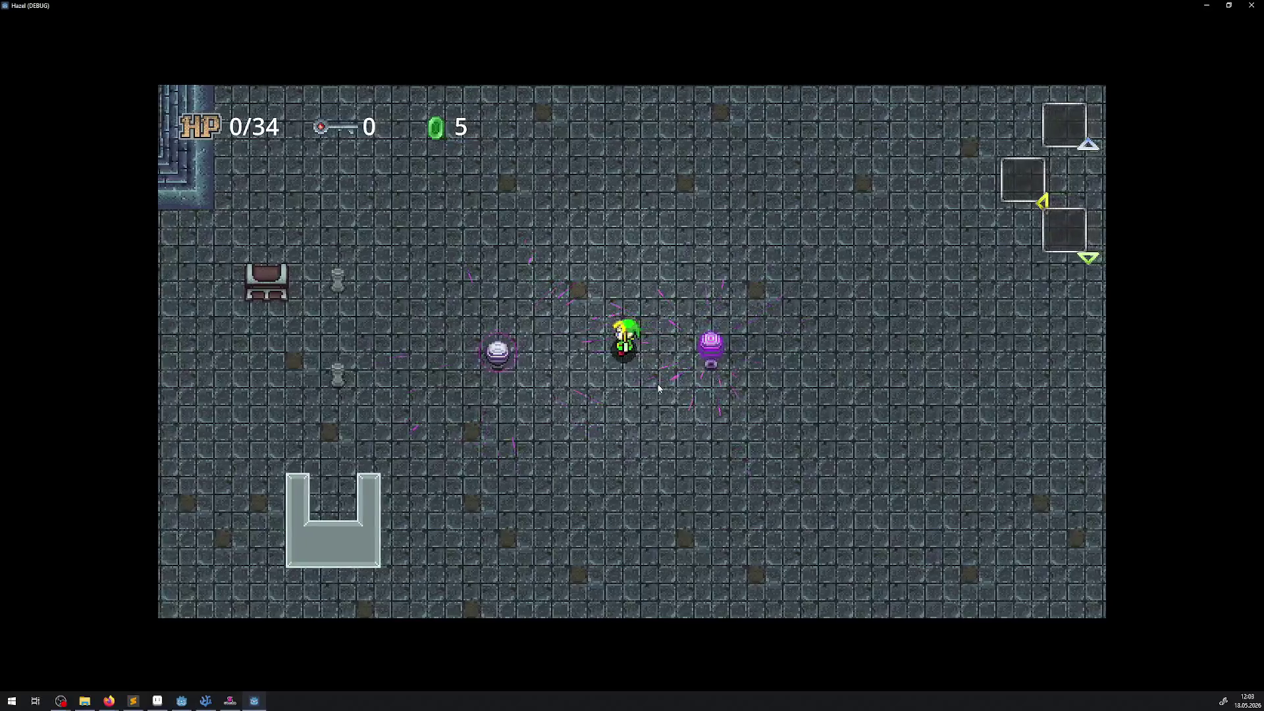
pyautogui.press('a')
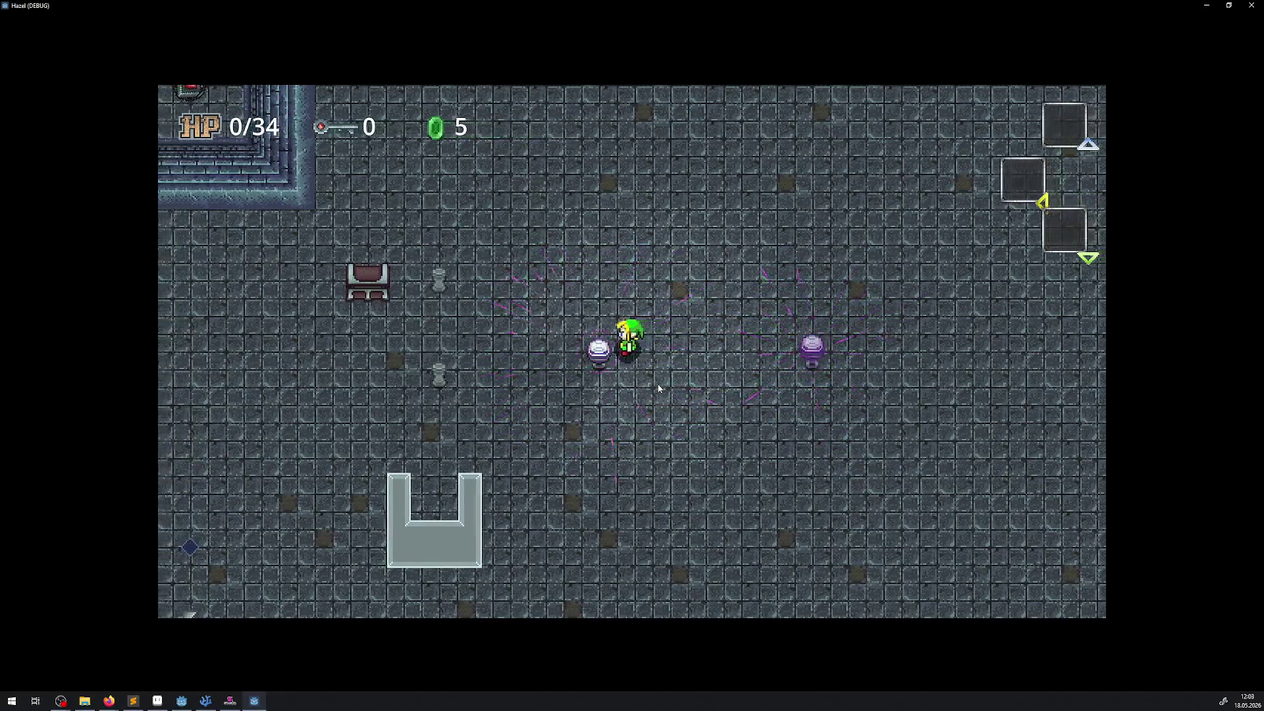
pyautogui.press('a')
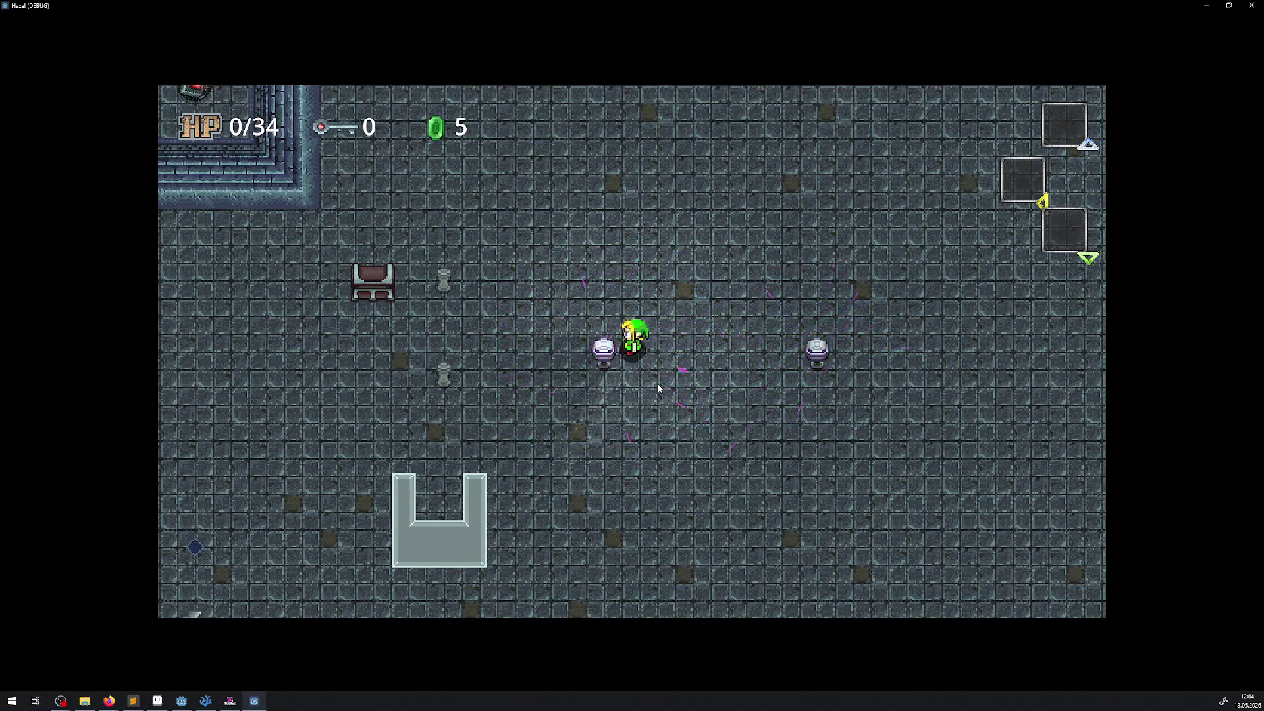
pyautogui.press('d')
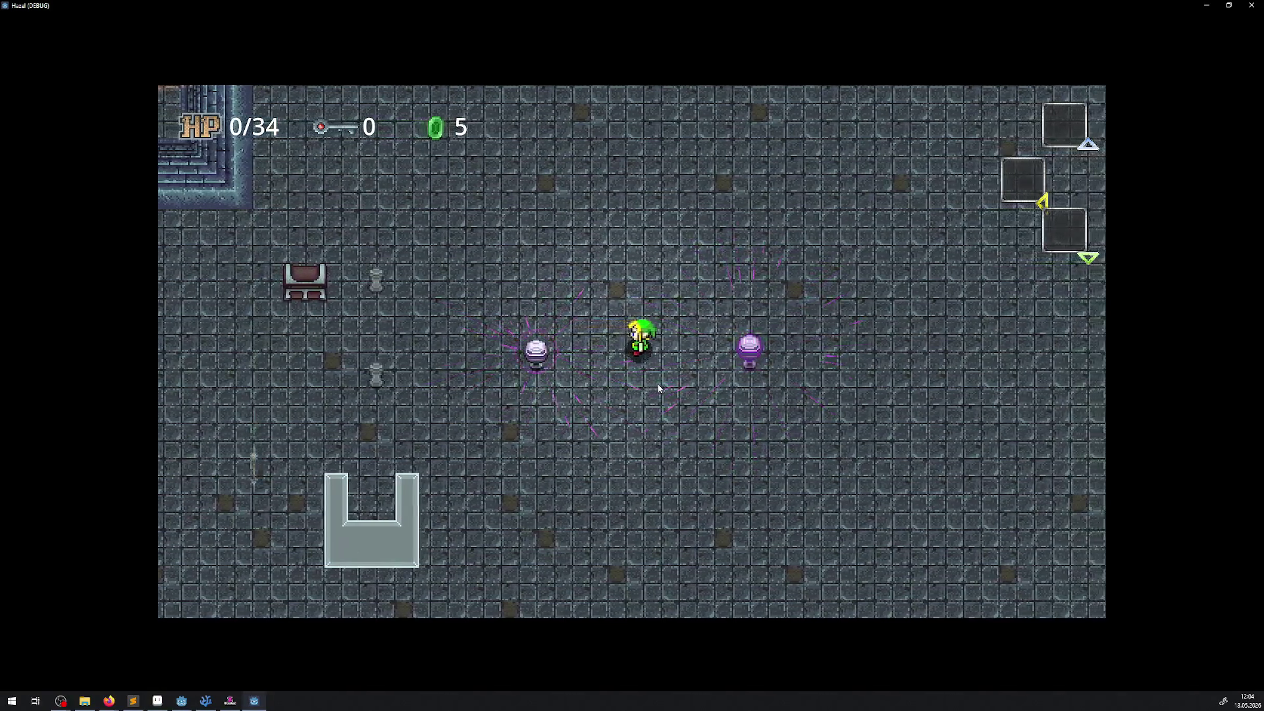
pyautogui.press('d')
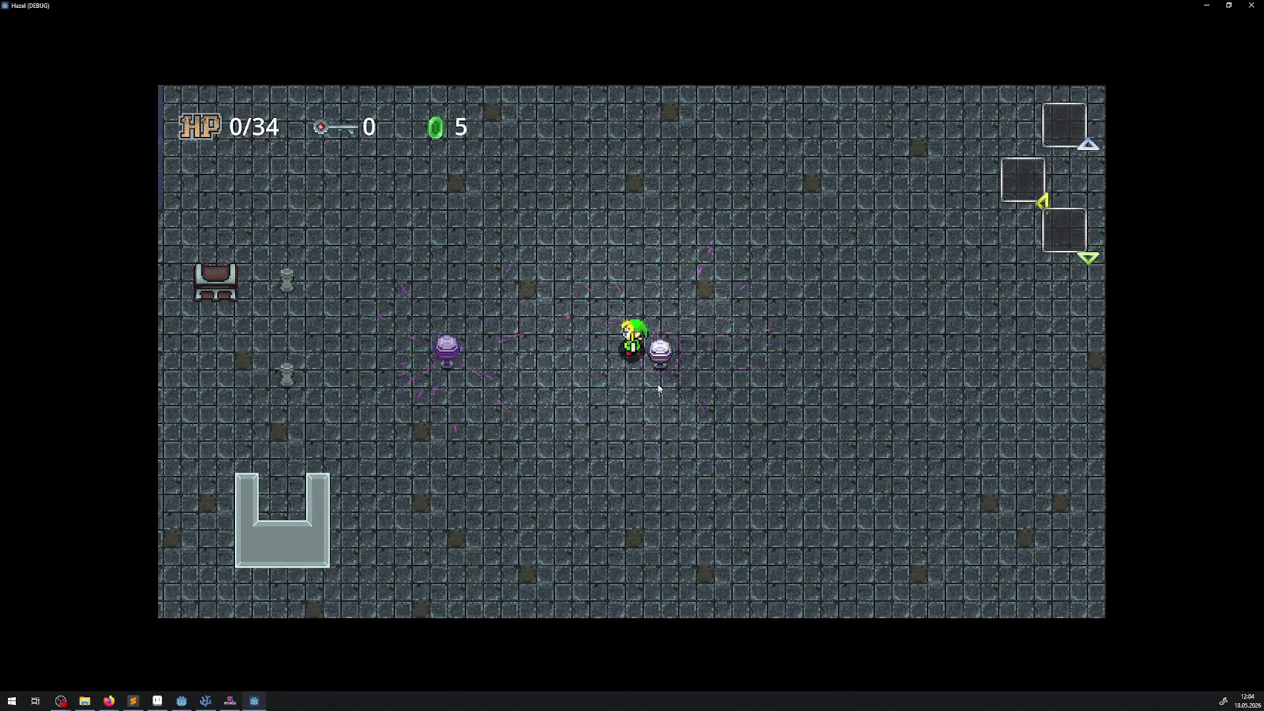
pyautogui.press('a')
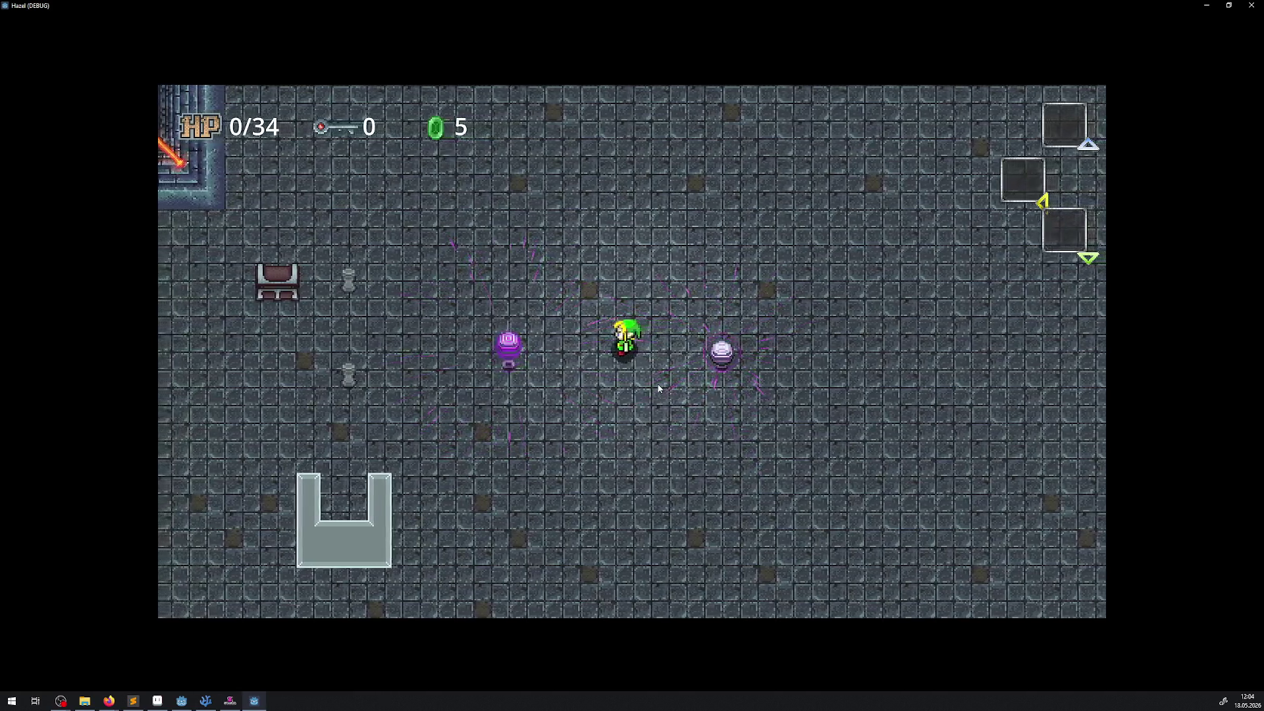
pyautogui.press('a')
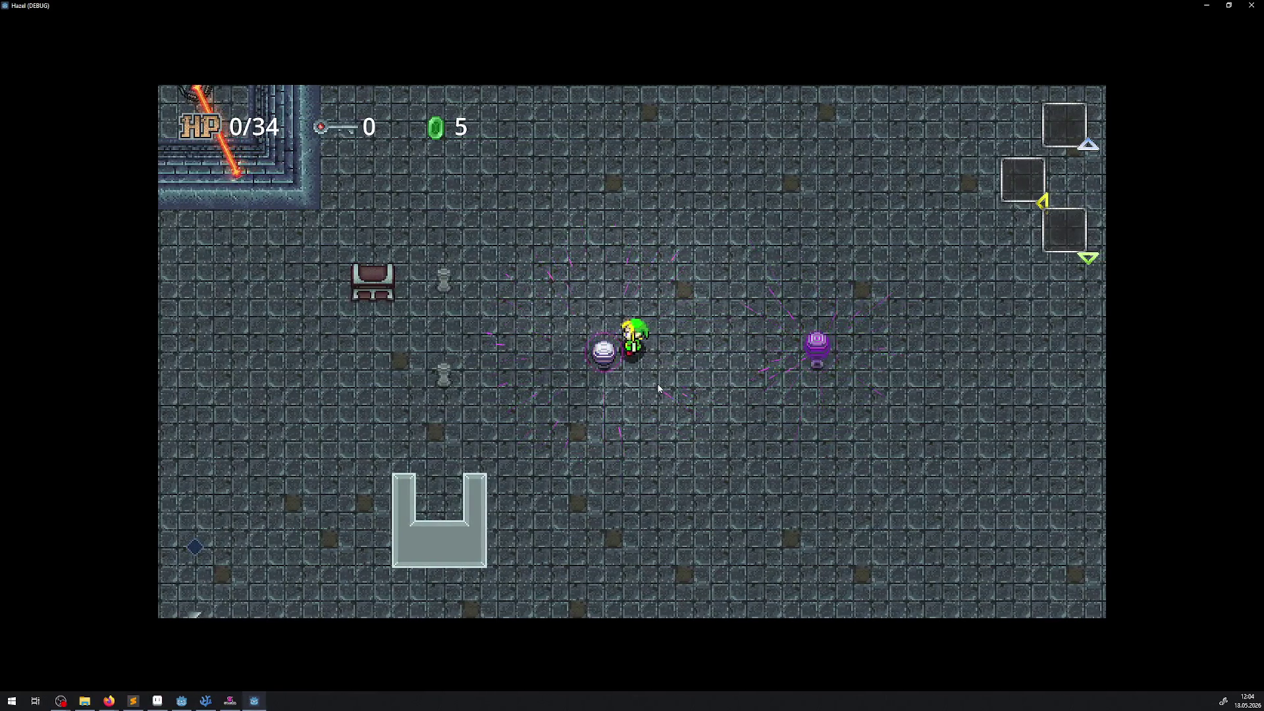
pyautogui.press('d')
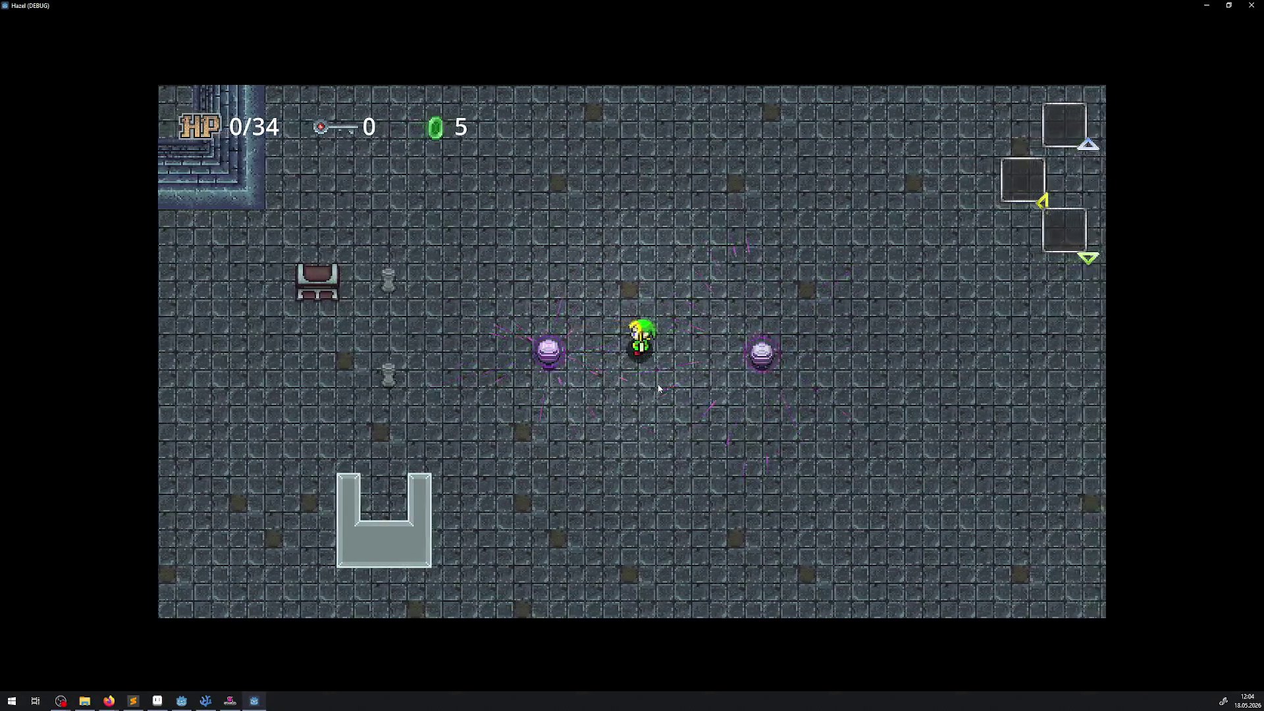
pyautogui.press('d')
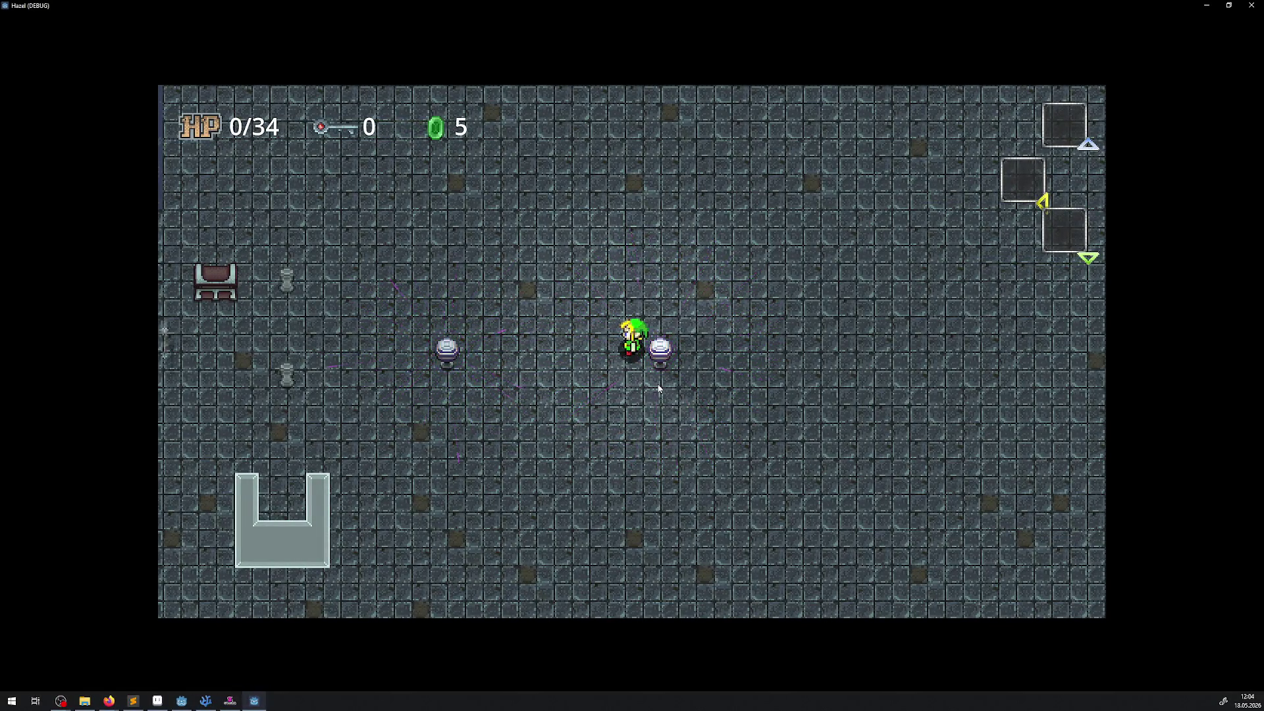
# Keep pacing the hero left and right between the orbs, ending with small steps
pyautogui.press('a')
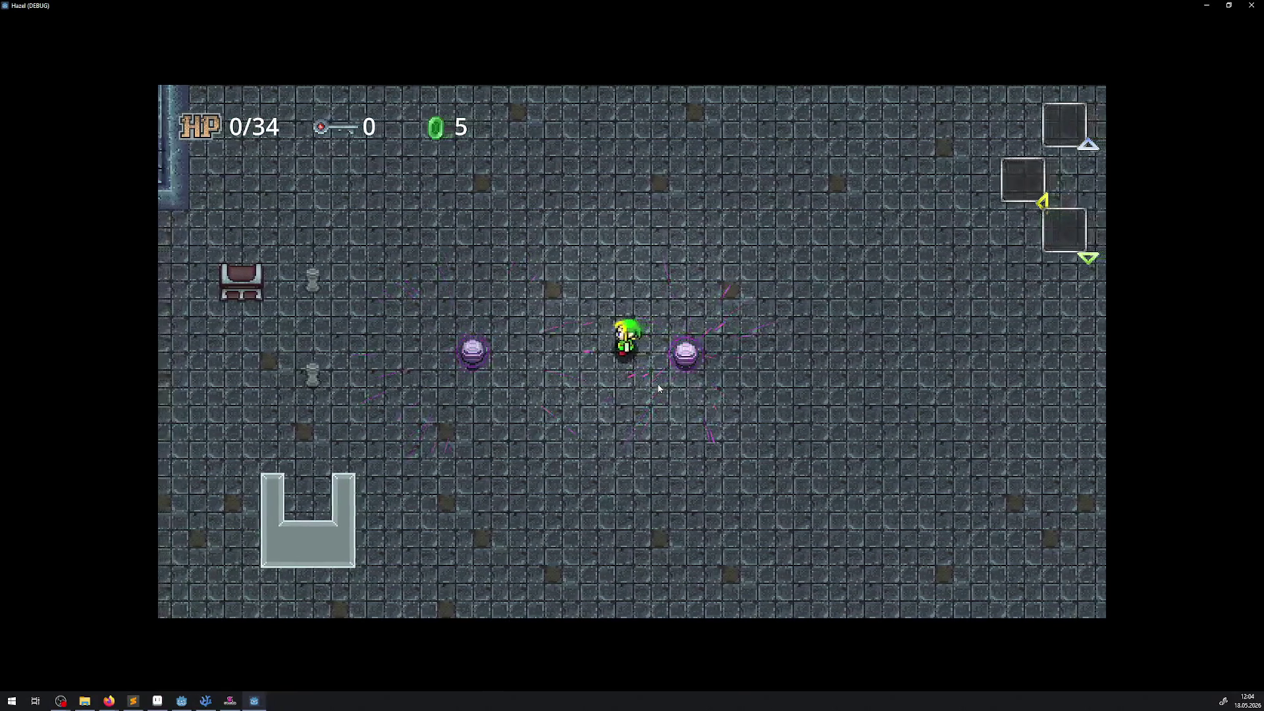
pyautogui.press('a')
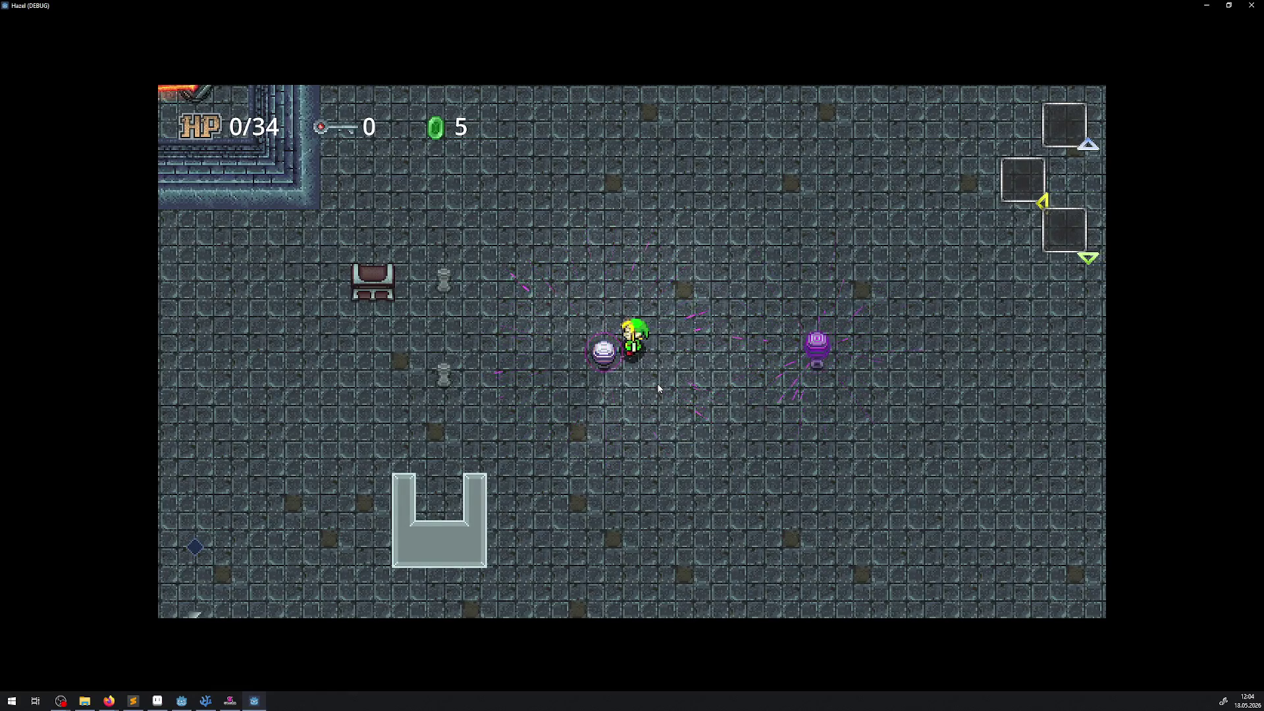
pyautogui.press('d')
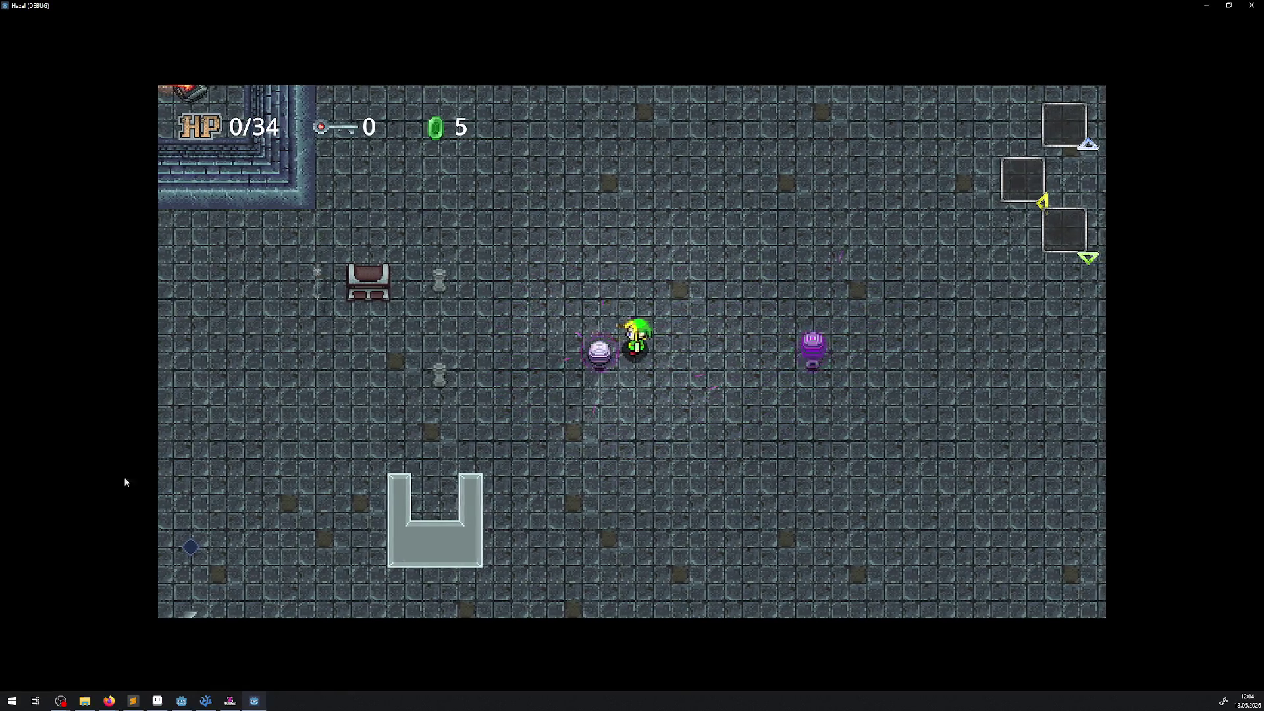
pyautogui.press('d')
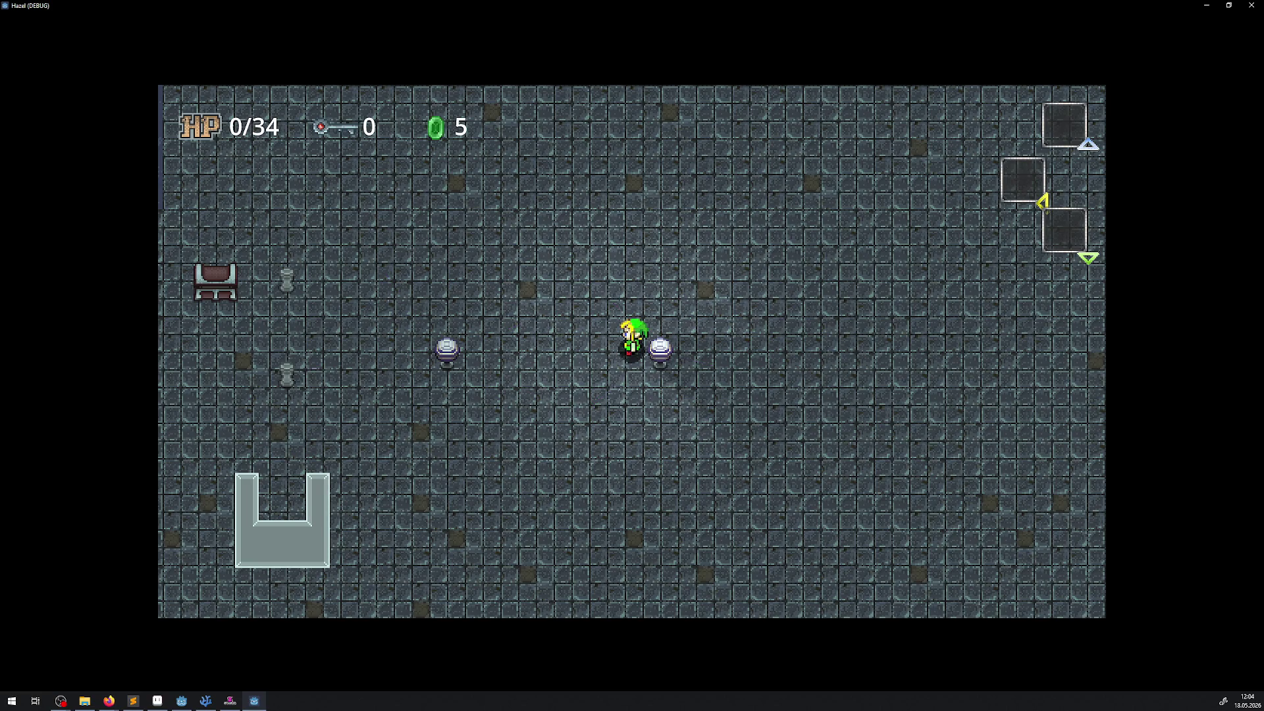
pyautogui.press('a')
pyautogui.press('a')
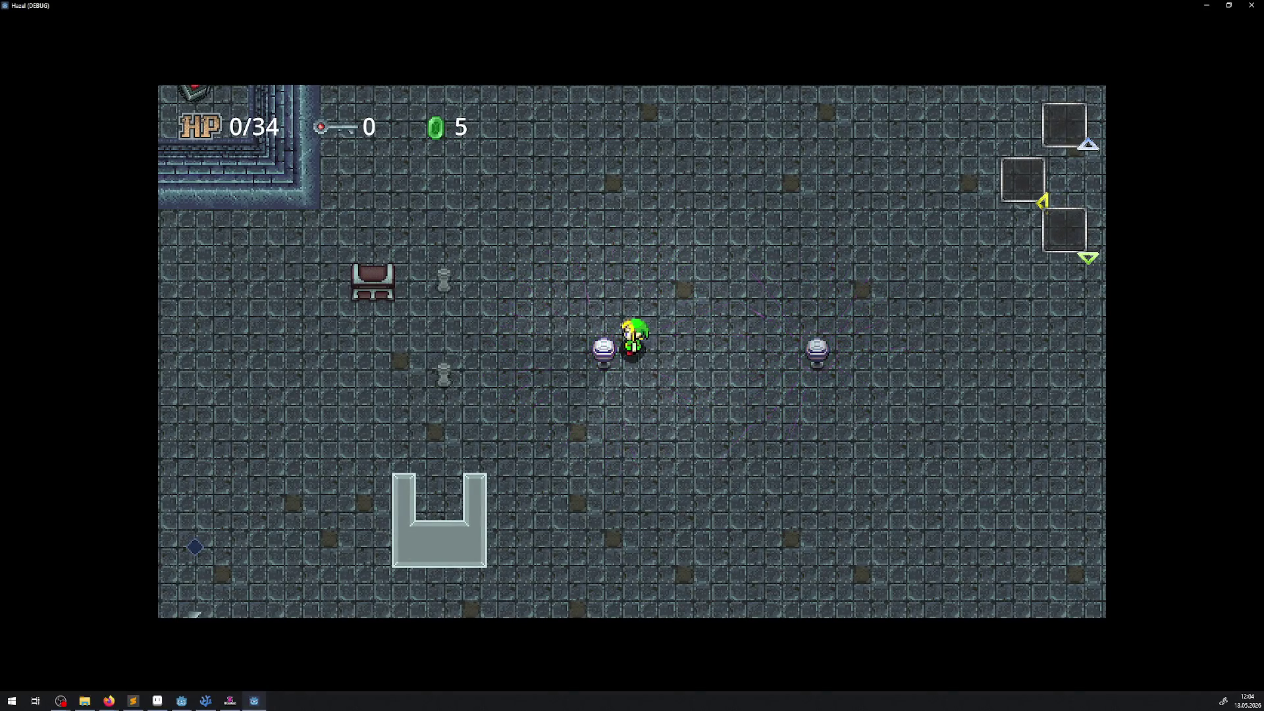
pyautogui.press('d')
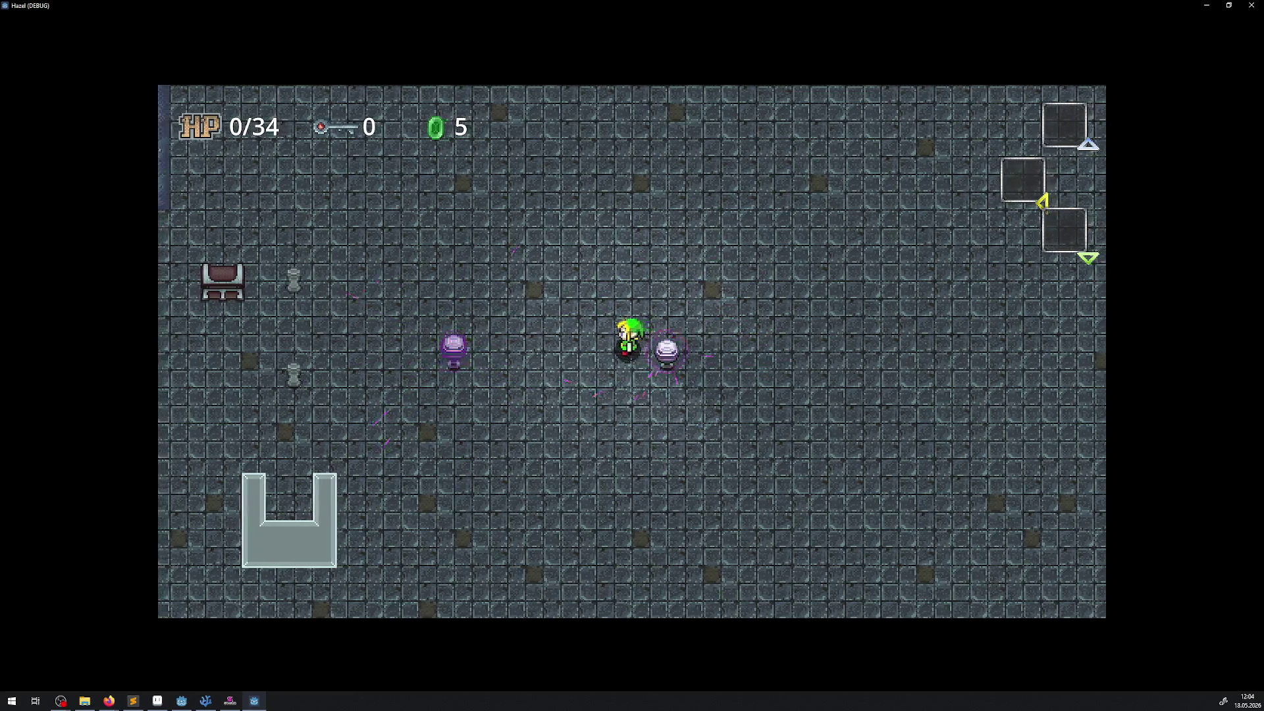
pyautogui.press('a')
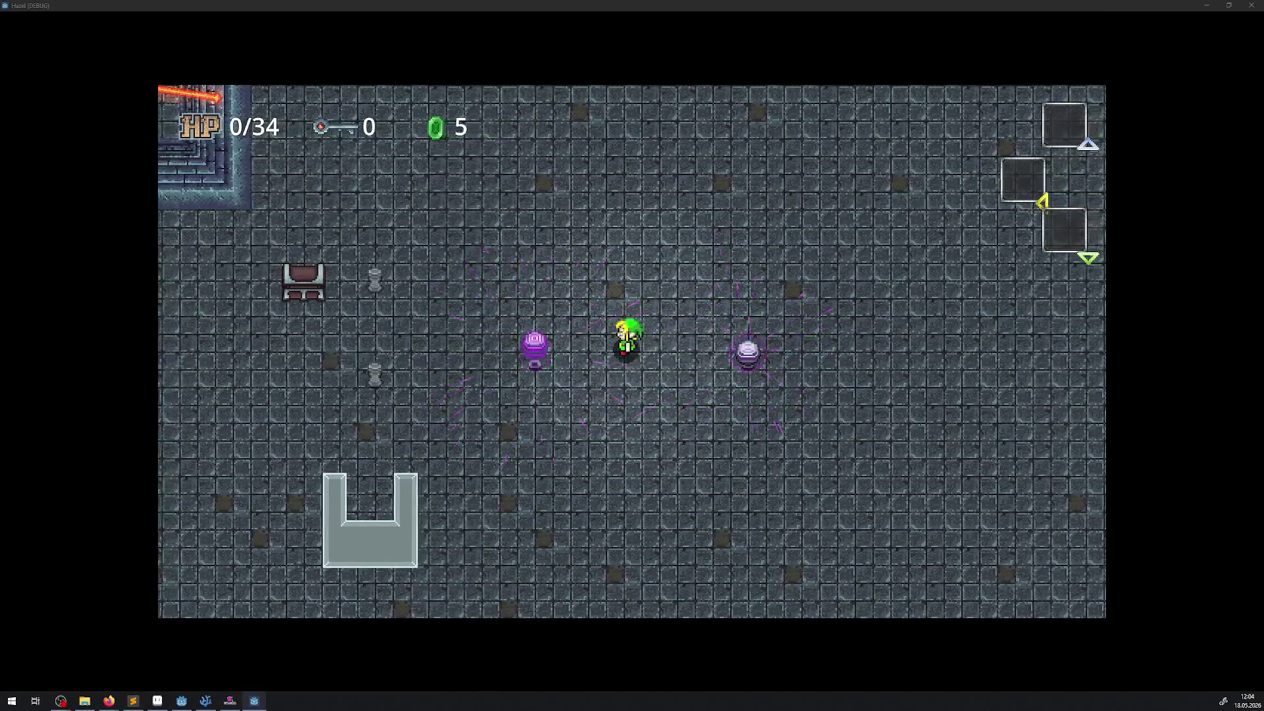
# Glance at the pixelorama.org browser, walk the character left and right, then stop the game
pyautogui.hotkey('alt', 'Tab')
pyautogui.hotkey('alt', 'Tab')
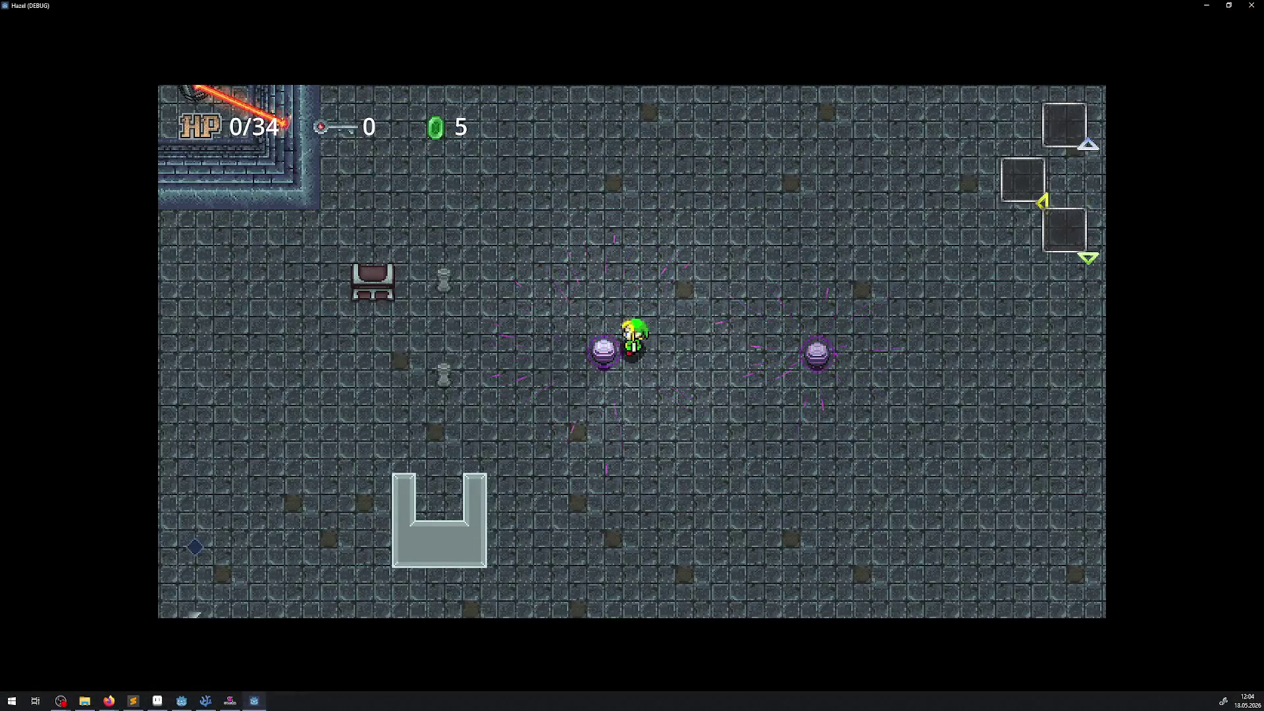
pyautogui.hotkey('alt', 'Tab')
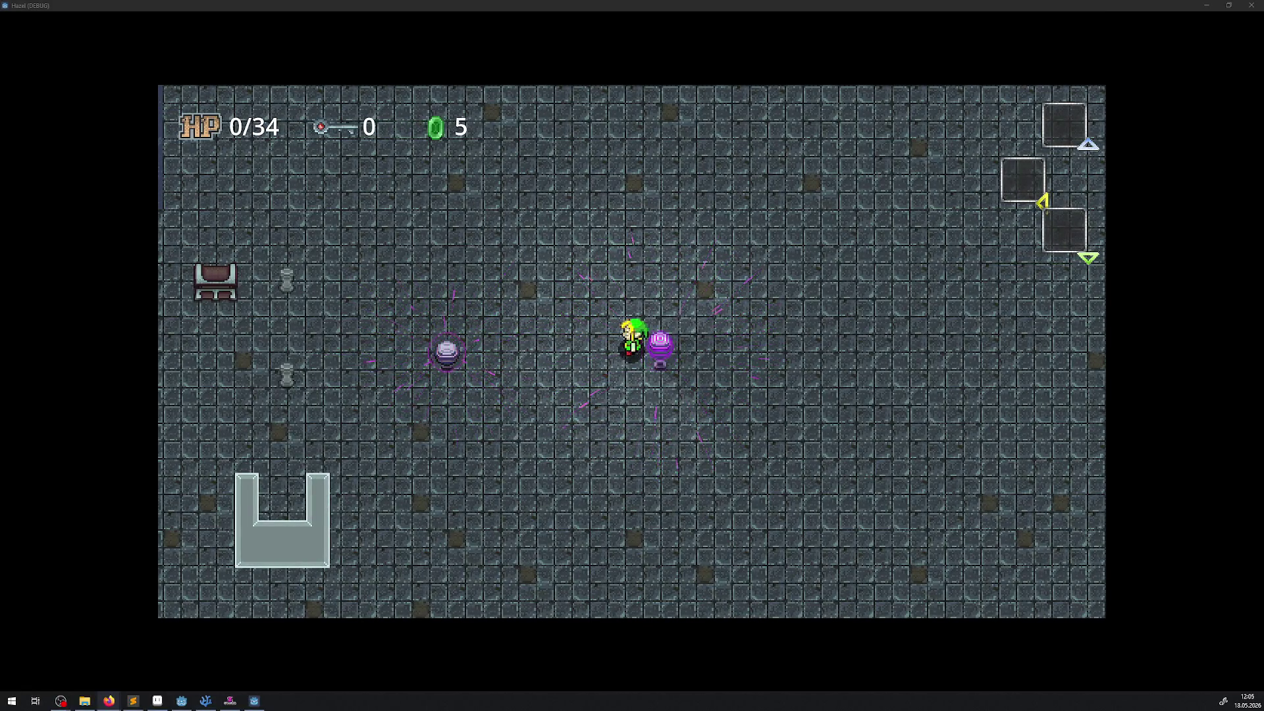
pyautogui.press('Left')
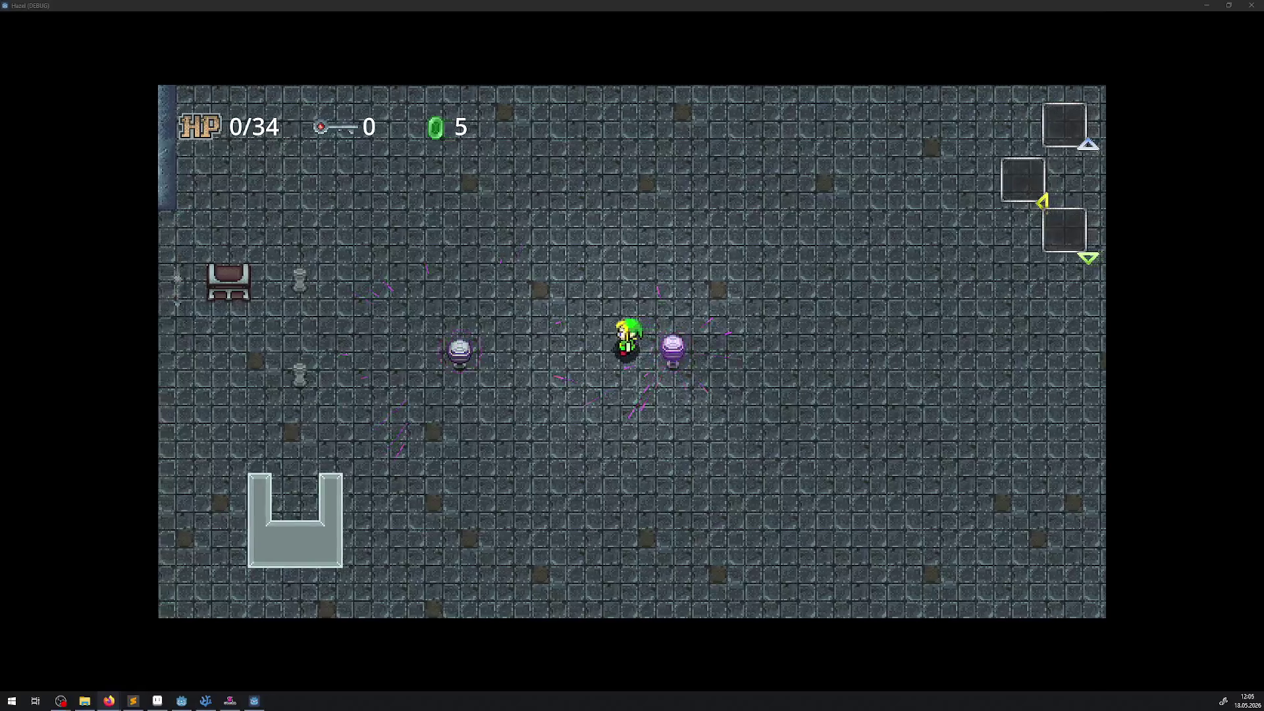
pyautogui.press('Left')
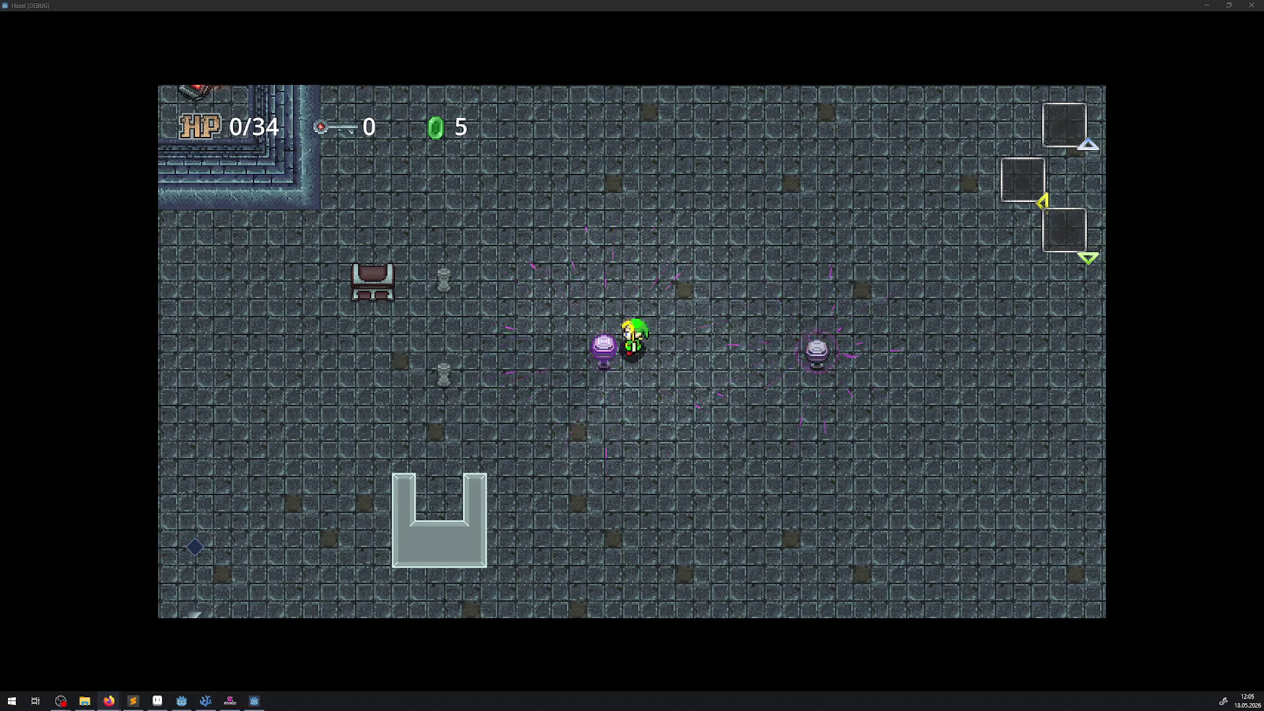
pyautogui.press('Right')
pyautogui.press('Right')
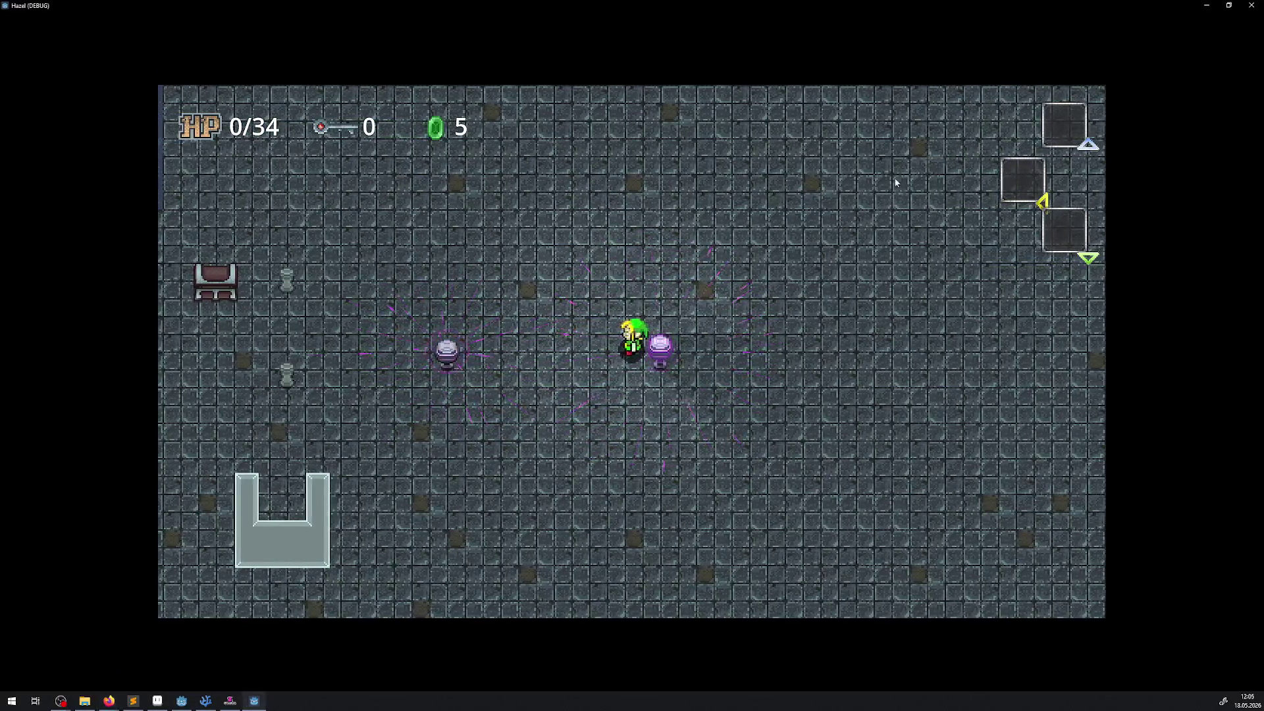
pyautogui.press('F8')
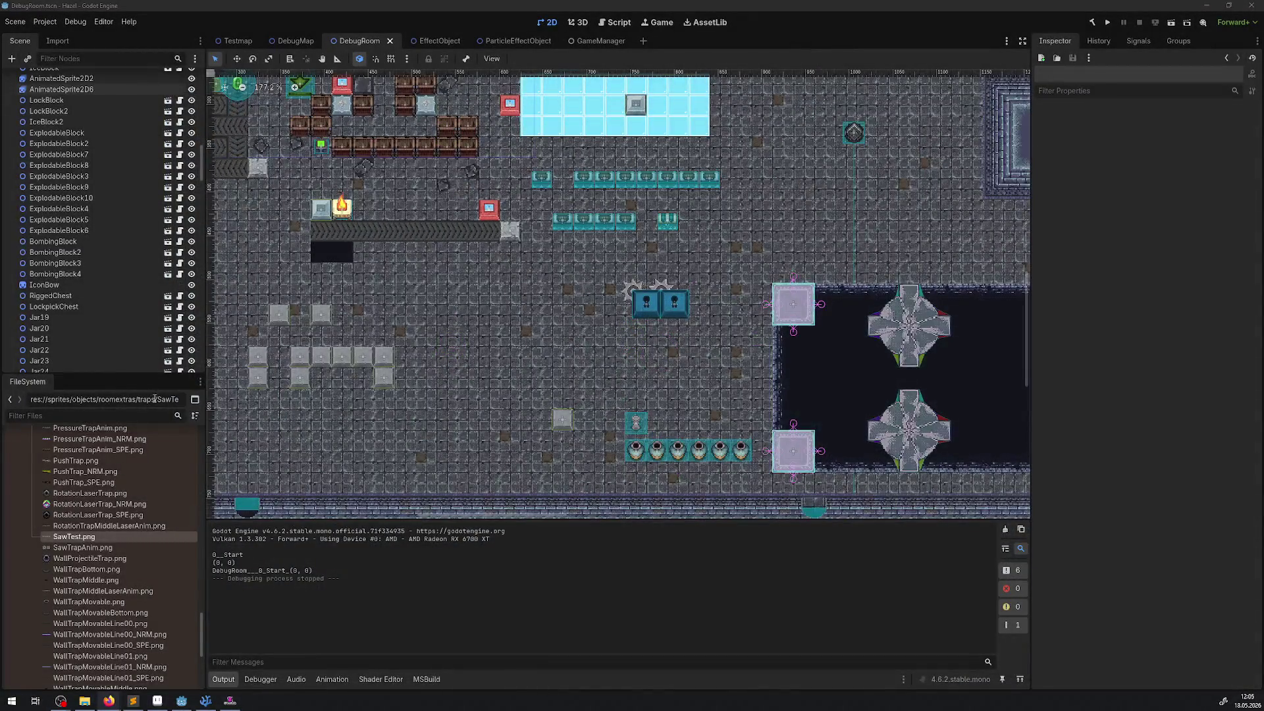
# Collapse sprites/objects in the FileSystem dock and switch to PixZels
pyautogui.moveTo(117, 549)
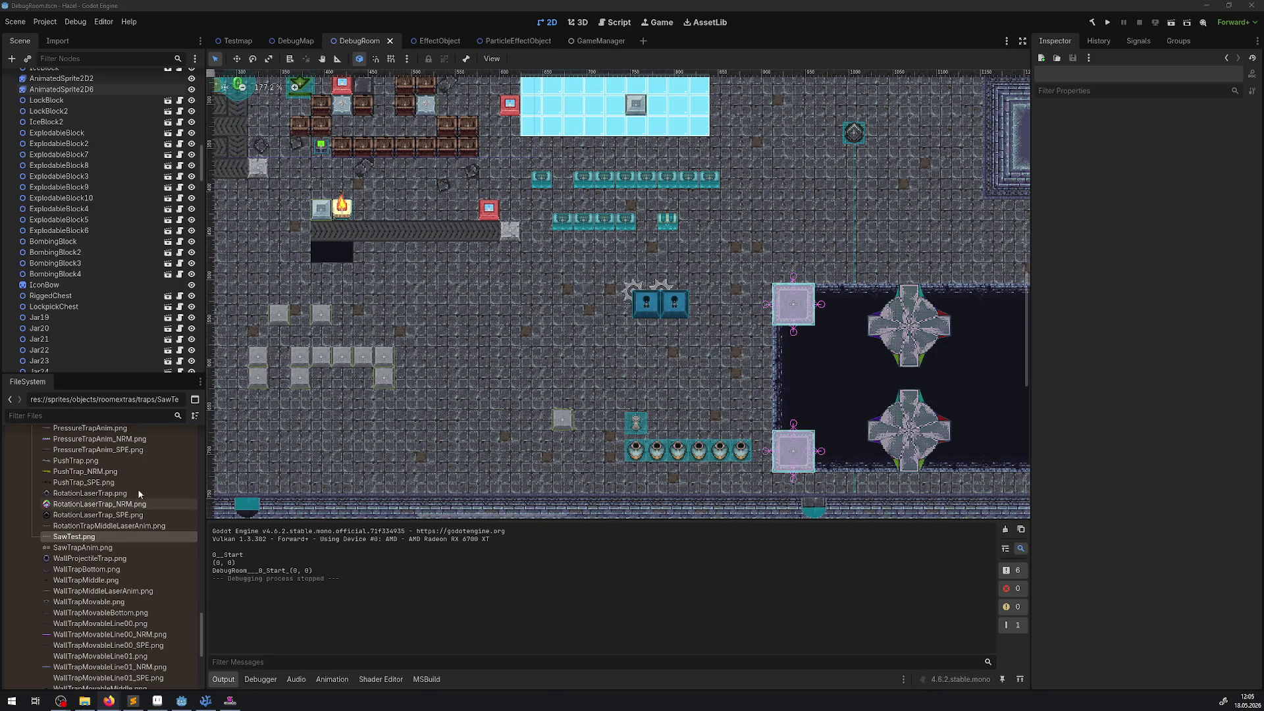
pyautogui.scroll(5, 128, 488)
pyautogui.scroll(4, 86, 593)
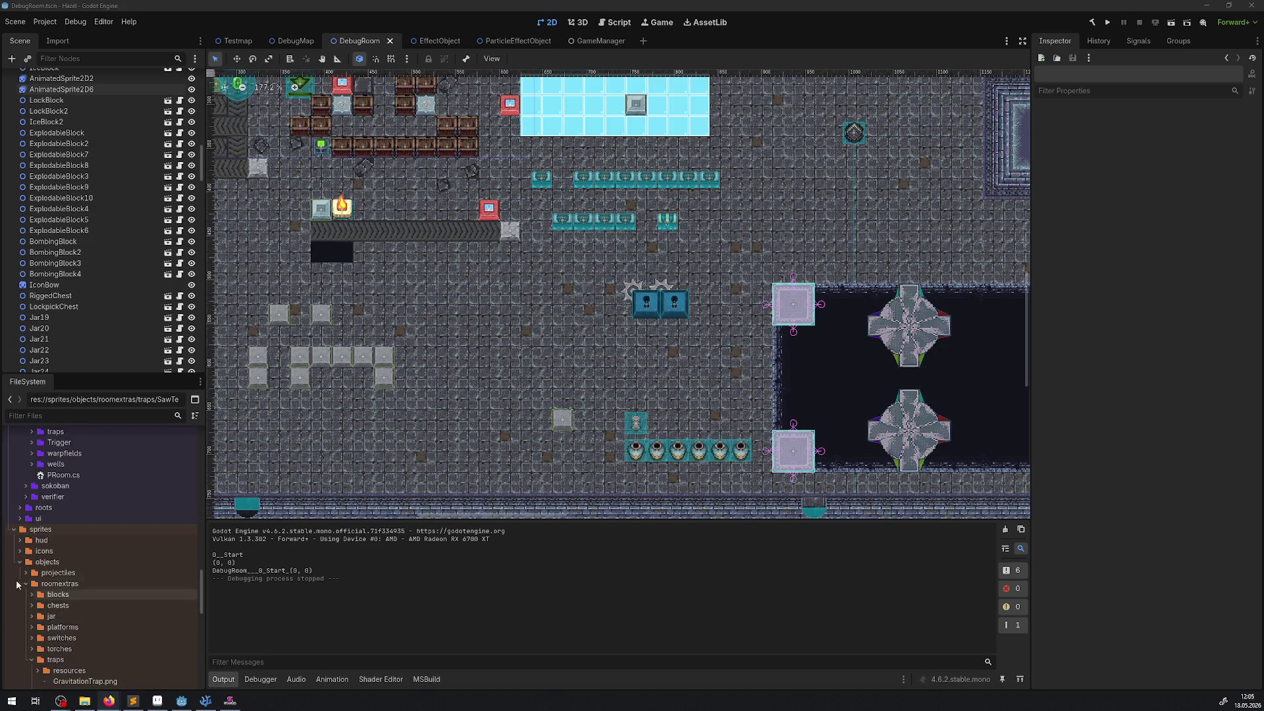
pyautogui.click(21, 563)
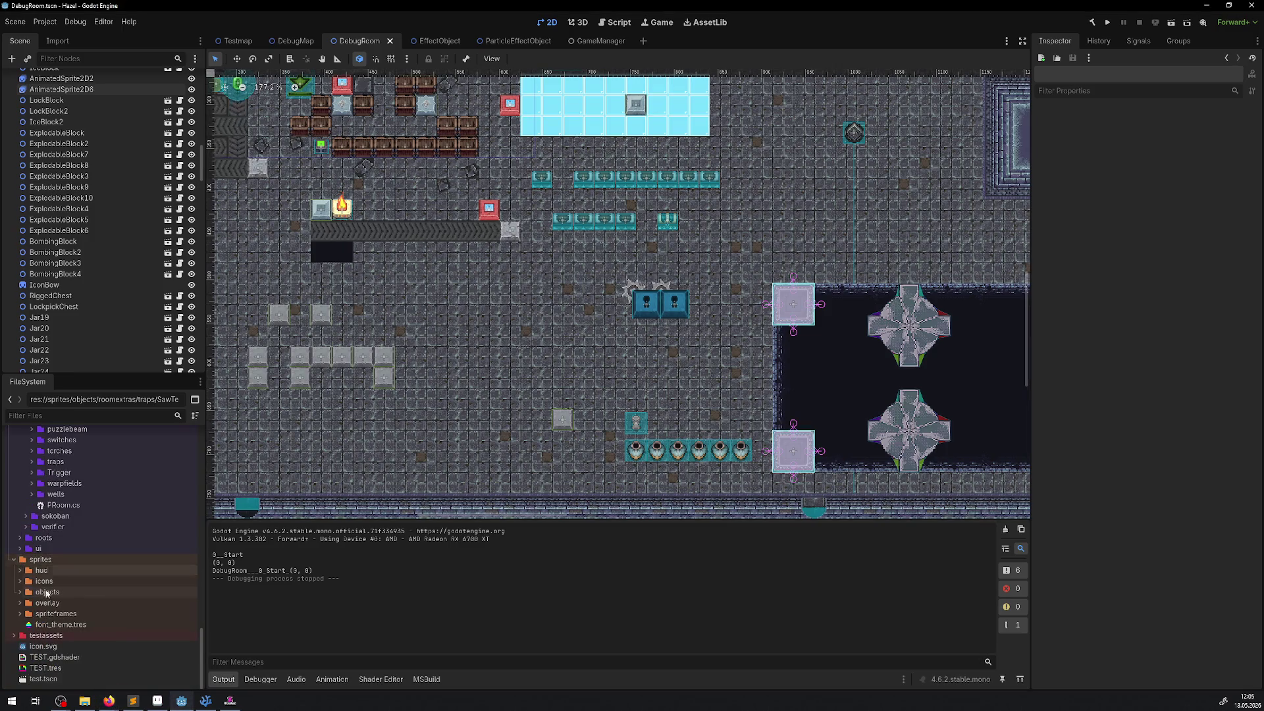
pyautogui.scroll(4, 39, 584)
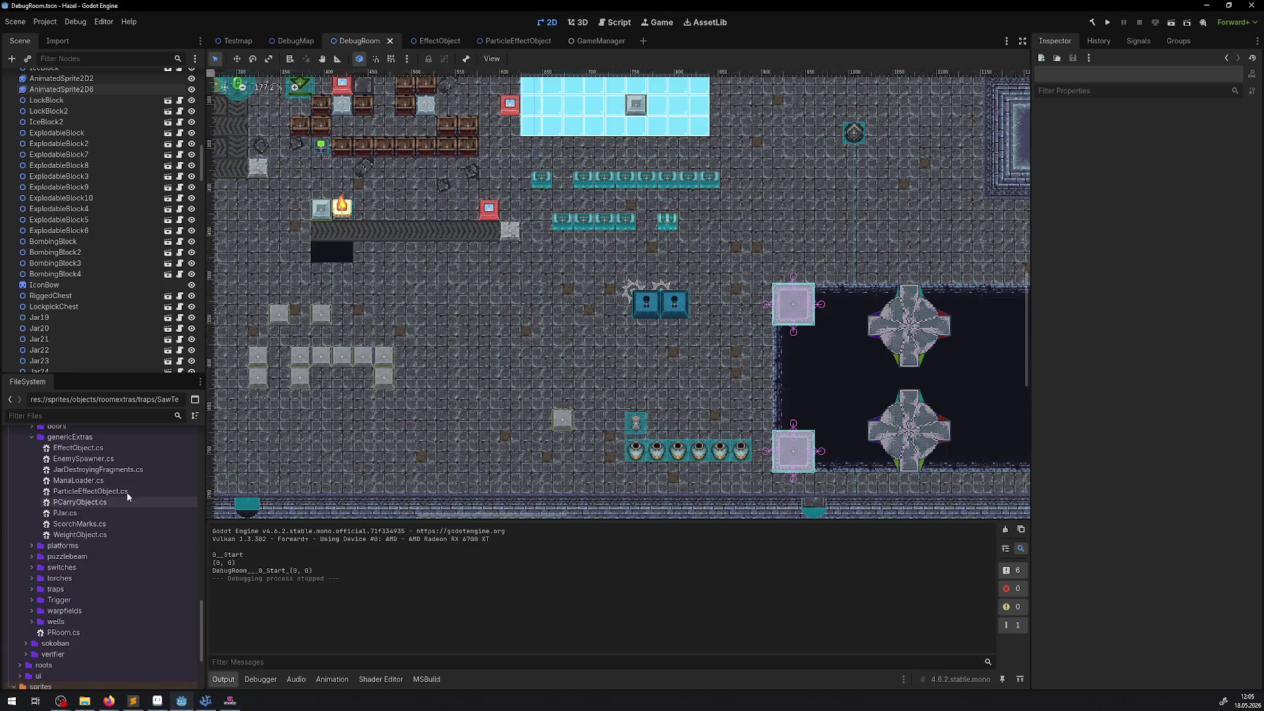
pyautogui.click(228, 702)
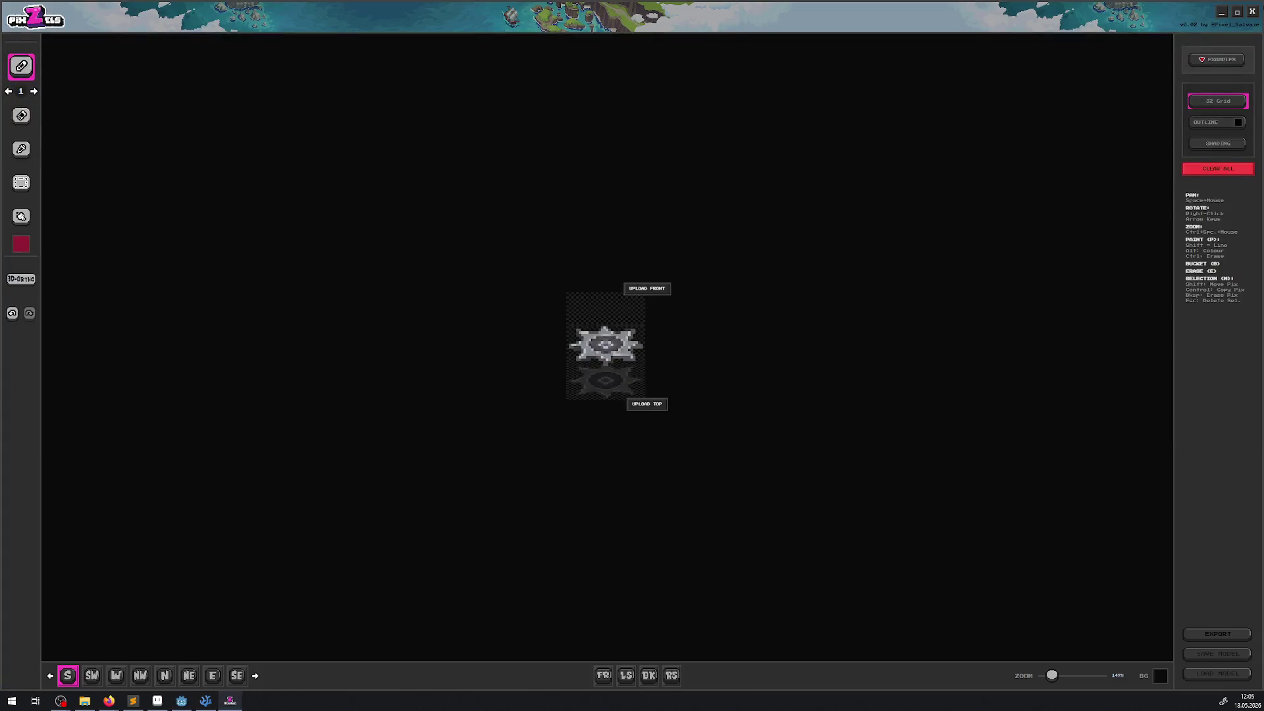
# Quit PixZels, confirming the dialog, and switch to Aseprite showing TEST.png
pyautogui.click(1252, 12)
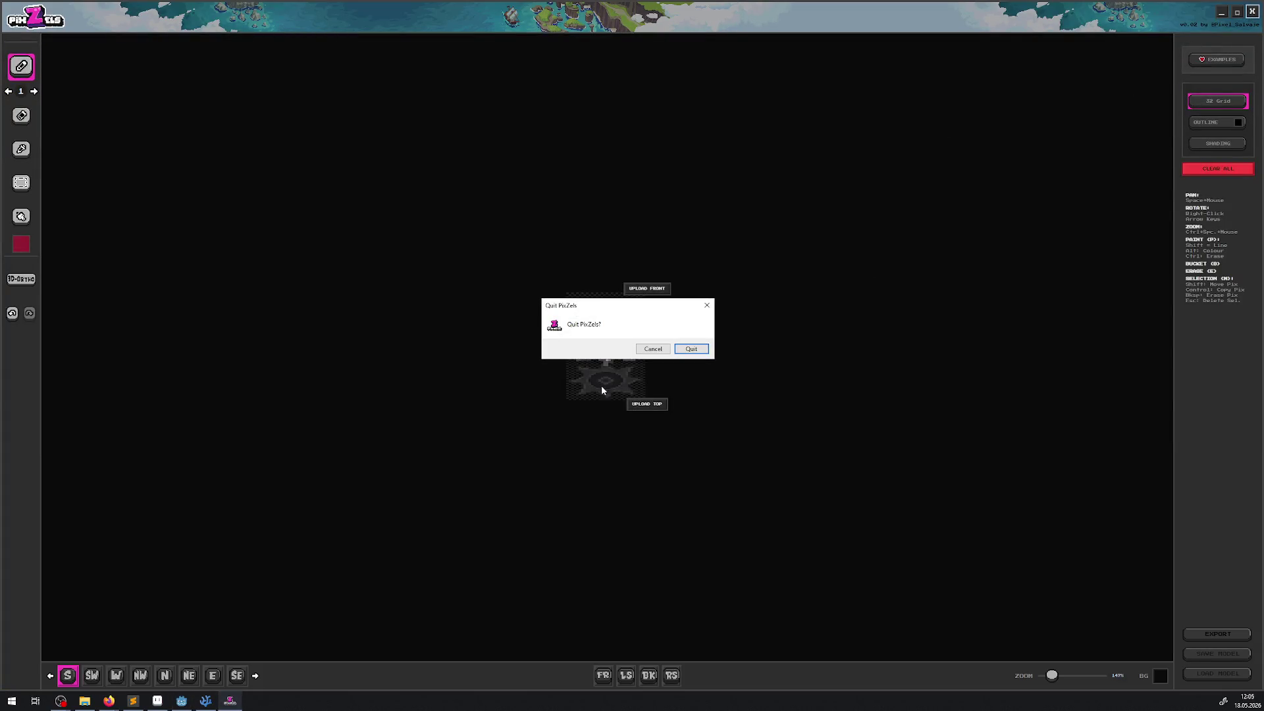
pyautogui.click(686, 352)
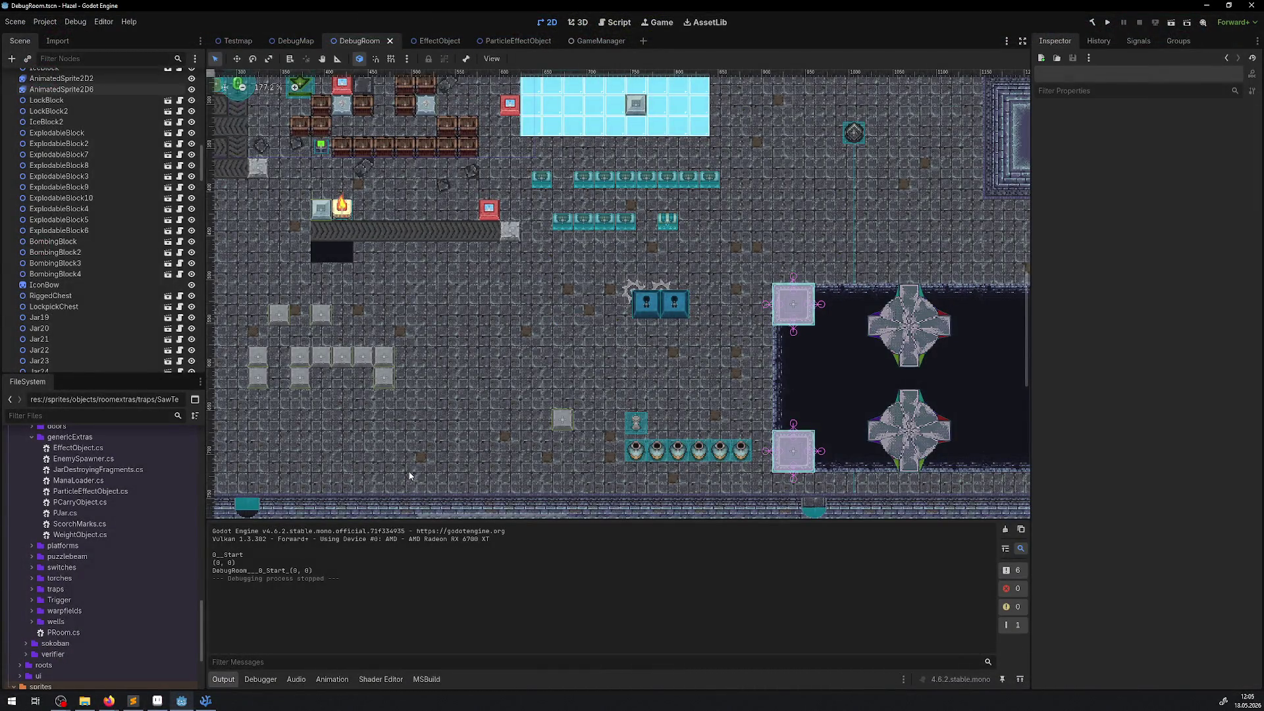
pyautogui.click(157, 700)
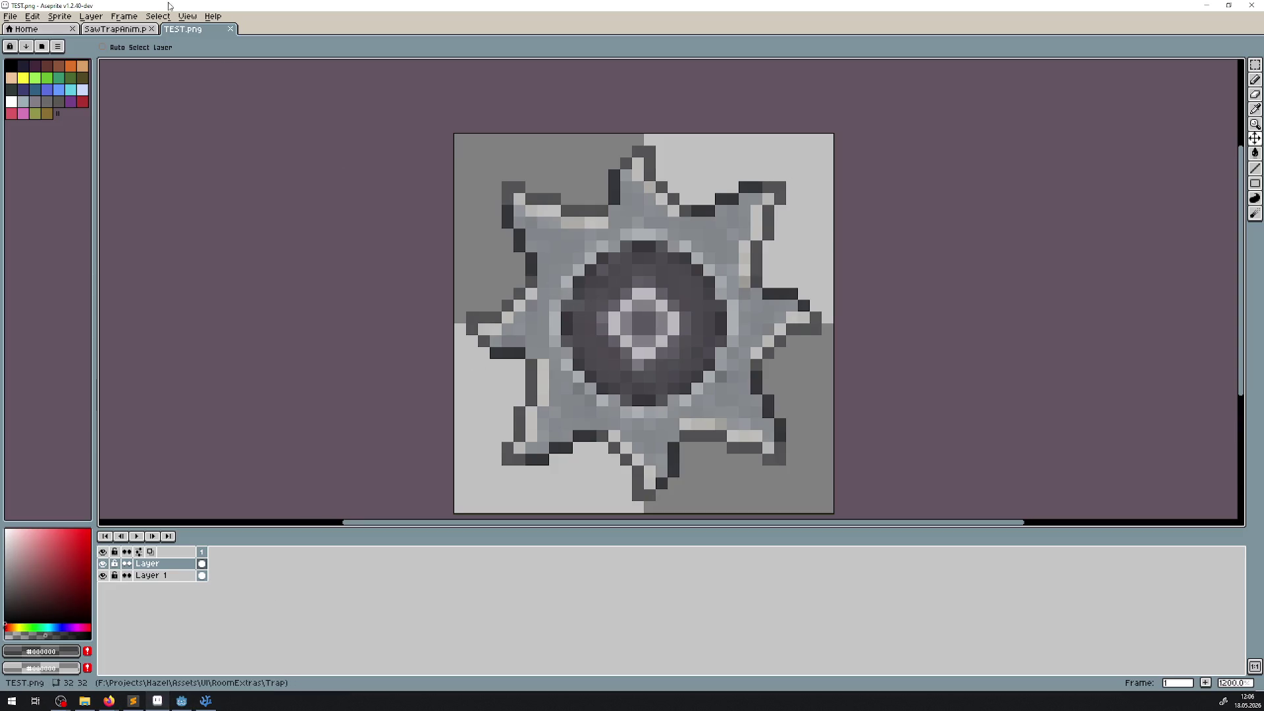
# Close TEST.png, zoom over the two SawTrapAnim.png frames, then close that sprite and Aseprite
pyautogui.click(232, 28)
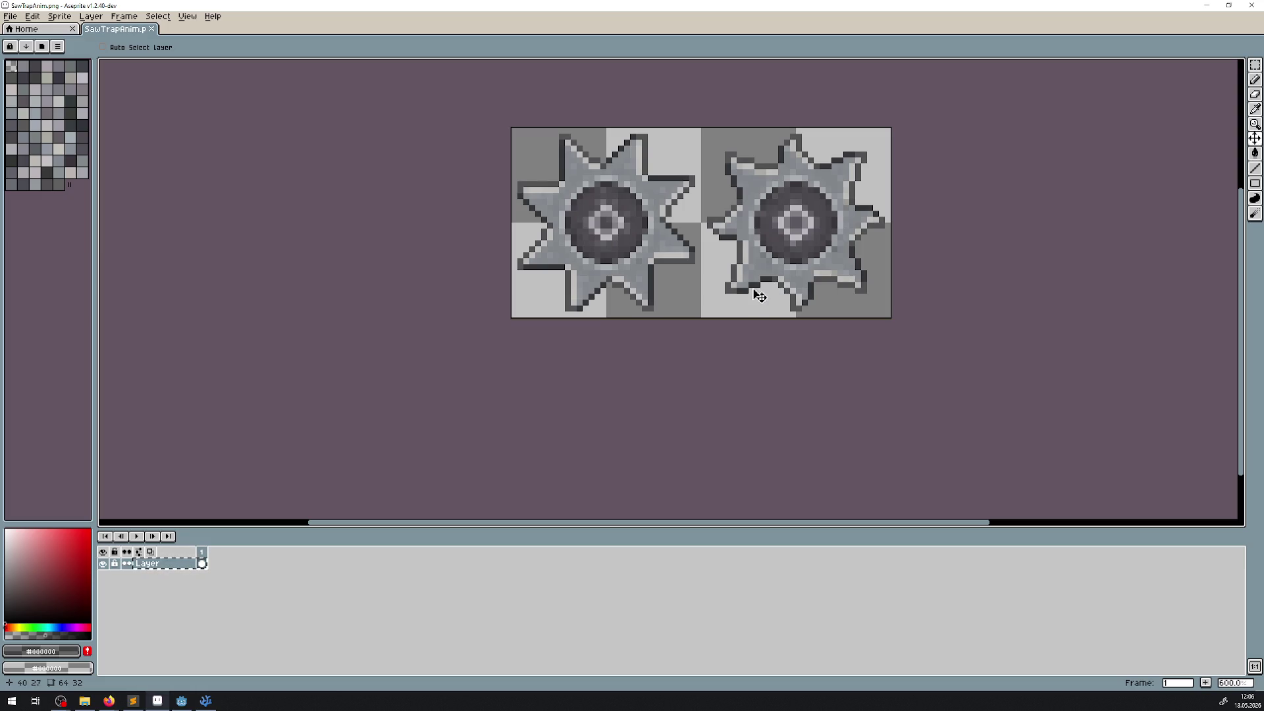
pyautogui.scroll(-5, 790, 260)
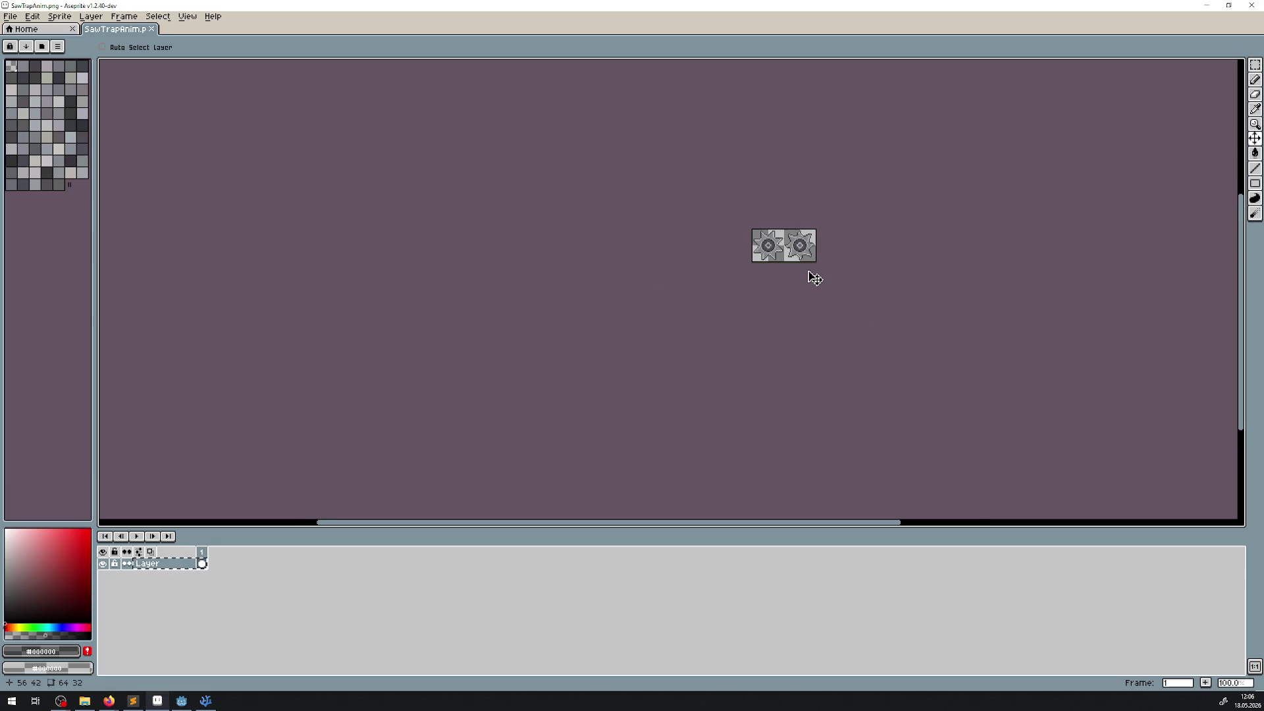
pyautogui.scroll(5, 815, 279)
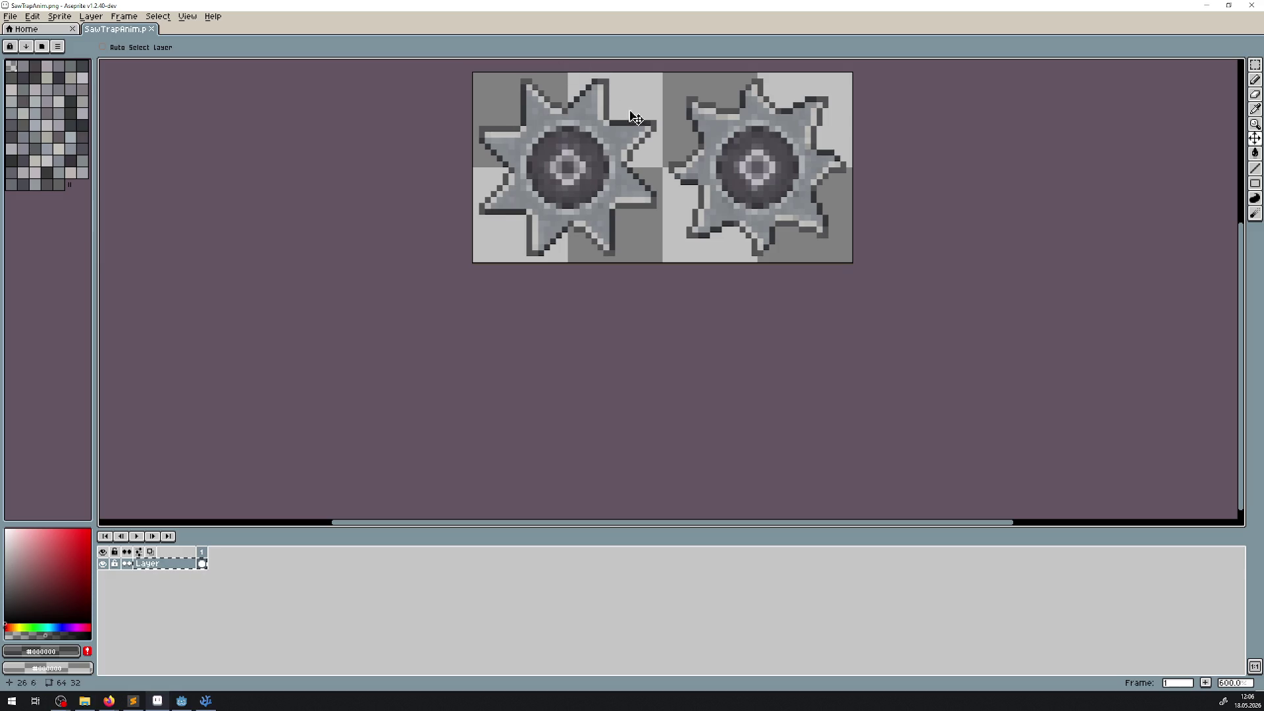
pyautogui.scroll(-4, 718, 311)
pyautogui.scroll(4, 720, 314)
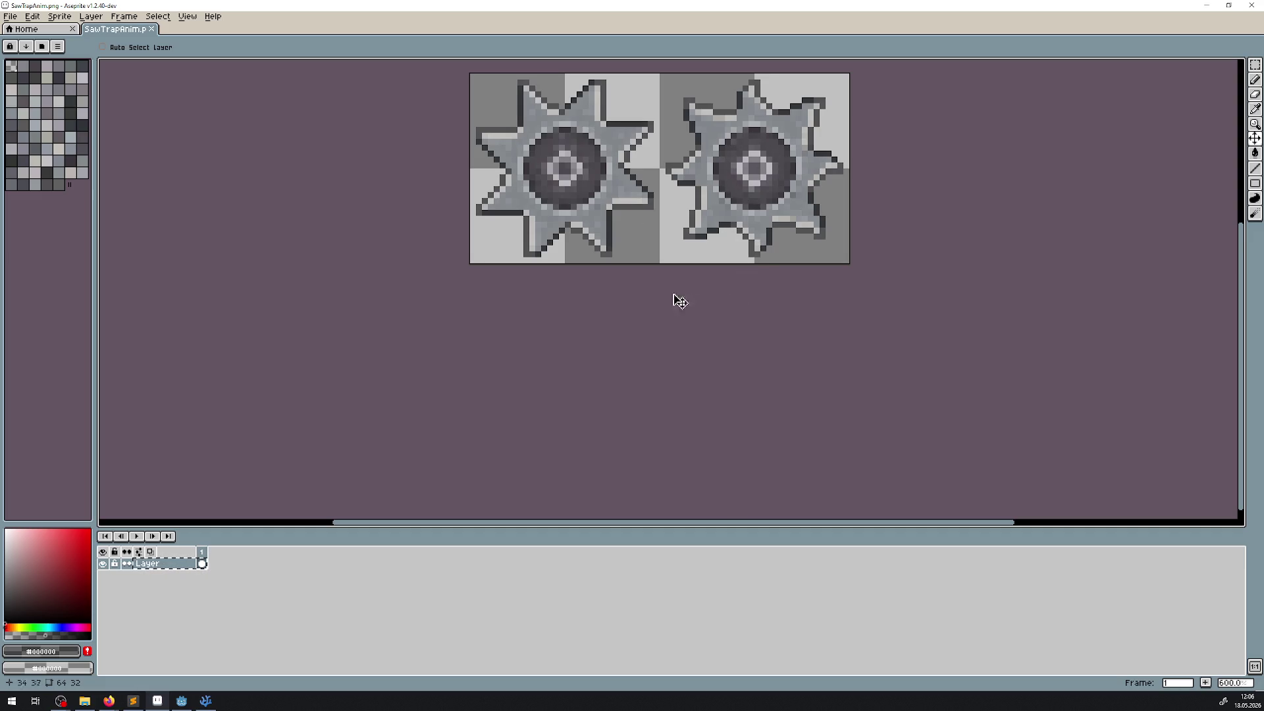
pyautogui.scroll(3, 530, 237)
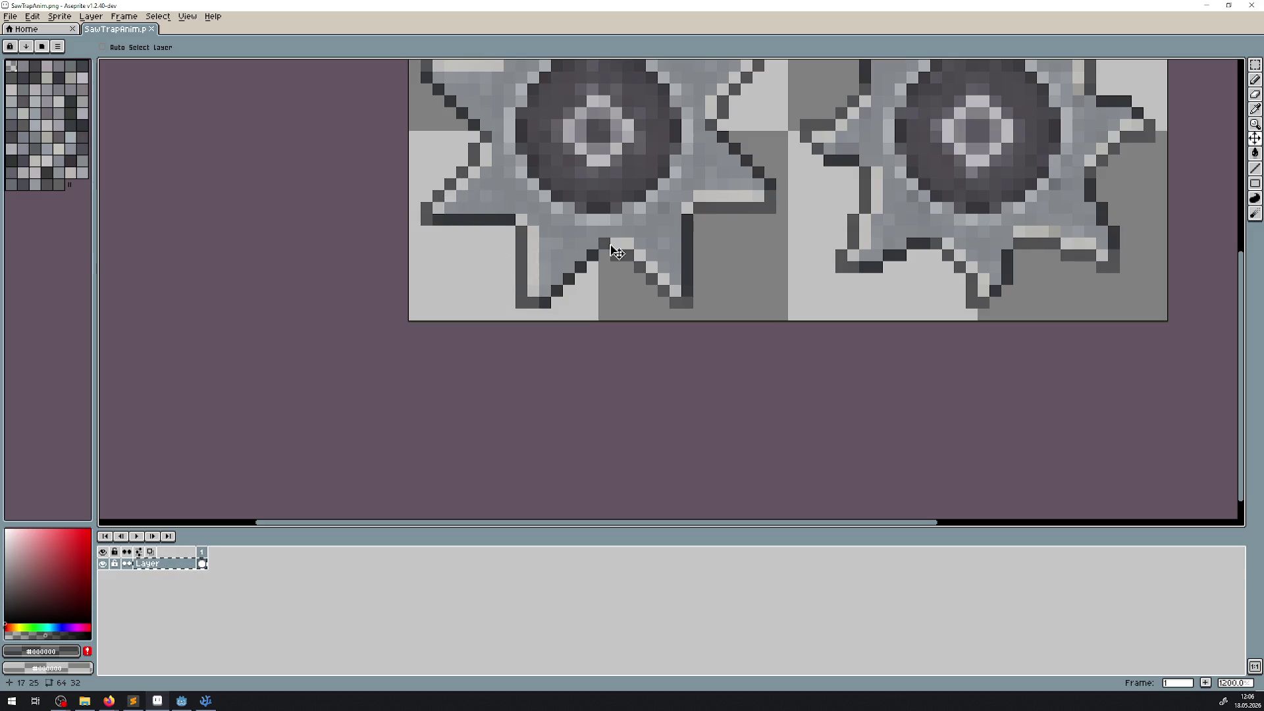
pyautogui.scroll(-6, 886, 318)
pyautogui.scroll(2, 884, 317)
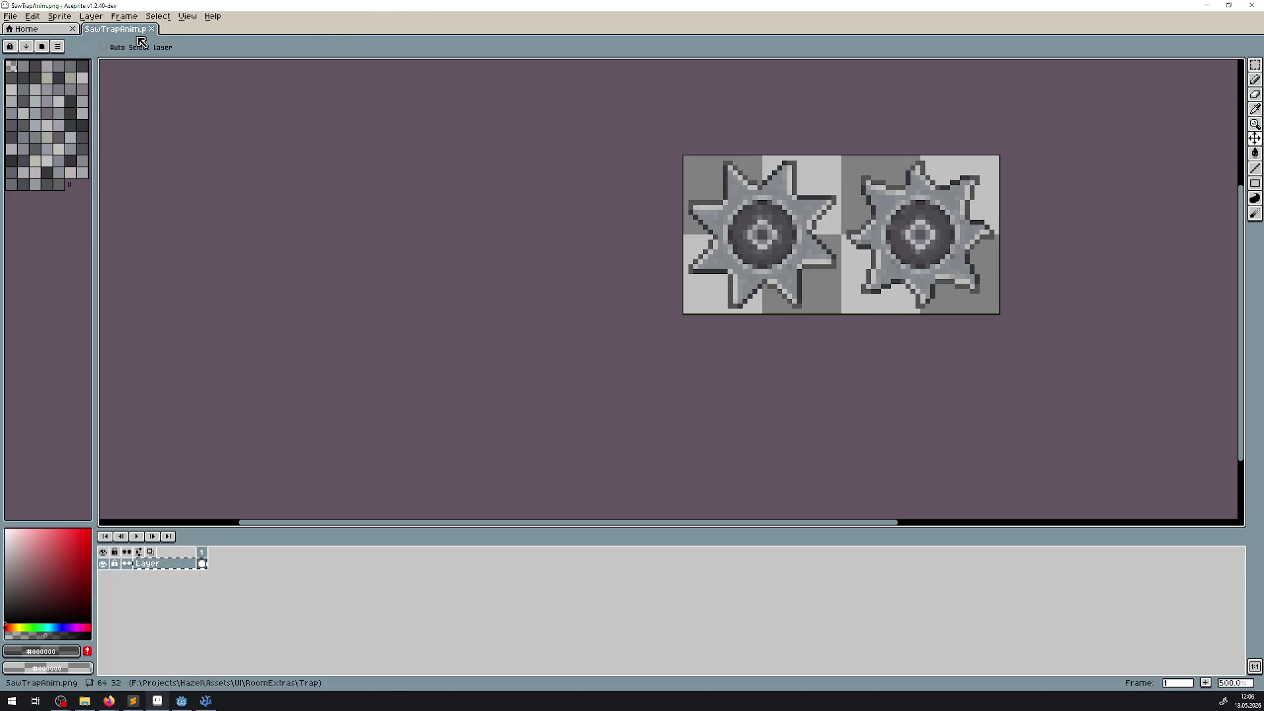
pyautogui.click(151, 29)
pyautogui.click(1251, 5)
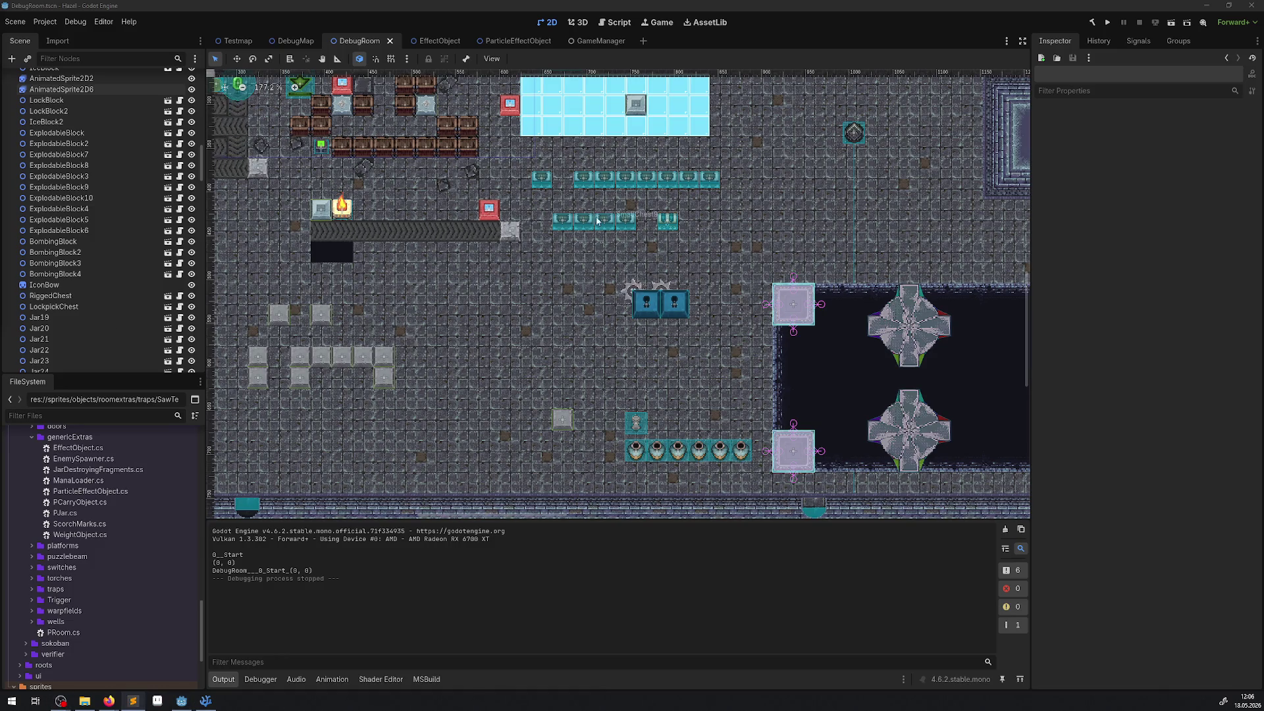
pyautogui.scroll(6, 598, 221)
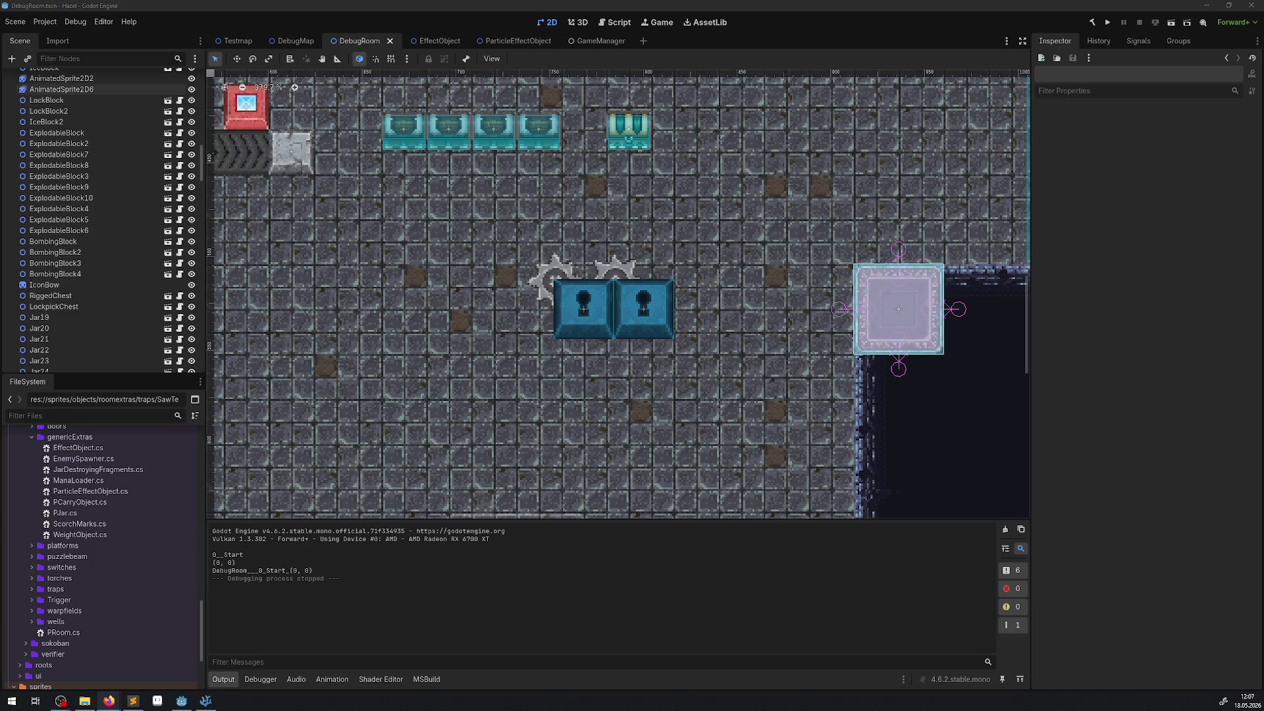
pyautogui.hotkey('alt', 'Tab')
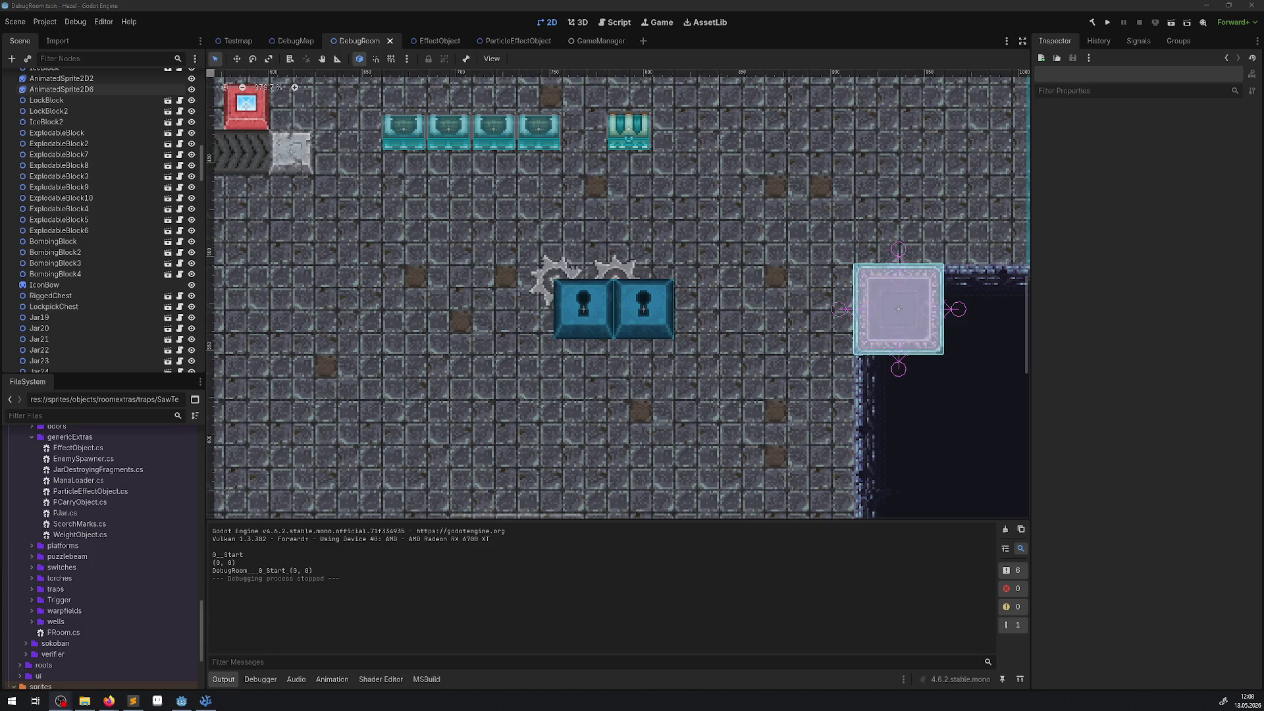
pyautogui.scroll(-1, 883, 318)
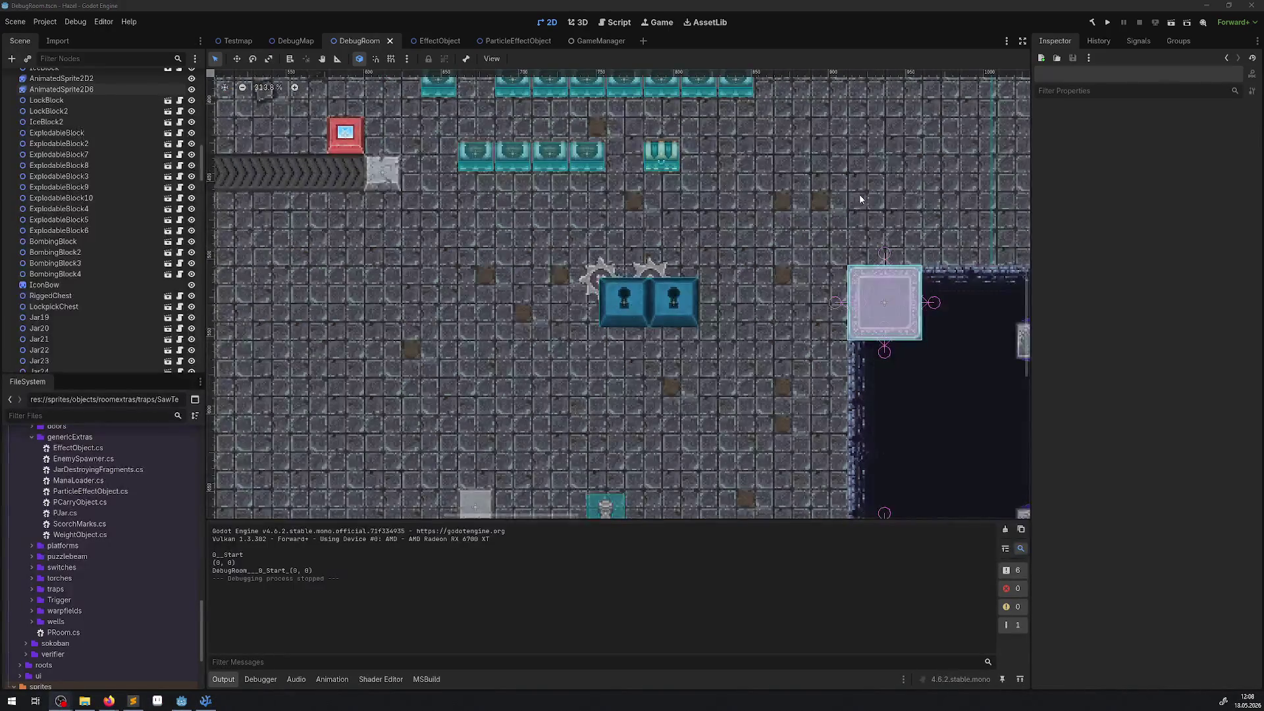
# Pan from the saws to the lasers and red cone, then select PressureTrap2
pyautogui.moveTo(797, 219); pyautogui.dragTo(338, 368)
pyautogui.moveTo(699, 249); pyautogui.dragTo(607, 290)
pyautogui.scroll(-3, 606, 290)
pyautogui.moveTo(891, 170); pyautogui.dragTo(558, 322)
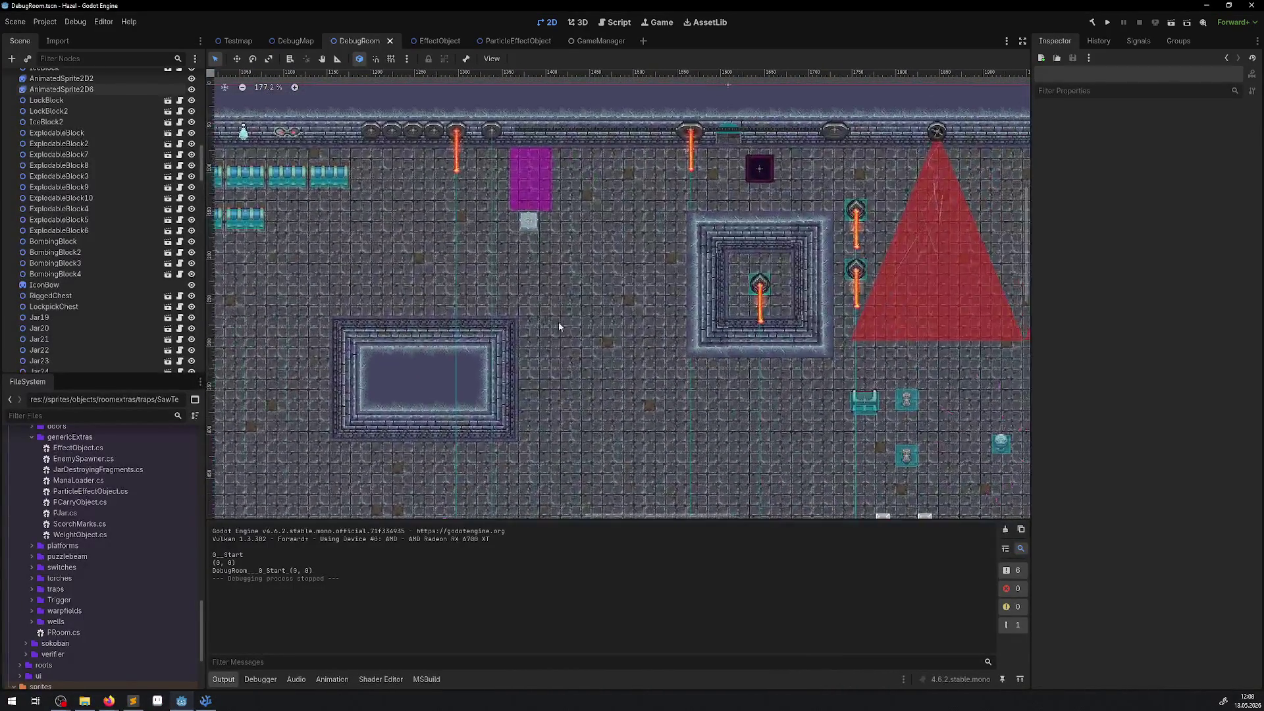
pyautogui.click(935, 135)
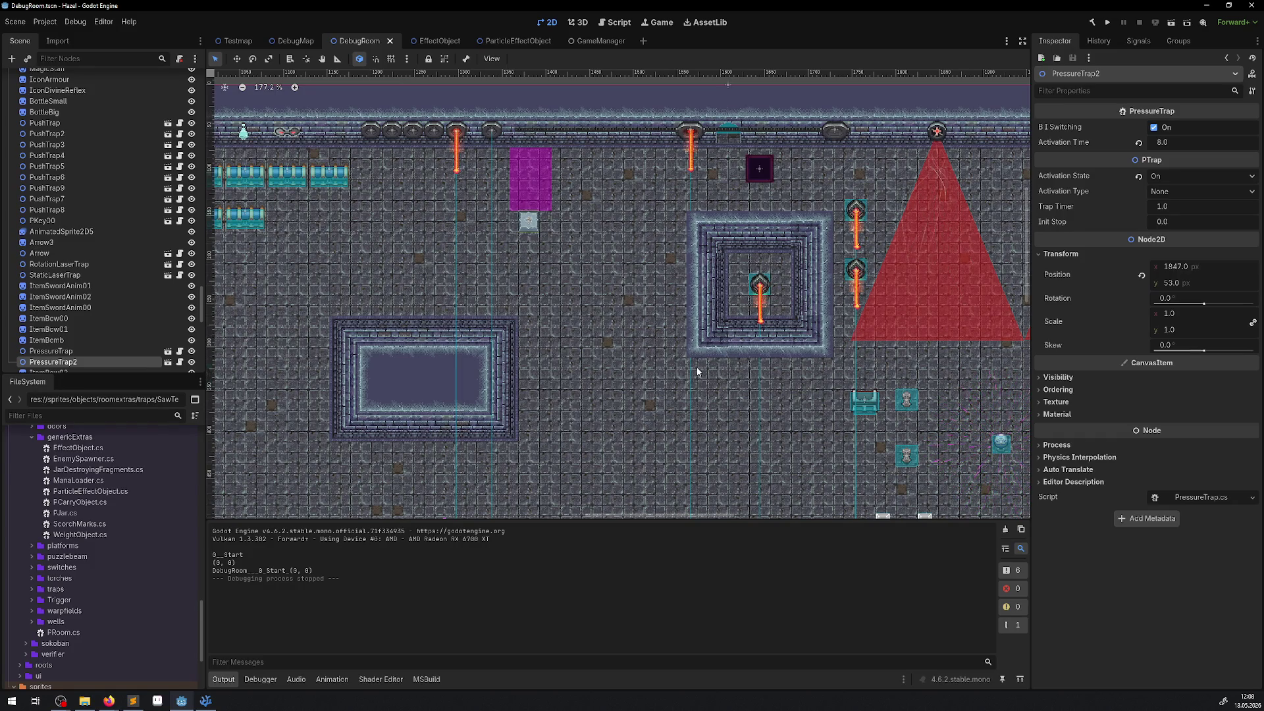
pyautogui.moveTo(889, 408)
pyautogui.mouseDown()
pyautogui.moveTo(742, 320)
pyautogui.moveTo(630, 329)
pyautogui.mouseUp()
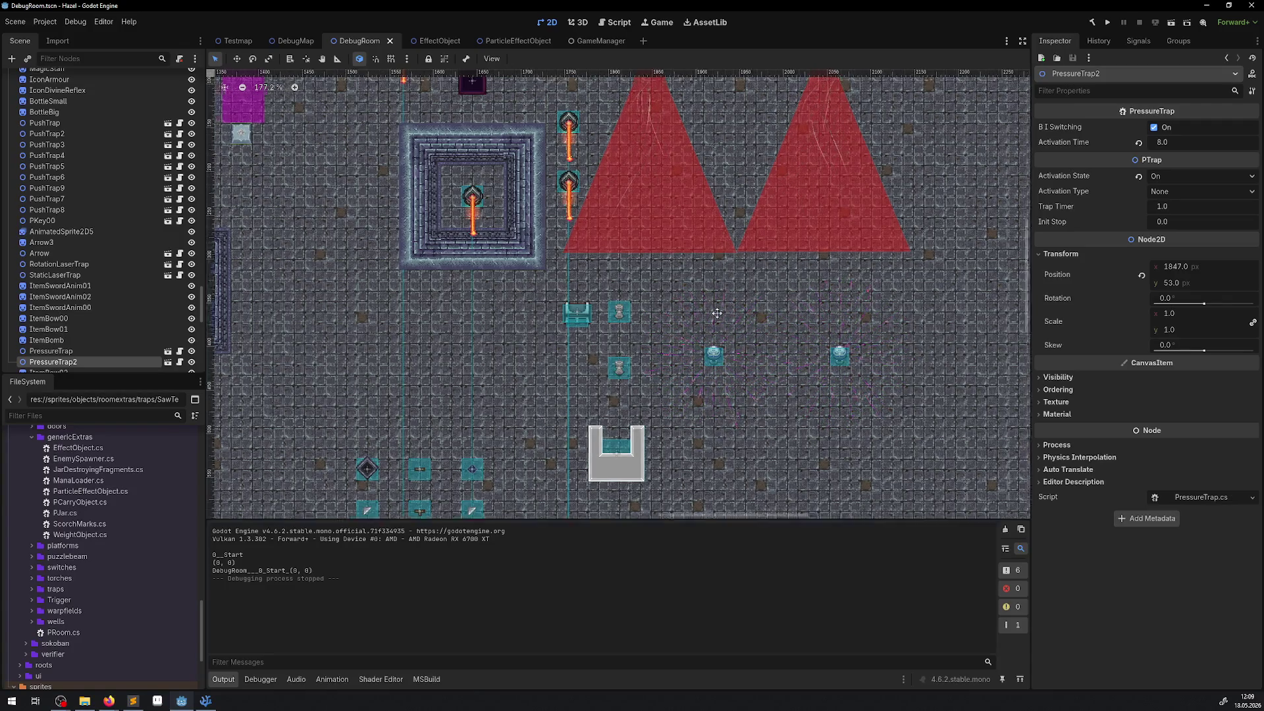
pyautogui.moveTo(736, 292); pyautogui.dragTo(682, 361)
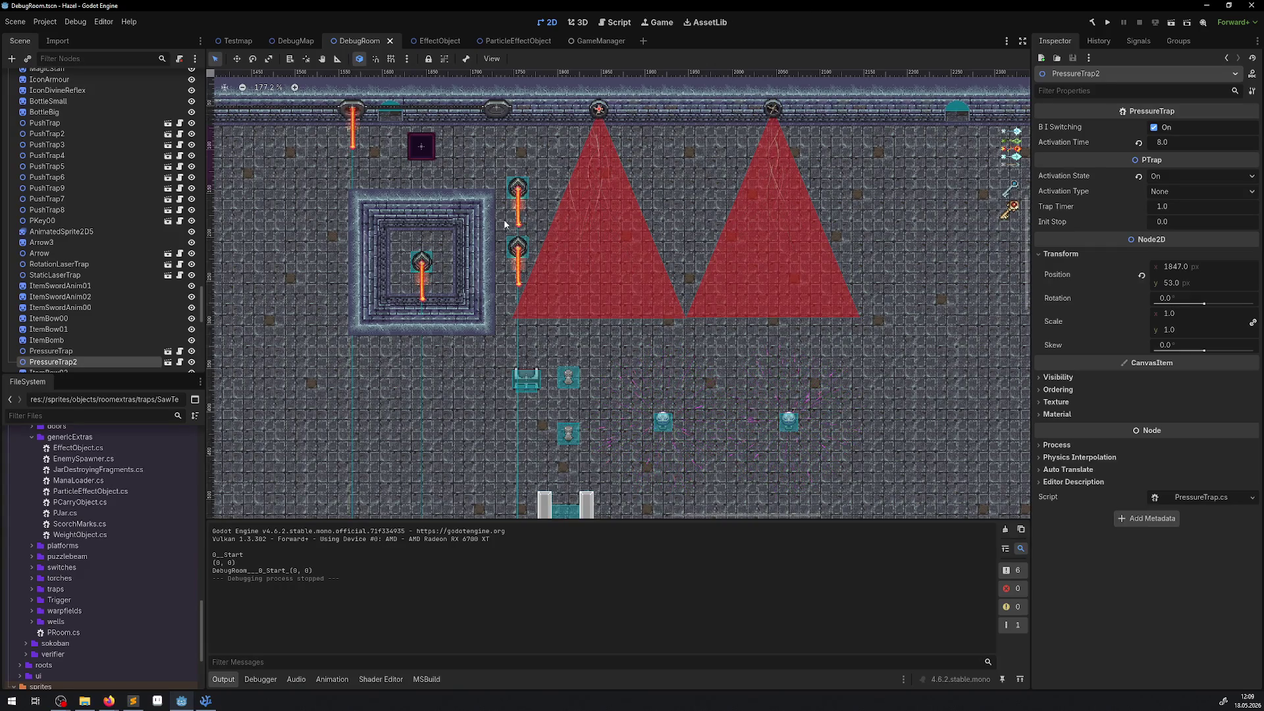
pyautogui.scroll(4, 570, 247)
pyautogui.moveTo(571, 247); pyautogui.dragTo(985, 286)
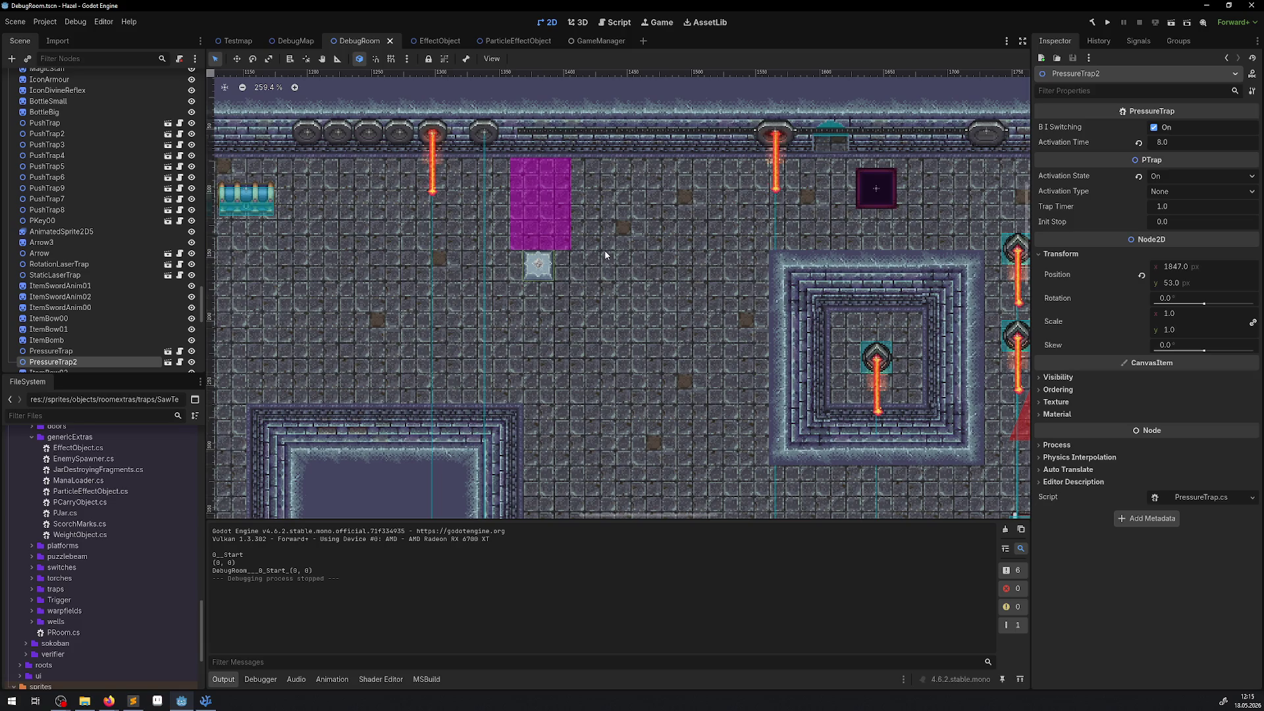
# Pan the 2D view right and down to show the red triangular area and laser traps
pyautogui.scroll(-2, 658, 405)
pyautogui.hscroll(5, 659, 406)
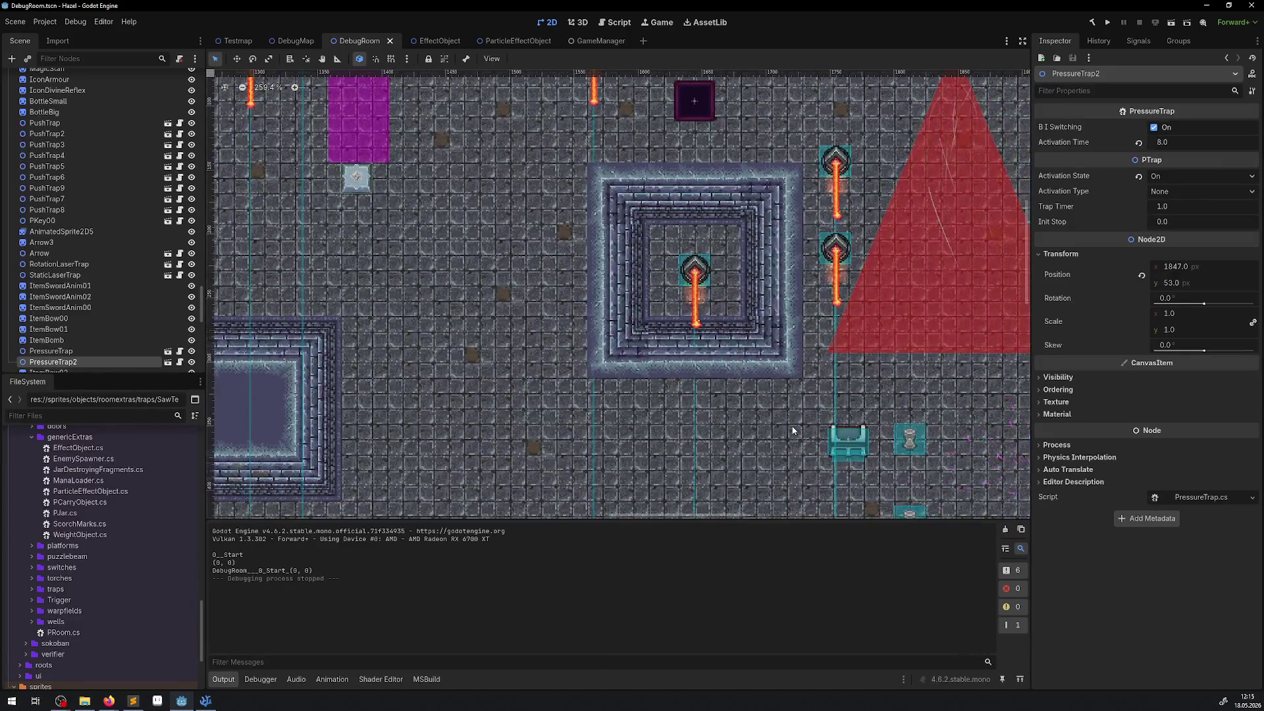